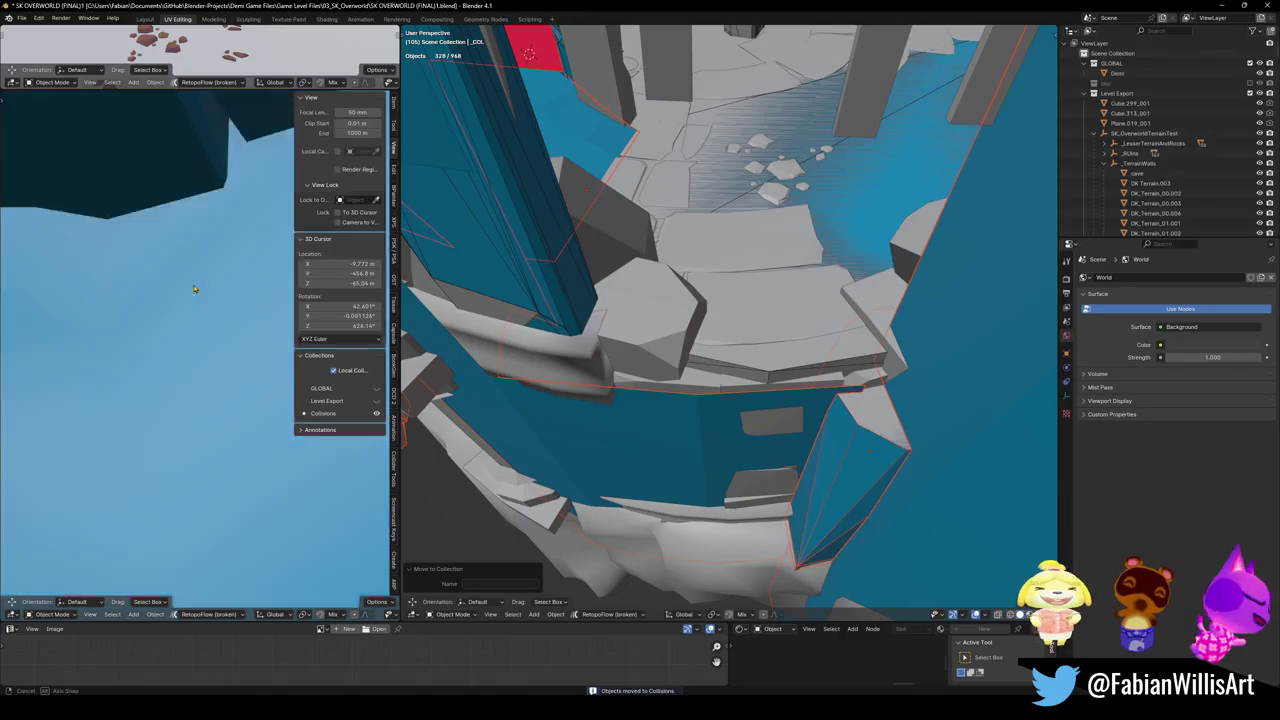
- Walk through the level's cave, past the fence, to the blue wall with a doorway
key(shift+grave)
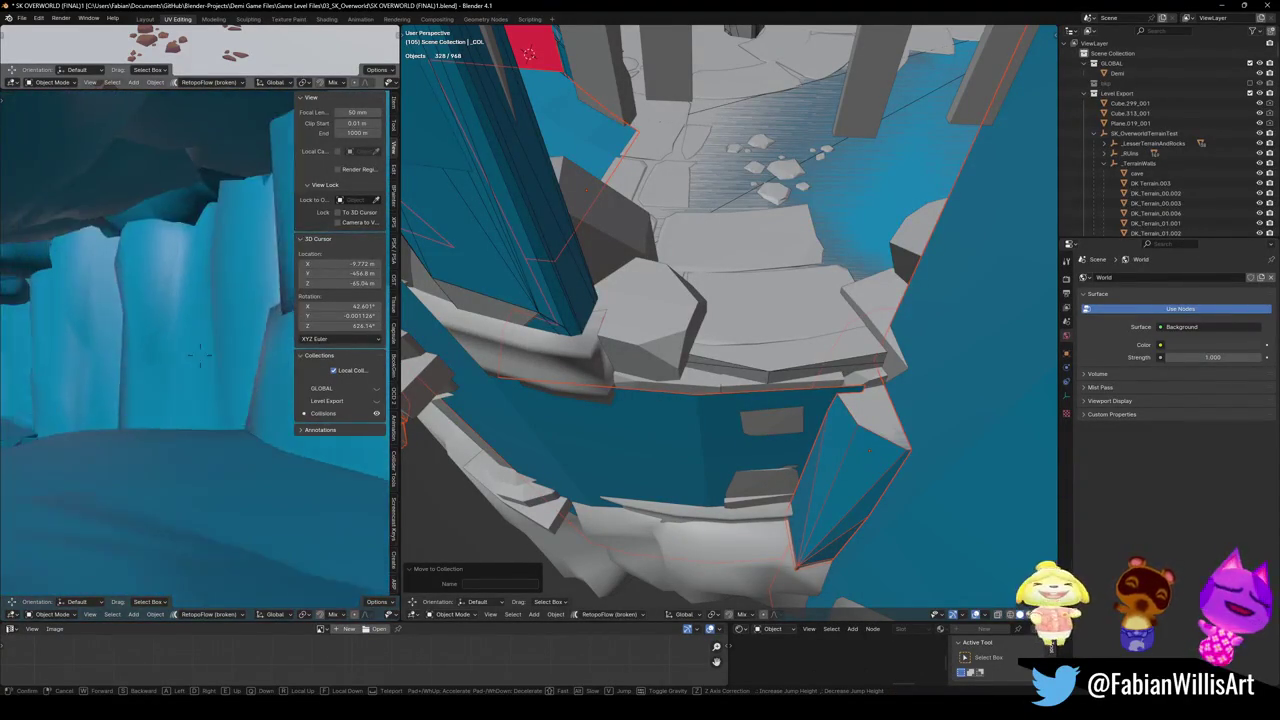
key(w)
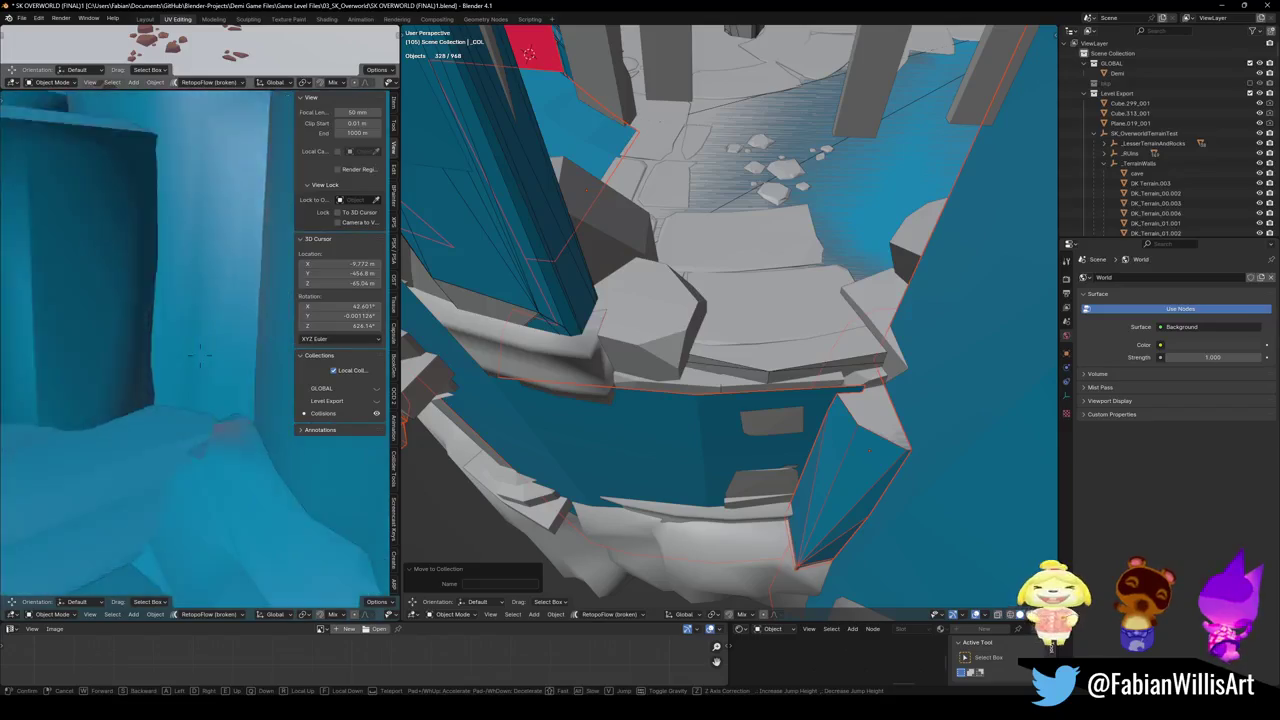
key(w)
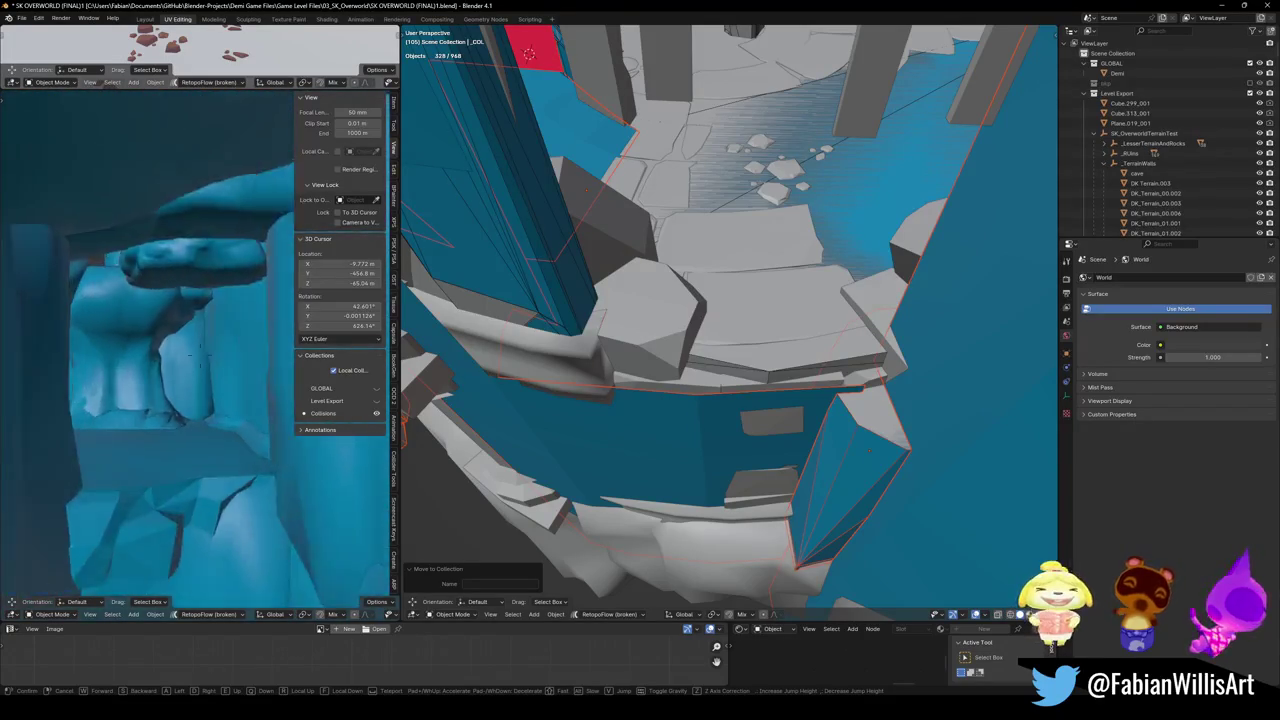
key(w)
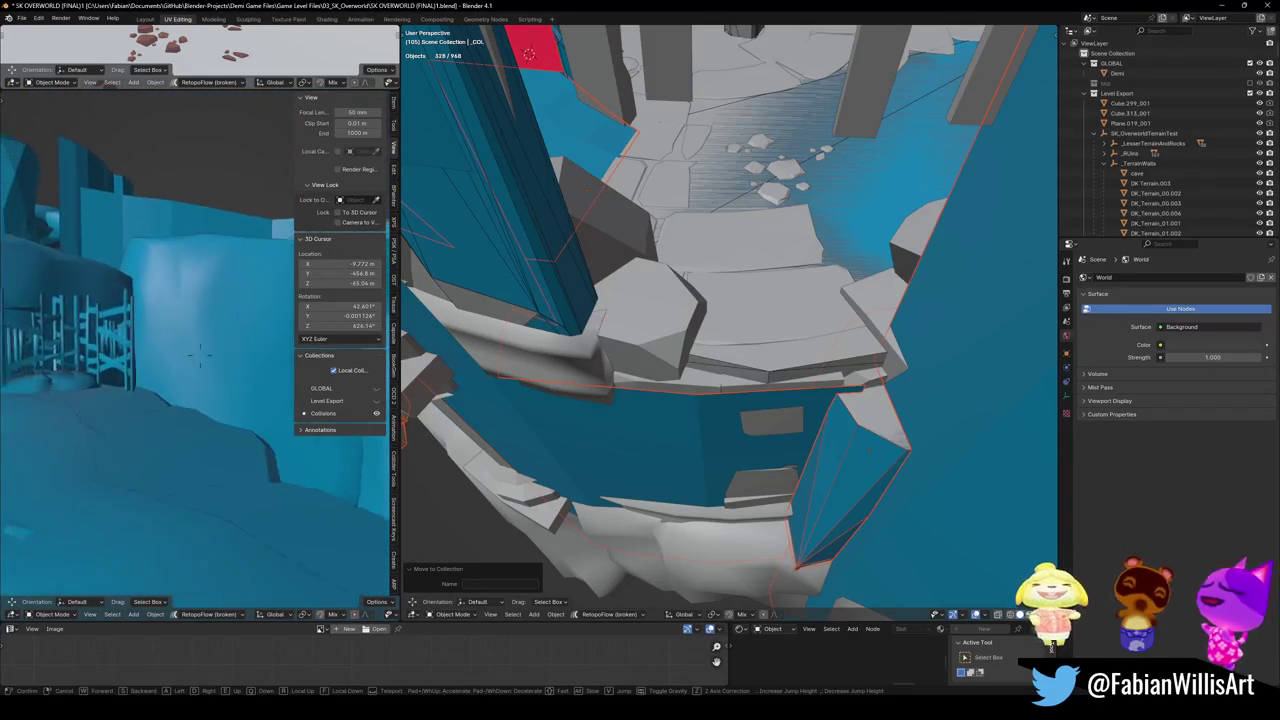
key(w)
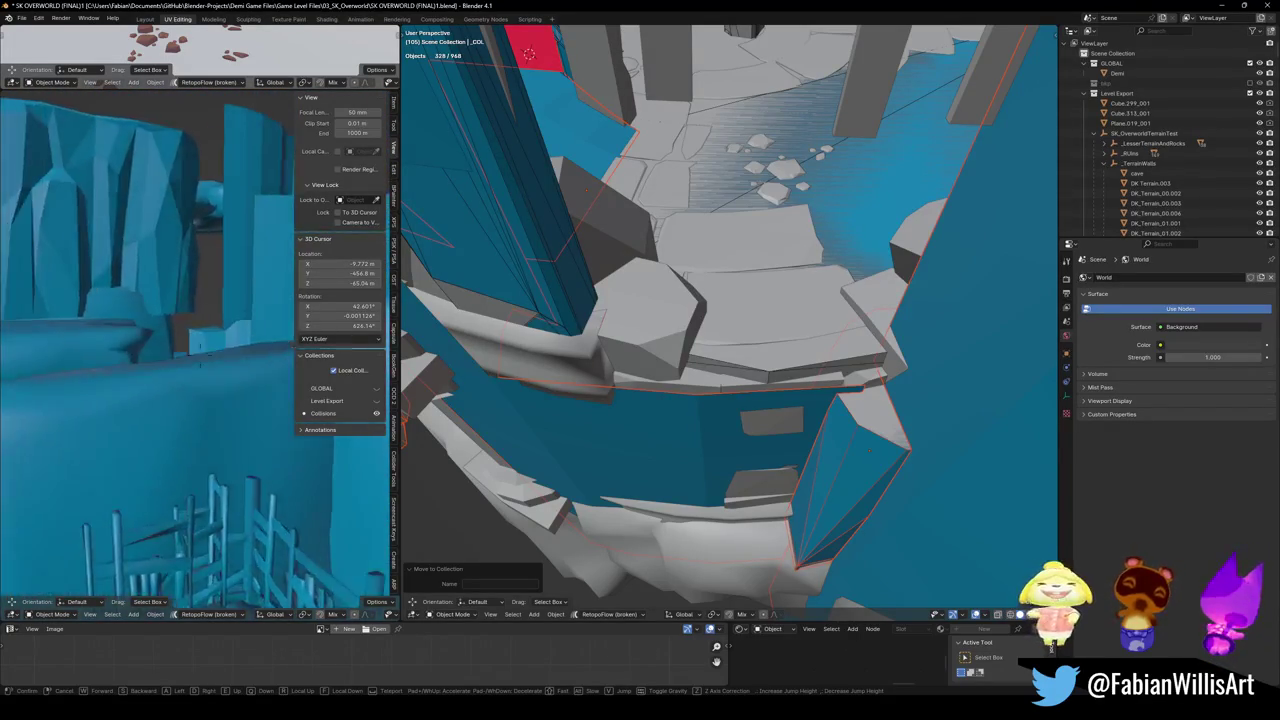
key(w)
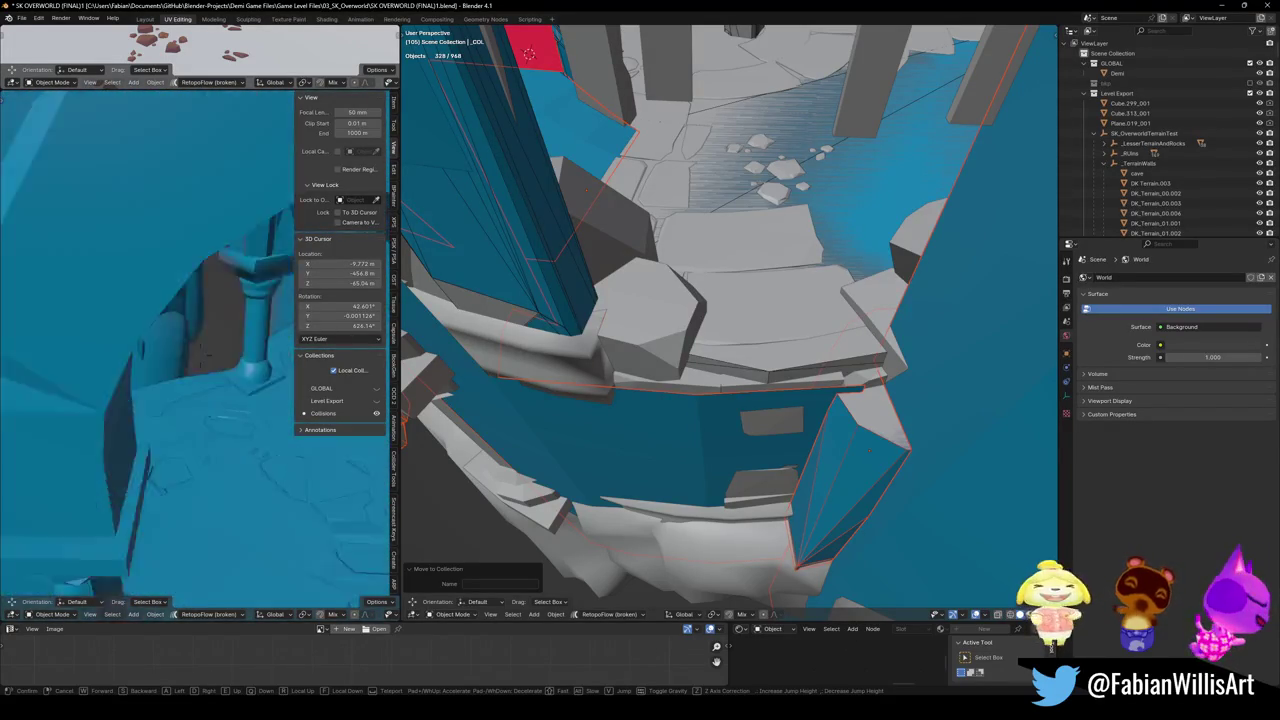
key(w)
click(191, 353)
- Wrap the first stone wall piece of the arena prop in a convex-hull collider
mouse_move(661, 381)
middle_down()
mouse_move(649, 354)
mouse_move(668, 375)
middle_up()
click(649, 354)
key(Tab)
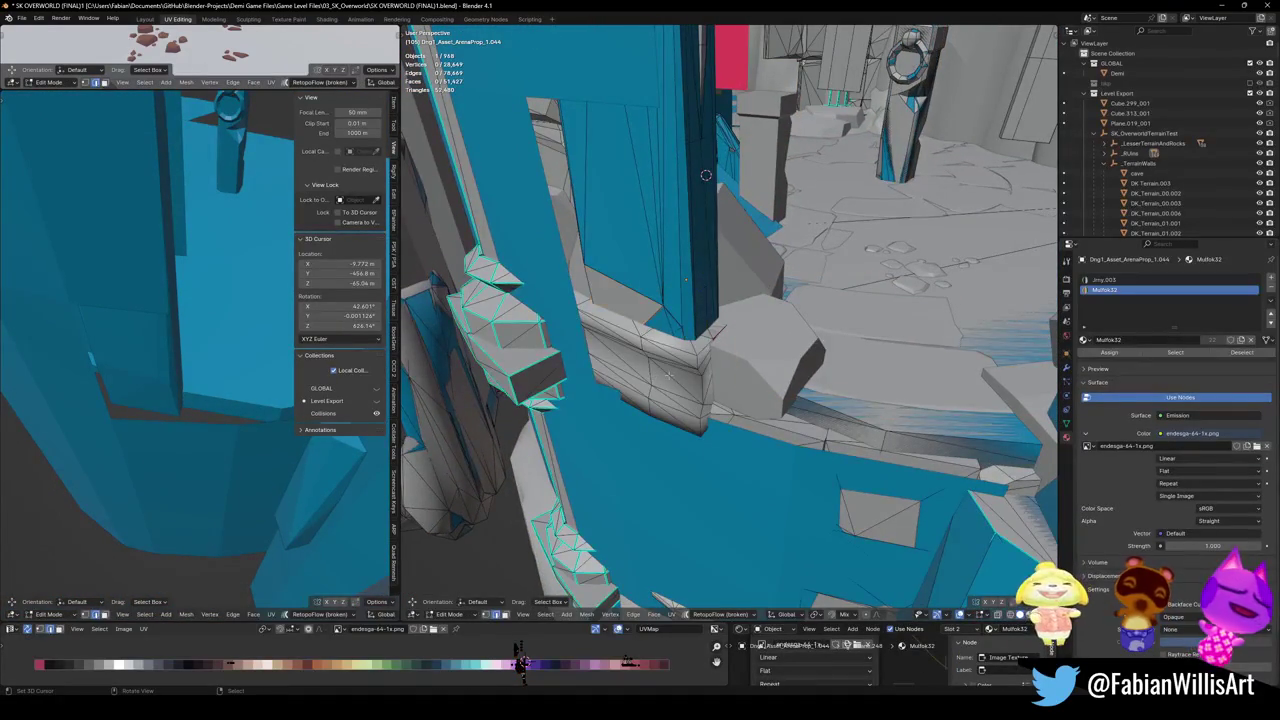
key(l)
key(shift+alt+c)
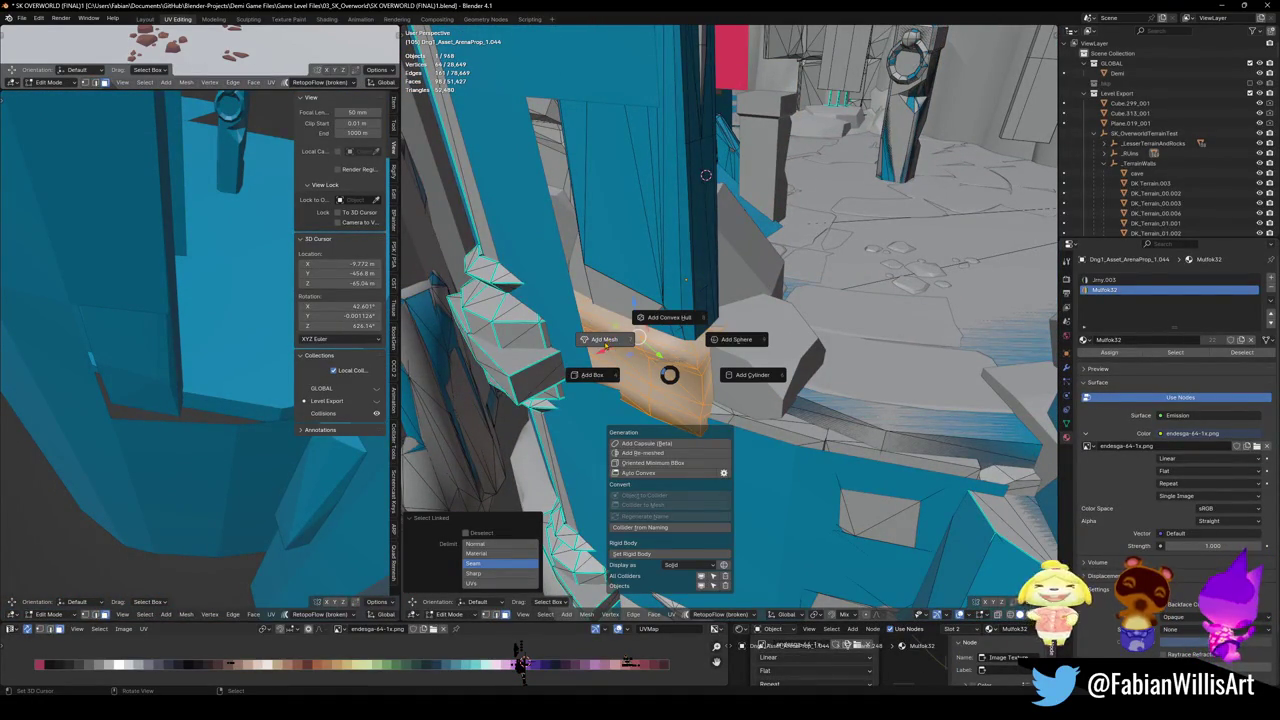
click(595, 265)
middle_drag(595, 265, 483, 300)
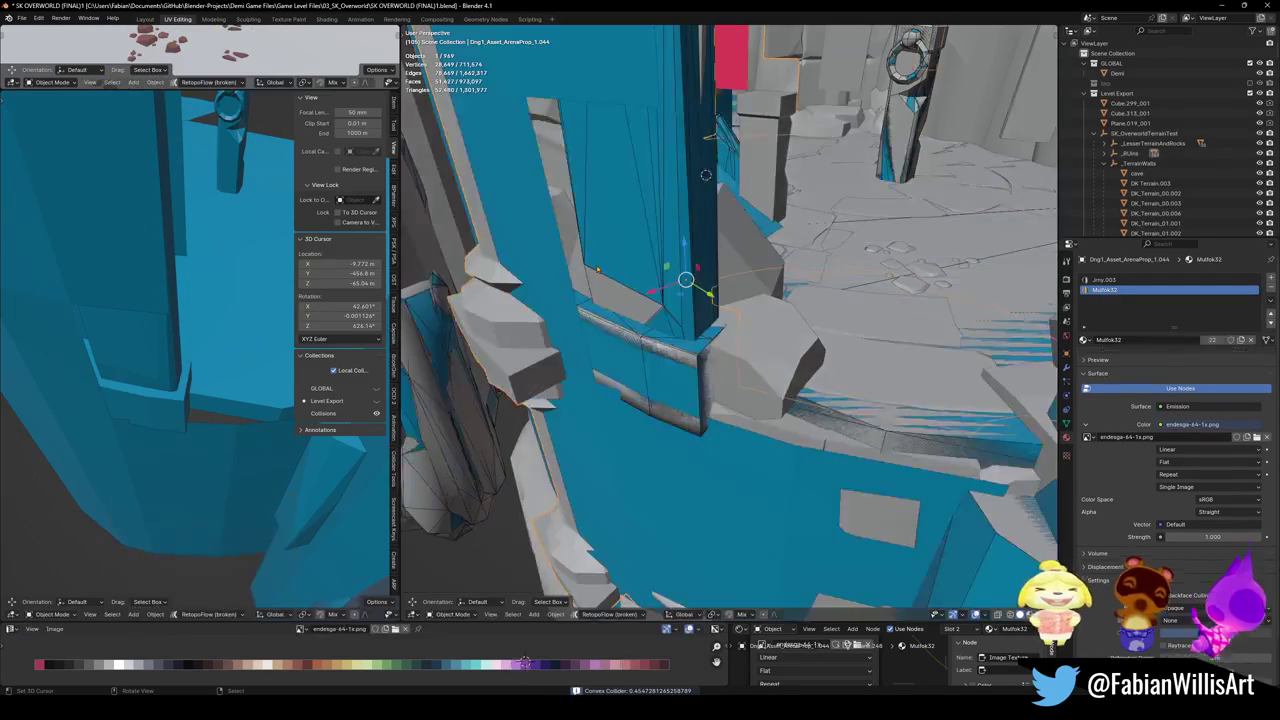
- Undo an accidental move and fit a convex-hull collider over a second wall piece
key(g)
click(759, 427)
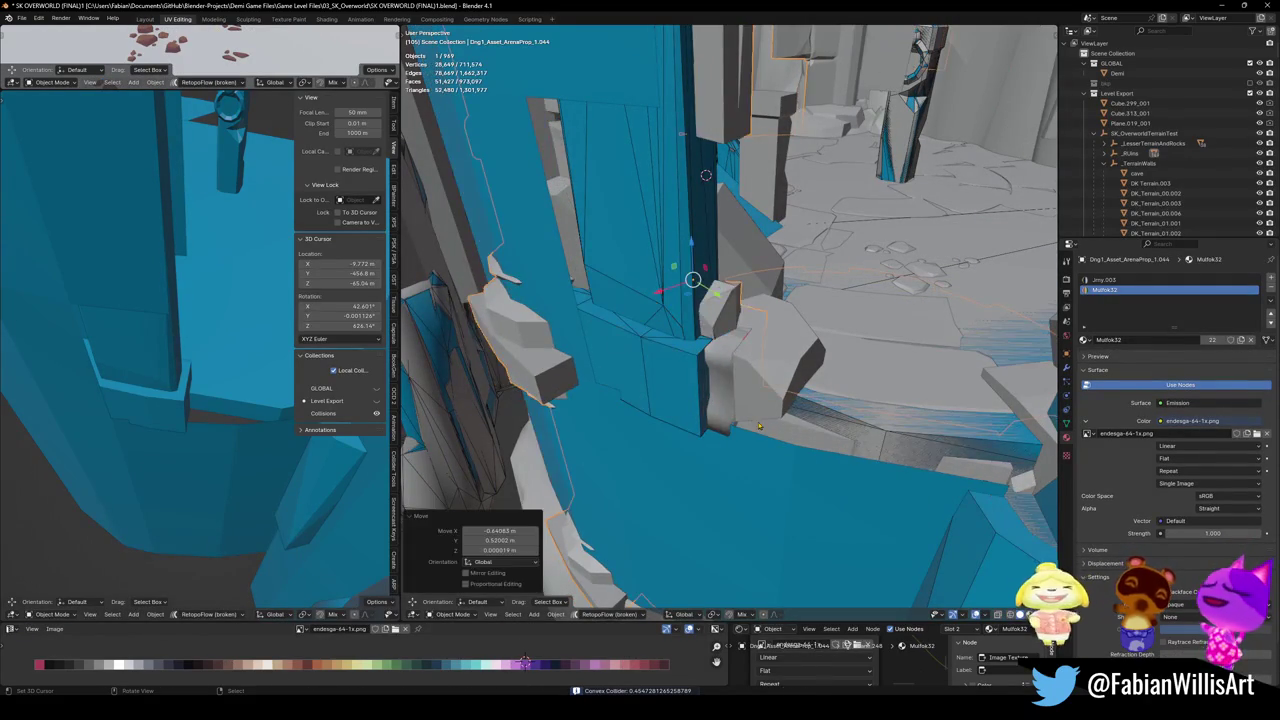
key(ctrl+z)
key(Tab)
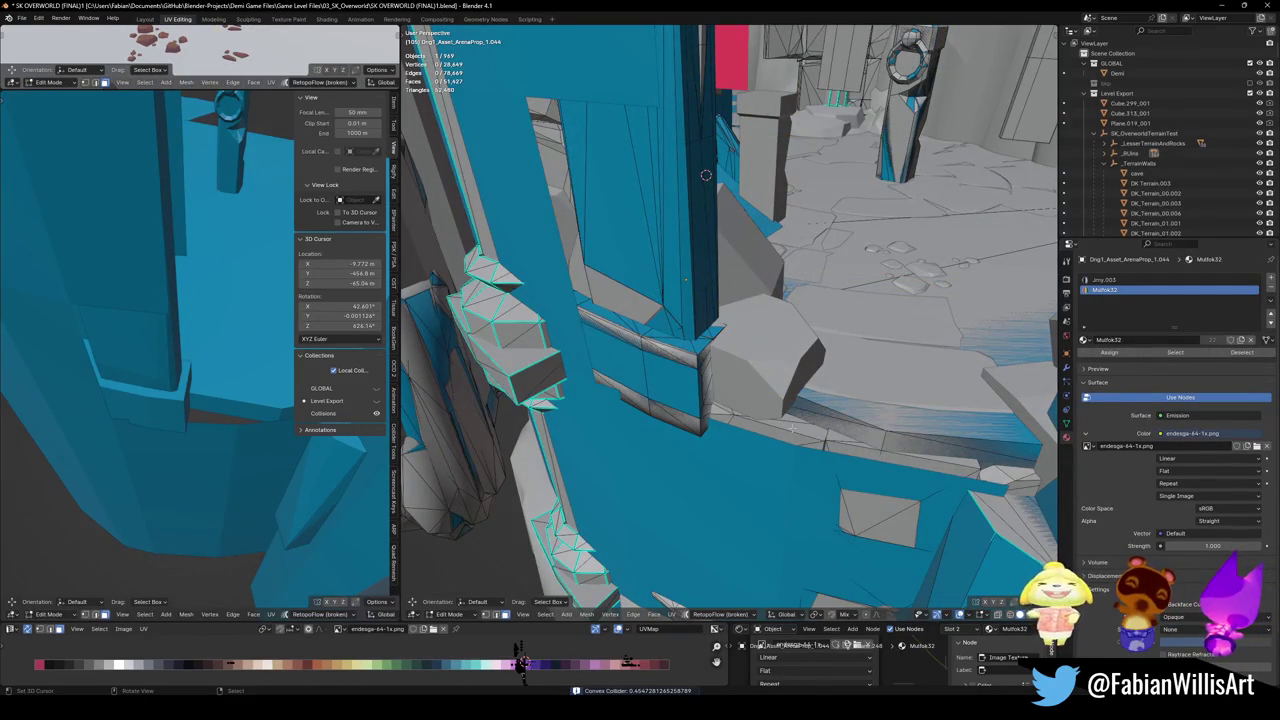
key(l)
key(alt+shift+c)
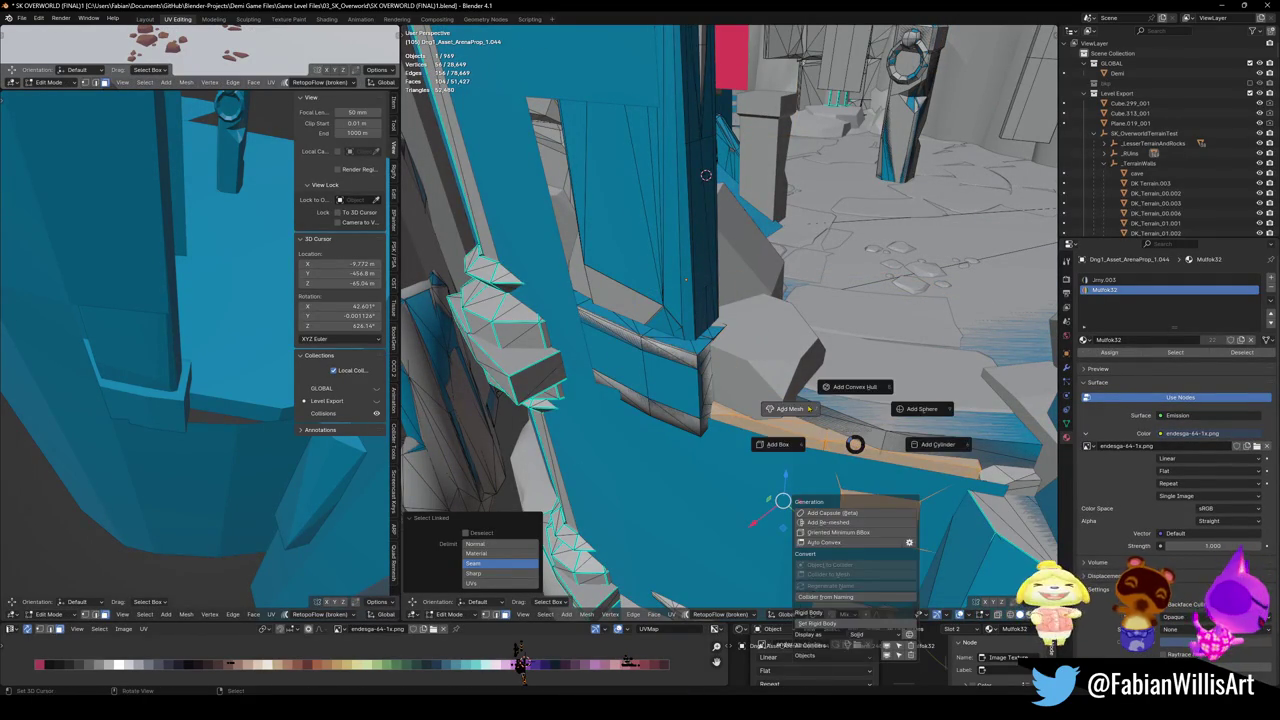
click(803, 387)
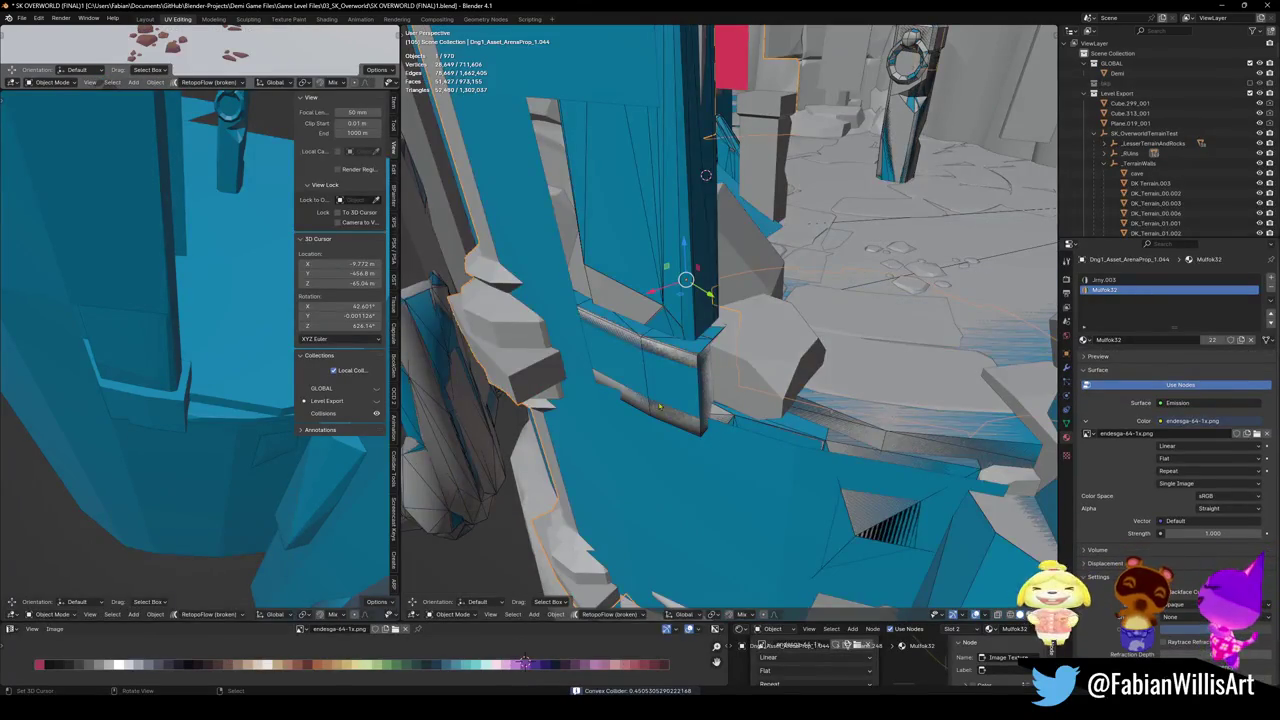
mouse_move(222, 390)
middle_down()
mouse_move(206, 361)
mouse_move(136, 376)
middle_up()
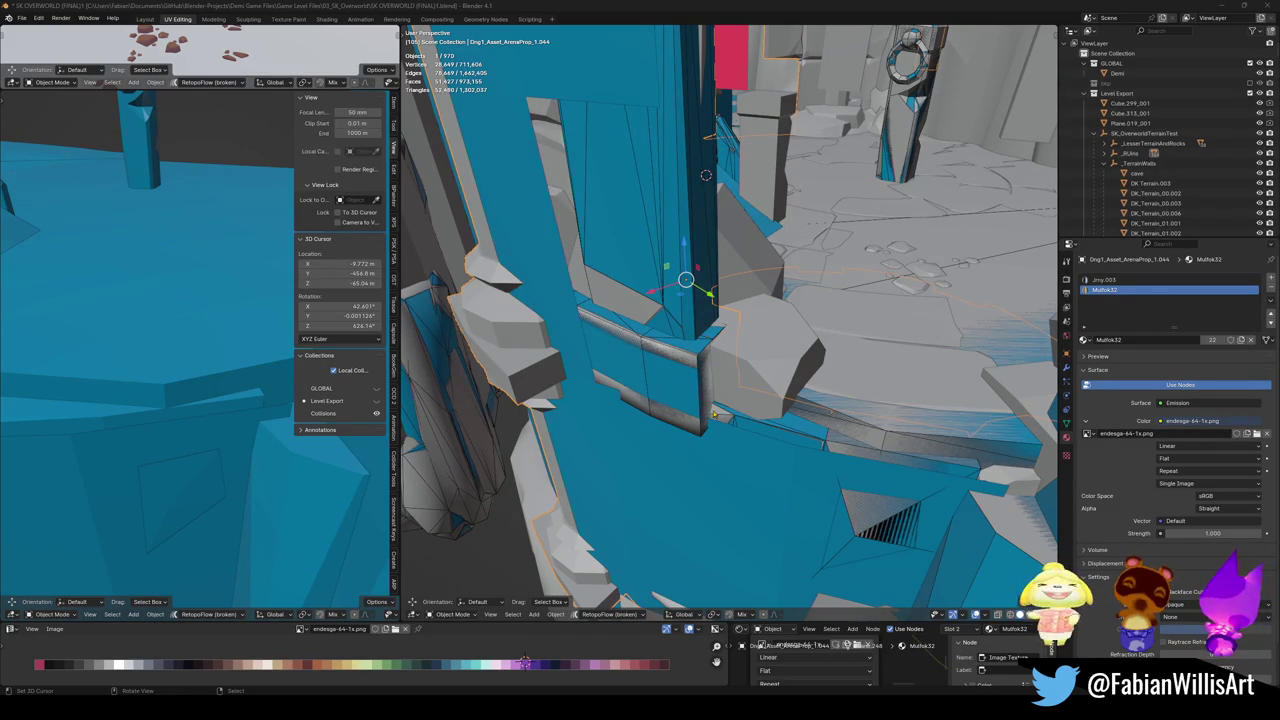
scroll(730, 320, up, 3)
- Zoom in and switch mesh editing to the floor collision plane Plane.012
scroll(730, 320, up, 3)
scroll(730, 320, up, 3)
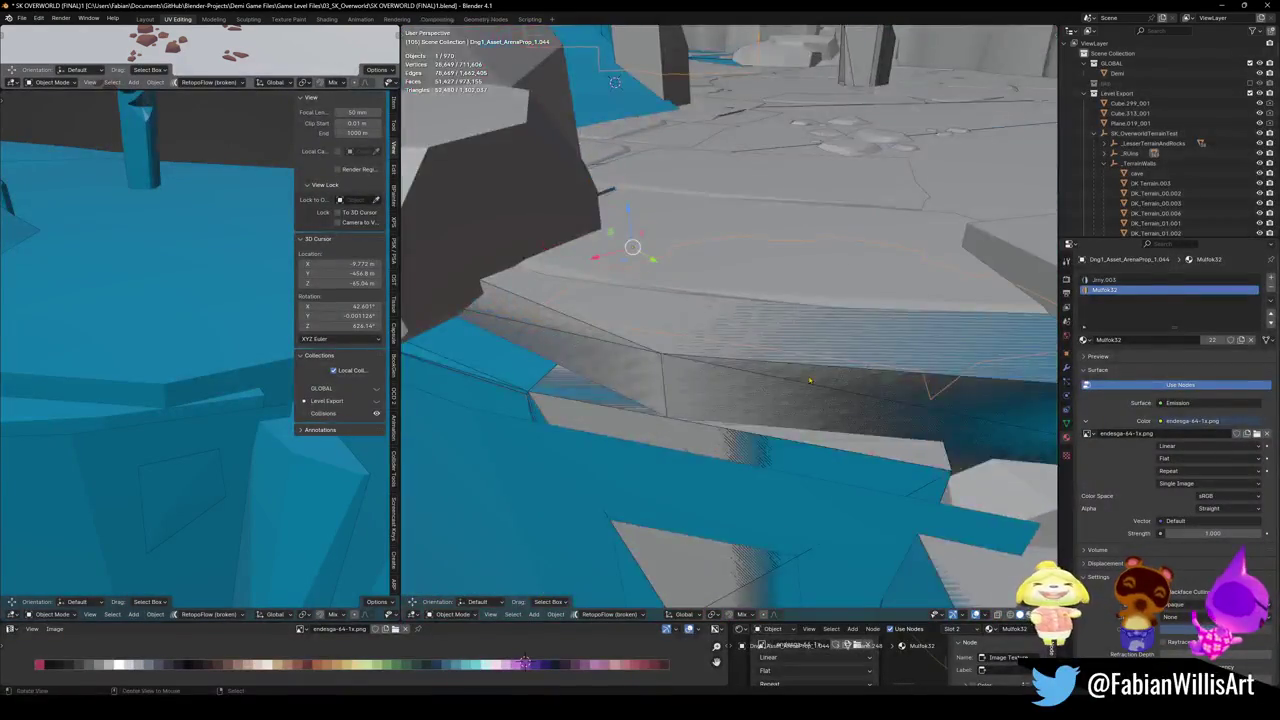
scroll(730, 320, up, 3)
scroll(873, 375, up, 2)
key(Tab)
middle_drag(873, 366, 883, 414)
click(881, 414)
key(ctrl+z)
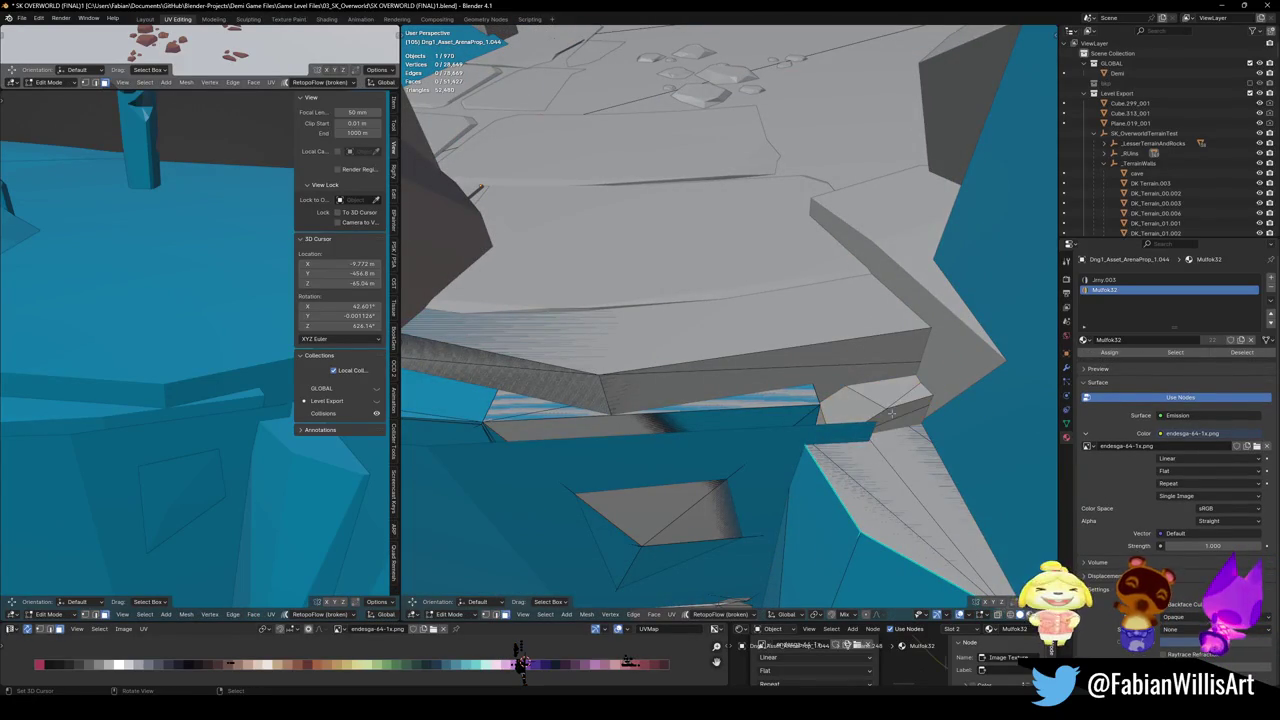
key(alt+q)
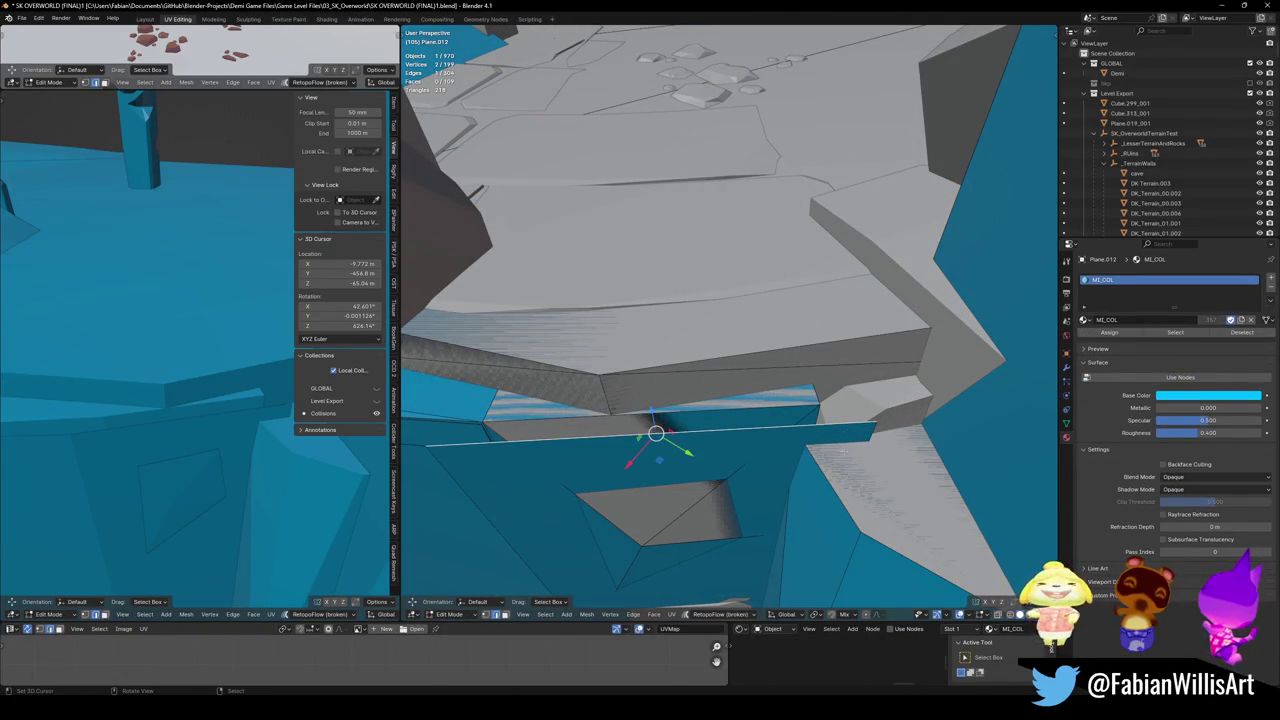
mouse_move(885, 444)
middle_down()
mouse_move(771, 593)
mouse_move(766, 443)
middle_up()
- Extrude the collision plane's edges twice along the ledge, keeping them at the same height
key(e)
key(shift+z)
click(865, 366)
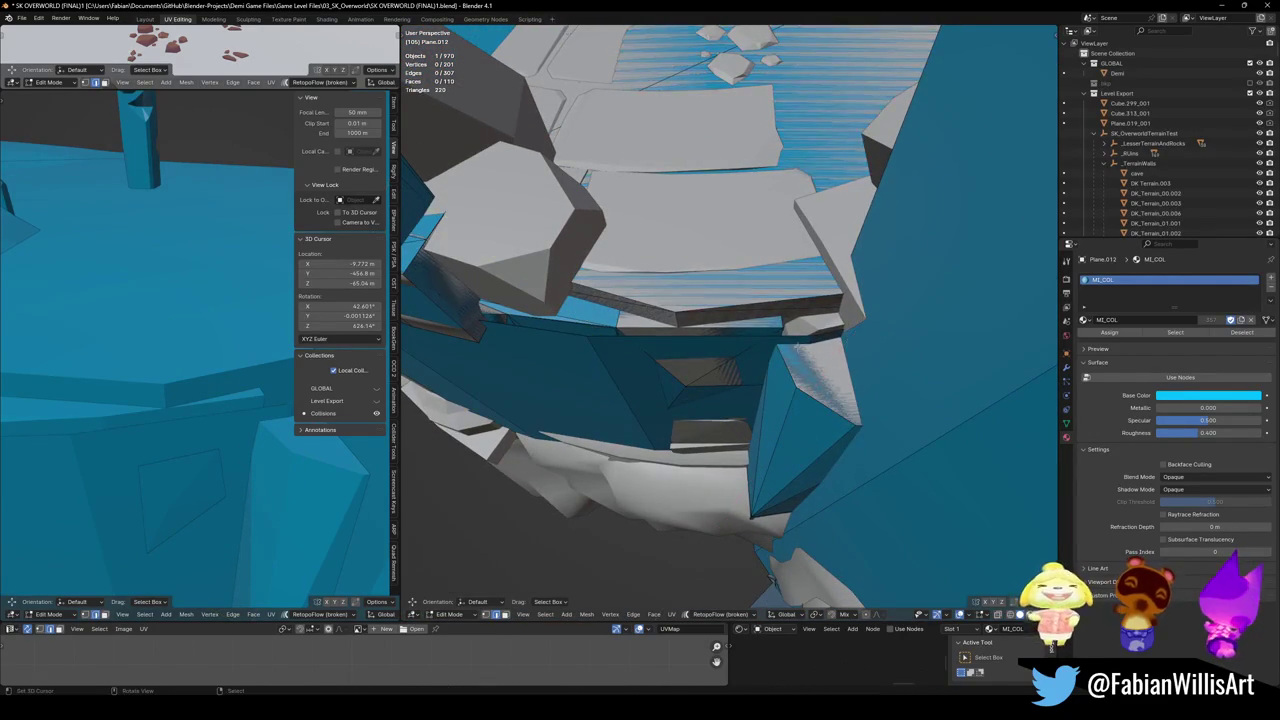
shift+click(680, 335)
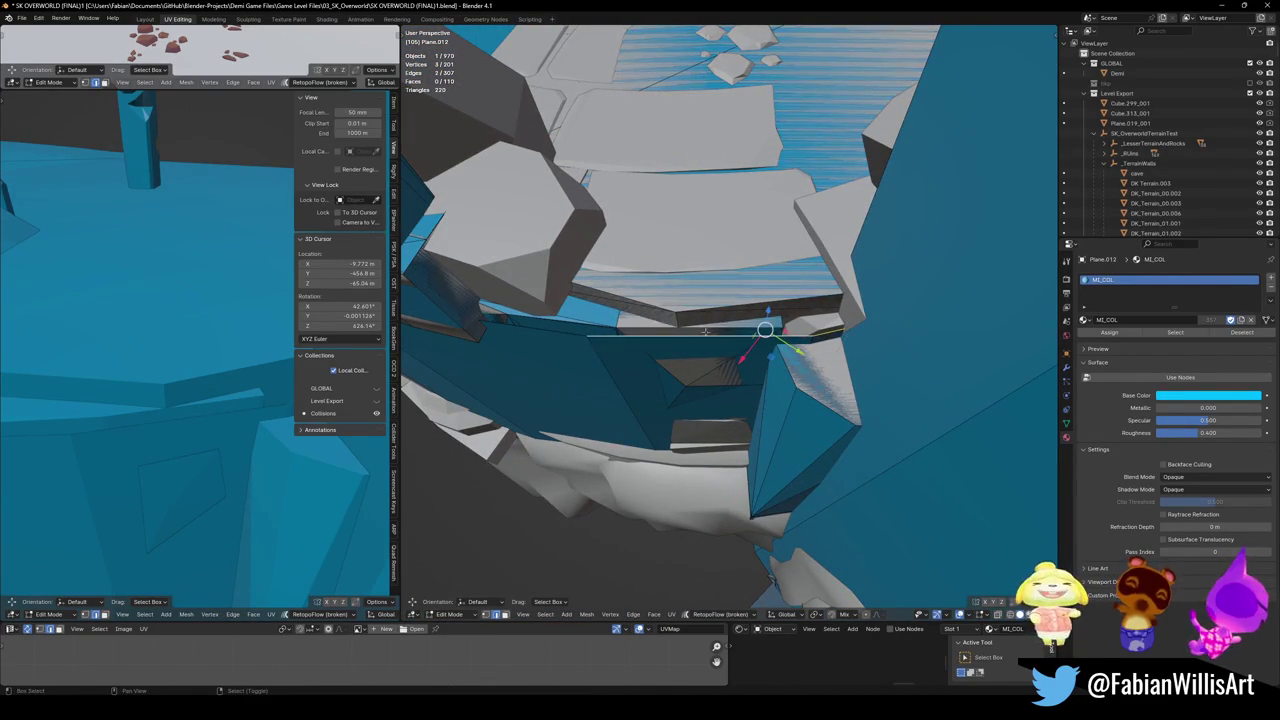
key(e)
key(shift+z)
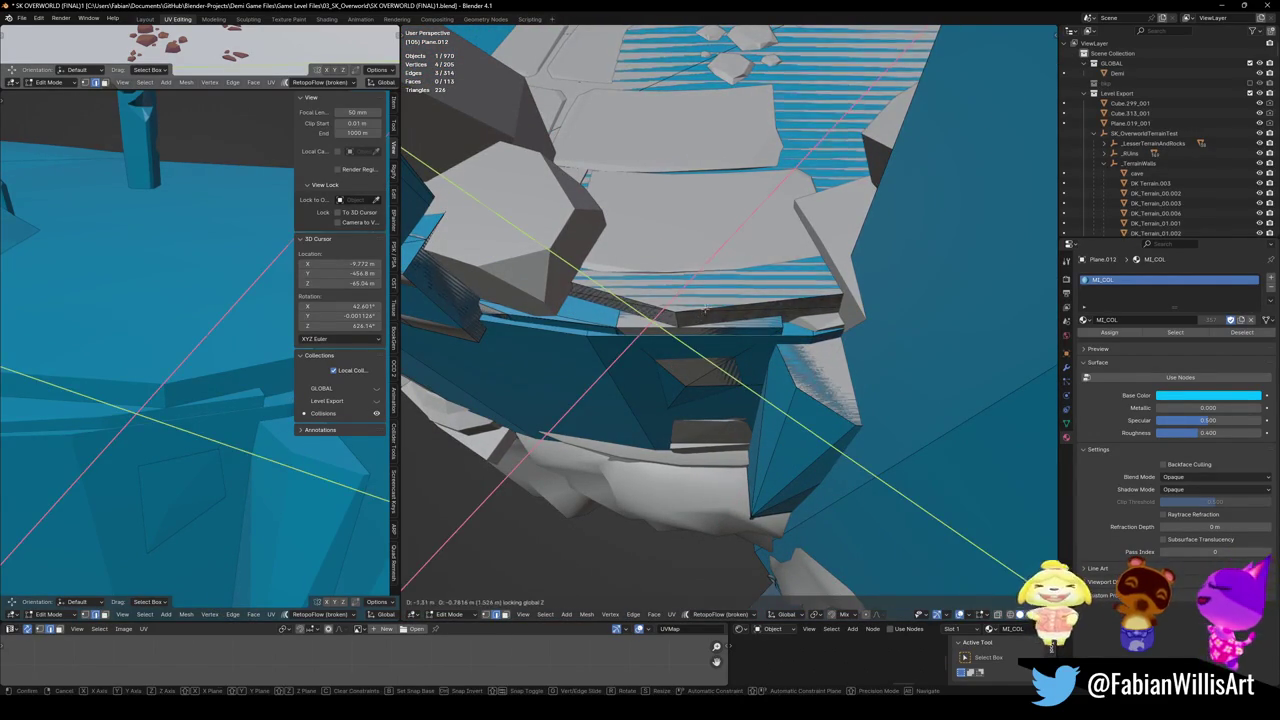
click(116, 424)
middle_drag(146, 431, 175, 425)
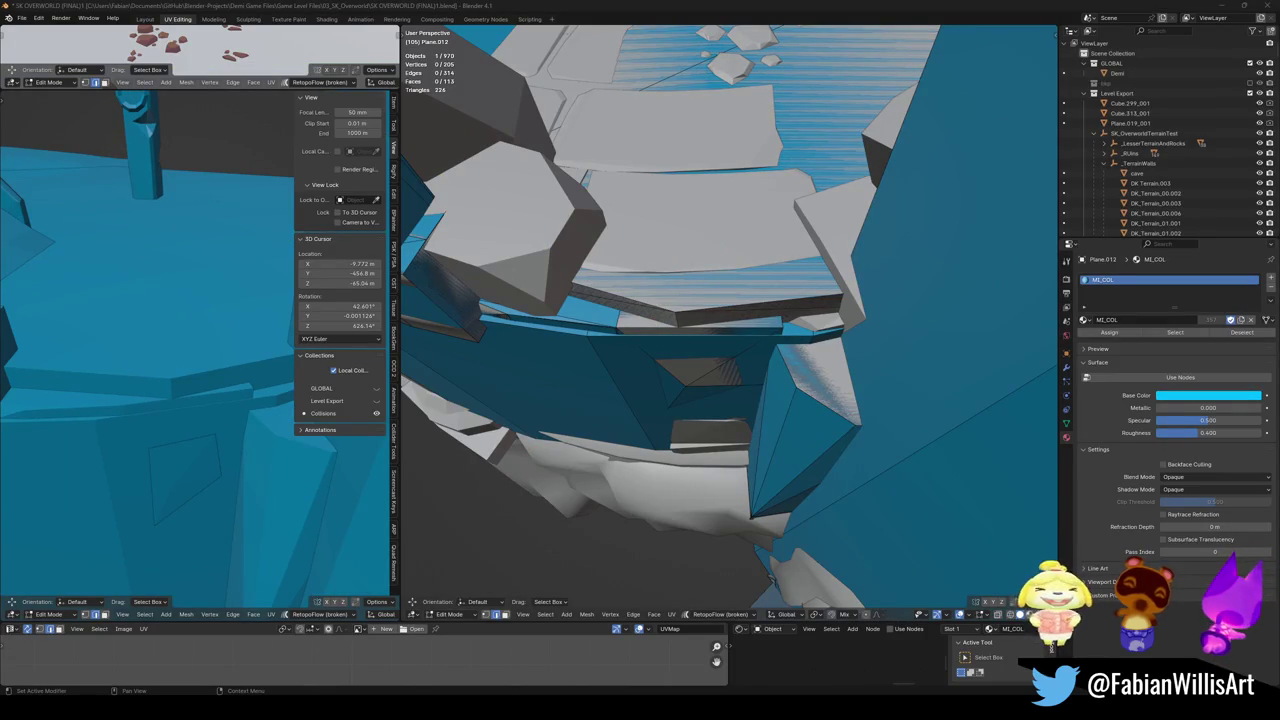
mouse_move(532, 269)
middle_down()
mouse_move(658, 320)
mouse_move(678, 315)
mouse_move(710, 349)
mouse_move(660, 310)
middle_up()
- Leave Edit Mode and save SK OVERWORLD (FINAL)1.blend
key(Tab)
key(ctrl+s)
click(712, 345)
- Set the pillar collider's Collision_decimate ratio to 0.3944, leaving 248 faces
middle_drag(152, 358, 200, 300)
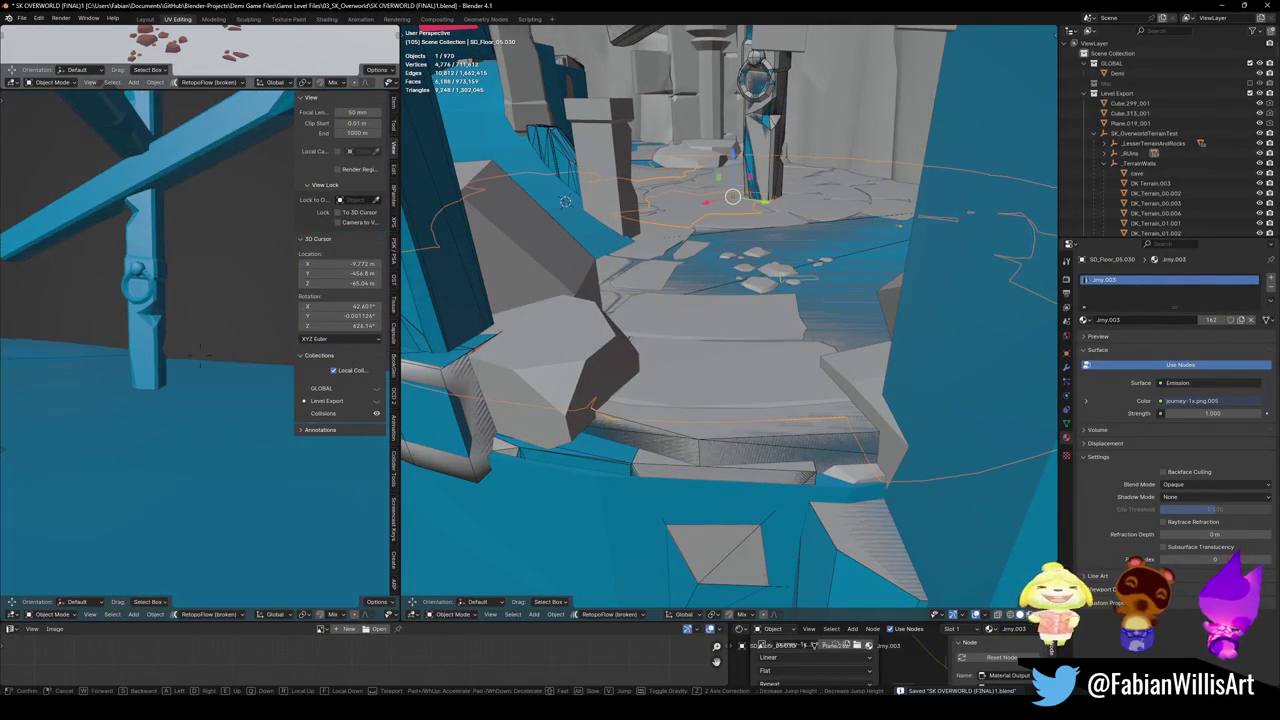
mouse_move(680, 320)
middle_down()
mouse_move(697, 317)
mouse_move(697, 340)
middle_up()
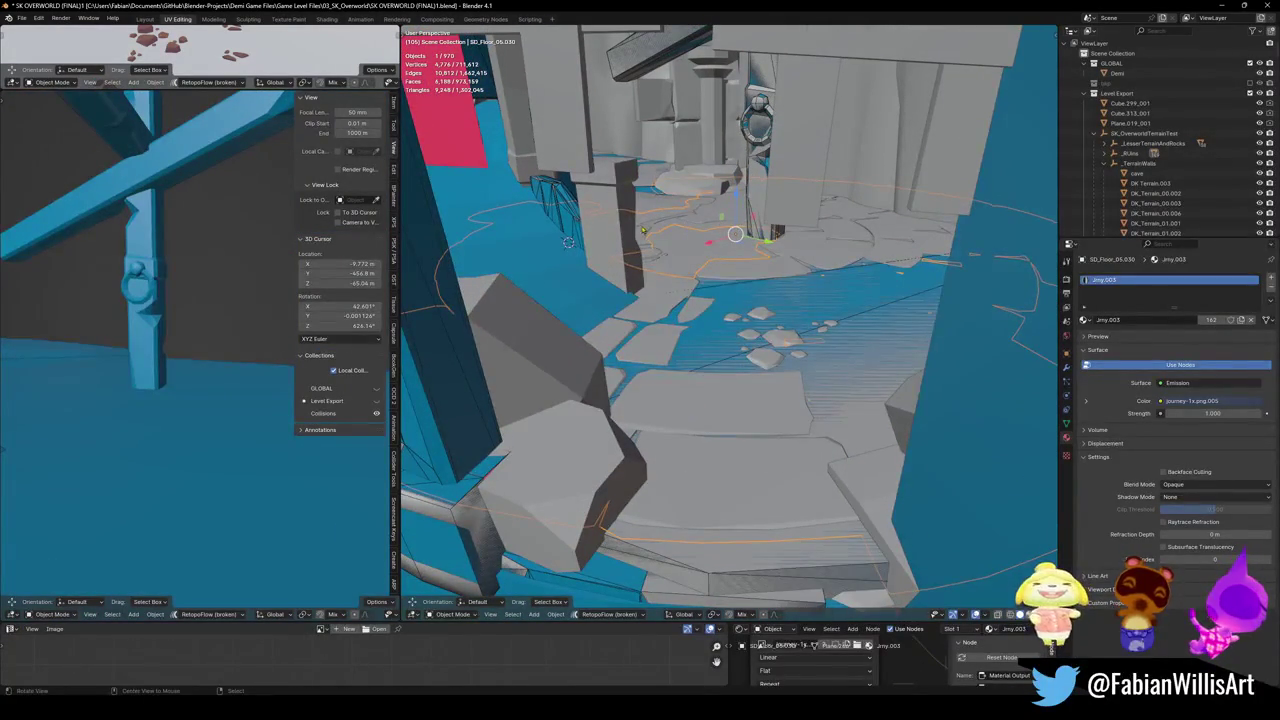
middle_drag(627, 215, 830, 268)
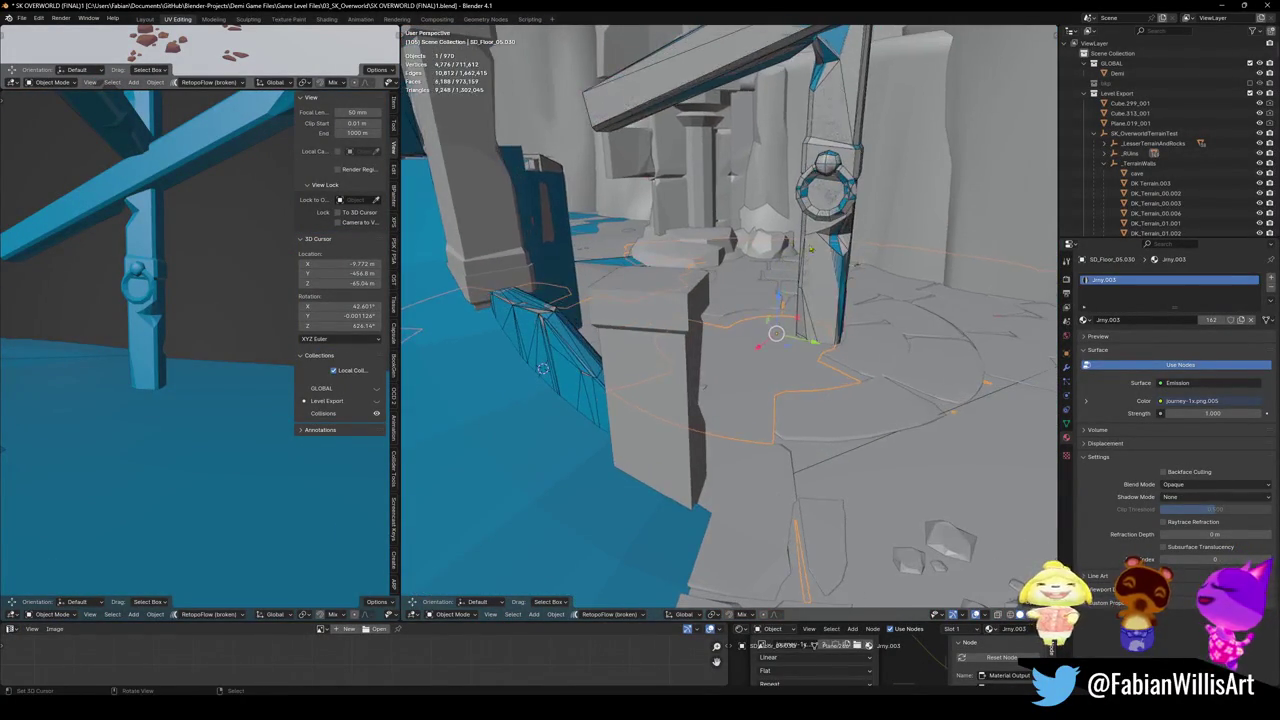
click(830, 268)
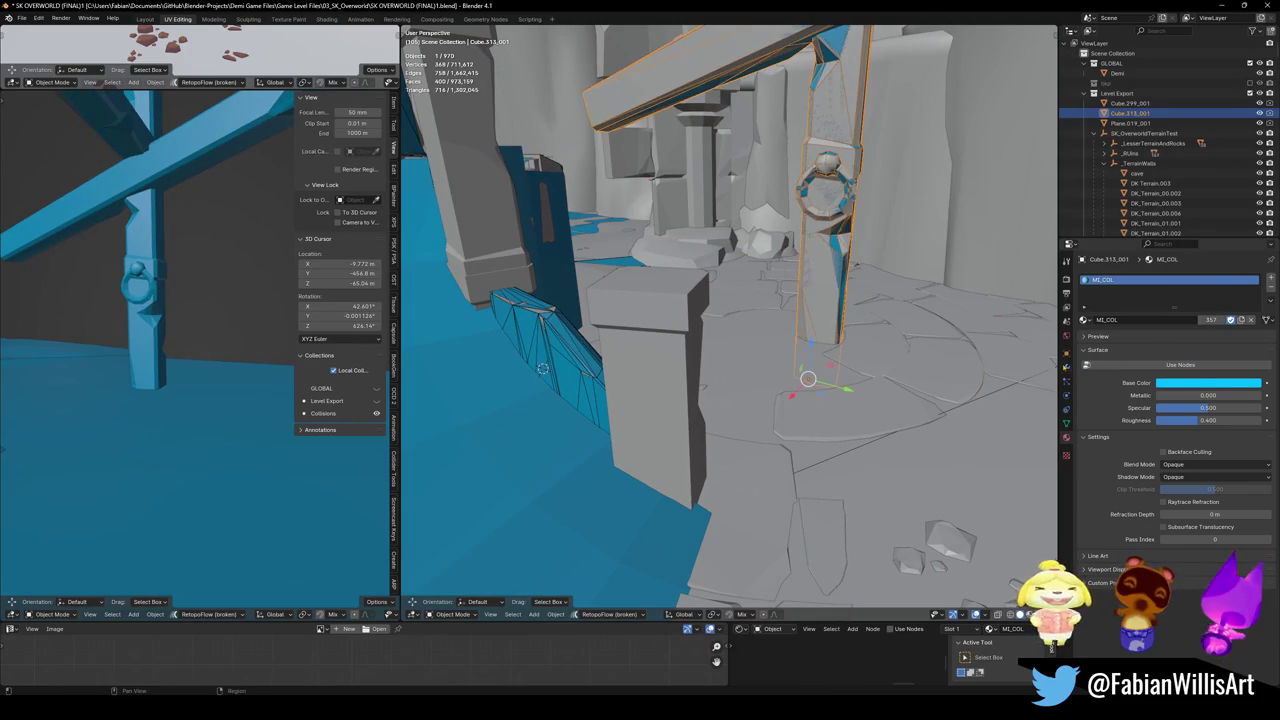
click(1066, 367)
drag(1208, 378, 1195, 378)
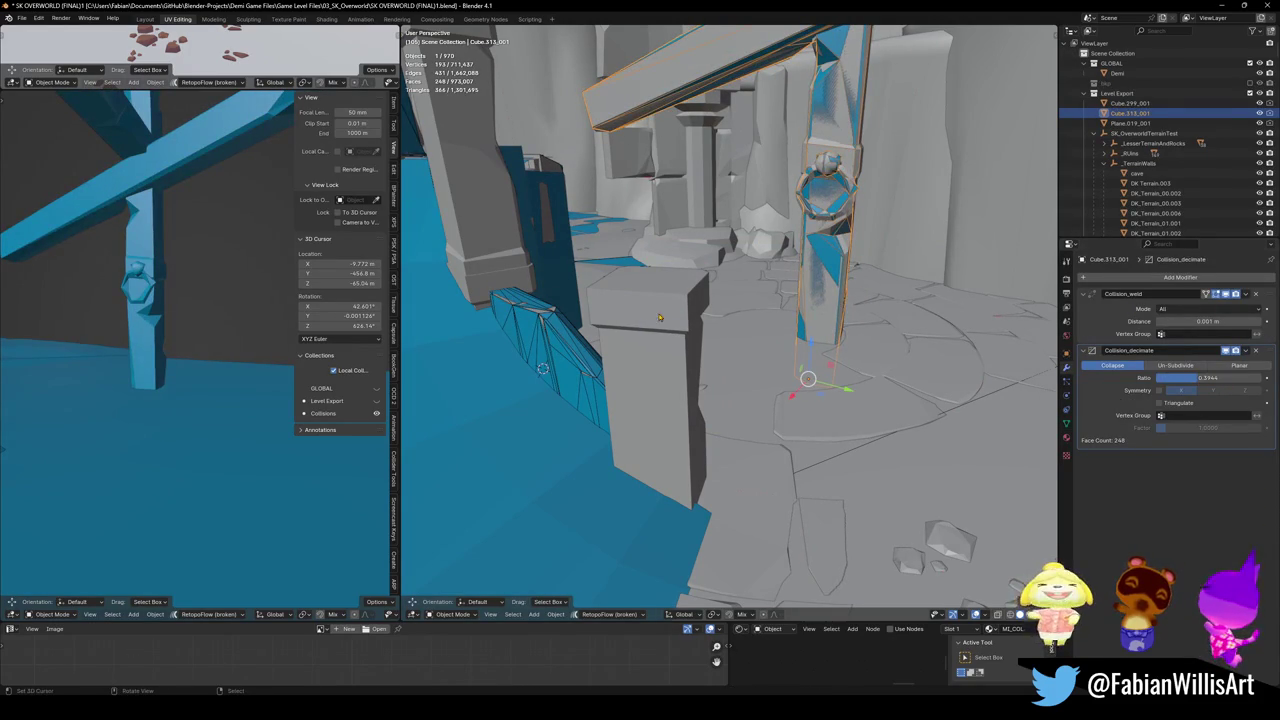
- Save the file and start editing the stone pillar Cube.299's mesh
mouse_move(743, 256)
middle_down()
mouse_move(679, 418)
mouse_move(706, 358)
middle_up()
key(ctrl+s)
click(679, 418)
key(Tab)
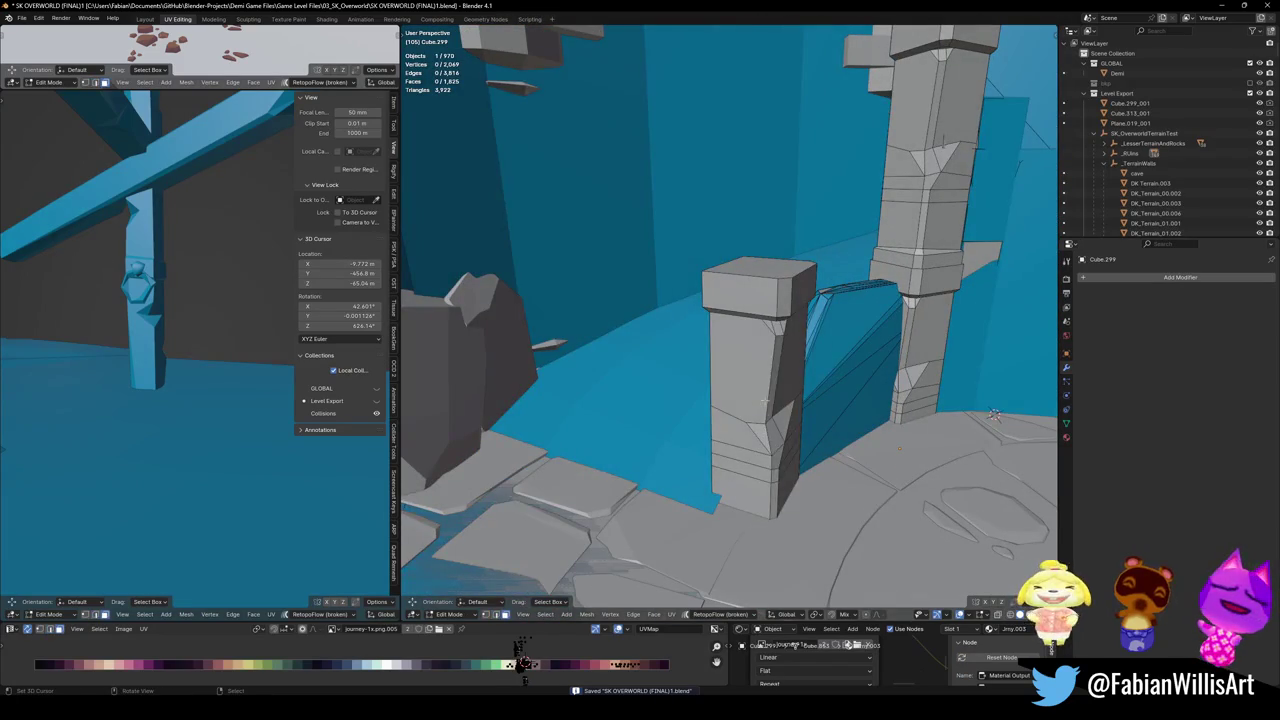
- Fit mesh colliders around the carved pillar Cube.299's linked lower and upper sections
key(l)
middle_drag(766, 403, 760, 341)
key(shift+c)
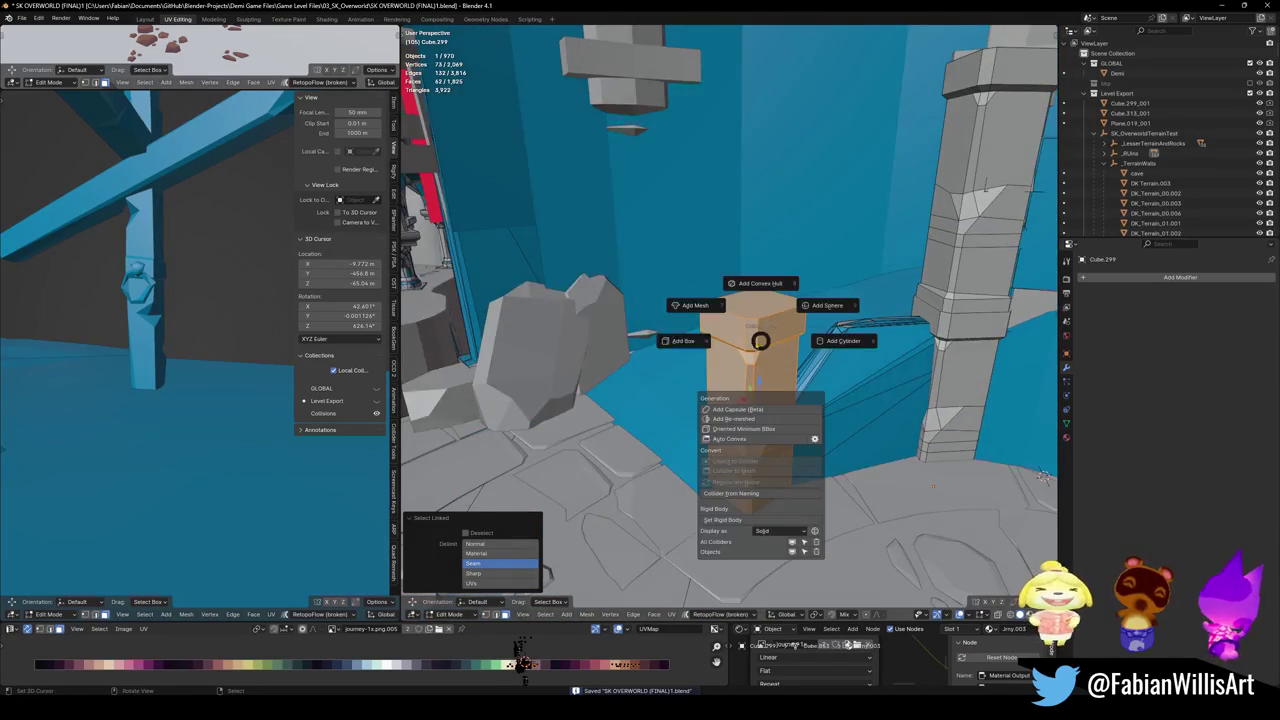
click(701, 316)
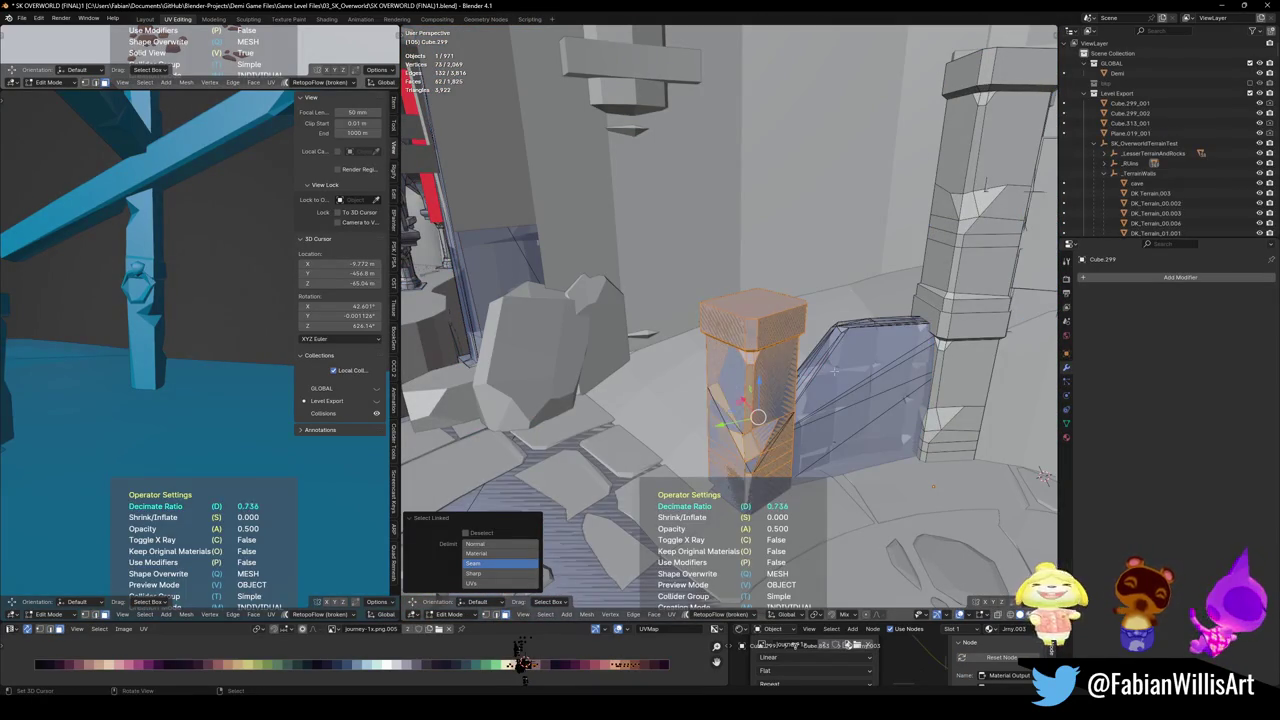
mouse_move(1043, 477)
middle_down()
mouse_move(829, 497)
mouse_move(706, 274)
middle_up()
key(alt+a)
key(l)
key(l)
key(l)
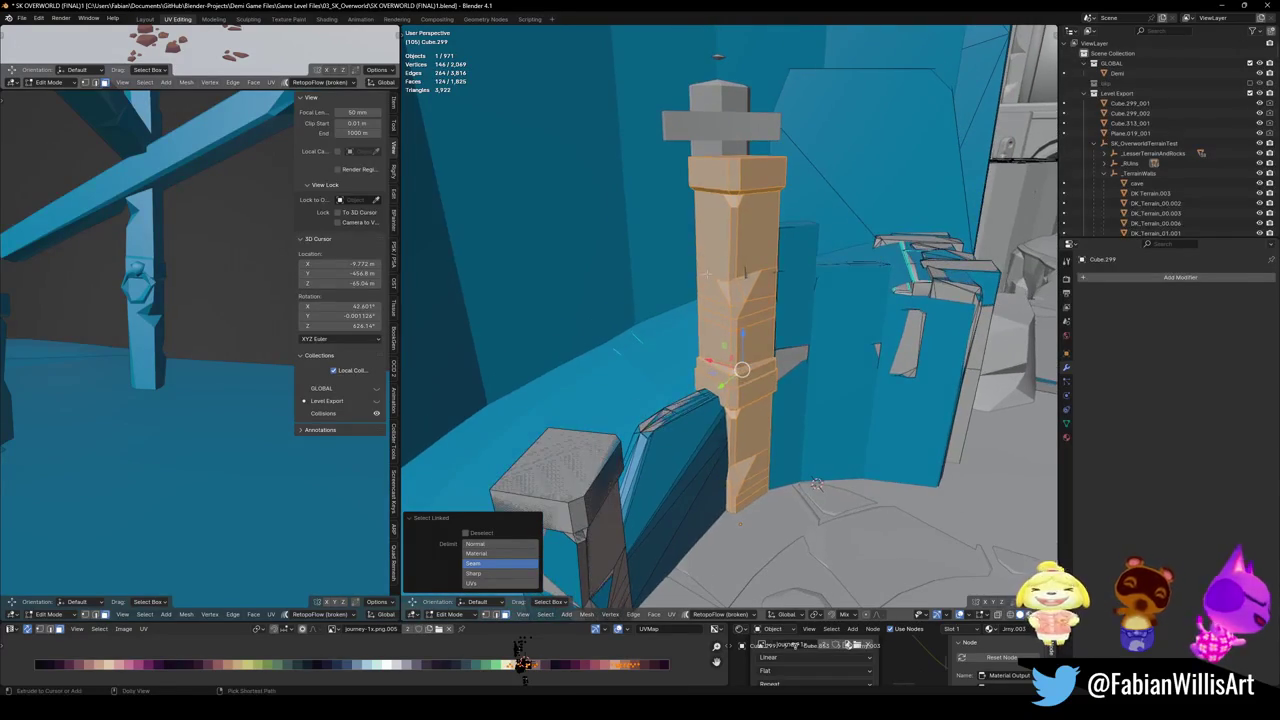
key(shift+alt+c)
click(641, 238)
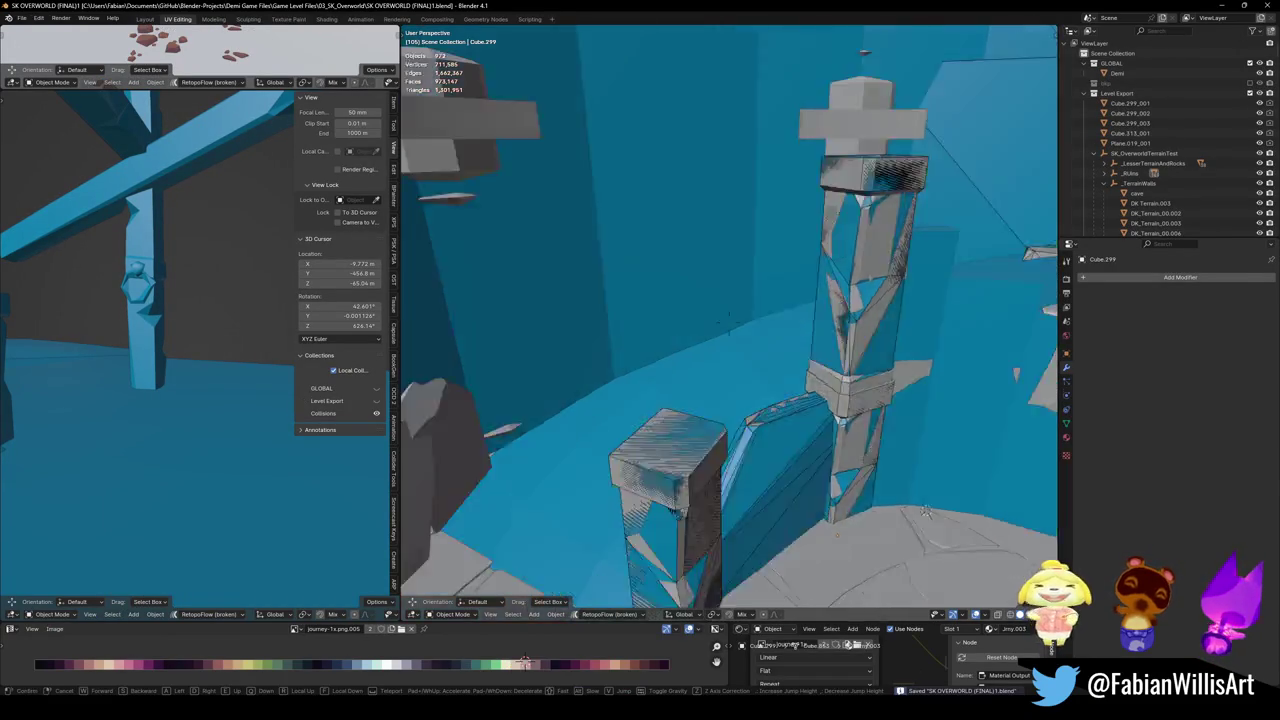
- Fit a mesh collider around the nearby grey rock SD_Wall_16.021
middle_drag(817, 484, 740, 450)
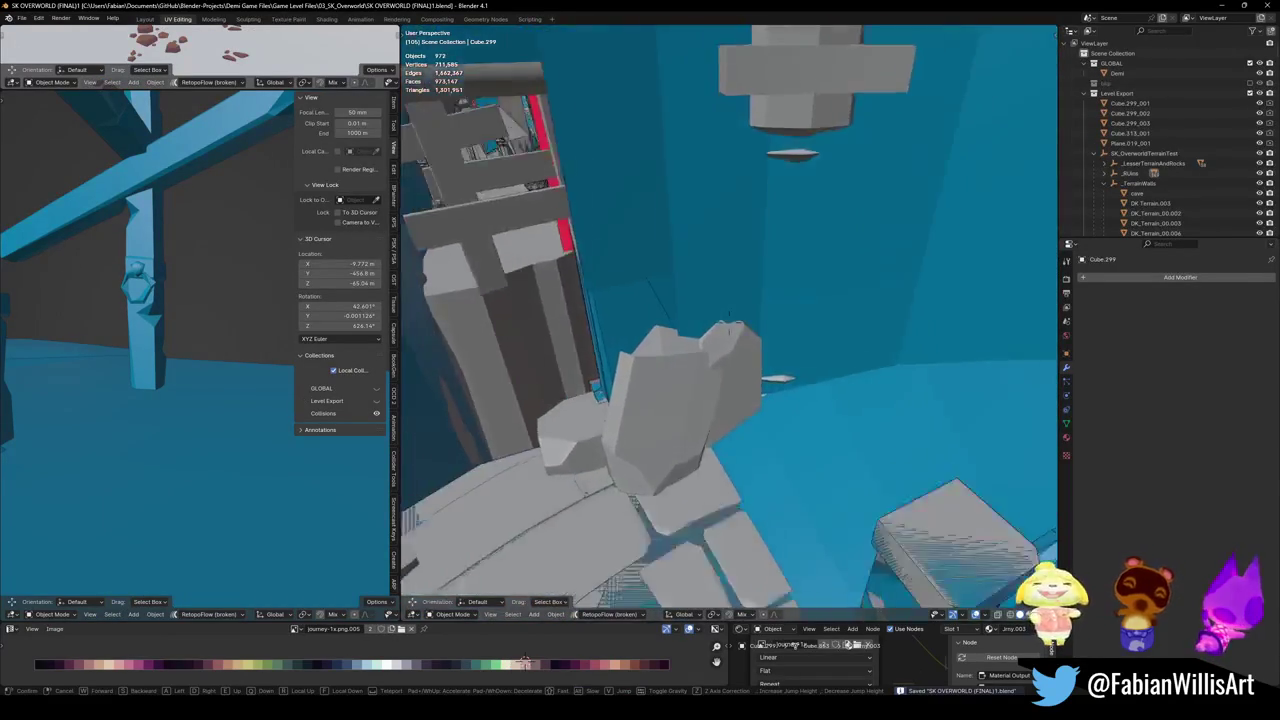
scroll(700, 430, up, 5)
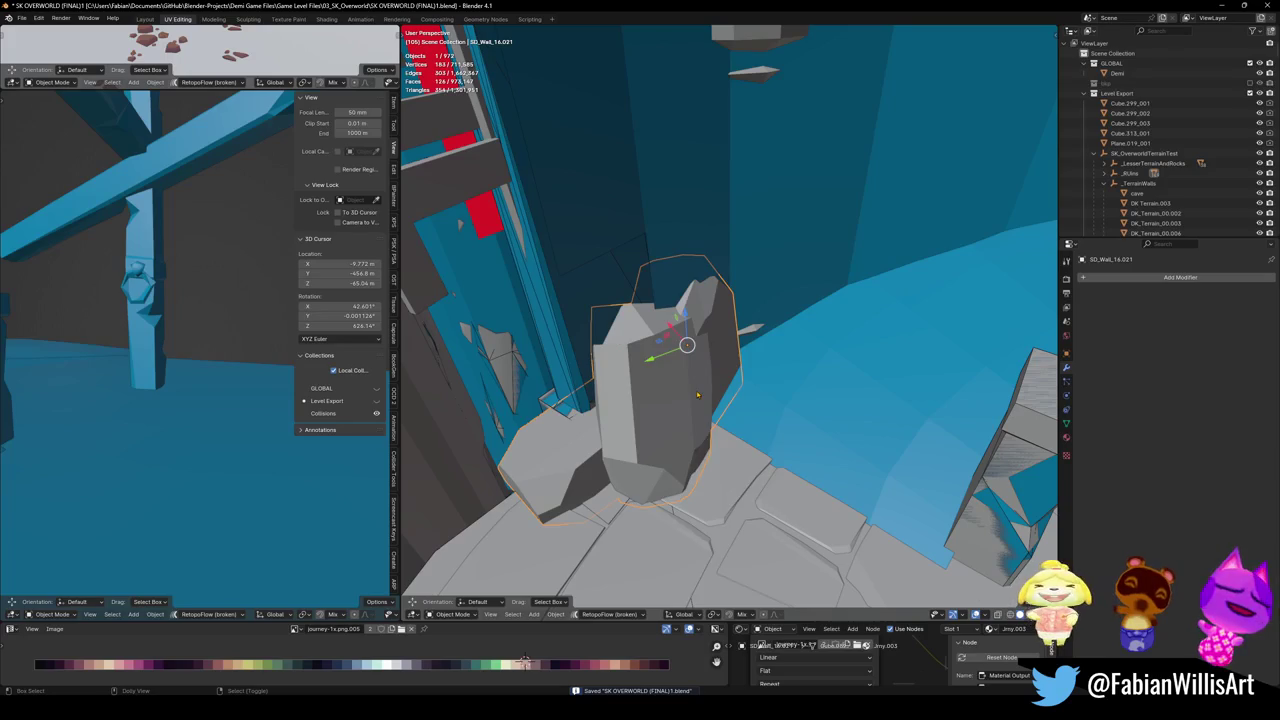
key(shift+alt+c)
click(637, 379)
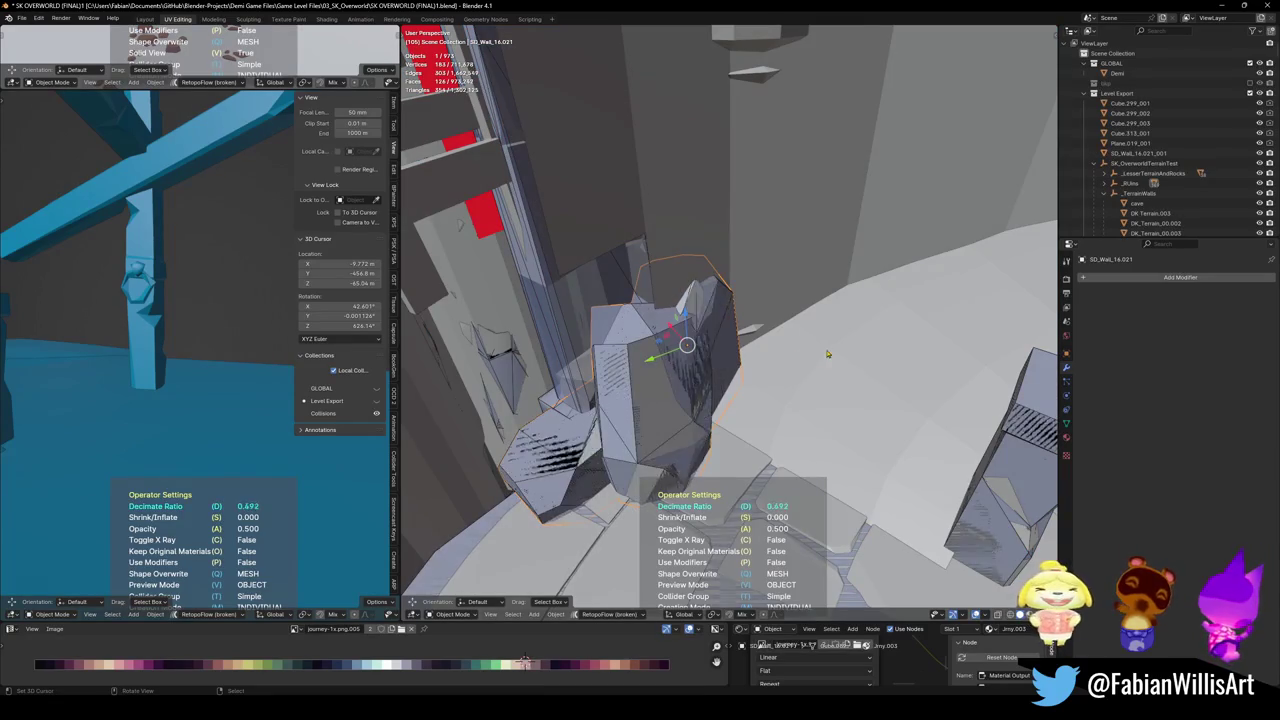
- Fly forward through the cave and select the floor plane Plane.019
key(shift+grave)
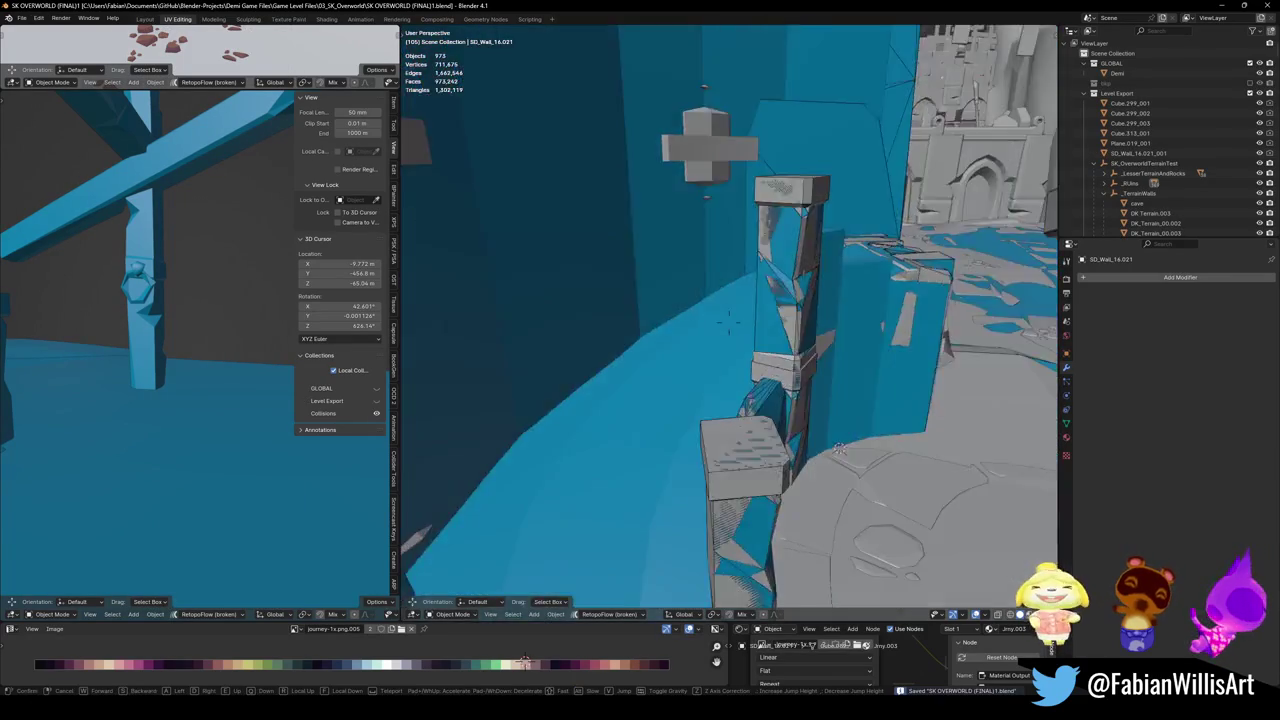
key(w)
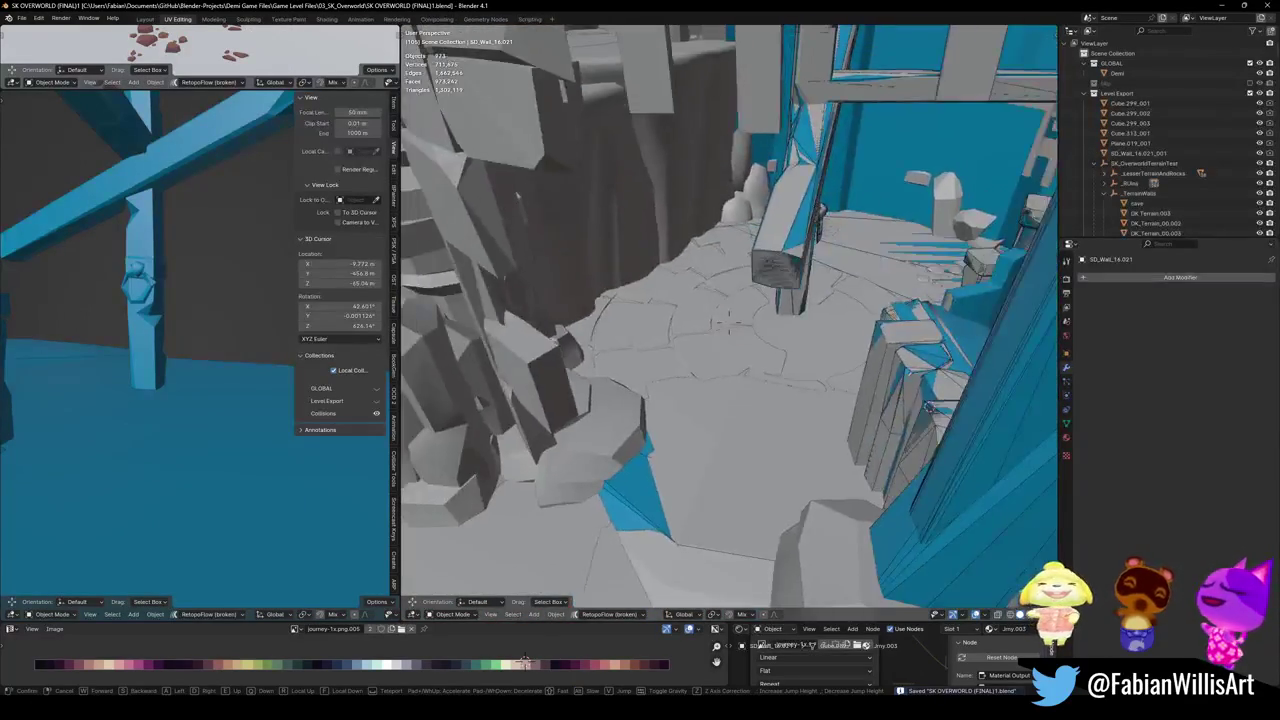
click(729, 327)
click(779, 413)
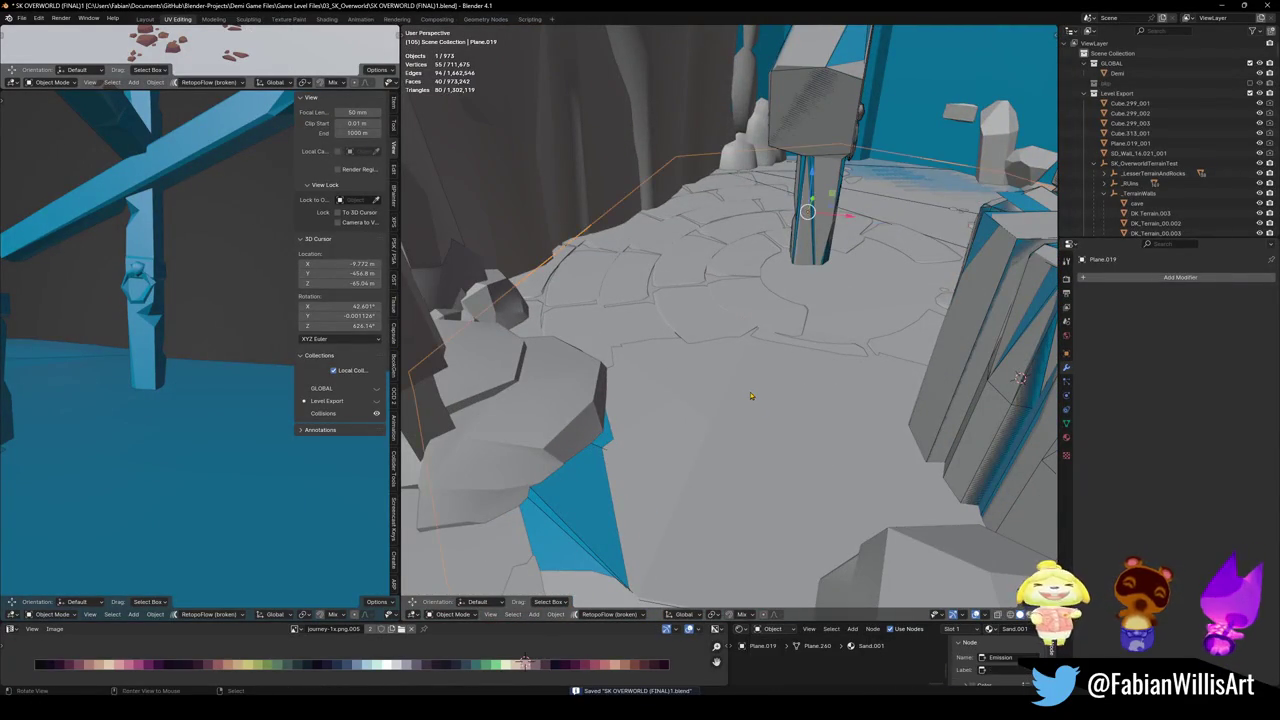
- Switch the viewport to Material Preview shading, cancelling a stray floor-plane move
scroll(767, 372, down, 3)
key(shift+grave)
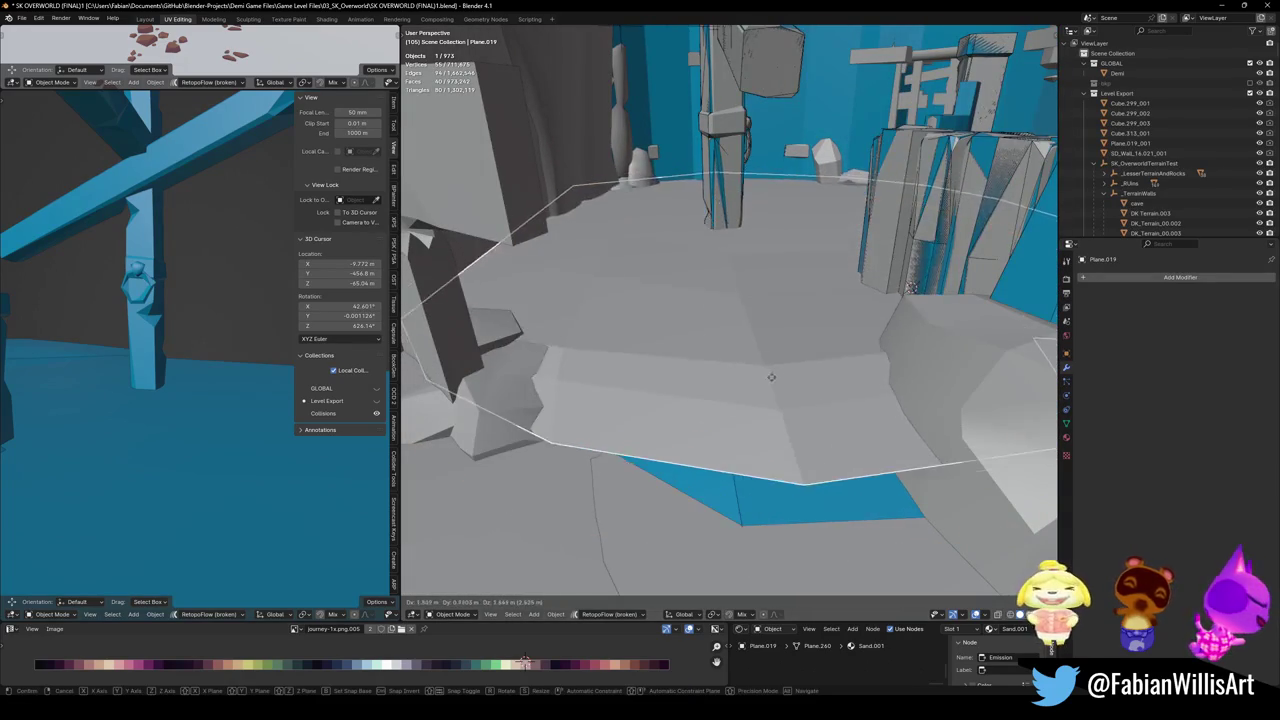
key(Escape)
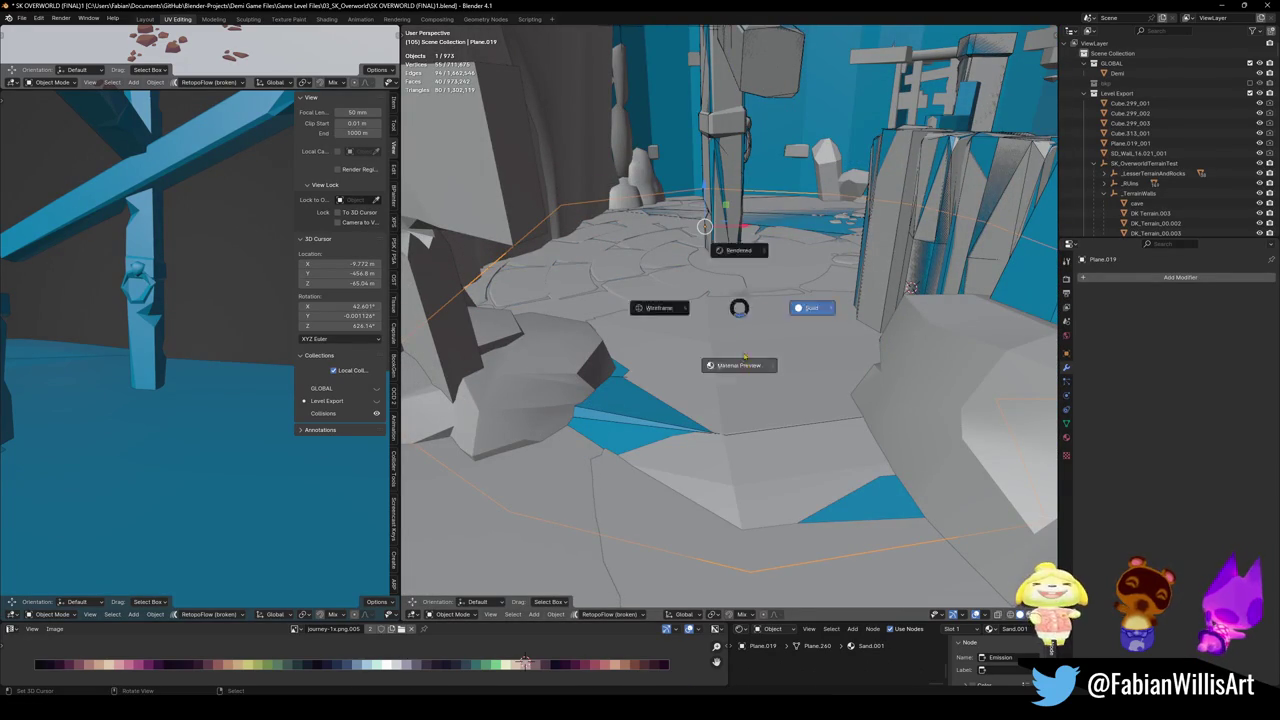
click(740, 350)
key(g)
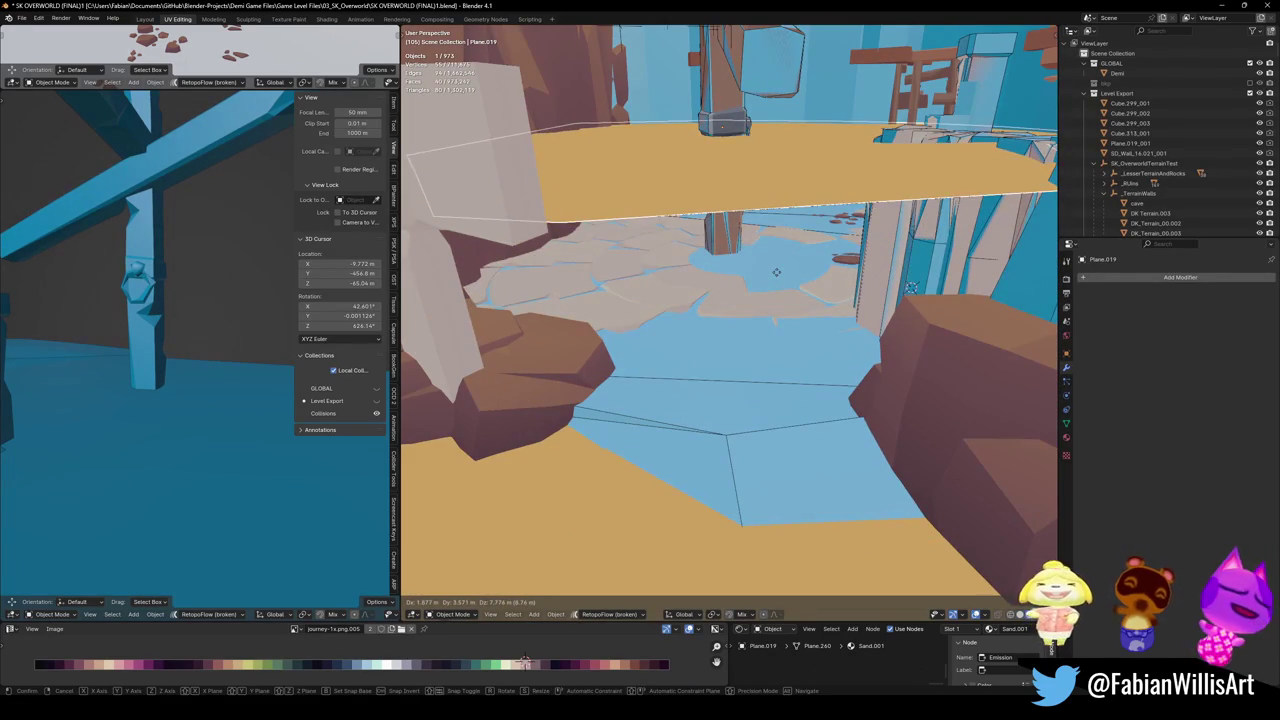
key(Escape)
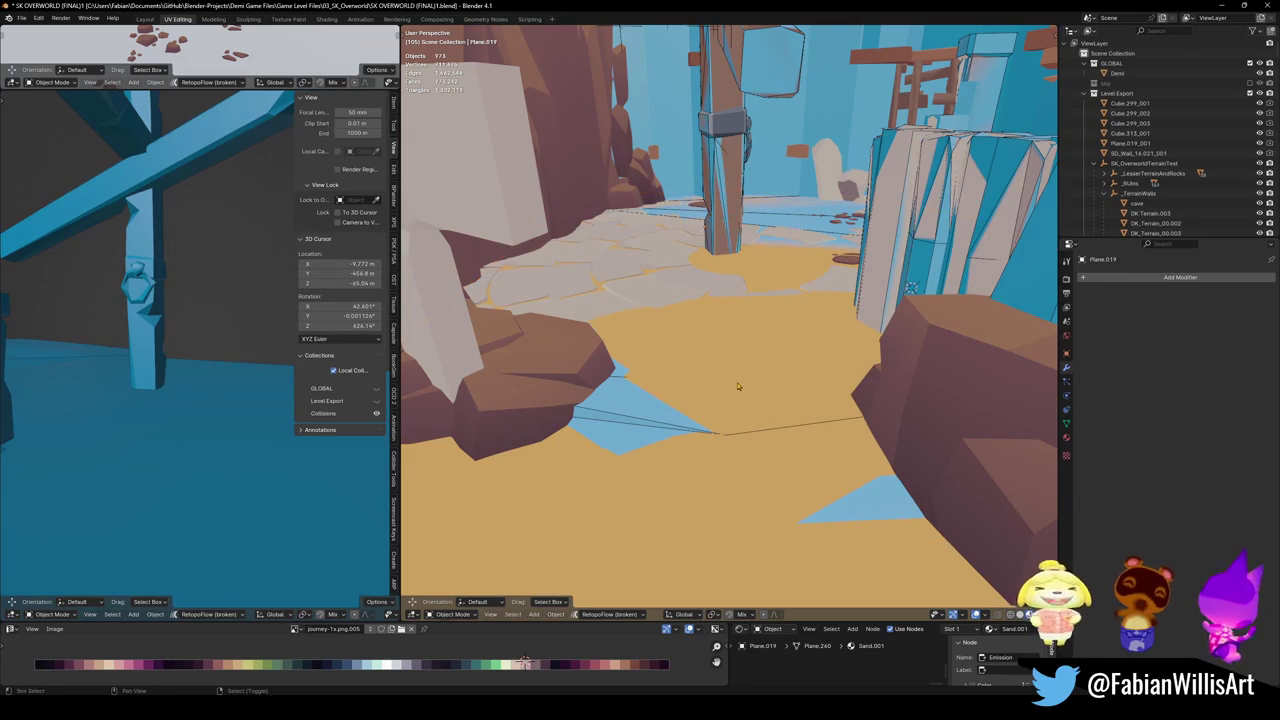
- Fly back around the rocks and select the tall rock column Cube.282
key(s)
click(661, 409)
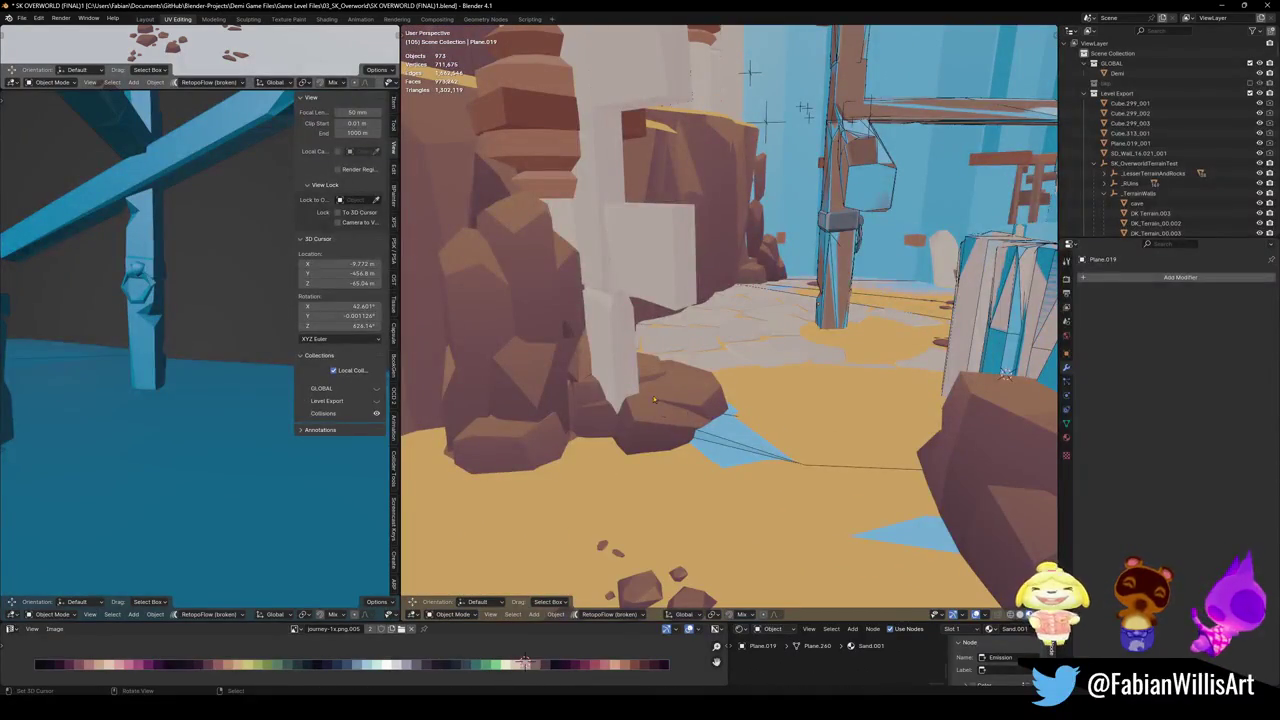
click(661, 402)
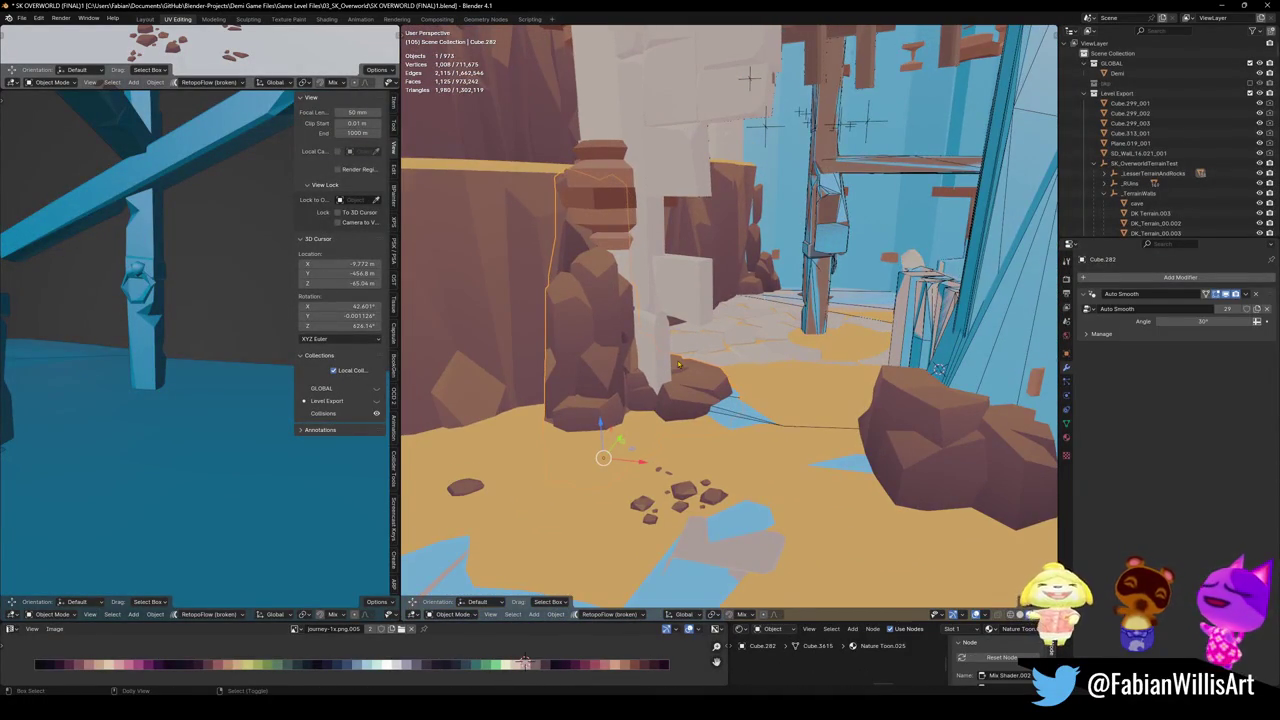
- Fit mesh colliders around rock column Cube.282 and the ledge boulder Cube.007
key(shift+alt+c)
click(620, 336)
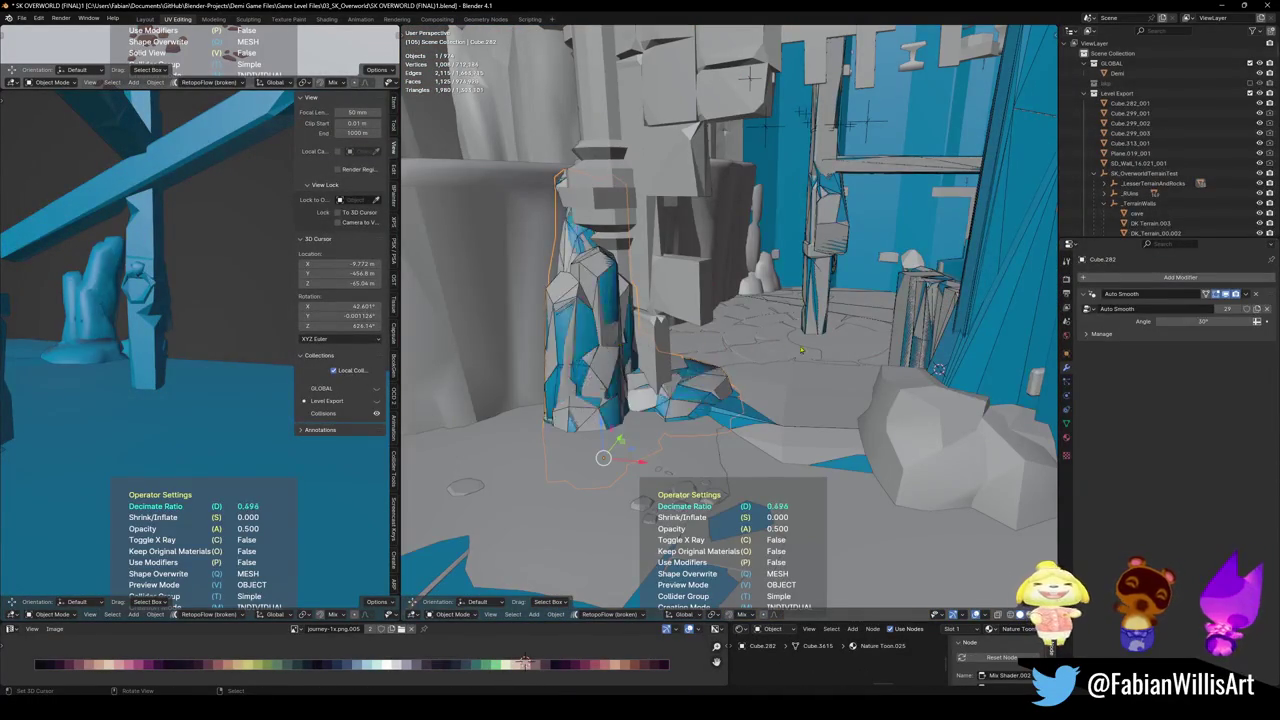
mouse_move(776, 354)
middle_down()
mouse_move(675, 359)
mouse_move(760, 372)
middle_up()
click(840, 410)
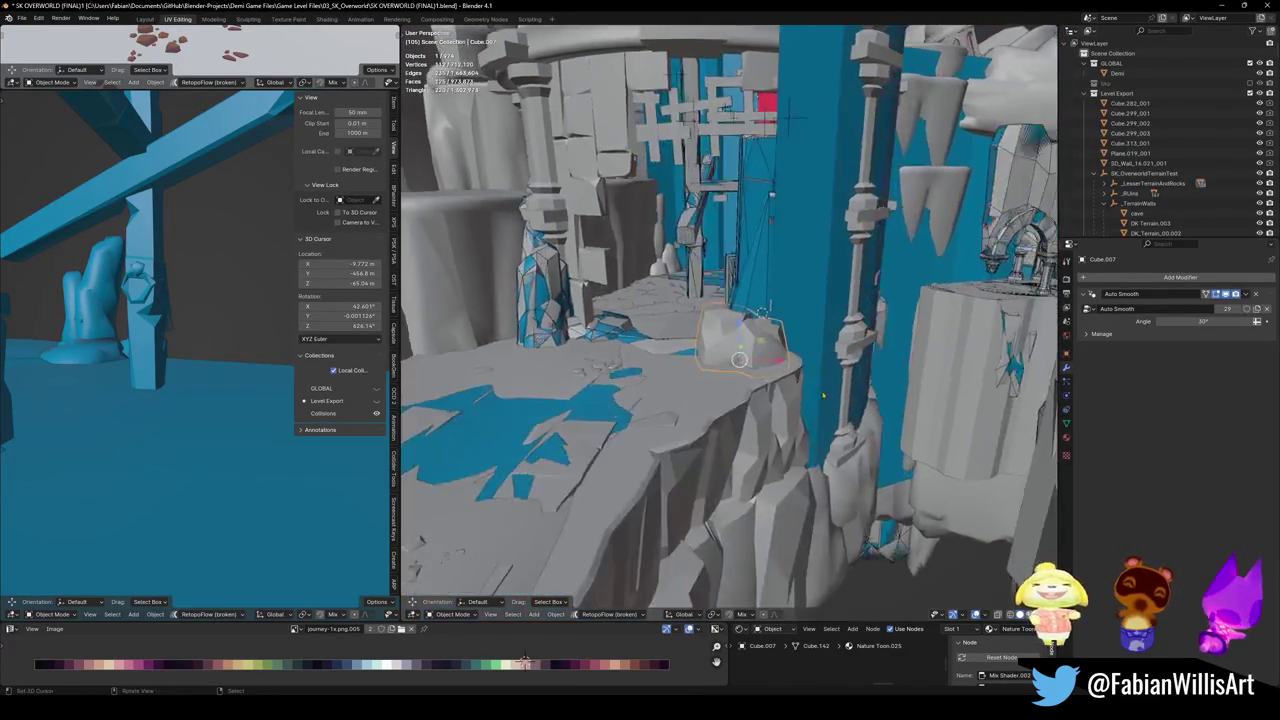
ctrl+middle_drag(840, 410, 800, 380)
key(shift+c)
click(709, 341)
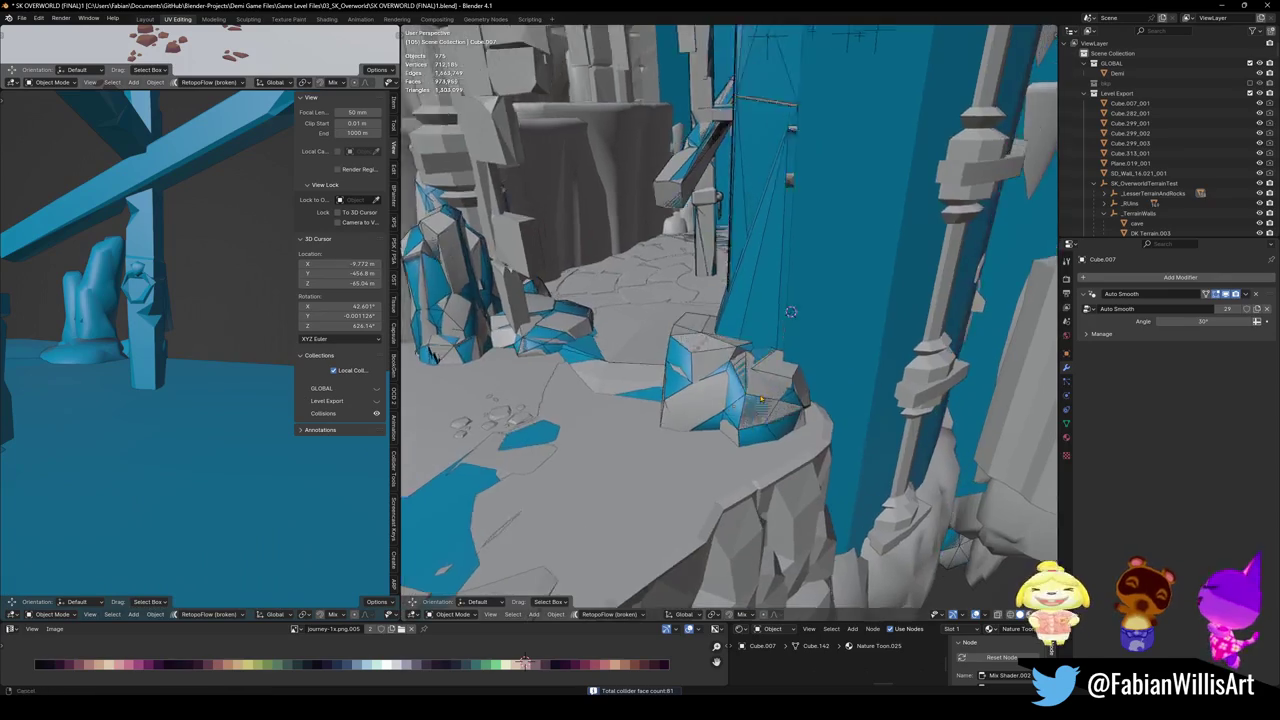
- Save the file and delete the unwanted pillar collider
mouse_move(926, 368)
middle_down()
mouse_move(708, 373)
mouse_move(783, 390)
mouse_move(729, 398)
mouse_move(709, 237)
mouse_move(708, 303)
middle_up()
key(ctrl+s)
click(708, 373)
key(Delete)
- Push out a vertical strip of faces on the blue wall collider Plane.012
click(709, 237)
key(Tab)
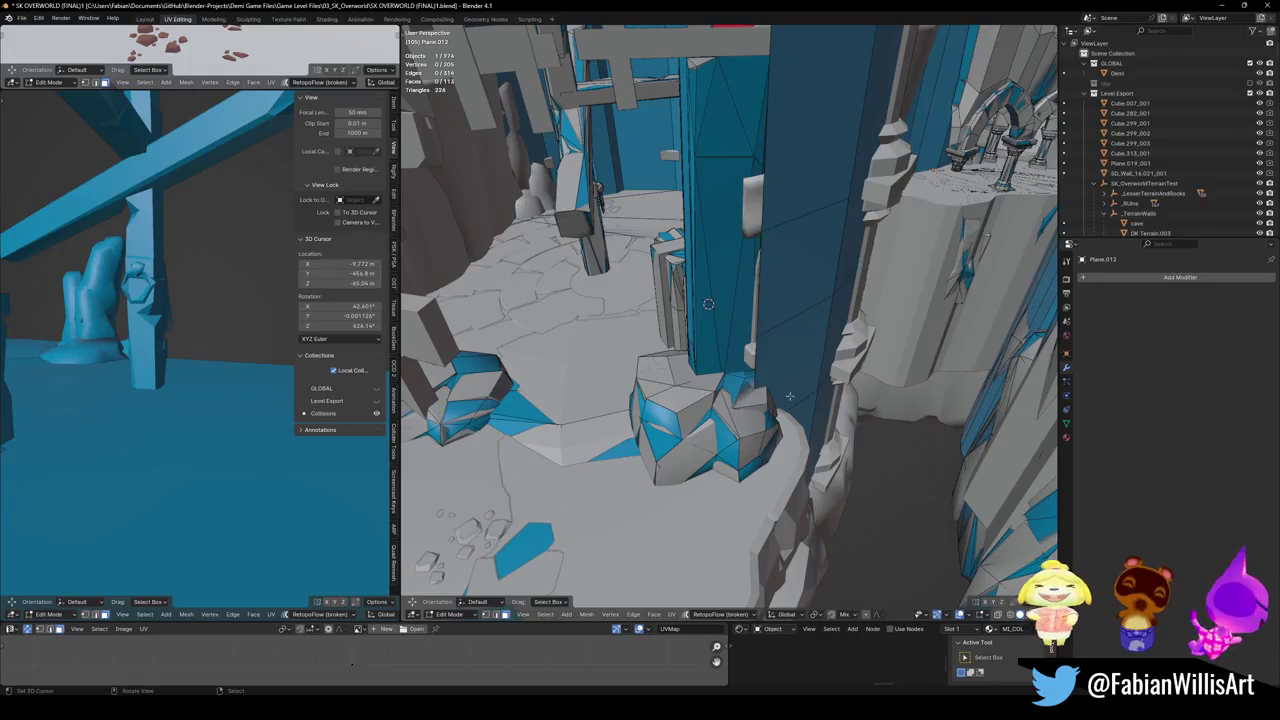
key(l)
middle_drag(791, 400, 760, 410)
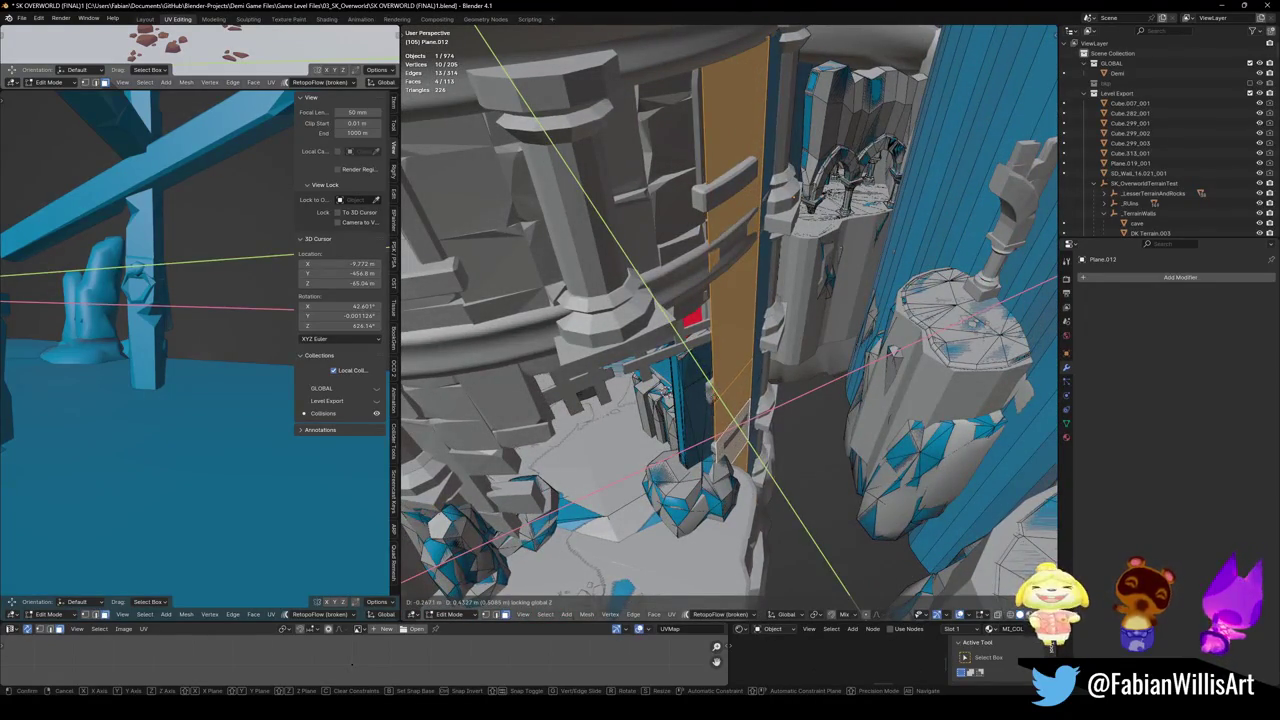
click(725, 398)
key(alt+a)
mouse_move(725, 398)
middle_down()
mouse_move(741, 362)
mouse_move(654, 371)
mouse_move(706, 136)
middle_up()
- Slide a vertical wall edge sideways, locked in height, then save the level
alt+click(666, 380)
key(g)
key(shift+z)
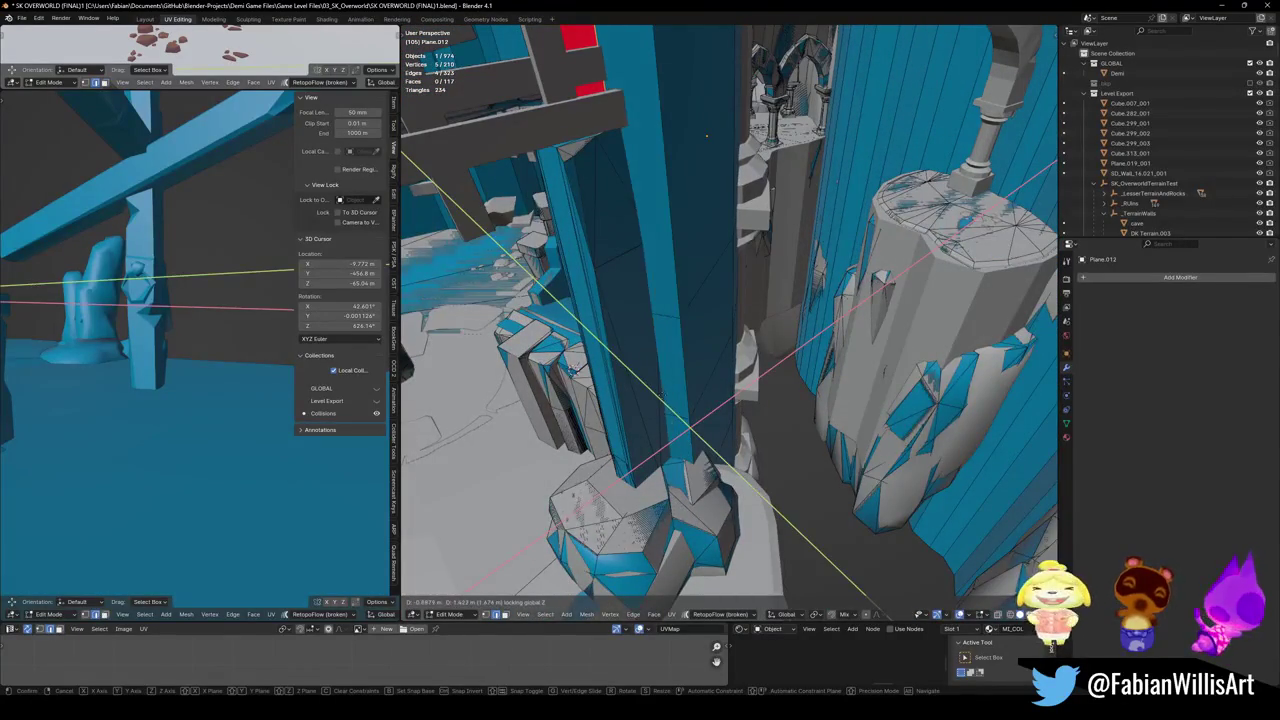
click(657, 420)
key(alt+a)
mouse_move(657, 420)
middle_down()
mouse_move(728, 426)
mouse_move(682, 396)
mouse_move(743, 411)
mouse_move(721, 403)
middle_up()
key(Tab)
key(ctrl+s)
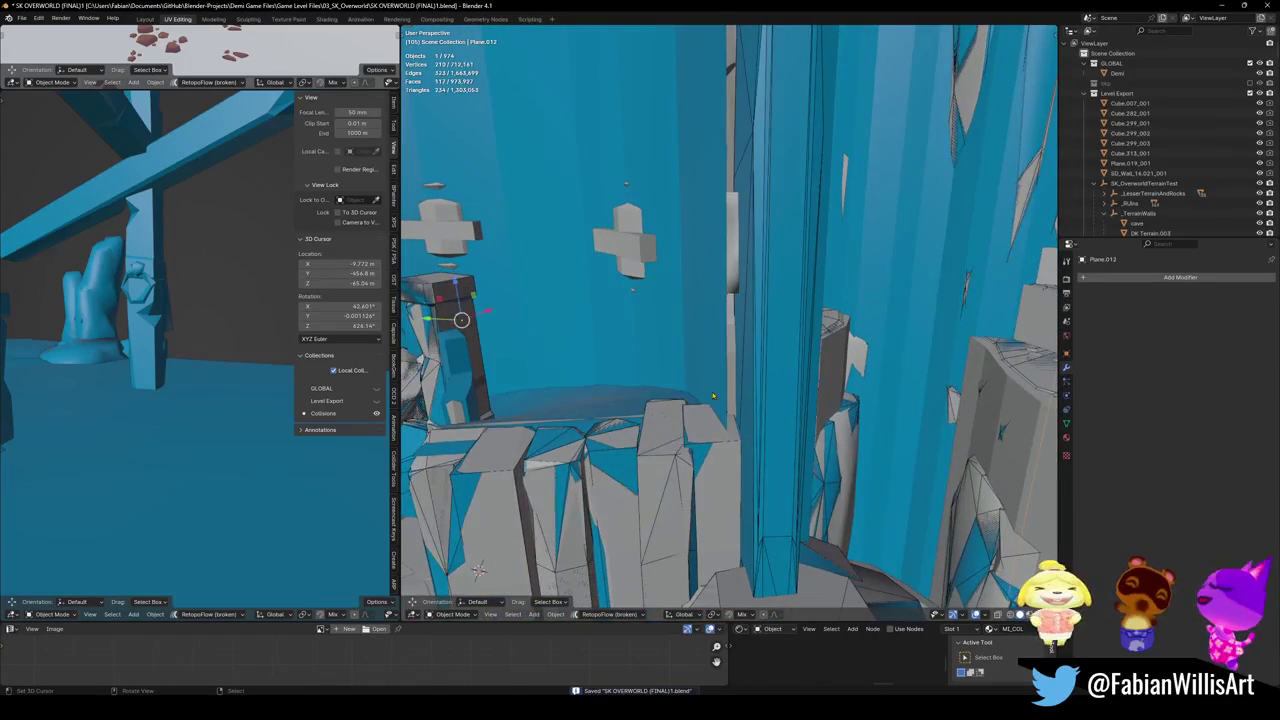
- Extrude a wall edge level to follow the curved wall, then leave Edit Mode
key(Tab)
key(e)
key(shift+z)
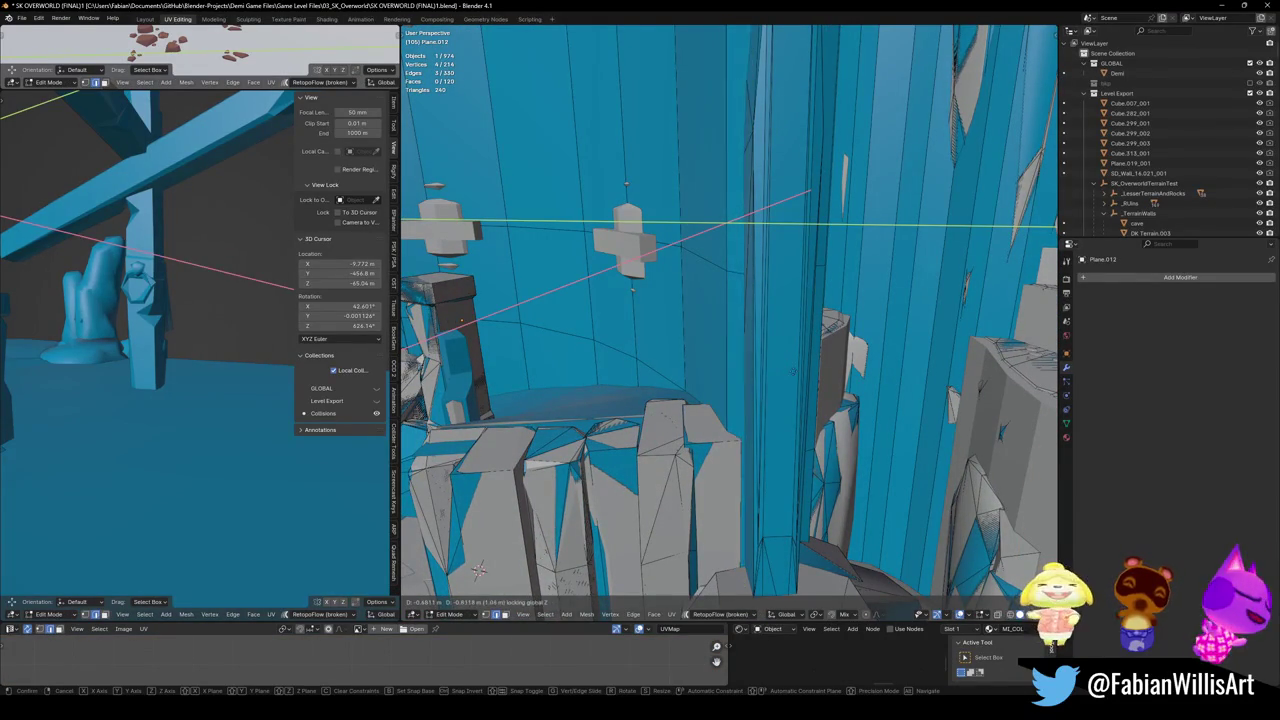
click(479, 570)
middle_drag(479, 570, 640, 435)
key(Tab)
click(640, 435)
- Slide the wall collider's vertices horizontally with height locked, then save the file
click(640, 435)
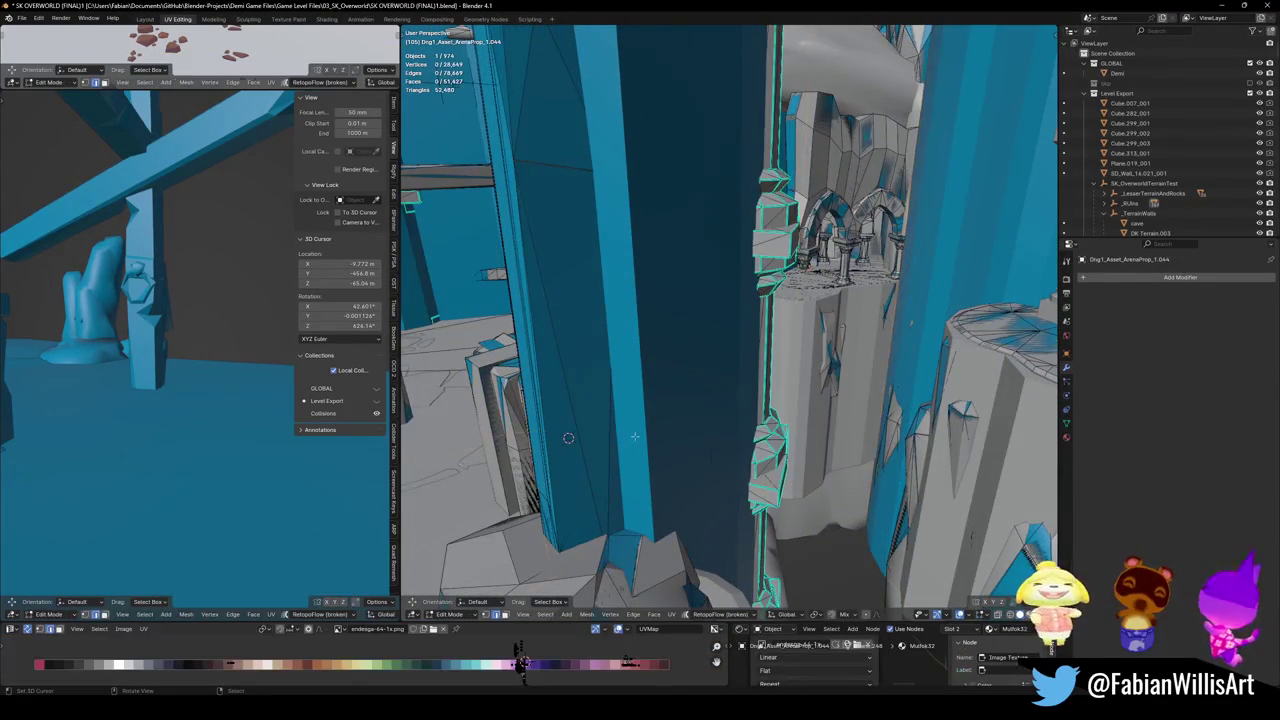
key(Tab)
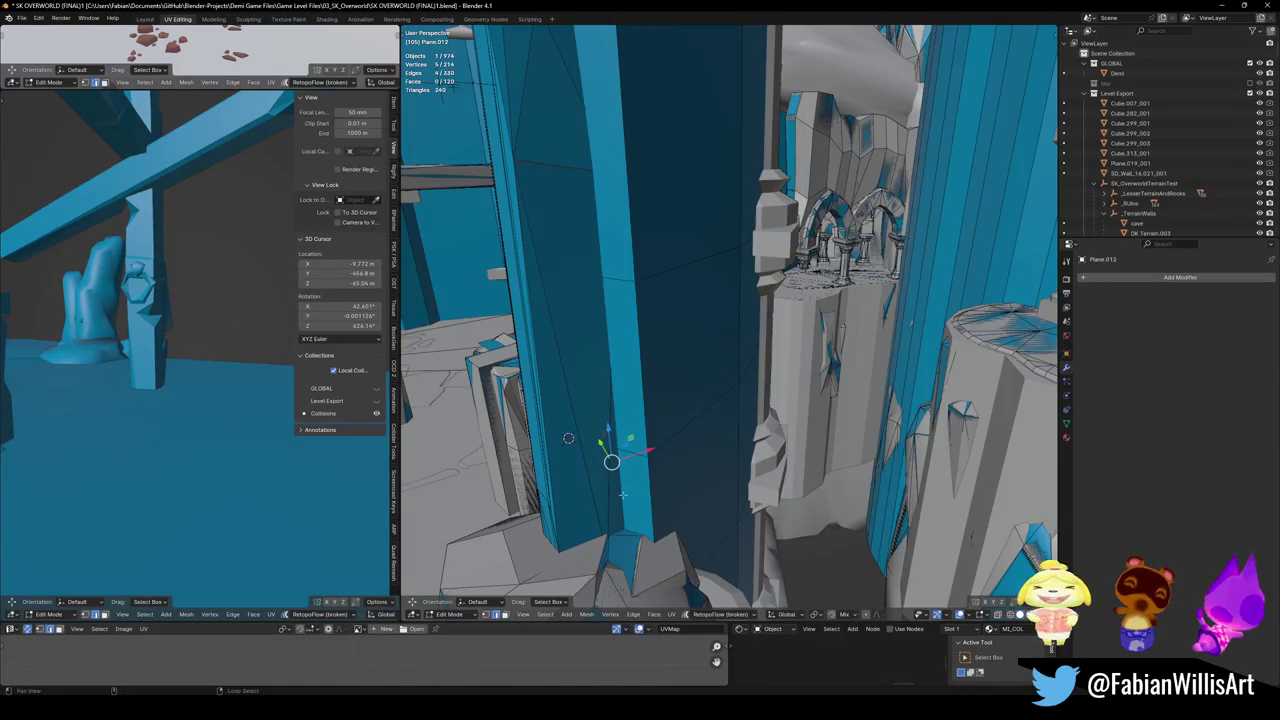
key(g)
key(shift+z)
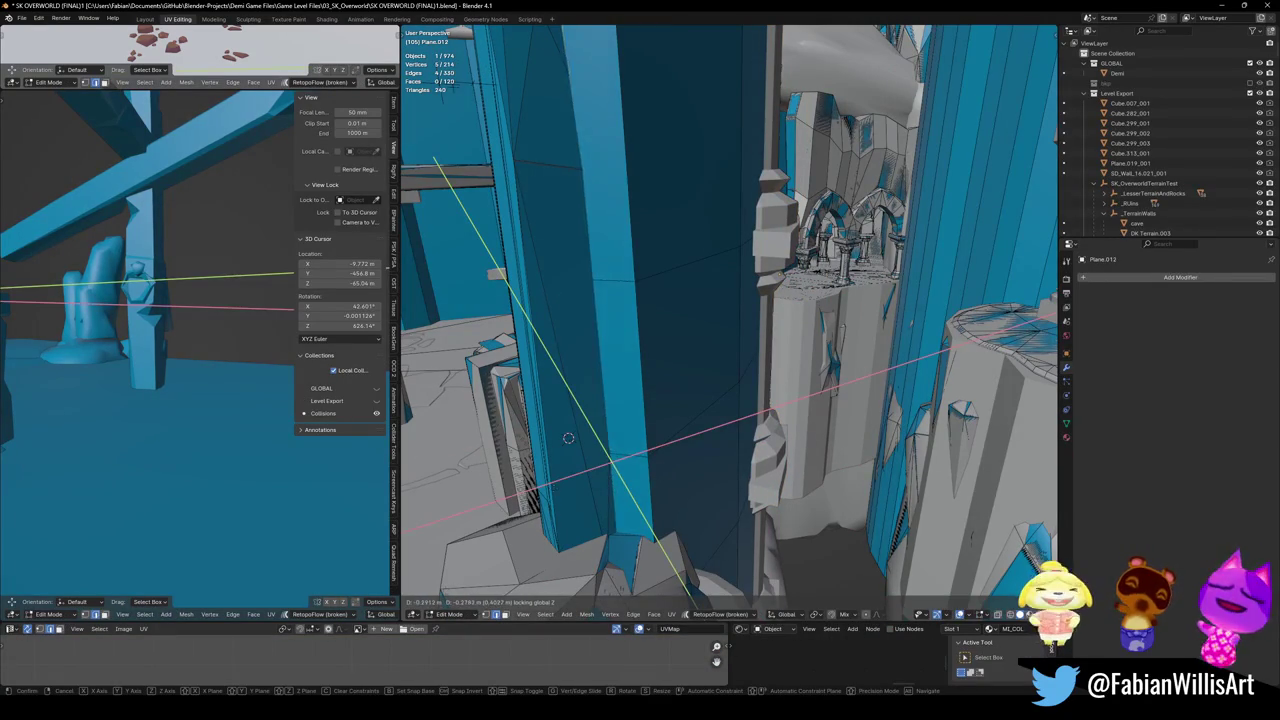
click(568, 437)
key(Tab)
mouse_move(568, 437)
middle_down()
mouse_move(704, 381)
mouse_move(838, 440)
mouse_move(694, 393)
middle_up()
key(ctrl+s)
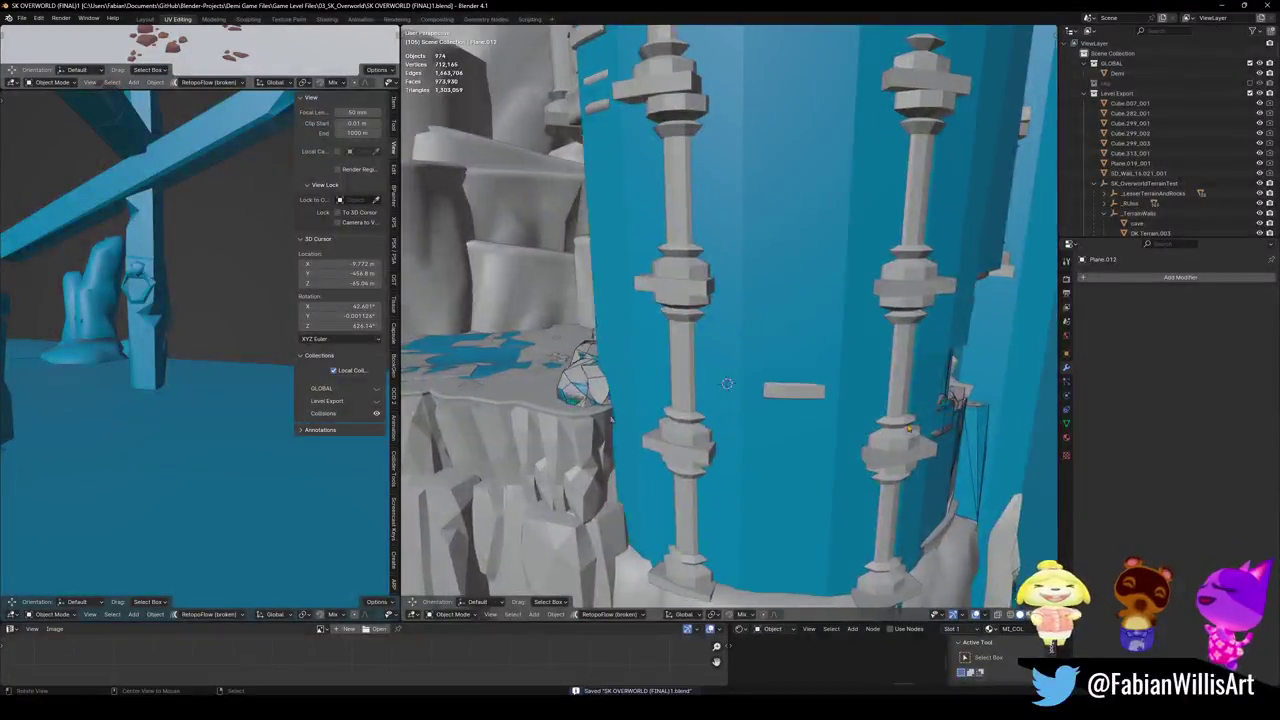
- Select the arena pillar prop's connected base pieces and wrap them in convex hull colliders
click(694, 393)
key(Tab)
key(a)
key(alt+a)
key(l)
key(KP_Decimal)
scroll(634, 347, down, 5)
middle_drag(634, 347, 659, 484)
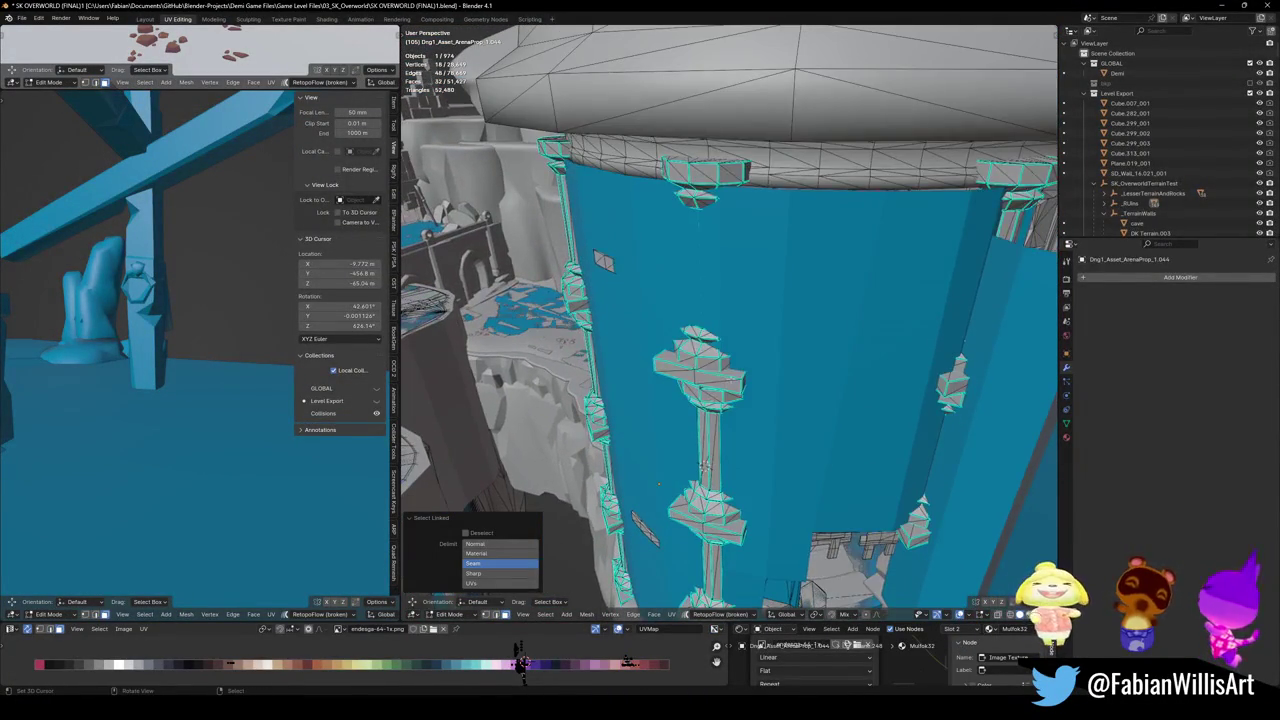
key(shift+c)
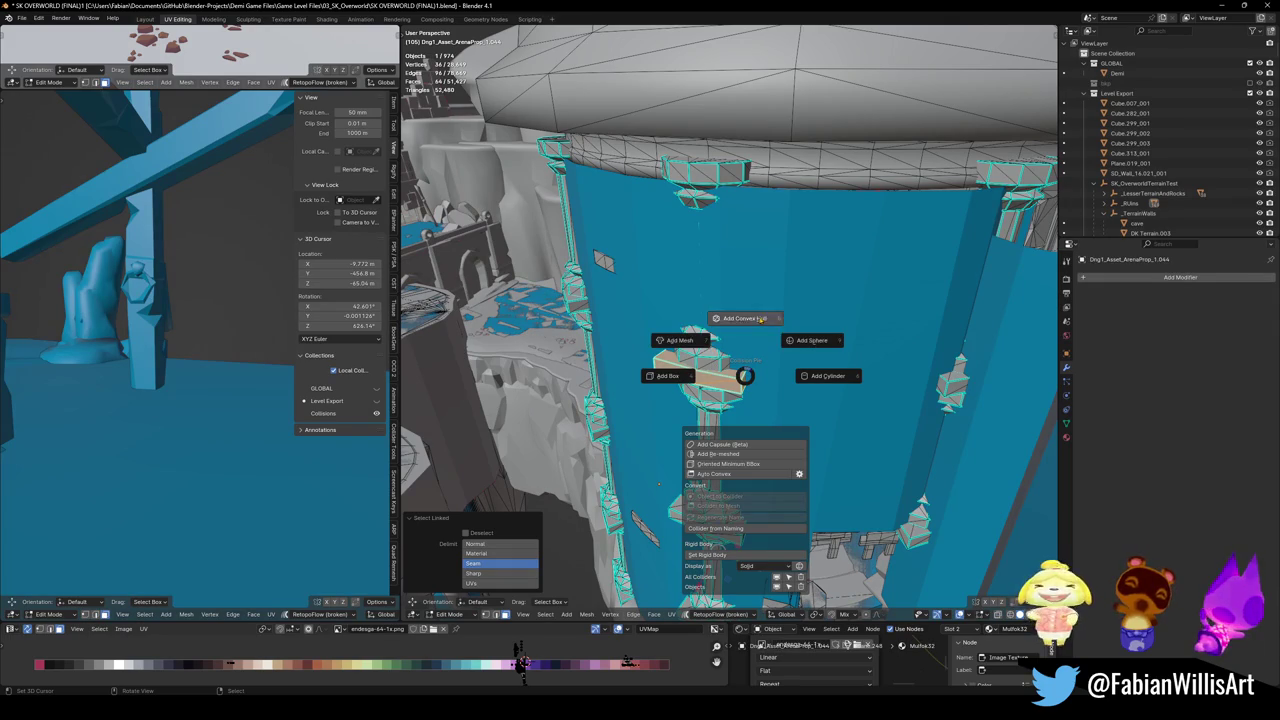
click(745, 368)
mouse_move(745, 368)
middle_down()
mouse_move(710, 348)
mouse_move(570, 332)
middle_up()
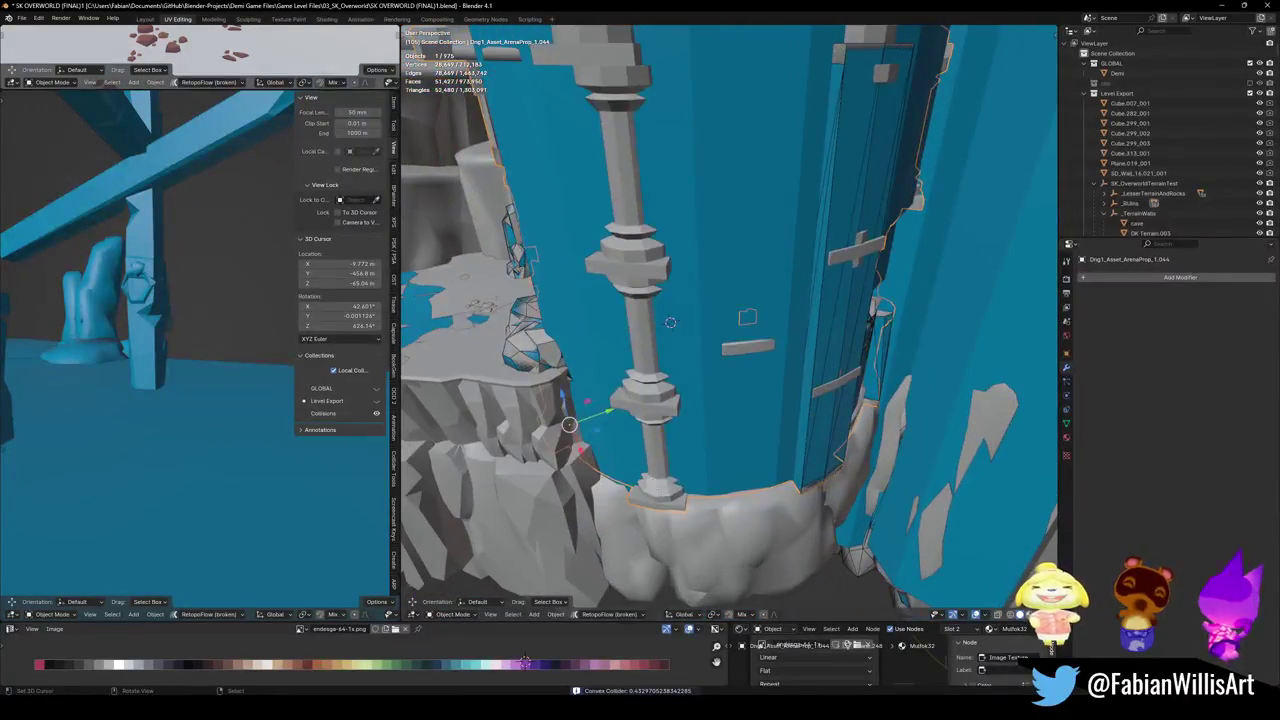
- Wrap the linked pillar pieces of Drg1_Asset_ArenaProp_1.044 in a convex hull collider and save
key(Tab)
key(l)
middle_drag(670, 322, 695, 344)
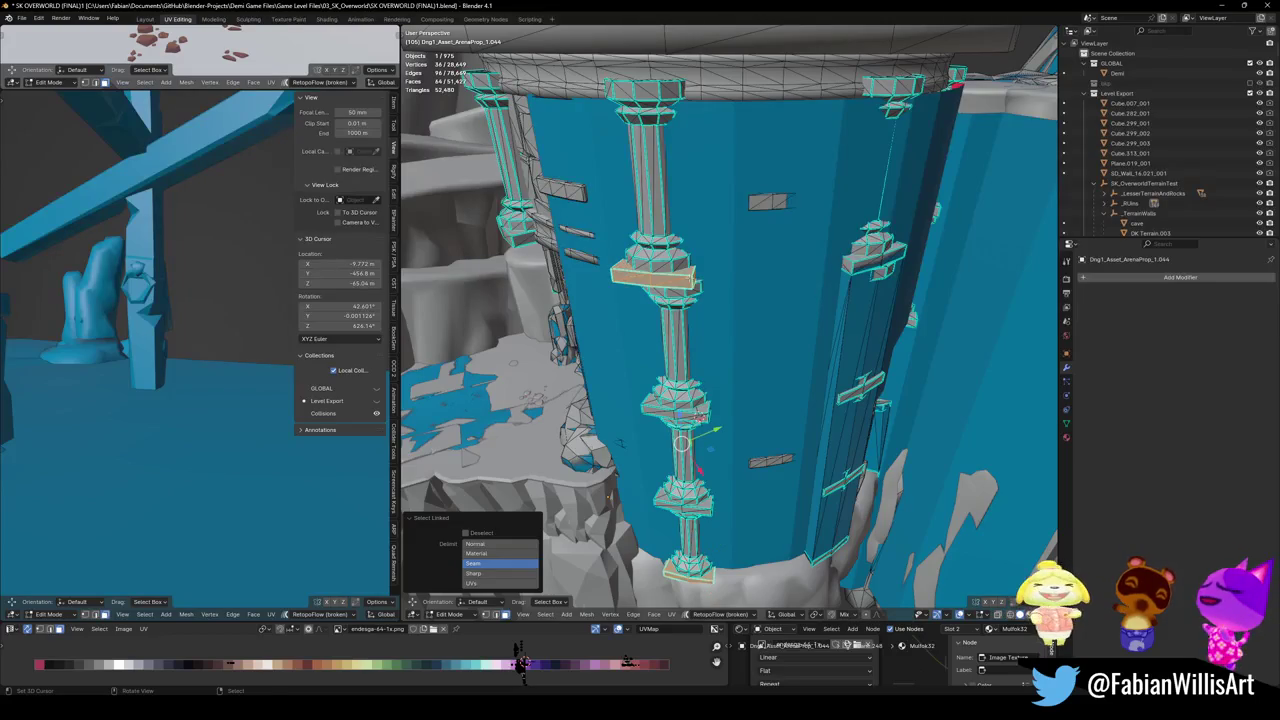
key(shift+alt+c)
click(689, 220)
middle_drag(689, 220, 715, 317)
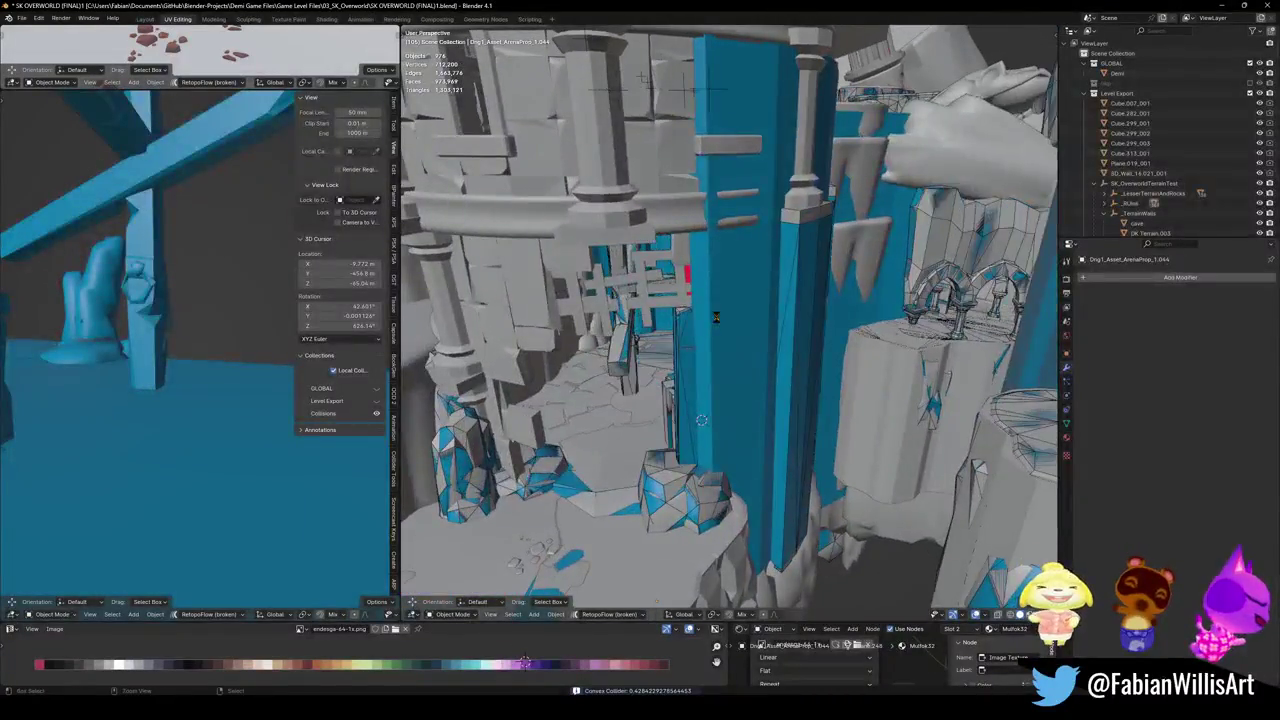
key(ctrl+s)
scroll(617, 345, up, 6)
- Walk through the level to the blue wall and open Plane.012 for editing
middle_drag(617, 345, 801, 409)
key(shift+grave)
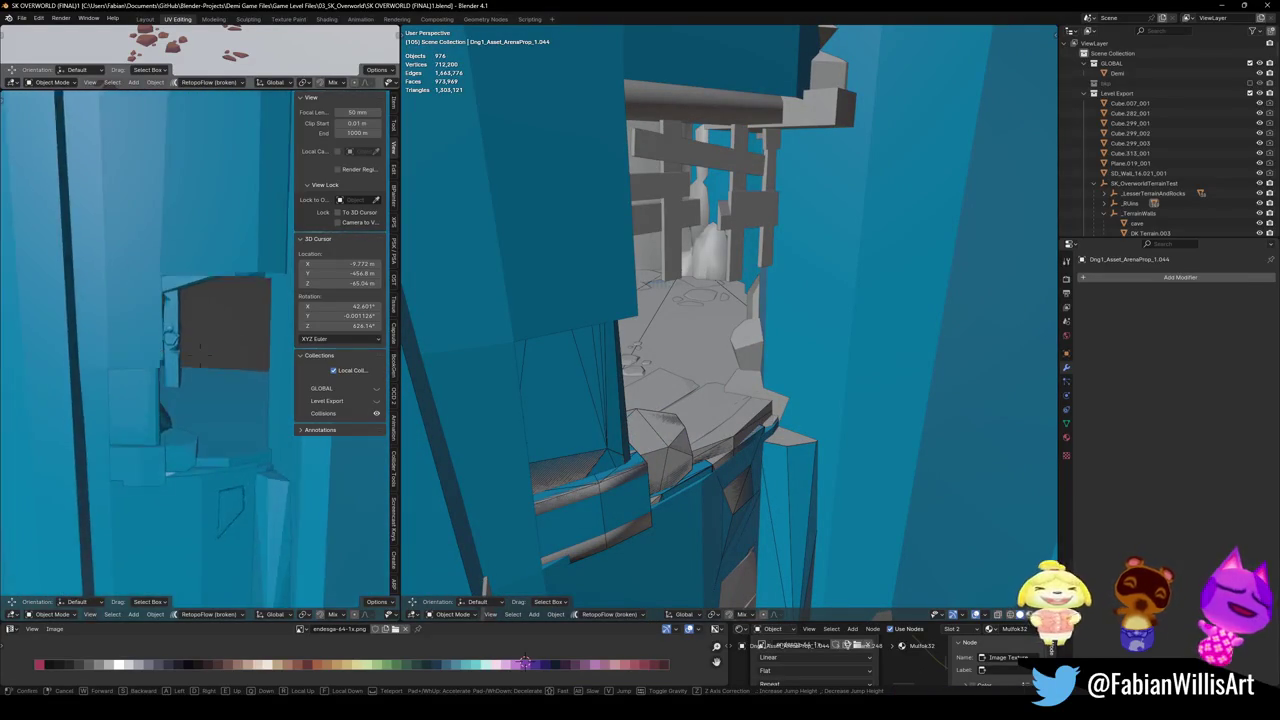
key(w)
mouse_move(580, 426)
middle_down()
mouse_move(672, 364)
mouse_move(607, 393)
mouse_move(645, 415)
middle_up()
click(607, 393)
key(Tab)
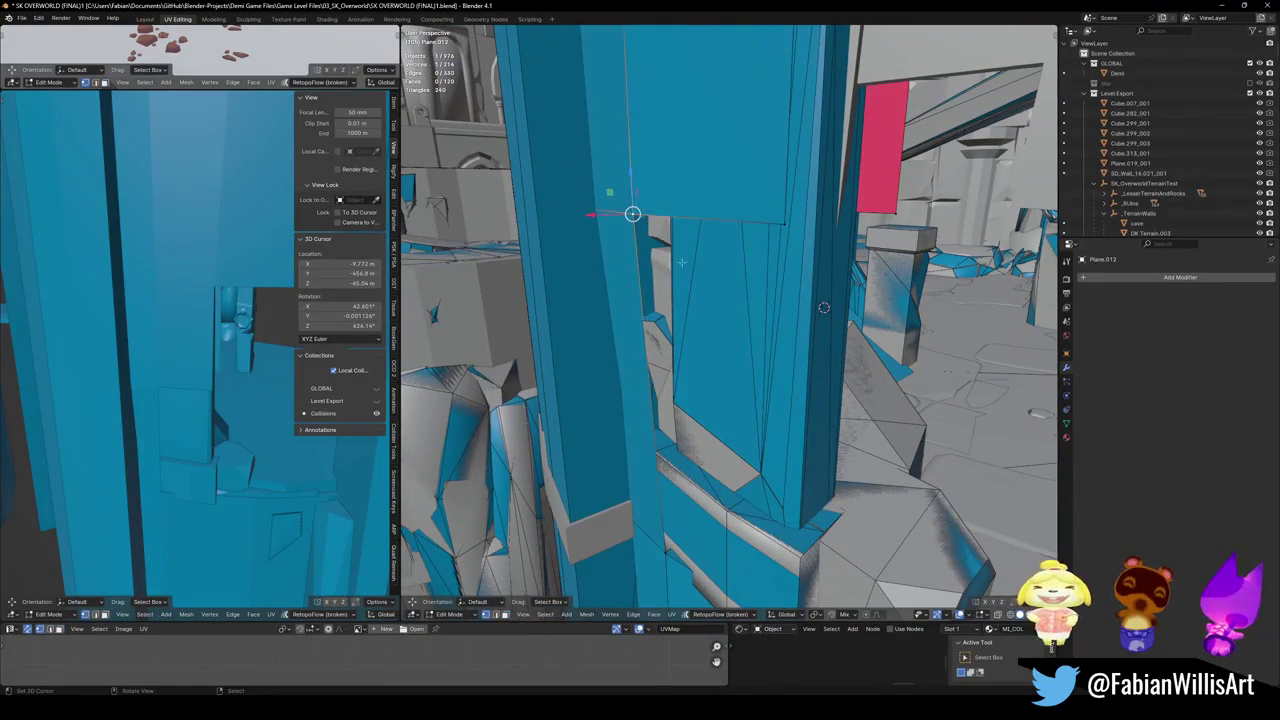
- Move two of Plane.012's wall edges into place around the blue pillars
mouse_move(693, 267)
middle_down()
mouse_move(746, 408)
mouse_move(722, 376)
mouse_move(737, 371)
mouse_move(703, 287)
middle_up()
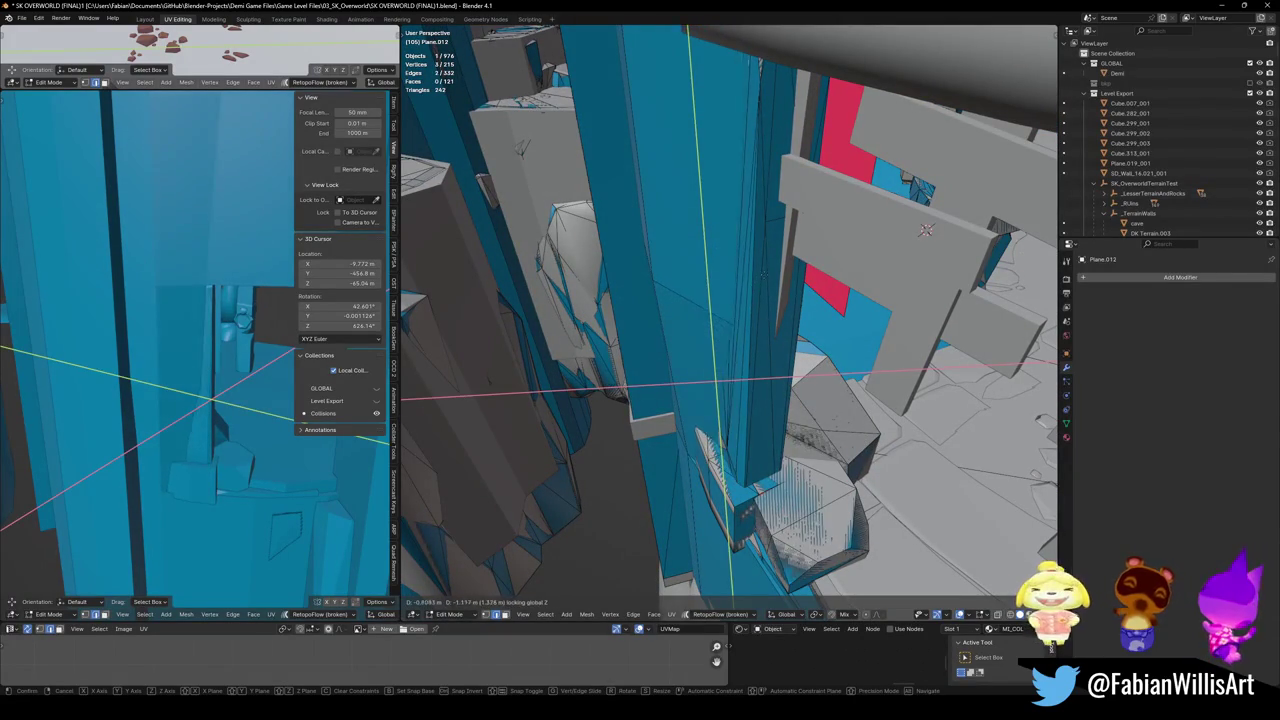
click(737, 349)
middle_drag(737, 349, 744, 316)
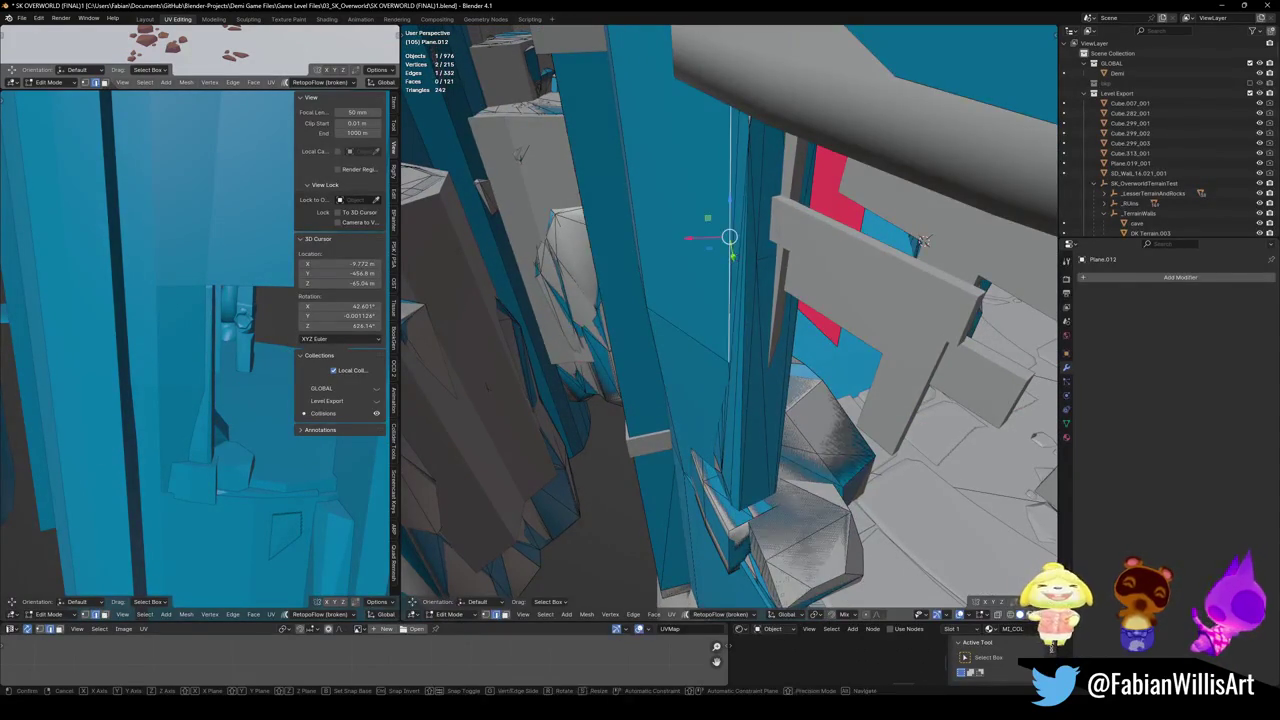
click(737, 237)
mouse_move(737, 237)
middle_down()
mouse_move(757, 285)
mouse_move(636, 326)
mouse_move(722, 369)
middle_up()
middle_drag(720, 313, 712, 328)
- Shift two more vertices horizontally at fixed height to hug the wall, then exit editing
key(g)
key(shift+z)
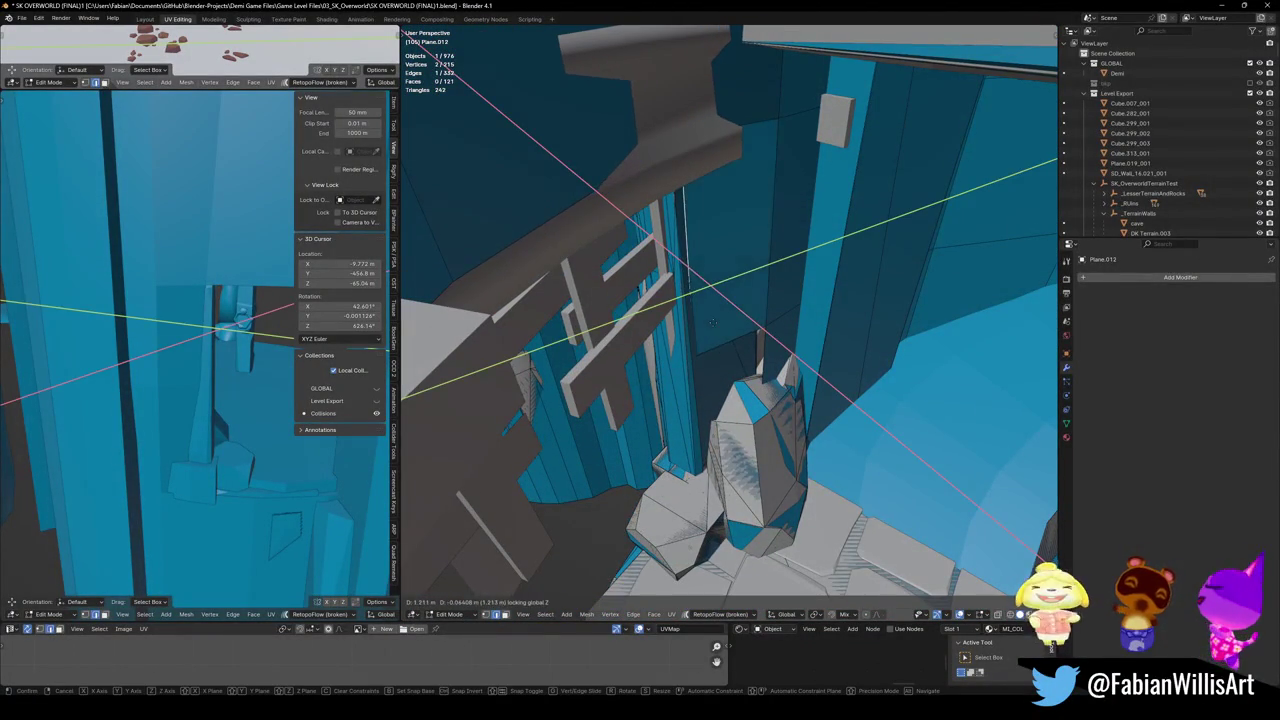
click(712, 322)
key(g)
key(shift+z)
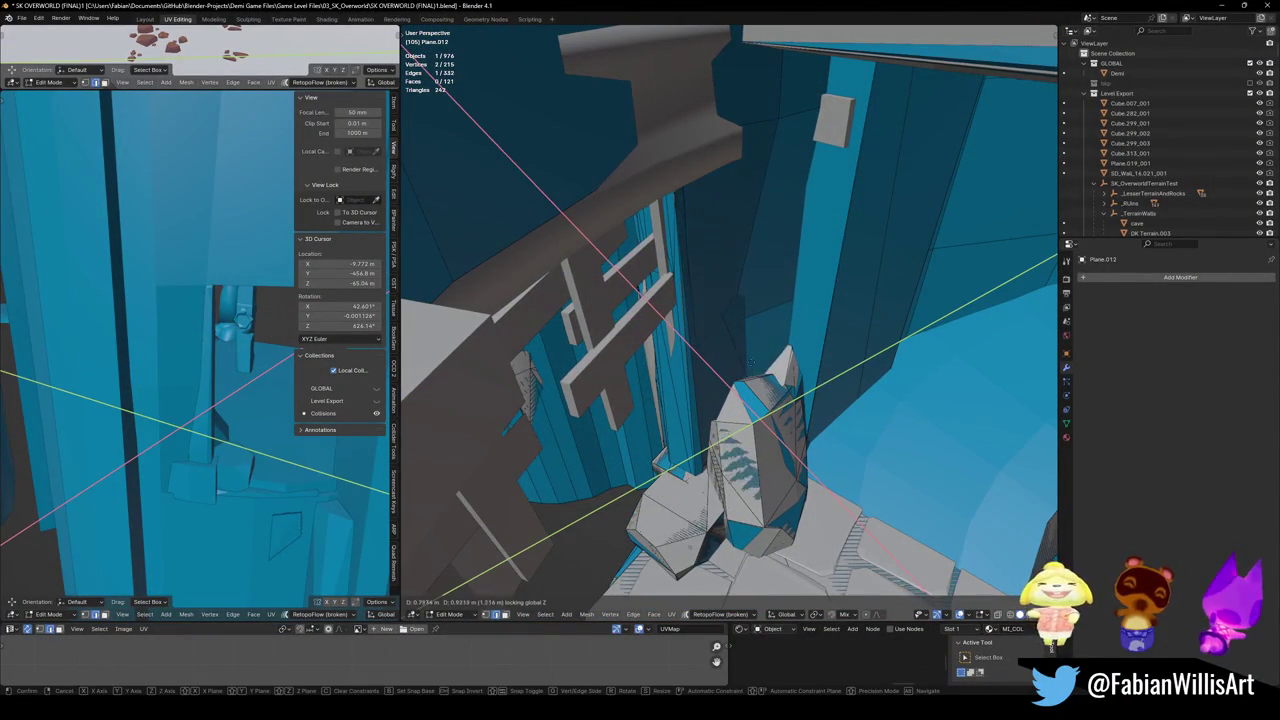
click(752, 363)
middle_drag(752, 363, 775, 366)
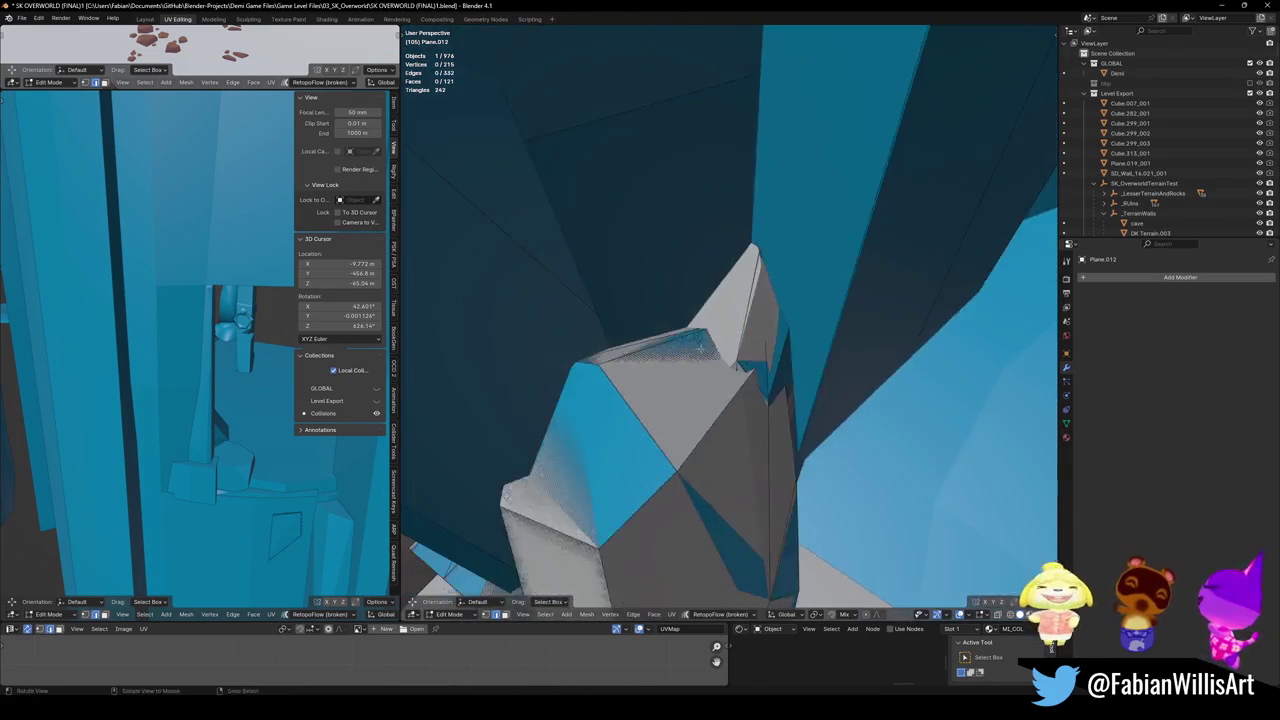
mouse_move(705, 313)
middle_down()
mouse_move(827, 411)
mouse_move(697, 408)
middle_up()
key(Tab)
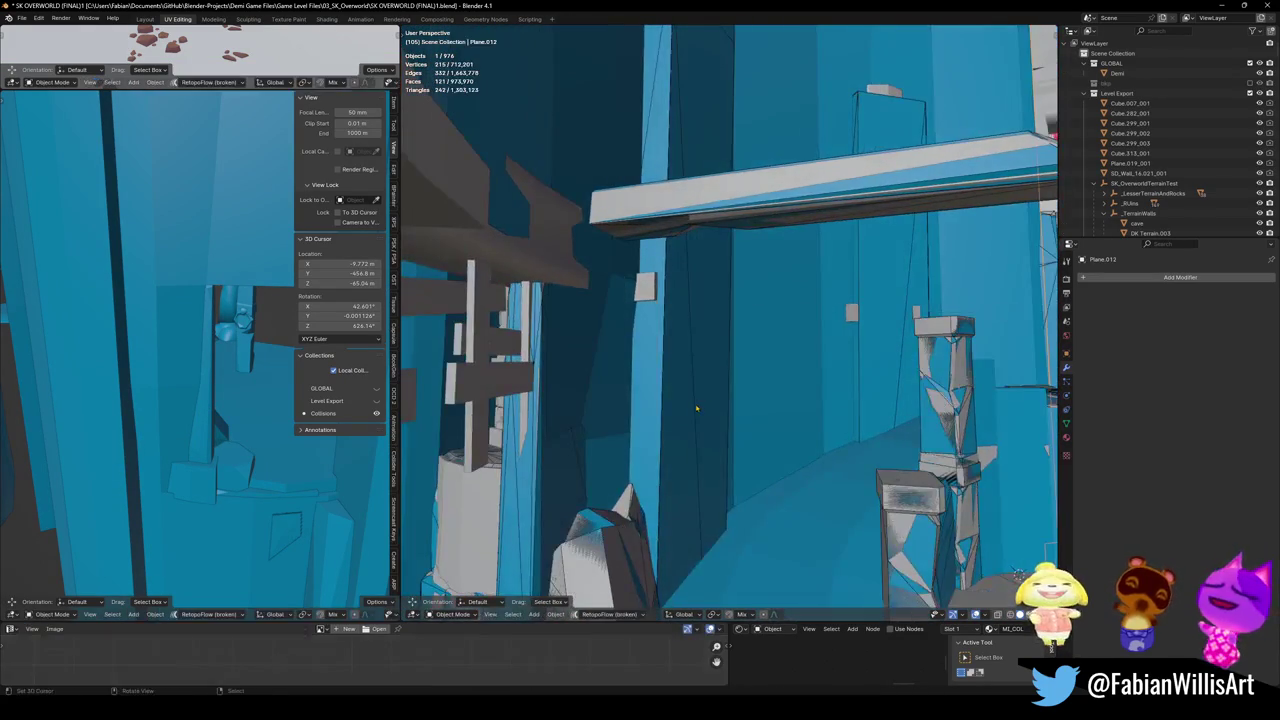
- Give the arena prop a convex-hull collider and save the file
click(670, 400)
key(ctrl+alt+c)
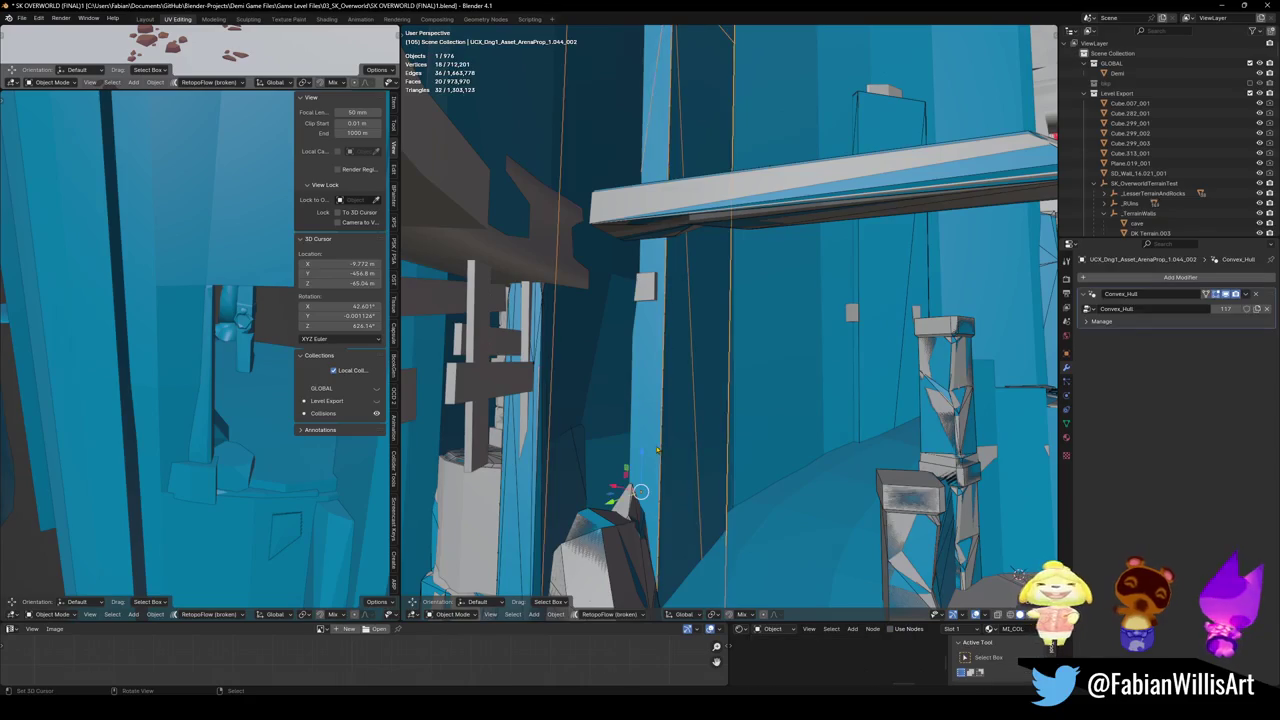
mouse_move(735, 461)
middle_down()
mouse_move(727, 473)
mouse_move(742, 364)
middle_up()
key(ctrl+s)
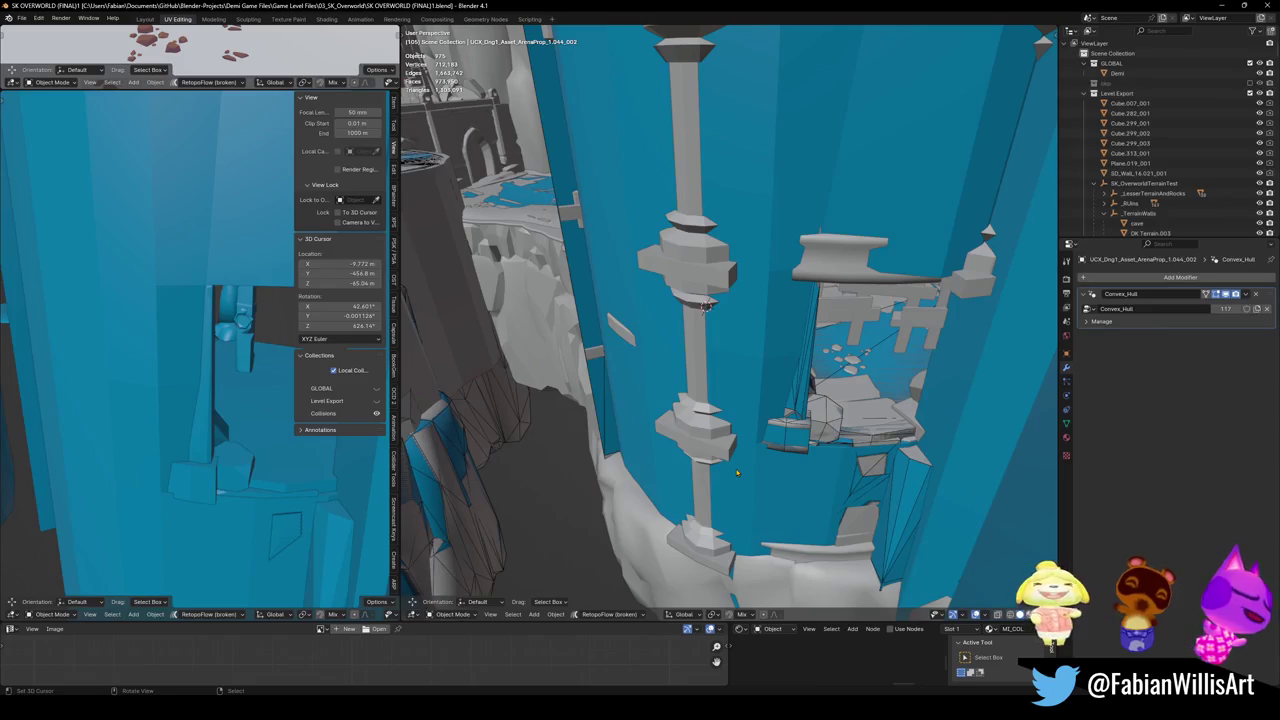
- Remove the wall plane from view and select the stone pillar's linked faces
key(ctrl+z)
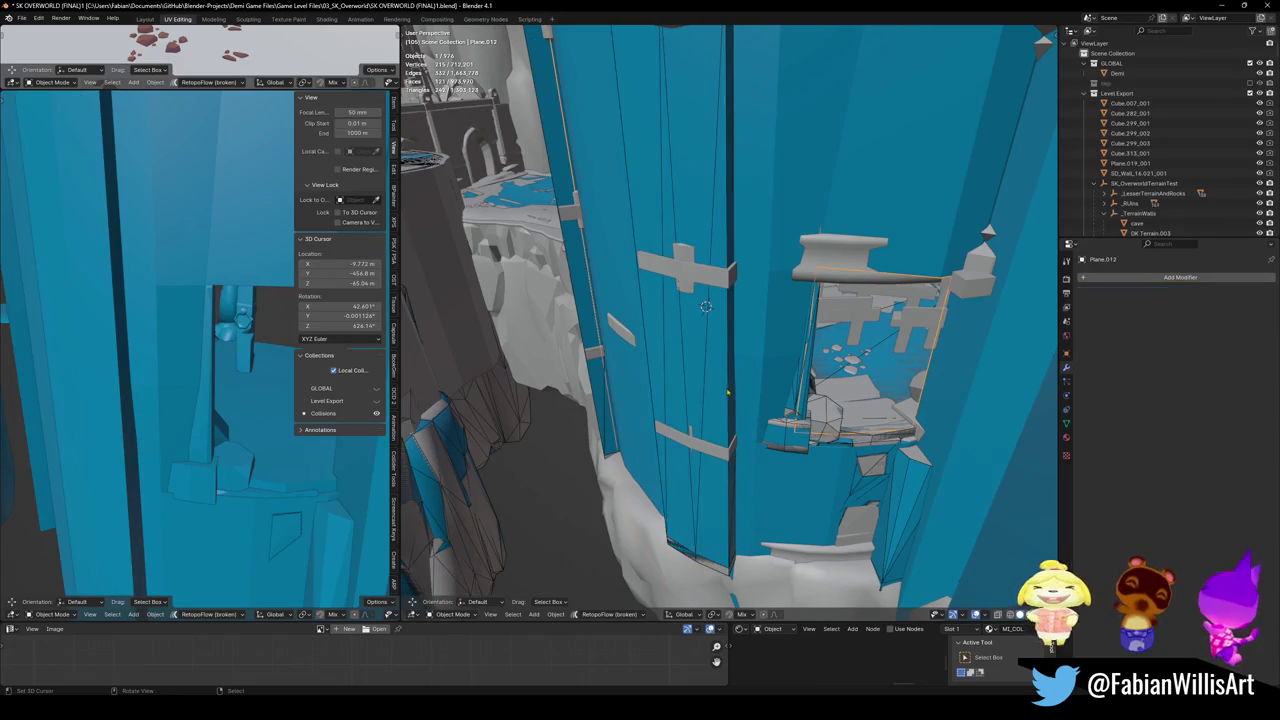
key(Delete)
click(712, 448)
key(Tab)
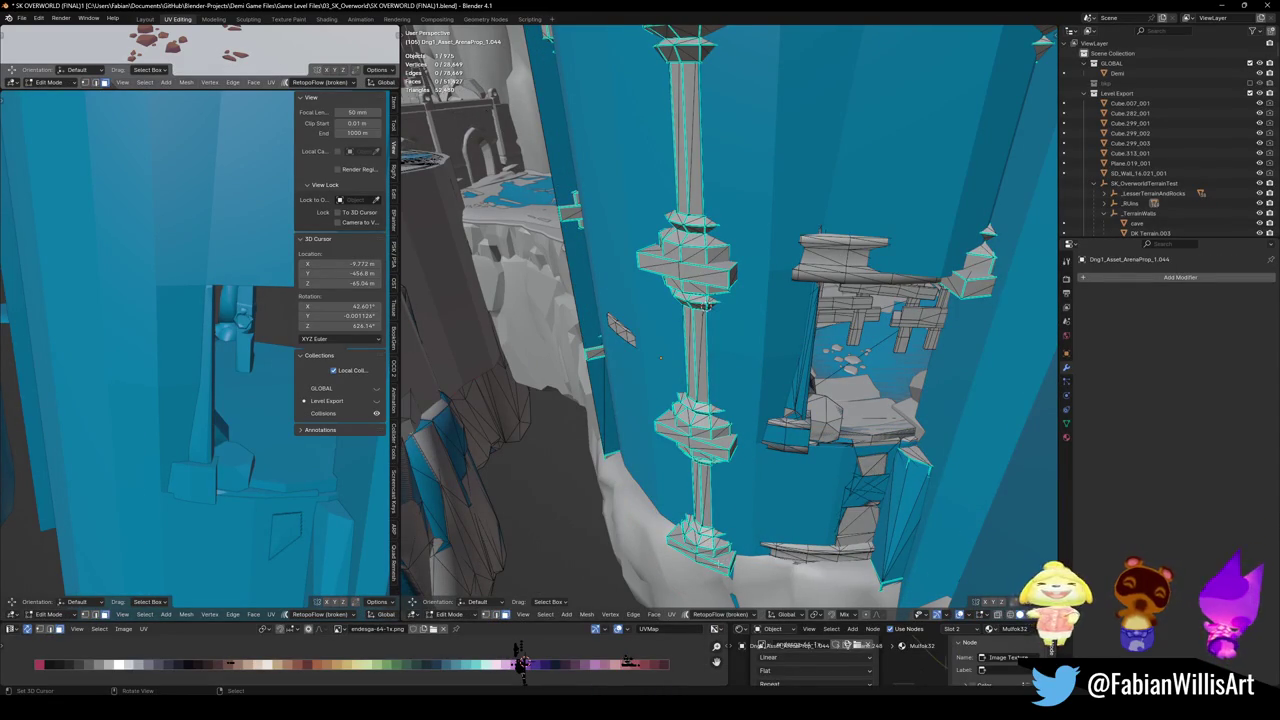
key(l)
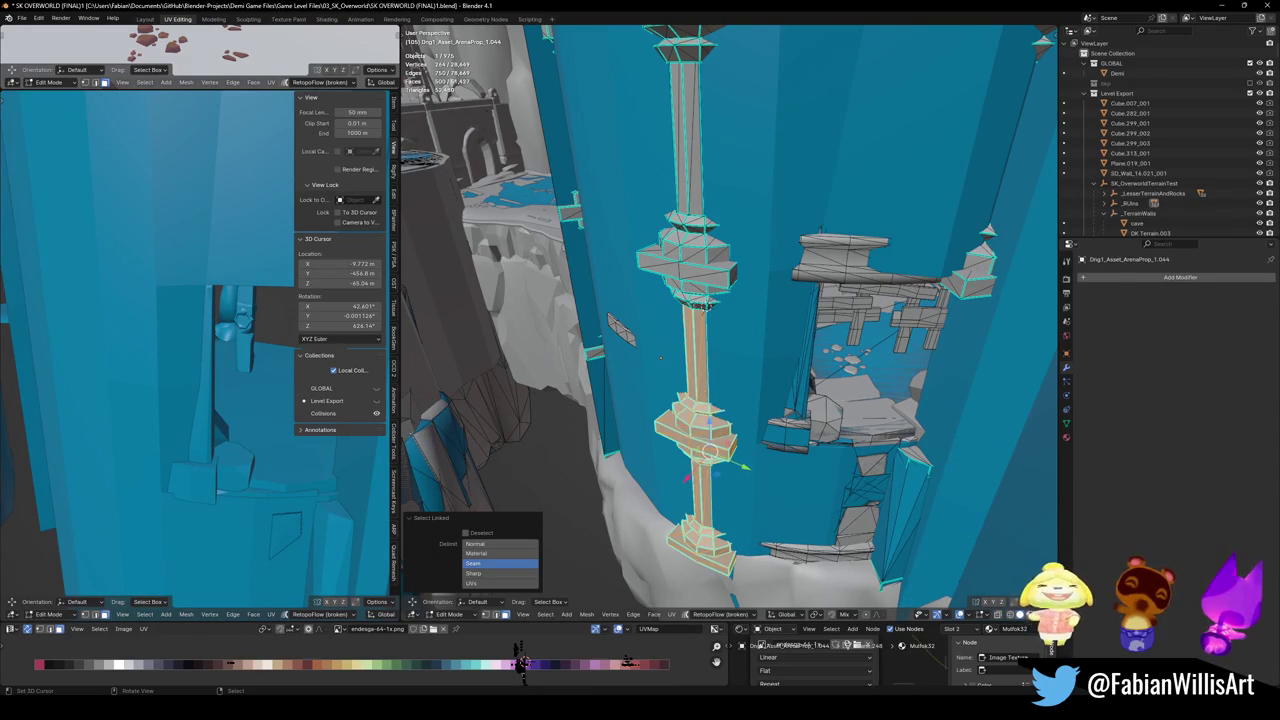
- Generate mesh collider Drg1_Asset_ArenaProp_1.044_001 over the pillar's cross-beams, decimated to 0.406
middle_drag(700, 380, 745, 560)
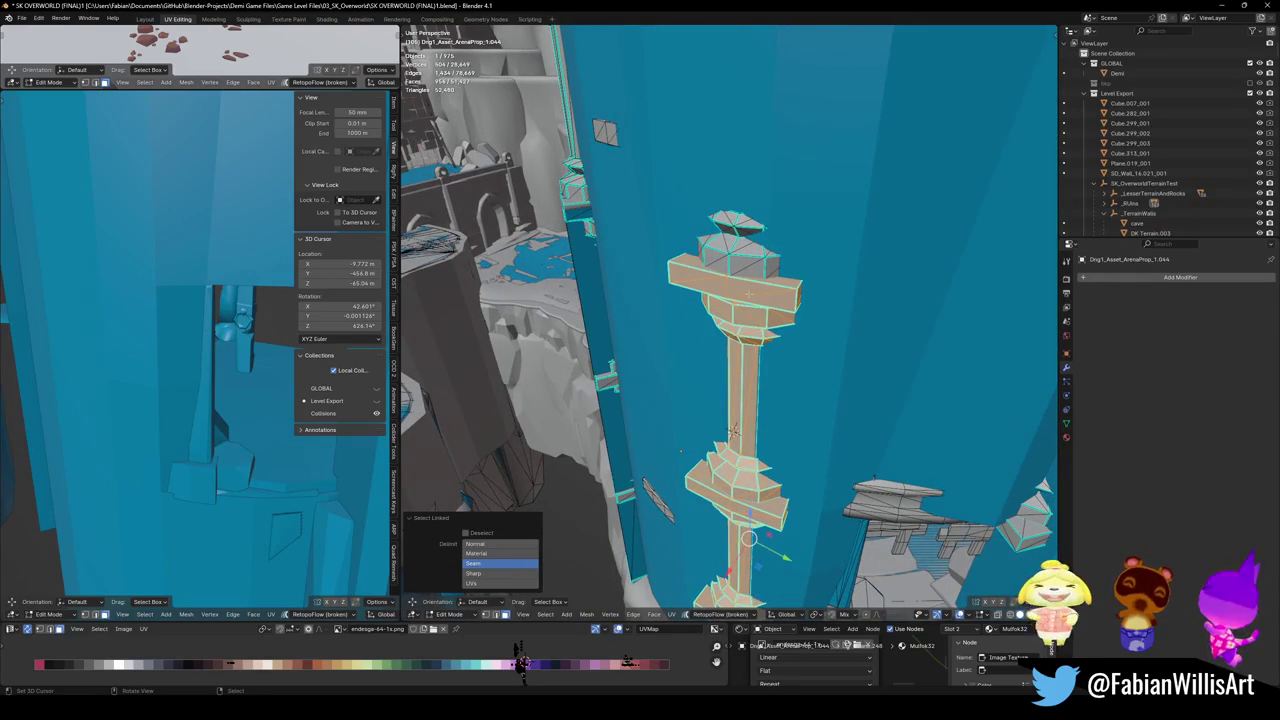
middle_drag(748, 515, 760, 321)
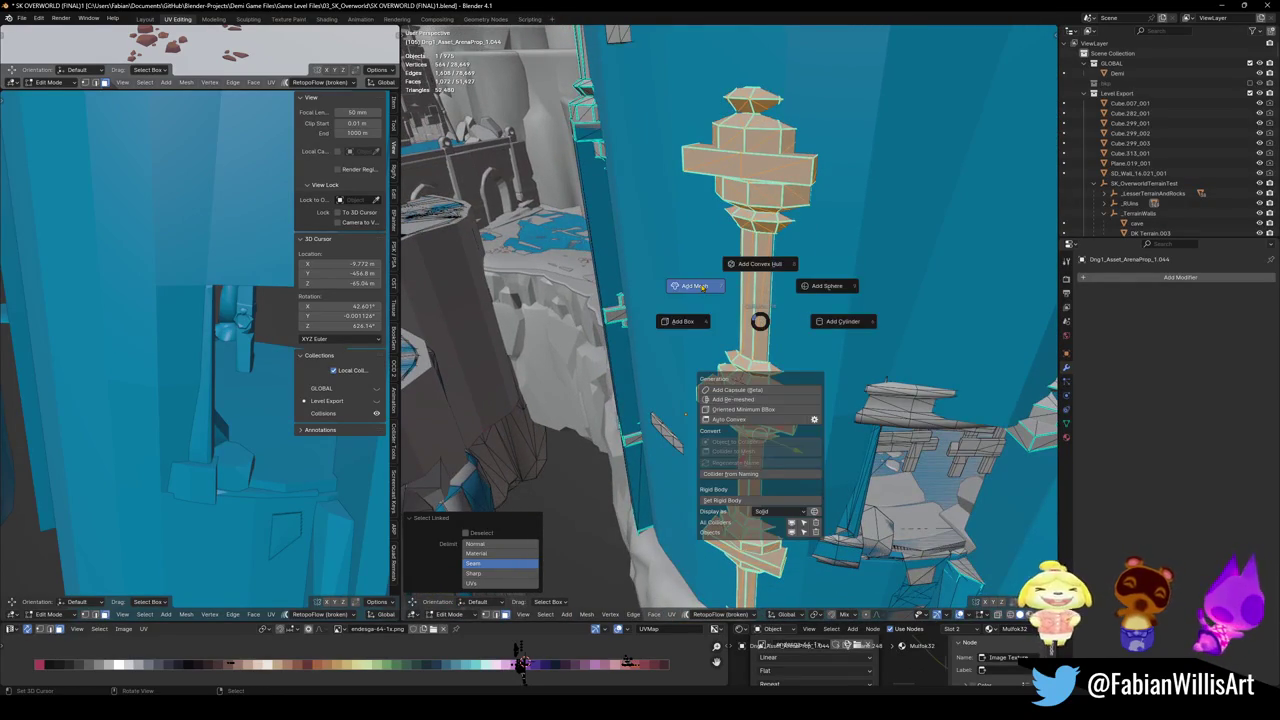
click(694, 286)
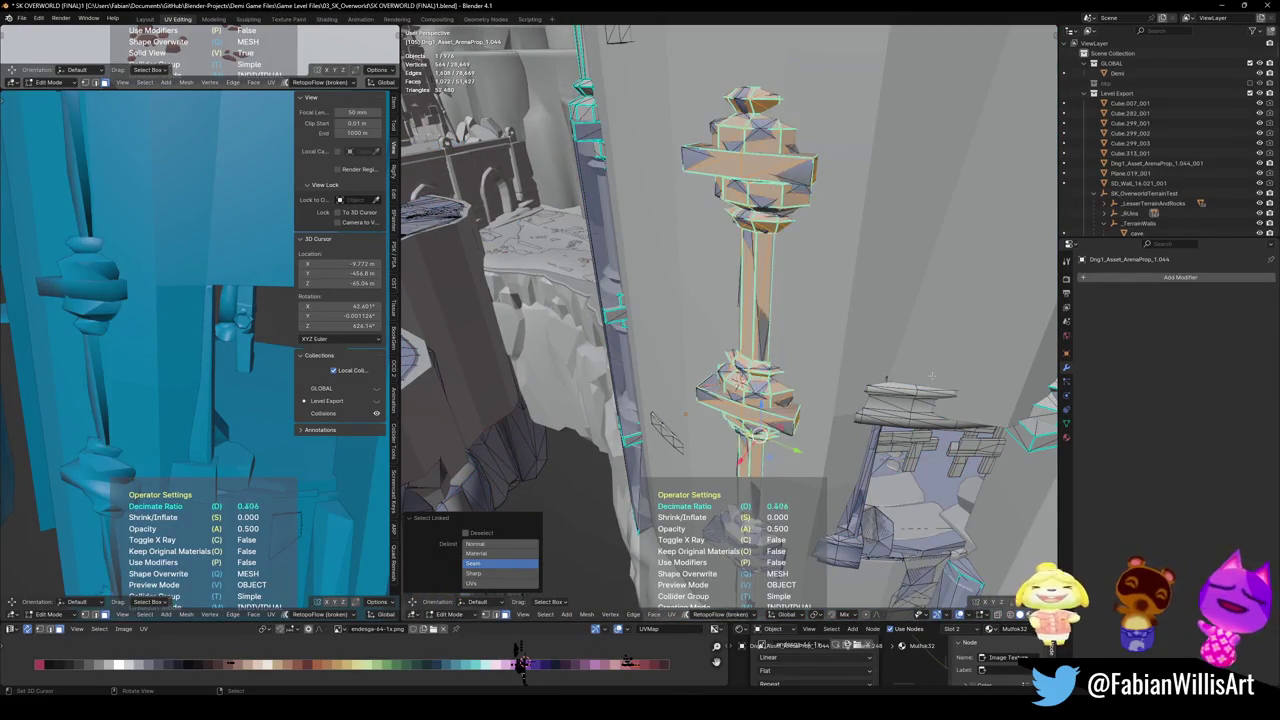
key(Tab)
mouse_move(932, 376)
middle_down()
mouse_move(791, 331)
mouse_move(732, 267)
mouse_move(798, 292)
middle_up()
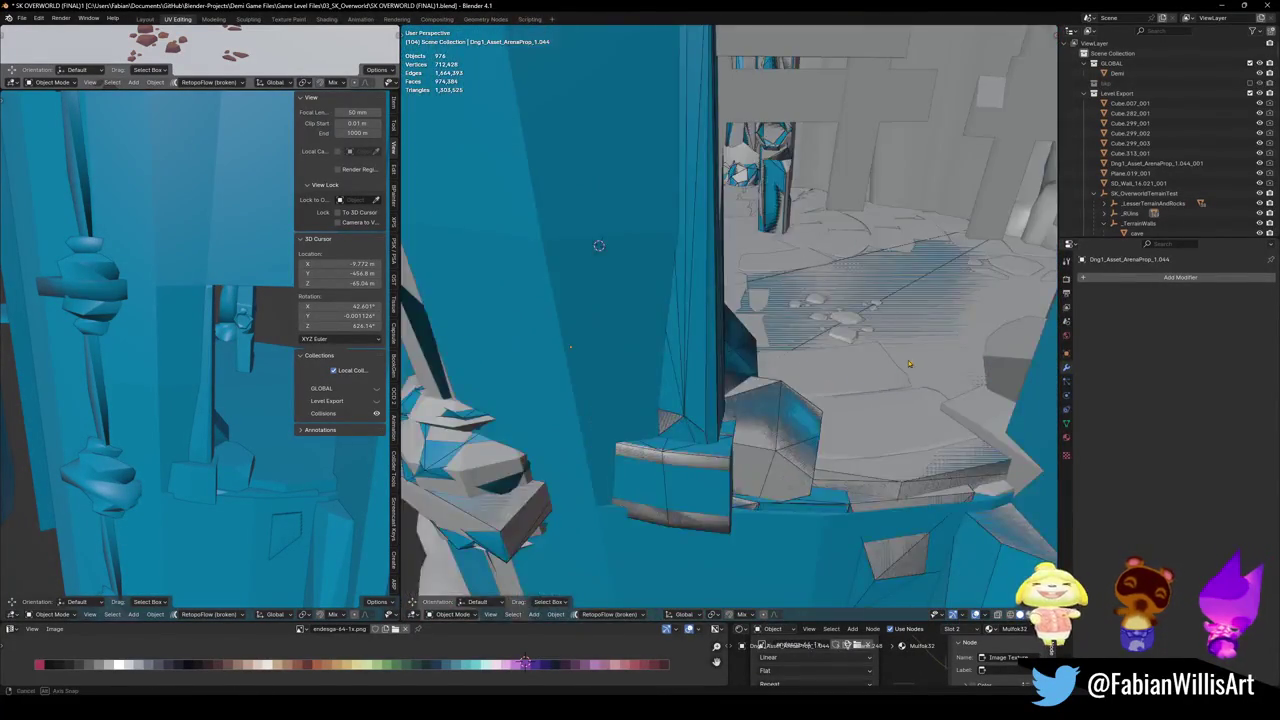
mouse_move(798, 292)
middle_down()
mouse_move(823, 348)
mouse_move(742, 400)
middle_up()
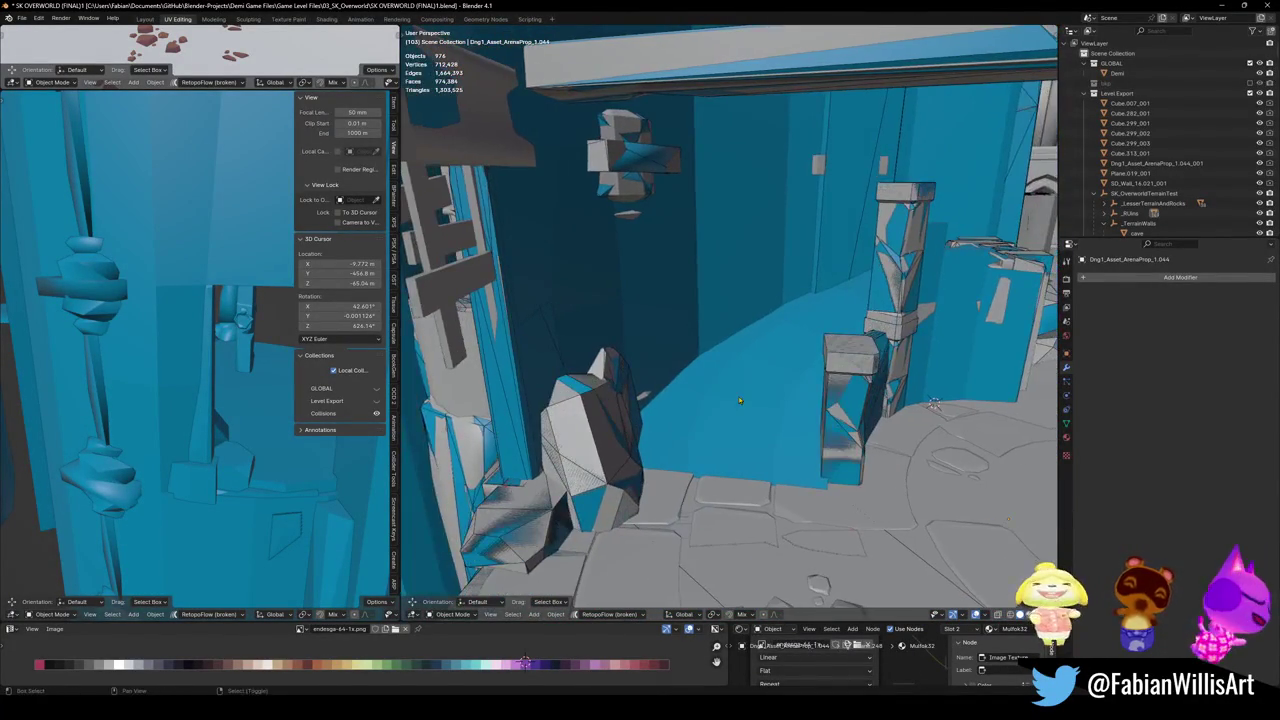
- Walk up to the blue walls and pick objects beside the arena prop
key(shift+grave)
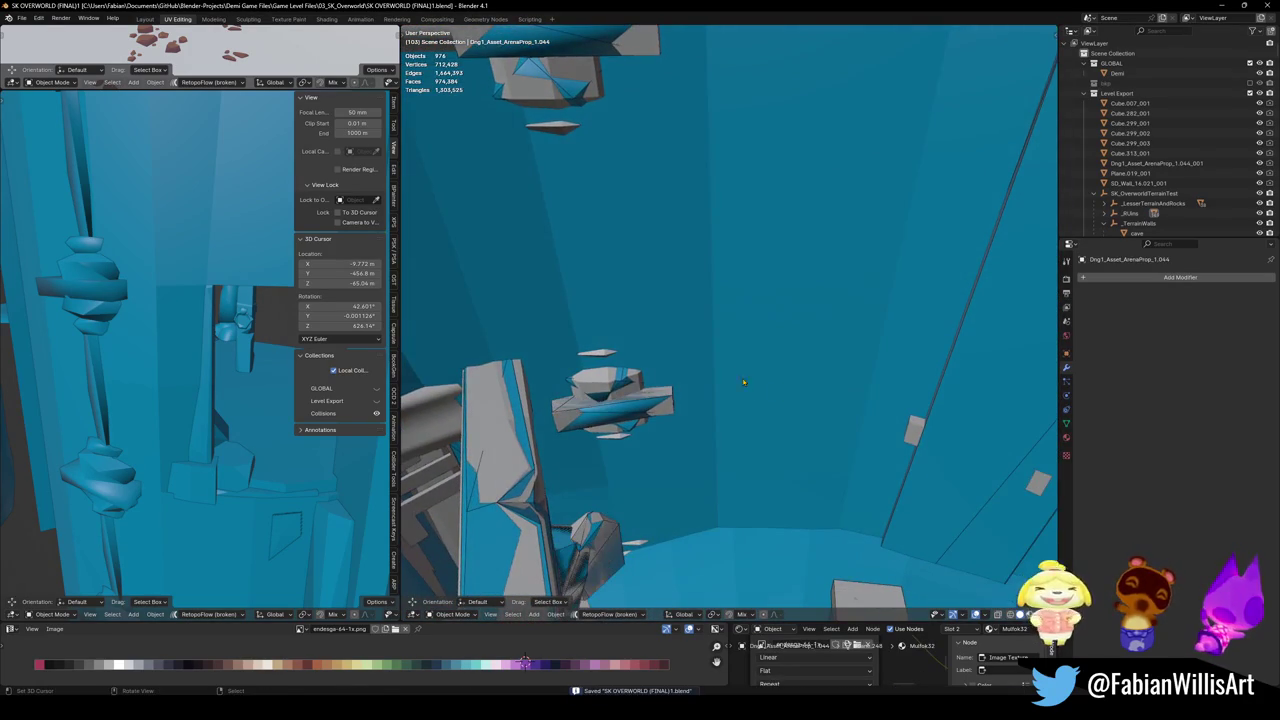
key(Escape)
click(775, 415)
key(shift+grave)
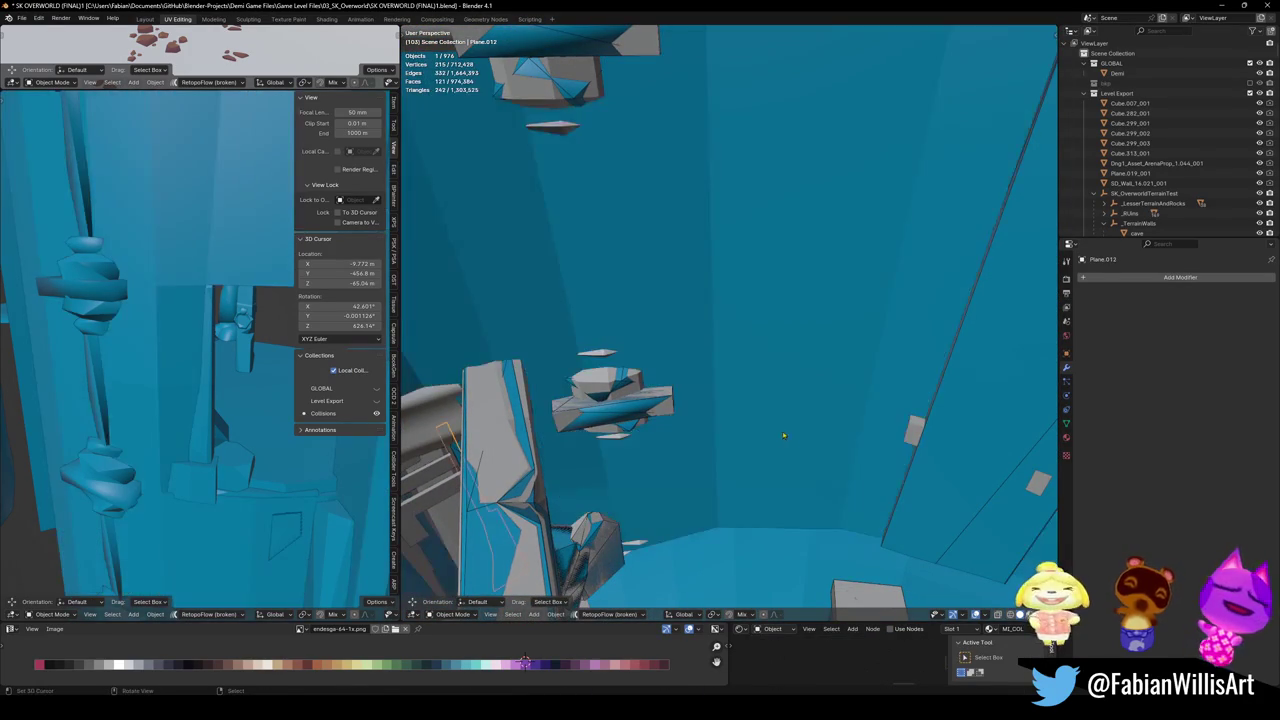
click(663, 383)
mouse_move(663, 383)
middle_down()
mouse_move(697, 403)
mouse_move(737, 372)
mouse_move(724, 364)
middle_up()
click(720, 395)
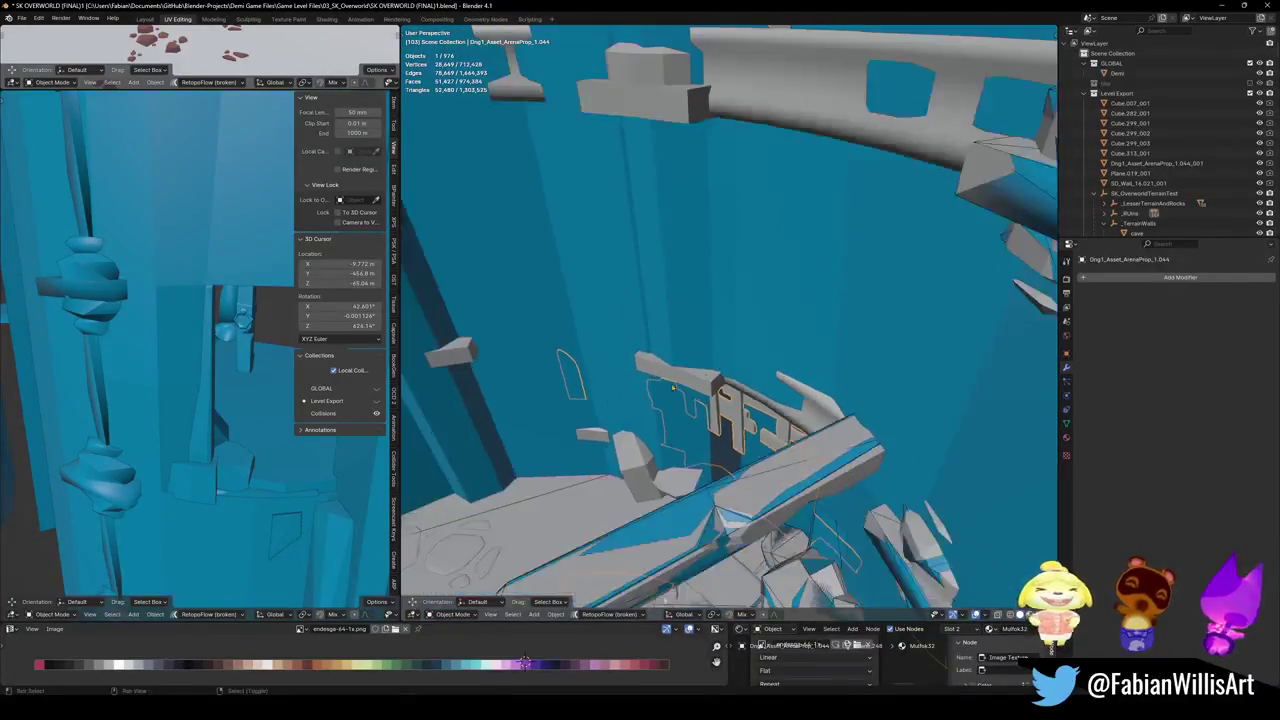
mouse_move(724, 364)
middle_down()
mouse_move(770, 362)
mouse_move(722, 358)
mouse_move(734, 318)
middle_up()
- Slide one edge of Plane.012 sideways twice, keeping its height fixed
click(722, 358)
key(Tab)
click(678, 346)
key(g)
key(shift+z)
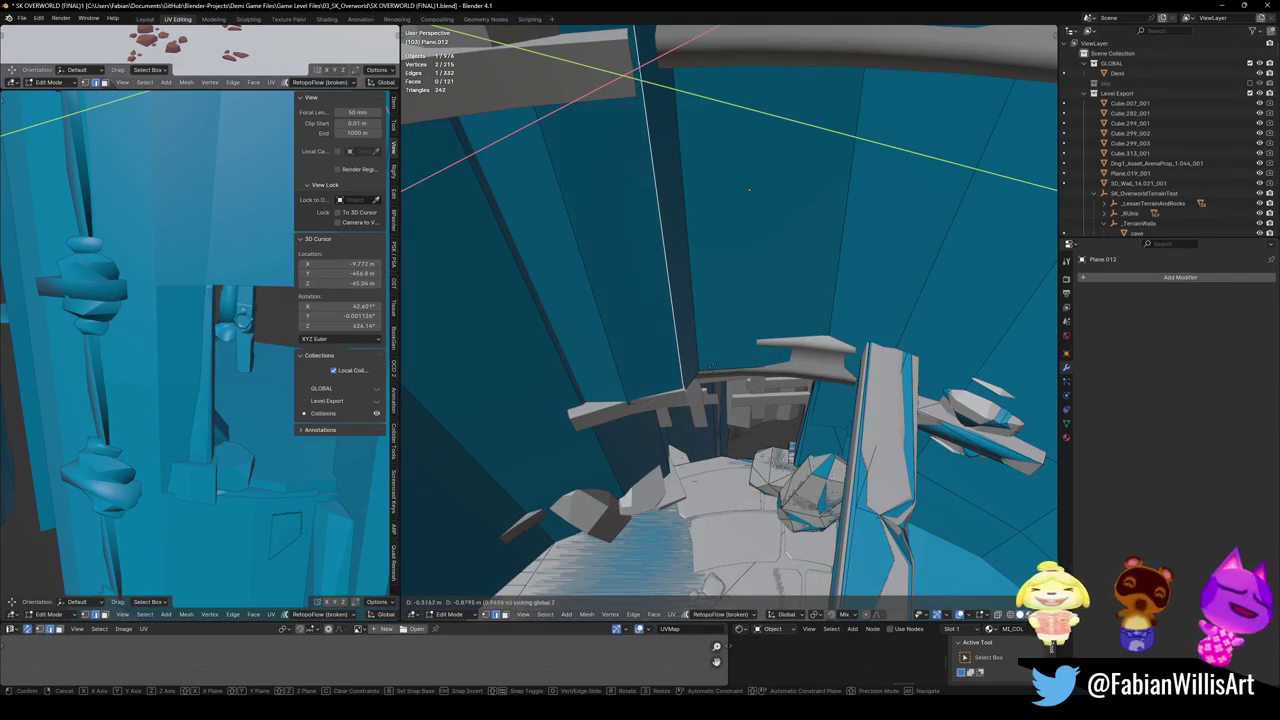
click(608, 387)
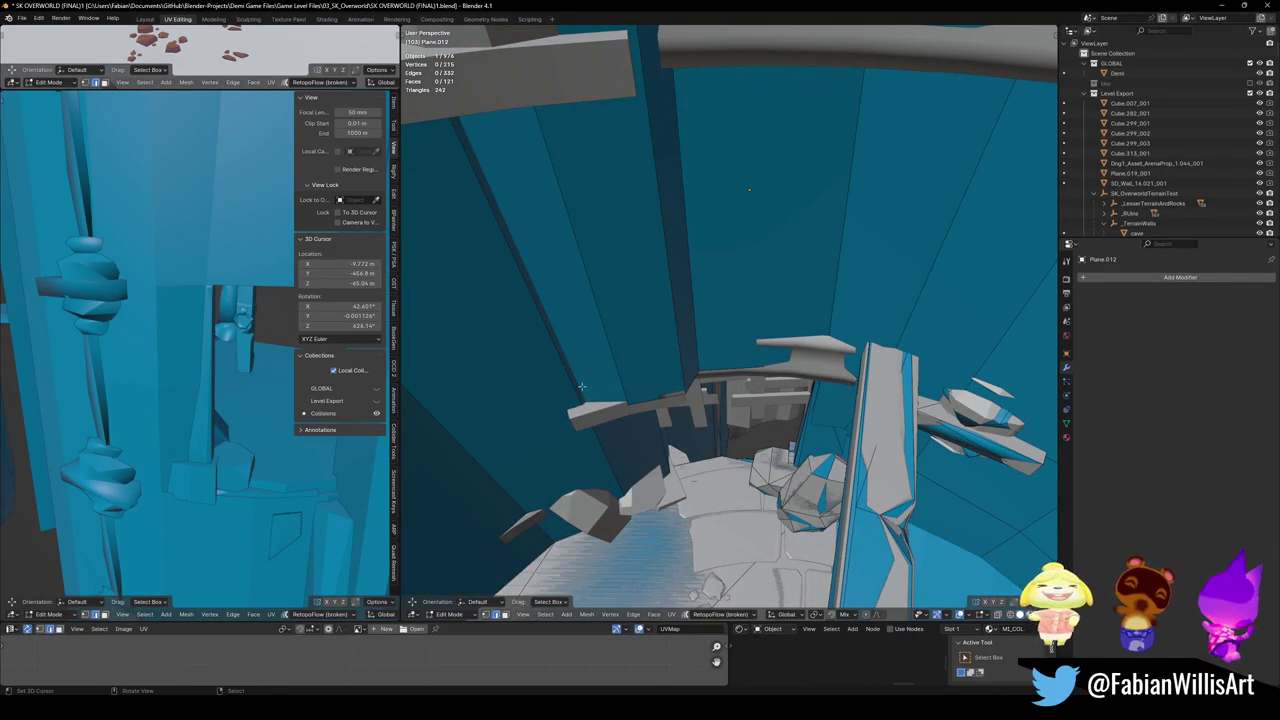
key(g)
key(shift+z)
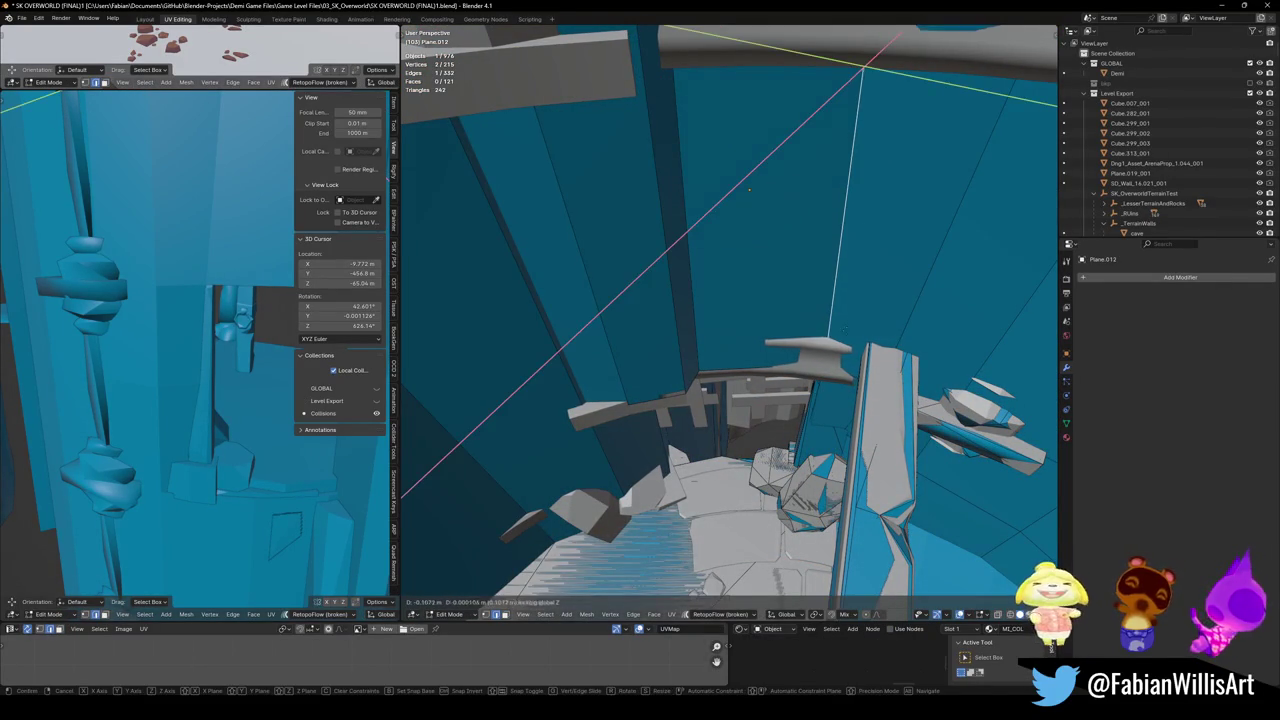
key(Return)
- Inspect the reshaped wall and return Plane.012 to Object Mode
mouse_move(832, 360)
middle_down()
mouse_move(803, 275)
mouse_move(734, 330)
mouse_move(755, 353)
middle_up()
mouse_move(733, 254)
middle_down()
mouse_move(598, 350)
mouse_move(845, 315)
middle_up()
key(ctrl+Tab)
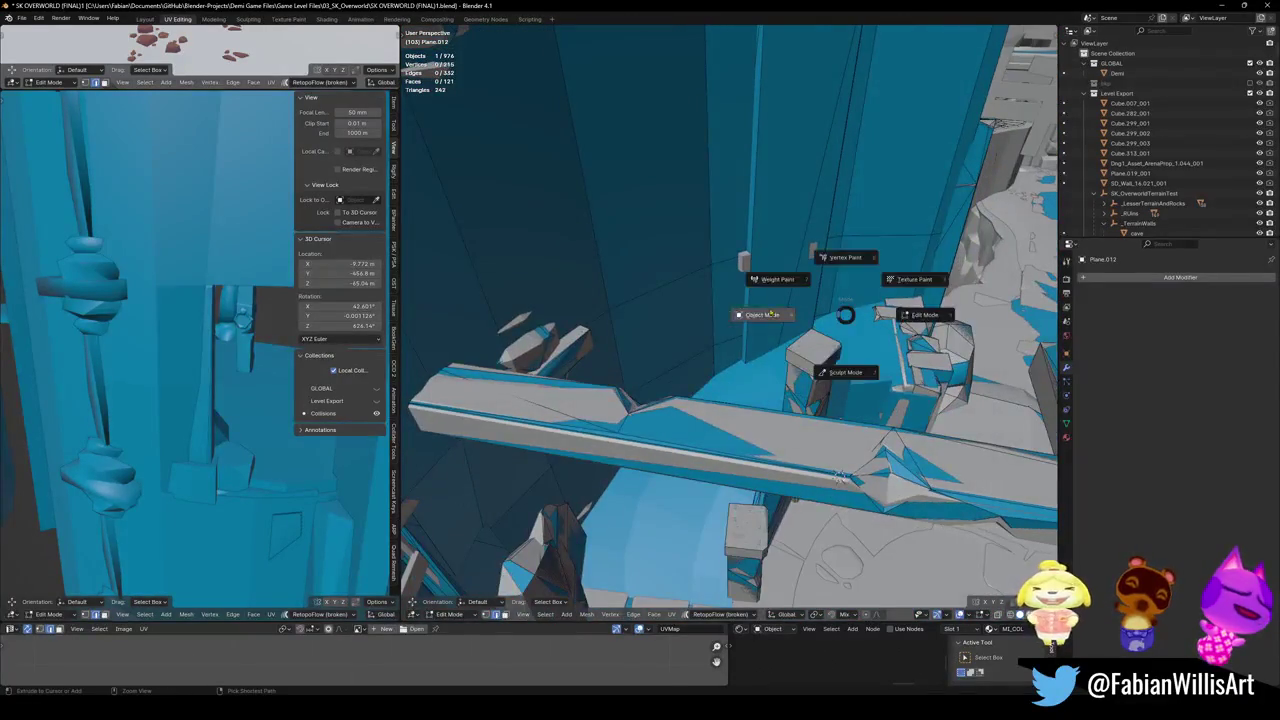
click(765, 321)
key(shift+grave)
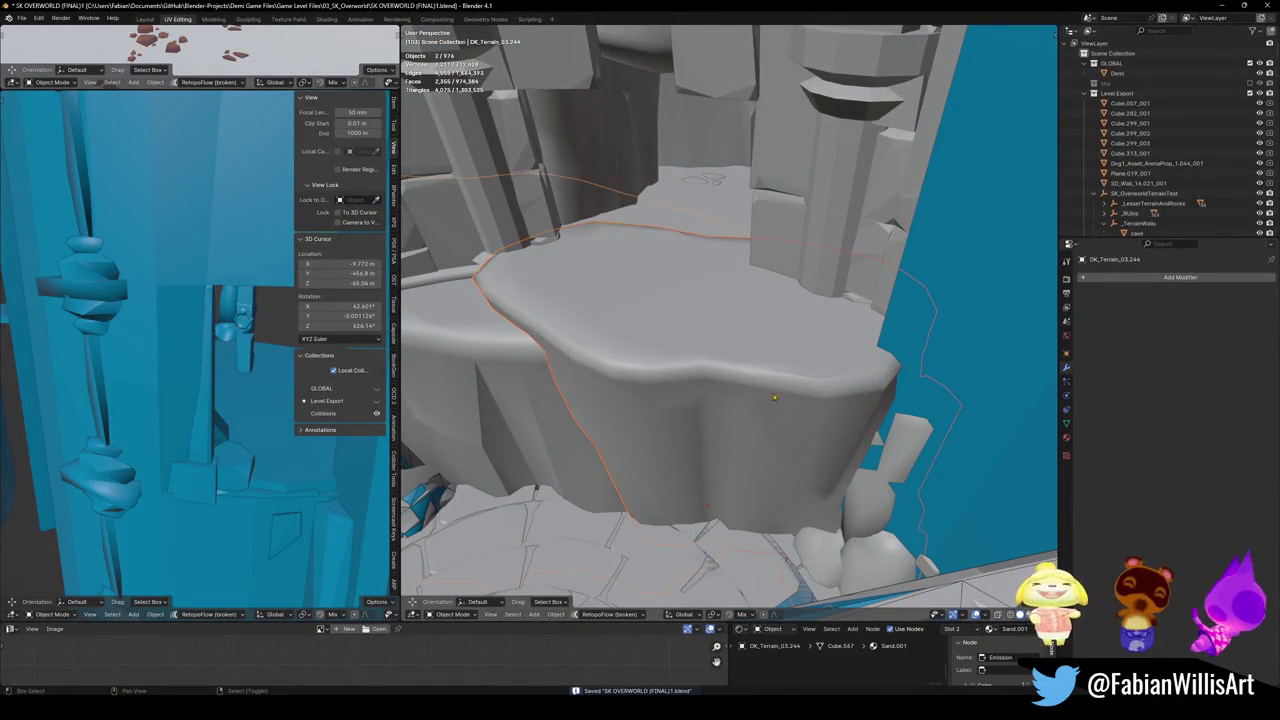
- Add mesh colliders for DK_Terrain_03.244 and DK_Terrain_03.027 (0.564), then isolate DK_Terrain_03.260
key(shift+c)
click(604, 370)
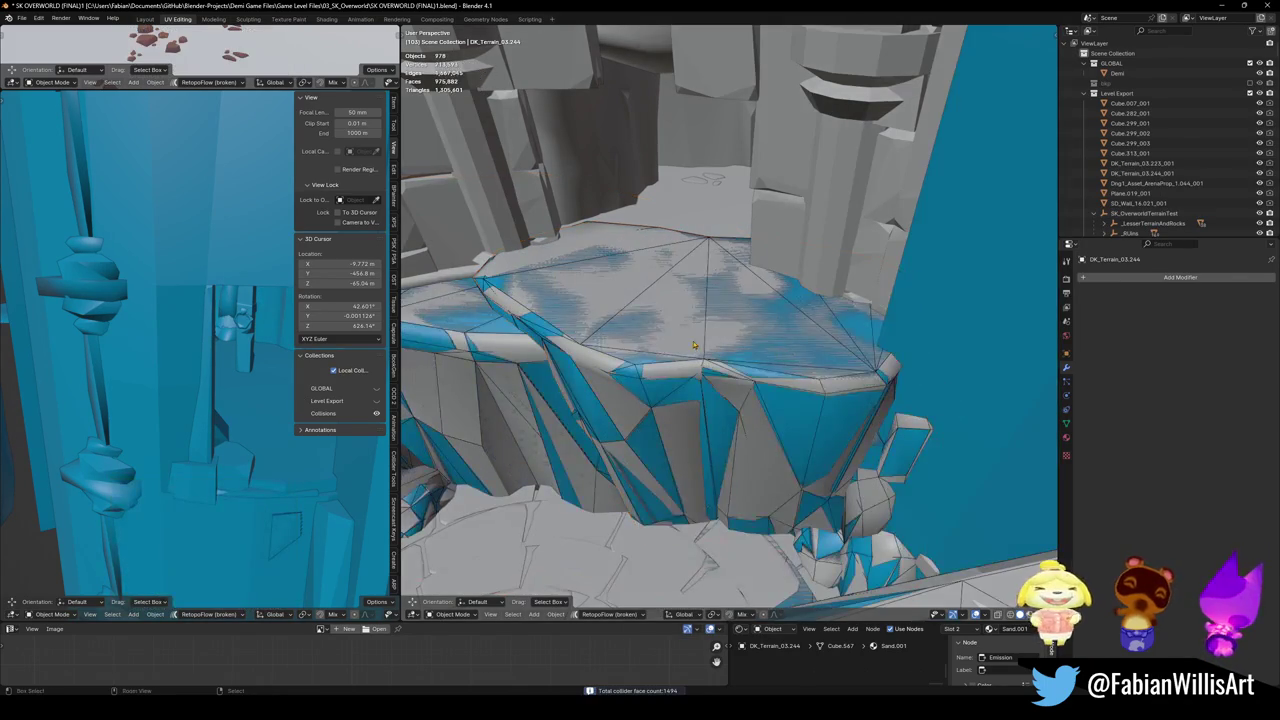
click(706, 208)
scroll(706, 208, up, 3)
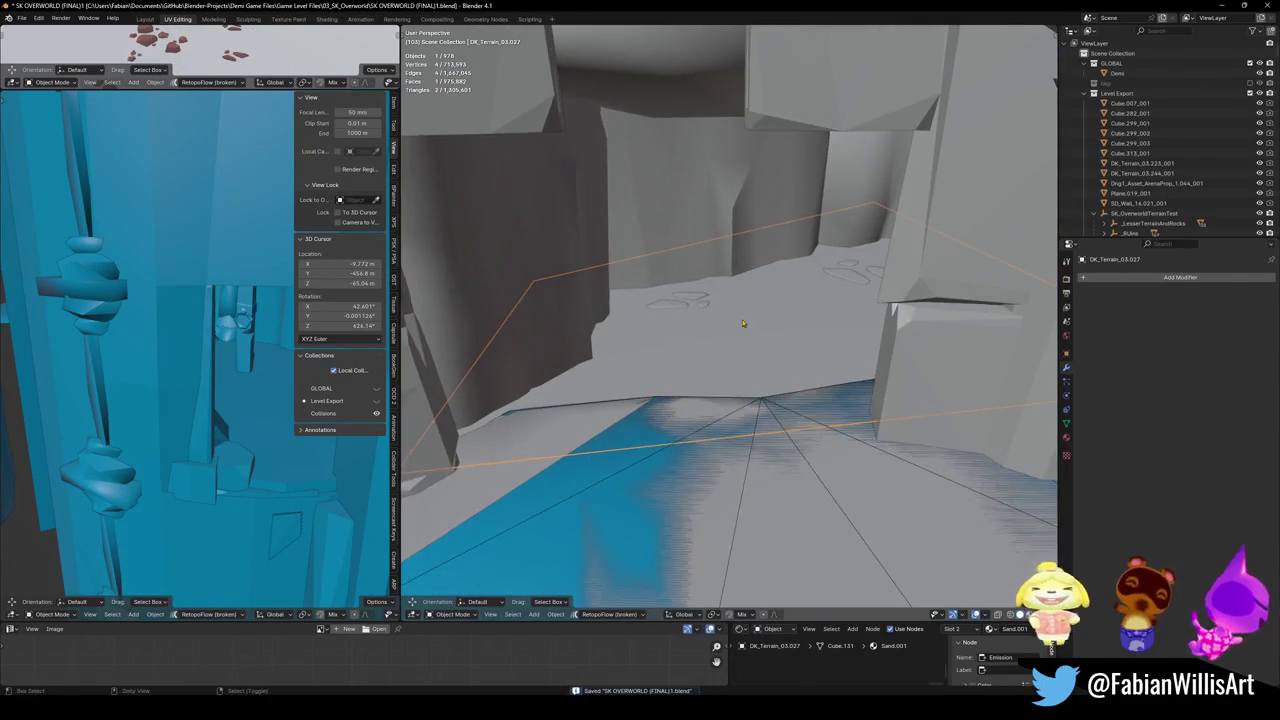
key(shift+c)
click(677, 284)
mouse_move(815, 321)
middle_down()
mouse_move(752, 280)
mouse_move(648, 270)
mouse_move(680, 300)
middle_up()
click(648, 270)
key(KP_Divide)
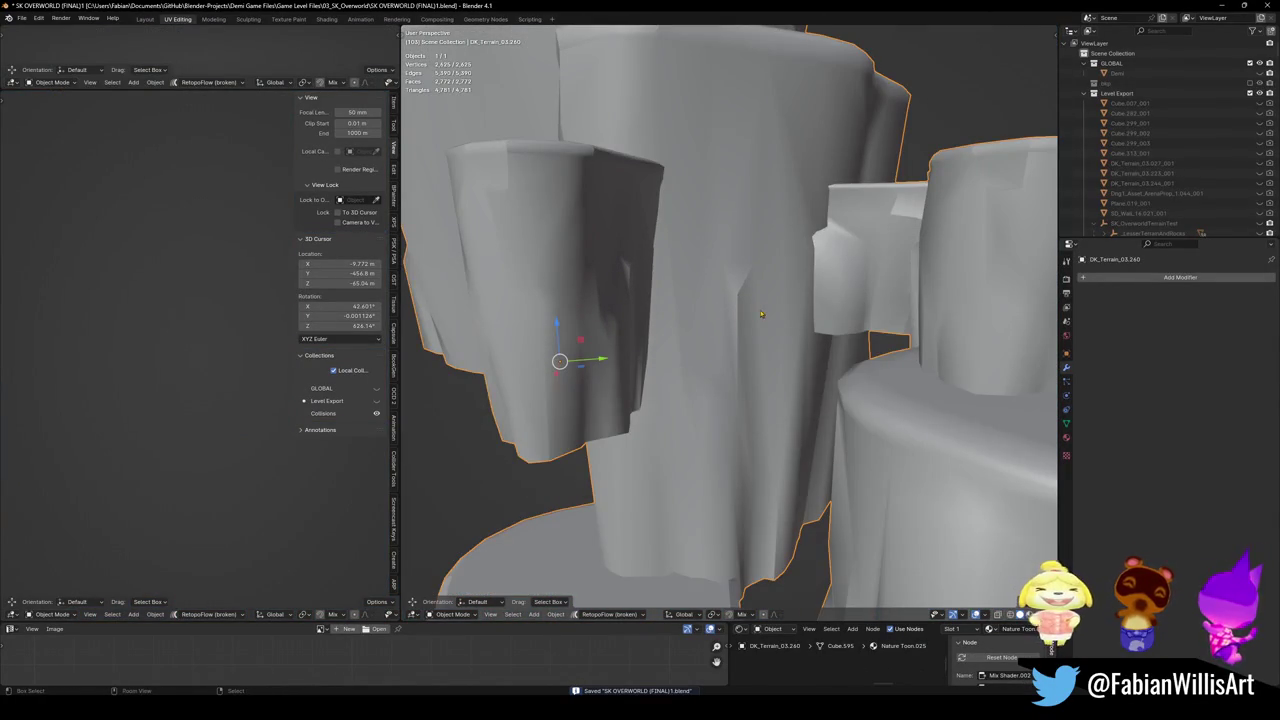
- Generate a decimated mesh collider for the DK_Terrain_03.260 cave terrain
key(KP_Divide)
scroll(735, 325, up, 3)
scroll(745, 312, up, 3)
scroll(760, 295, up, 3)
scroll(773, 281, up, 2)
scroll(770, 283, up, 2)
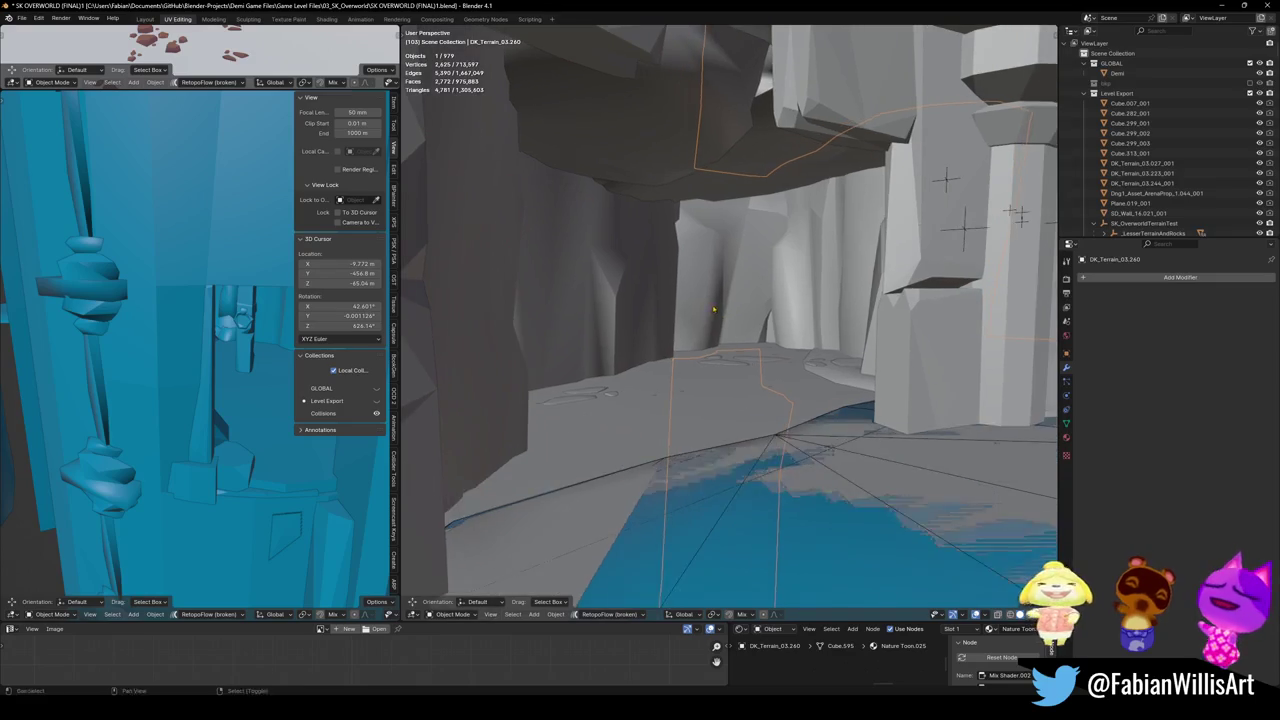
scroll(760, 287, up, 2)
scroll(748, 291, up, 2)
key(shift+c)
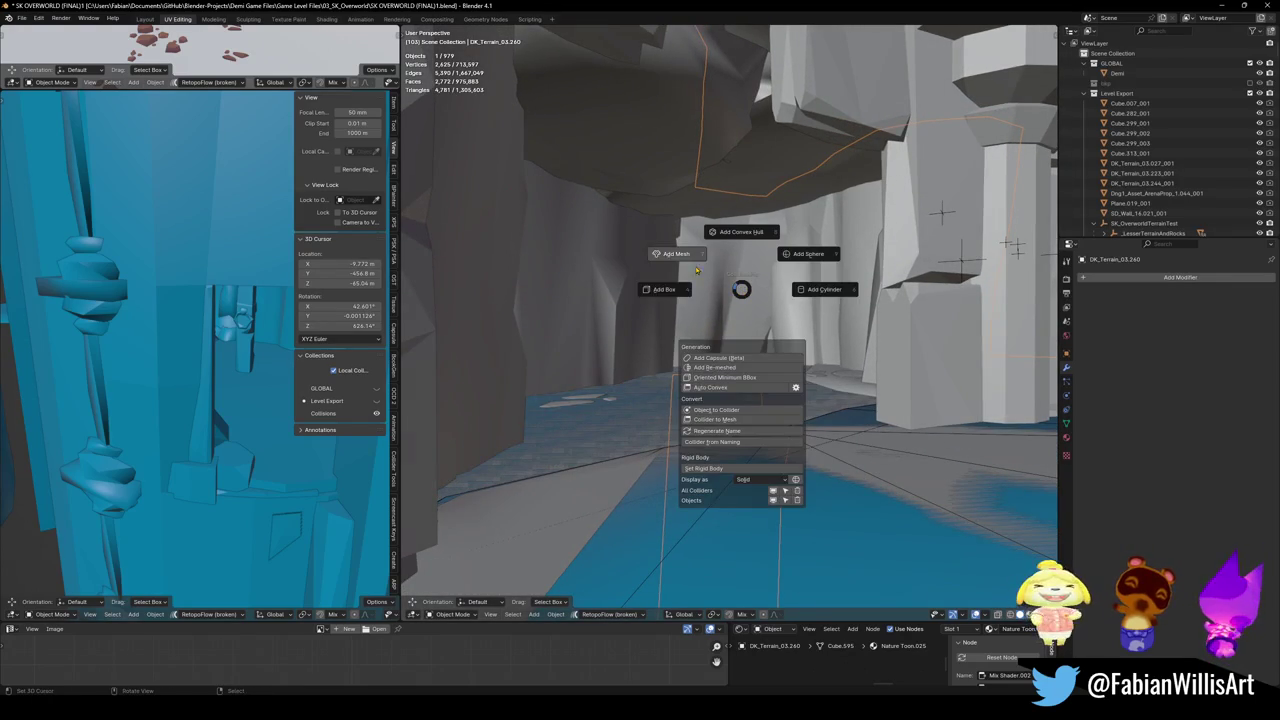
click(688, 283)
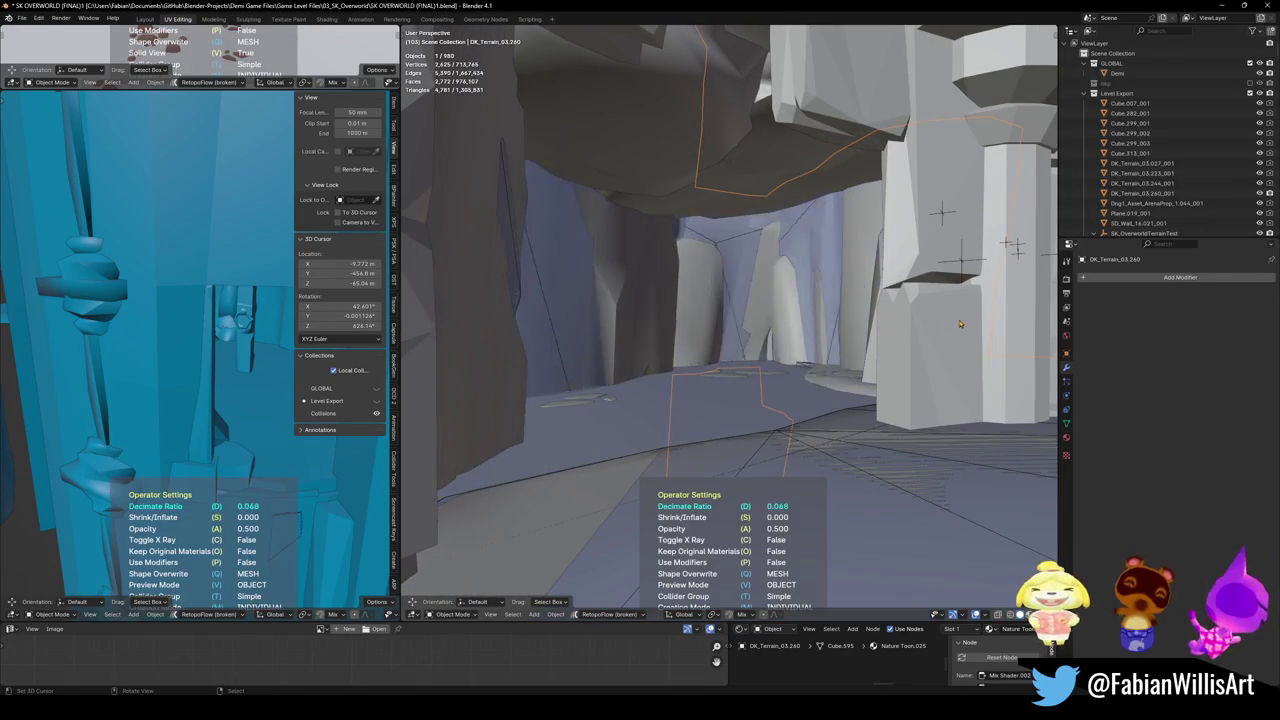
click(887, 336)
- Give the Cube.003 rock wall a 90-face mesh collider decimated to 0.856
scroll(722, 212, up, 2)
scroll(722, 212, up, 2)
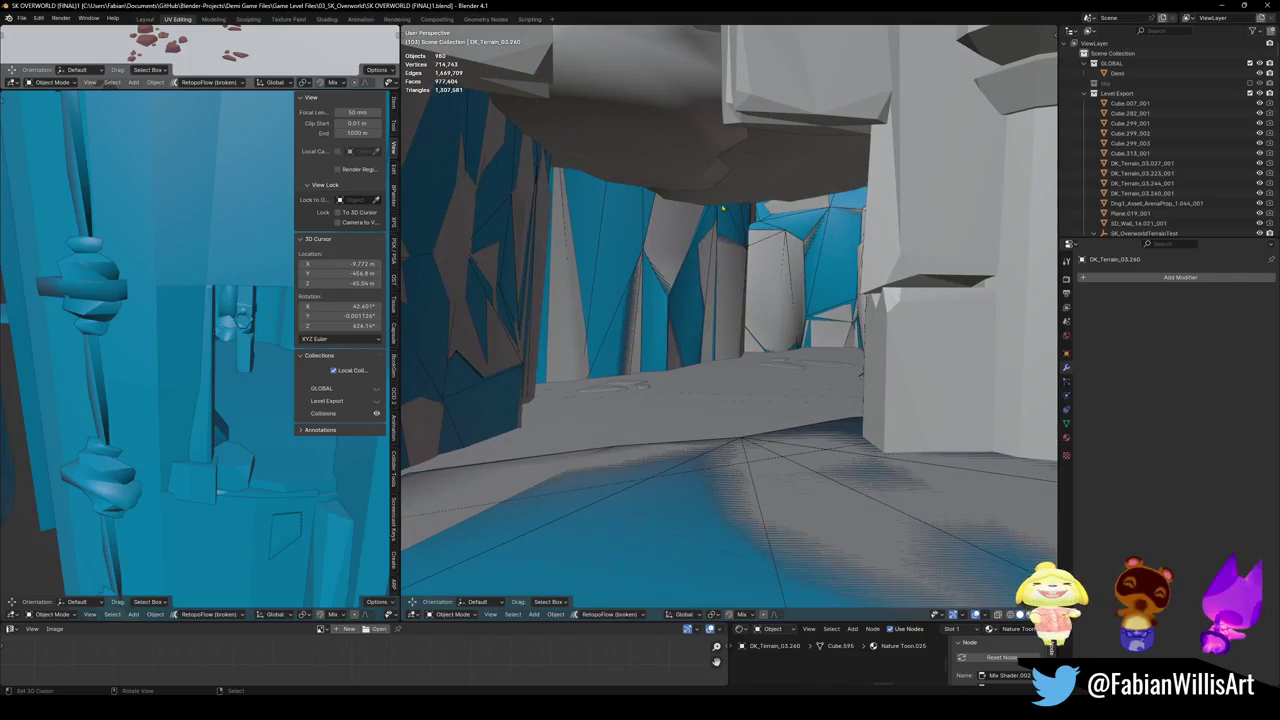
mouse_move(657, 183)
middle_down()
mouse_move(771, 332)
mouse_move(770, 385)
mouse_move(784, 354)
middle_up()
click(770, 385)
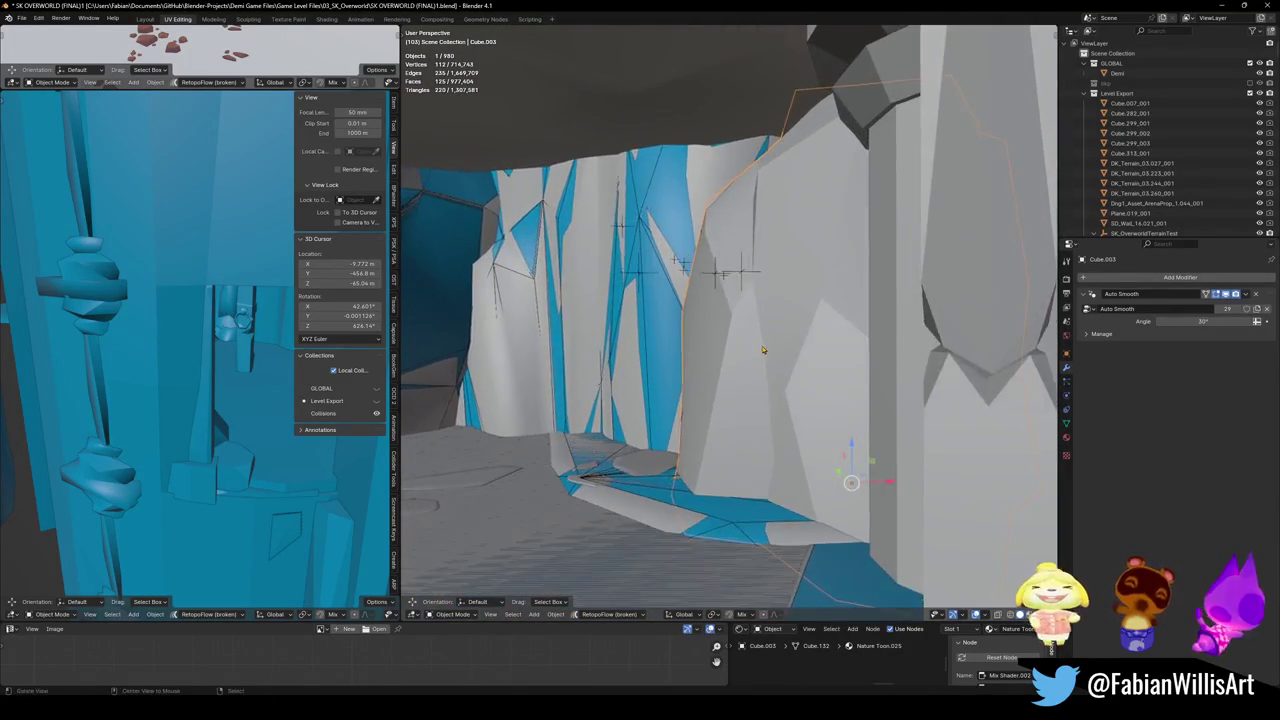
key(shift+alt+c)
click(721, 337)
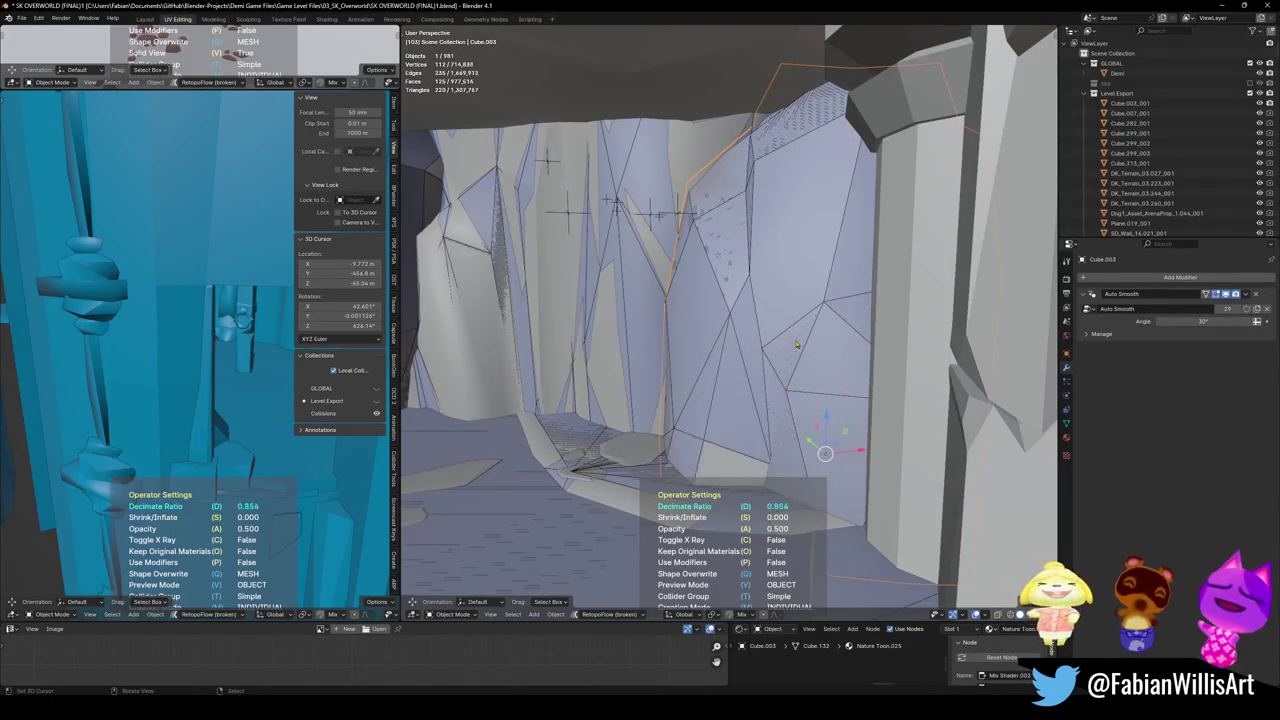
click(837, 334)
- Select the Plane.012 collision surface beside the arena prop
mouse_move(837, 334)
middle_down()
mouse_move(714, 348)
mouse_move(750, 382)
mouse_move(730, 410)
mouse_move(734, 375)
middle_up()
click(872, 320)
click(745, 378)
- In Edit Mode, slide Plane.012's edge level along the floor into a new floor section
key(Tab)
key(g)
key(z)
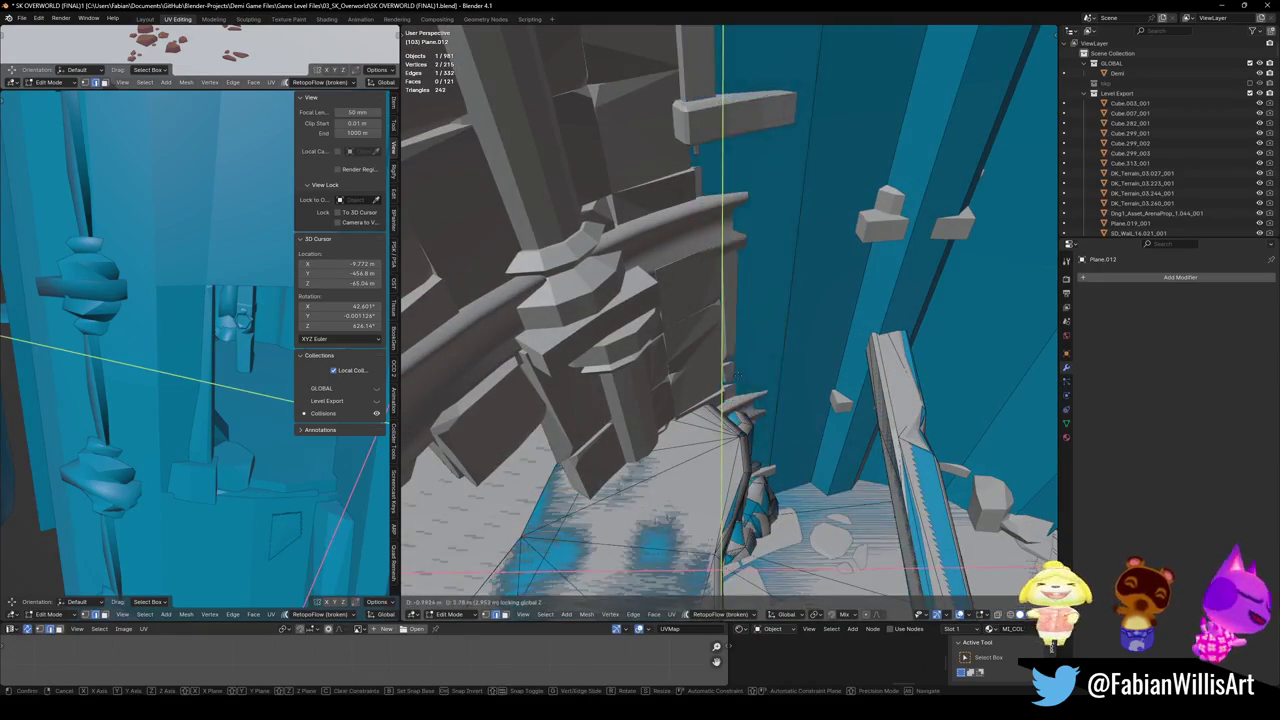
click(736, 388)
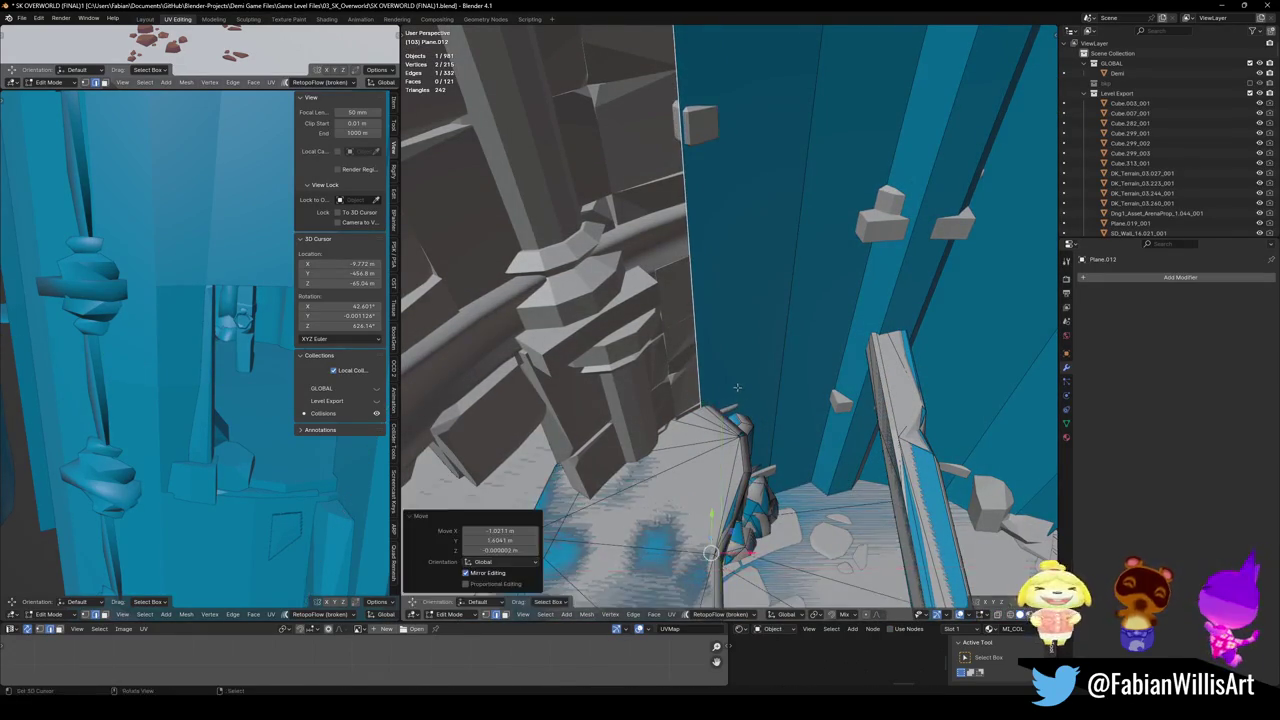
middle_drag(736, 388, 690, 394)
key(g)
key(shift+z)
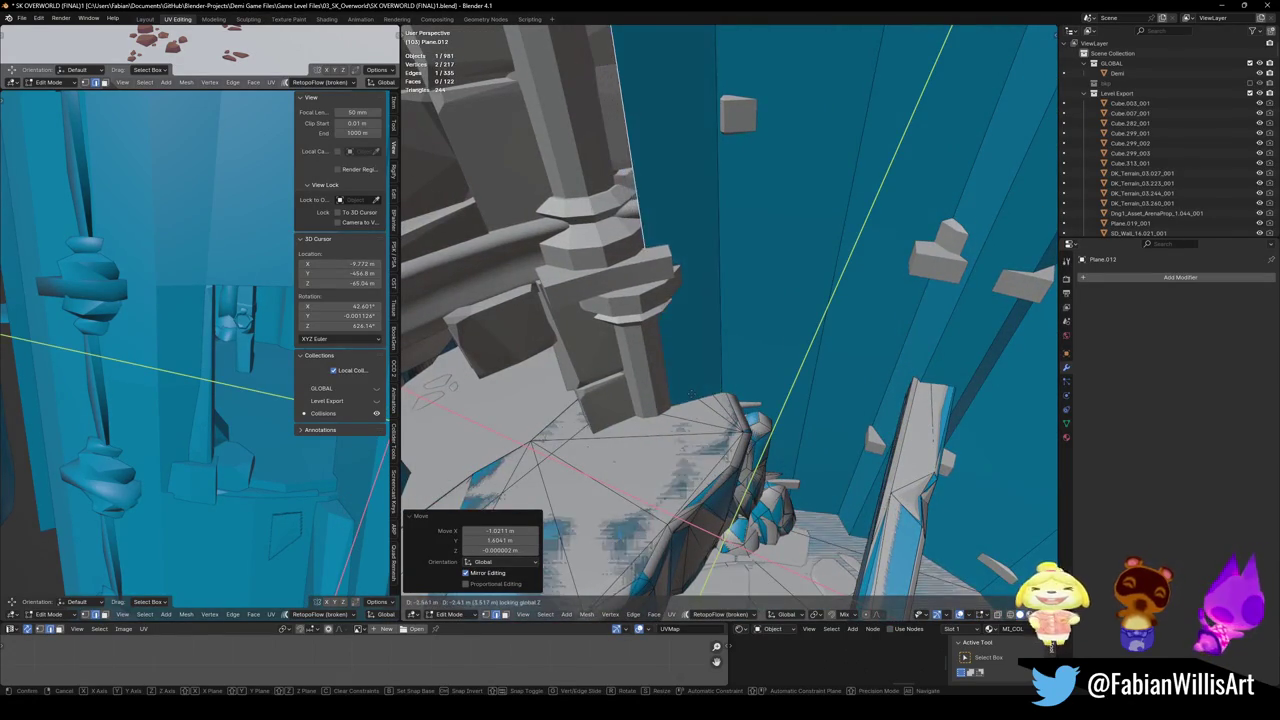
click(720, 398)
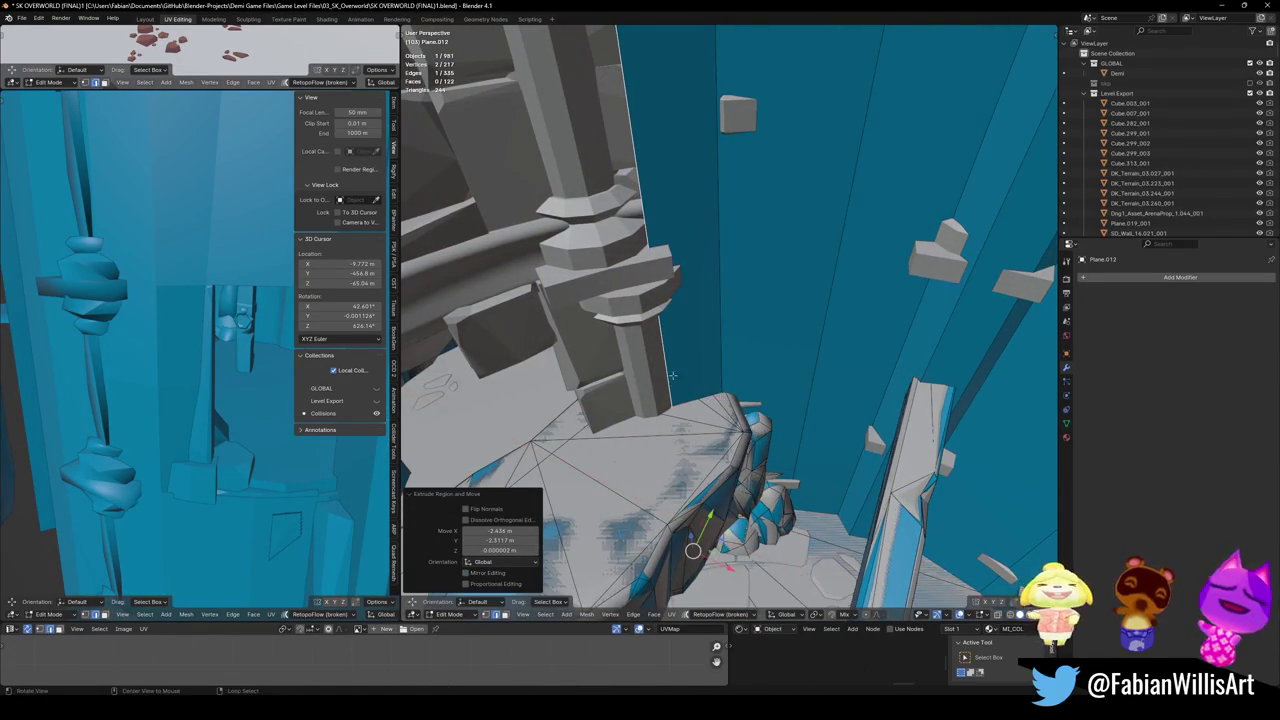
- Extrude the edge level with the floor three times toward the stone pillar's base
middle_drag(720, 398, 740, 377)
key(e)
key(z)
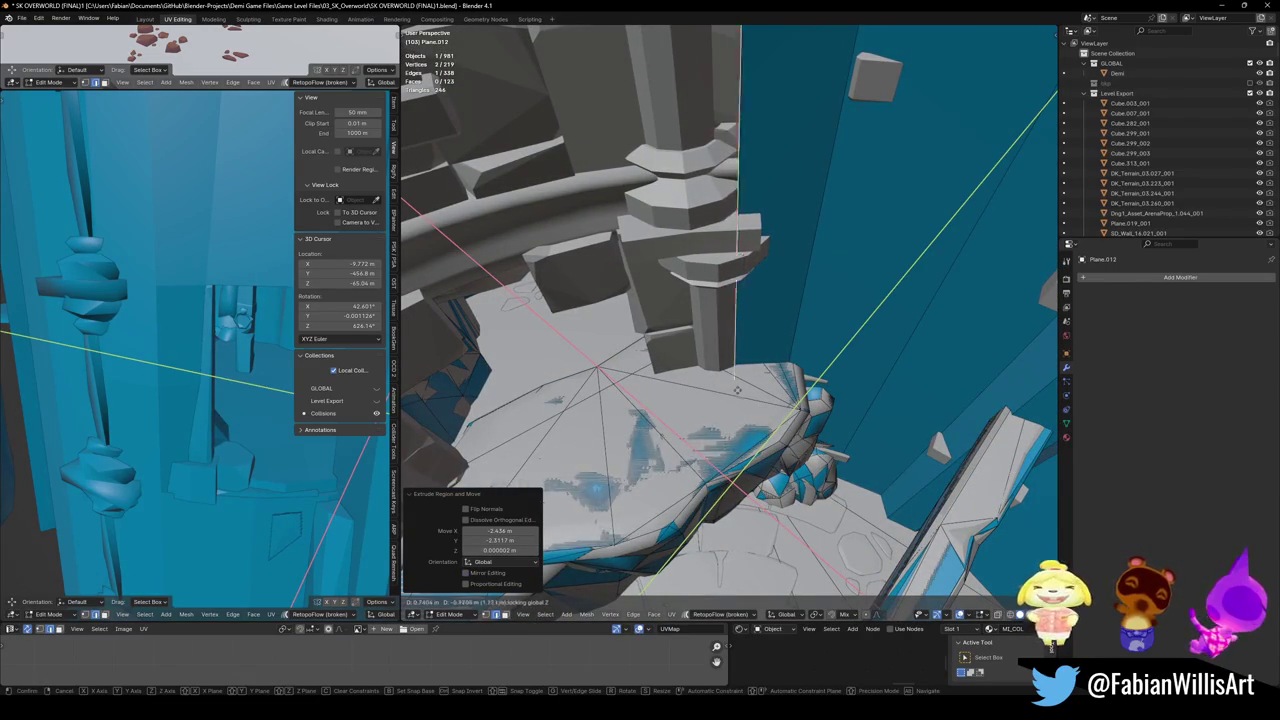
click(734, 384)
key(e)
key(z)
click(700, 382)
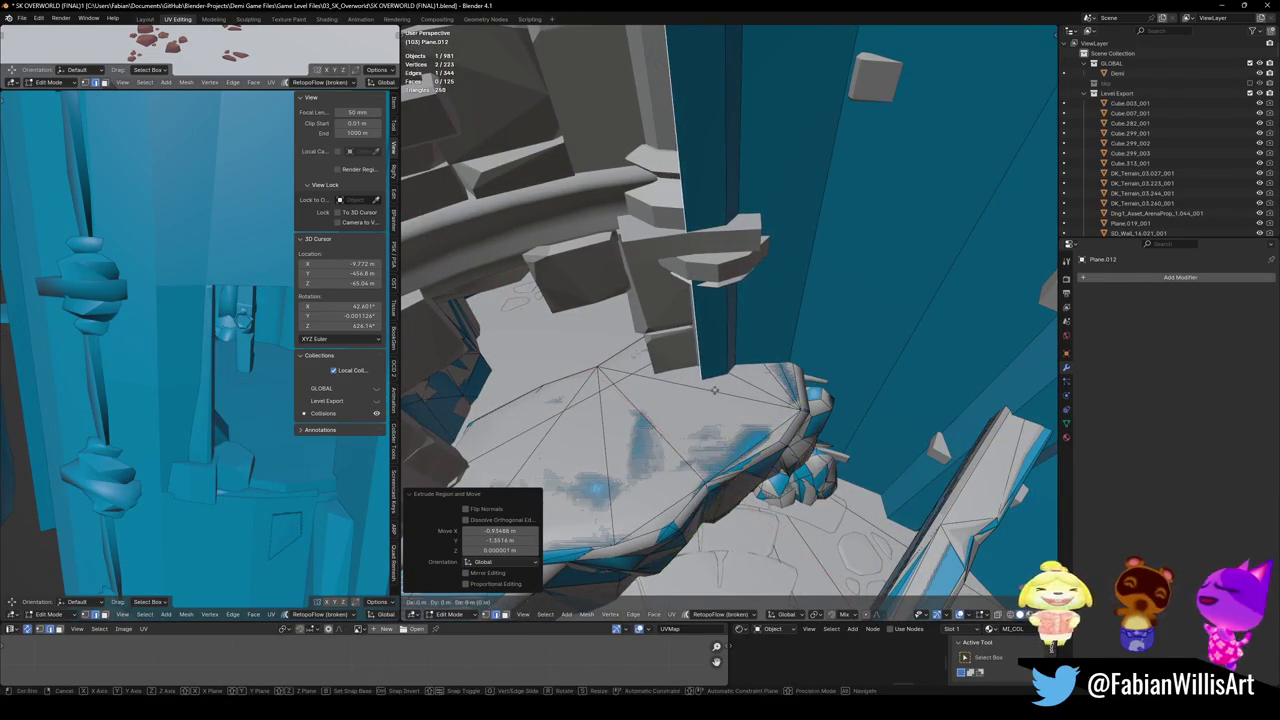
key(e)
key(z)
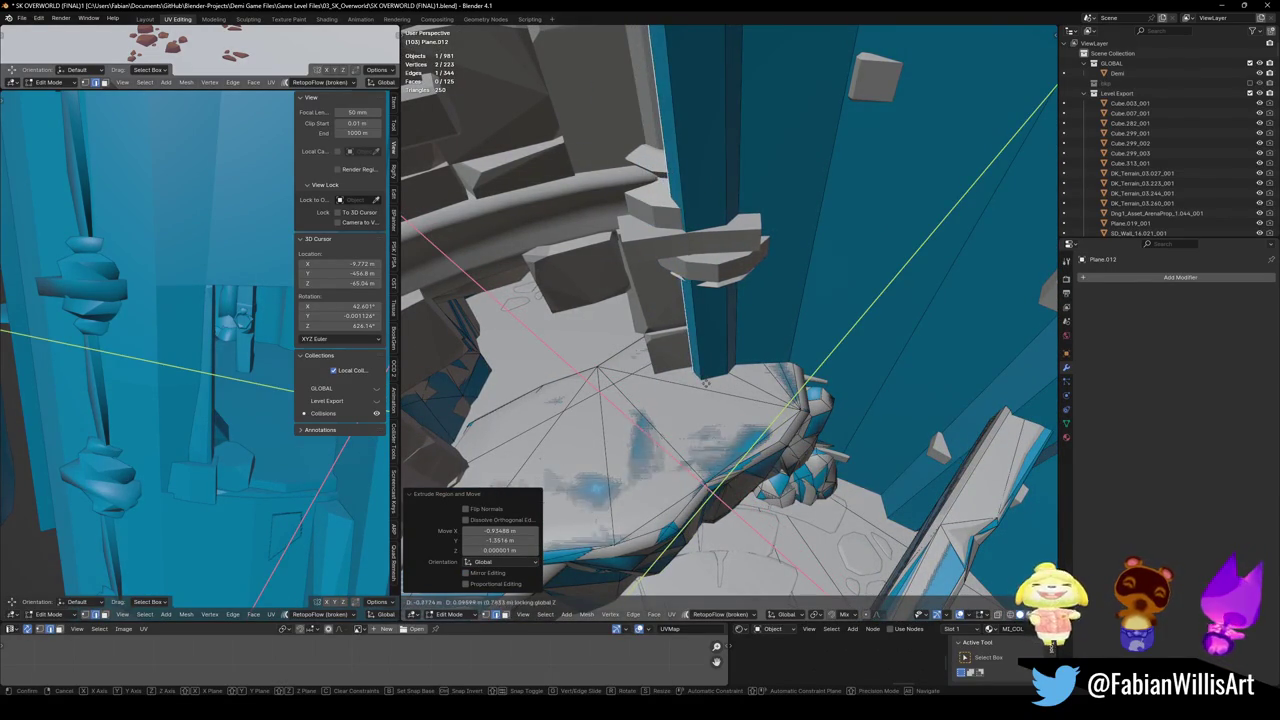
click(703, 384)
- Extrude three more level floor sections around the pillar base
key(e)
key(z)
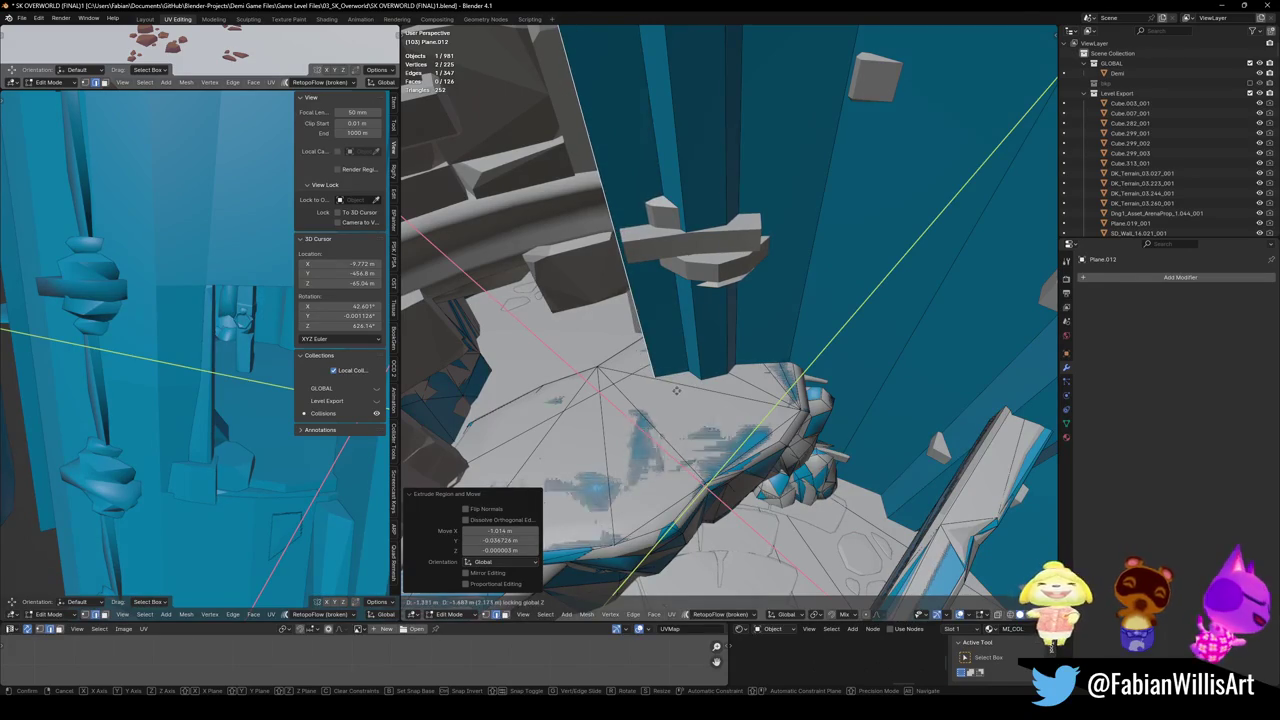
click(676, 390)
key(e)
key(z)
middle_drag(676, 390, 738, 388)
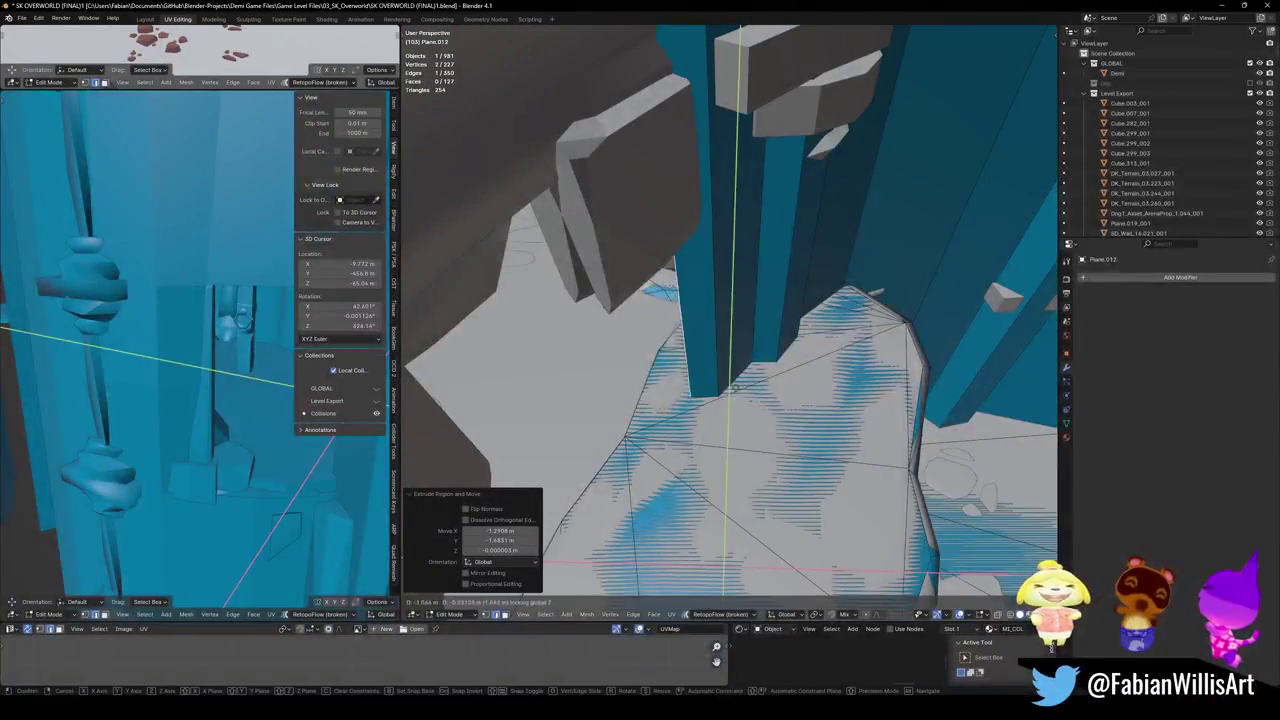
click(728, 378)
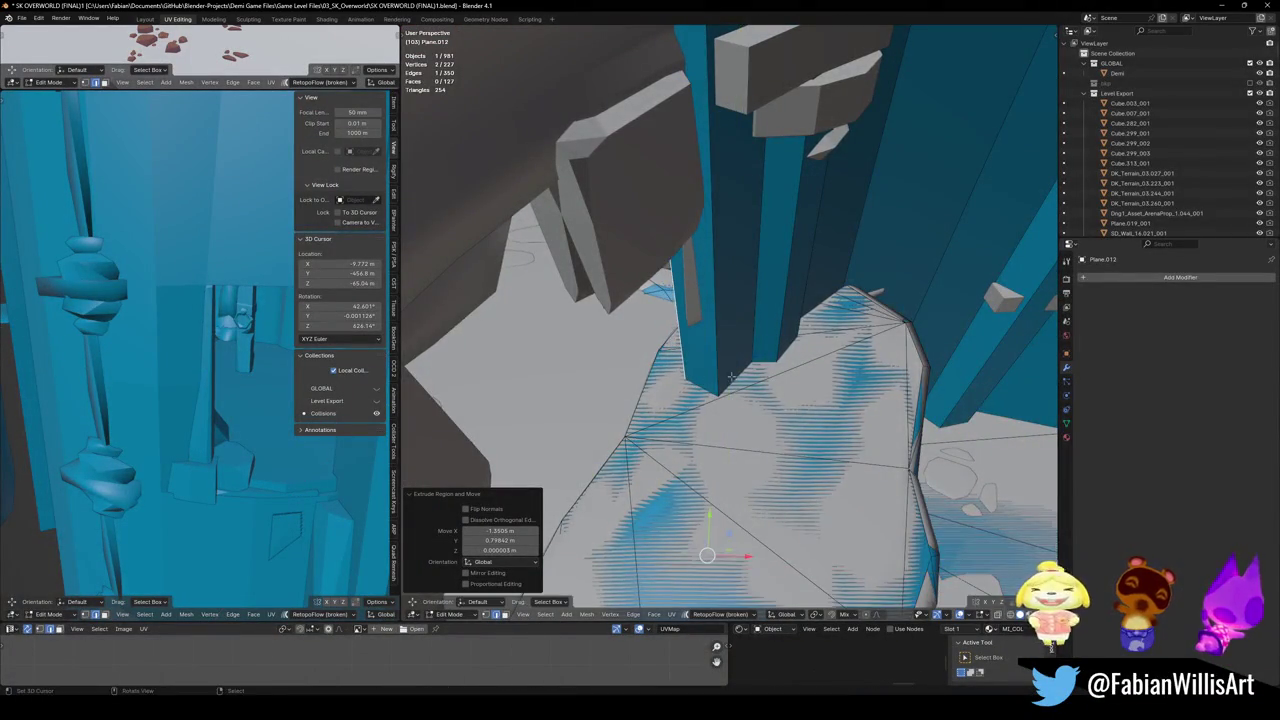
mouse_move(728, 378)
middle_down()
mouse_move(778, 430)
mouse_move(795, 402)
middle_up()
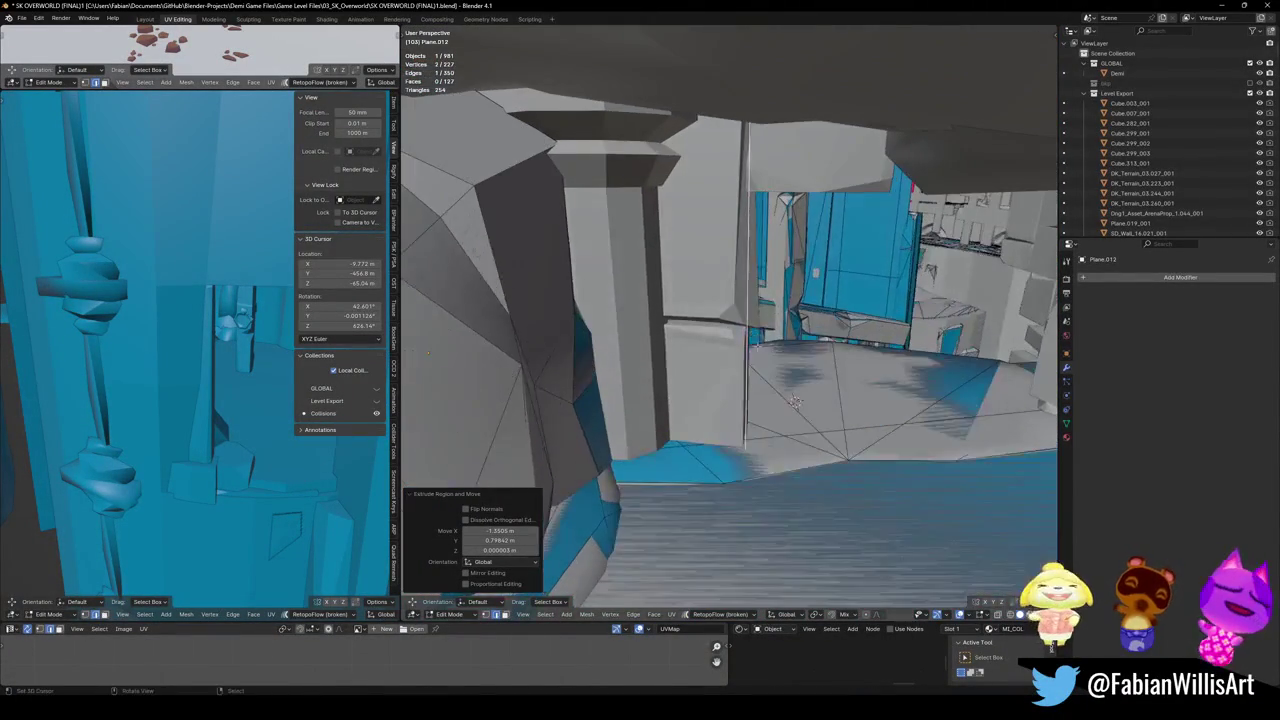
key(e)
key(z)
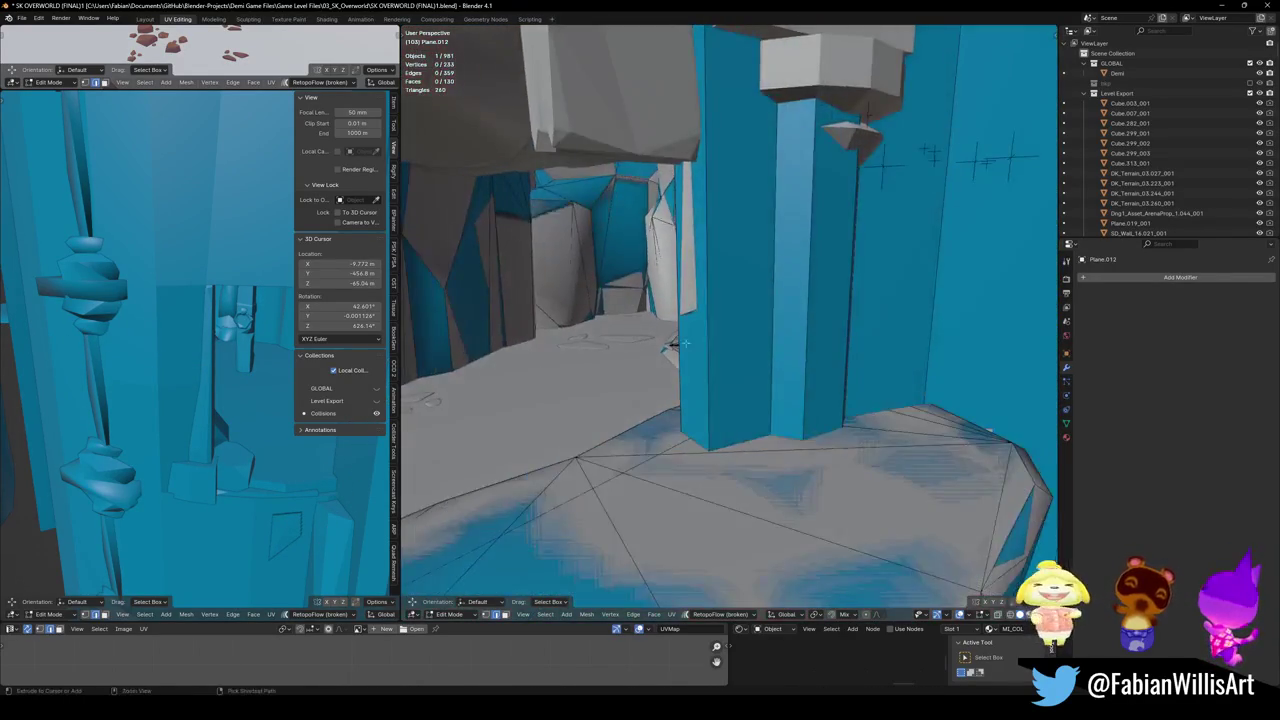
- Save the blend file and review the floor coverage around the pillar
key(ctrl+s)
mouse_move(705, 373)
middle_down()
mouse_move(760, 360)
mouse_move(737, 344)
middle_up()
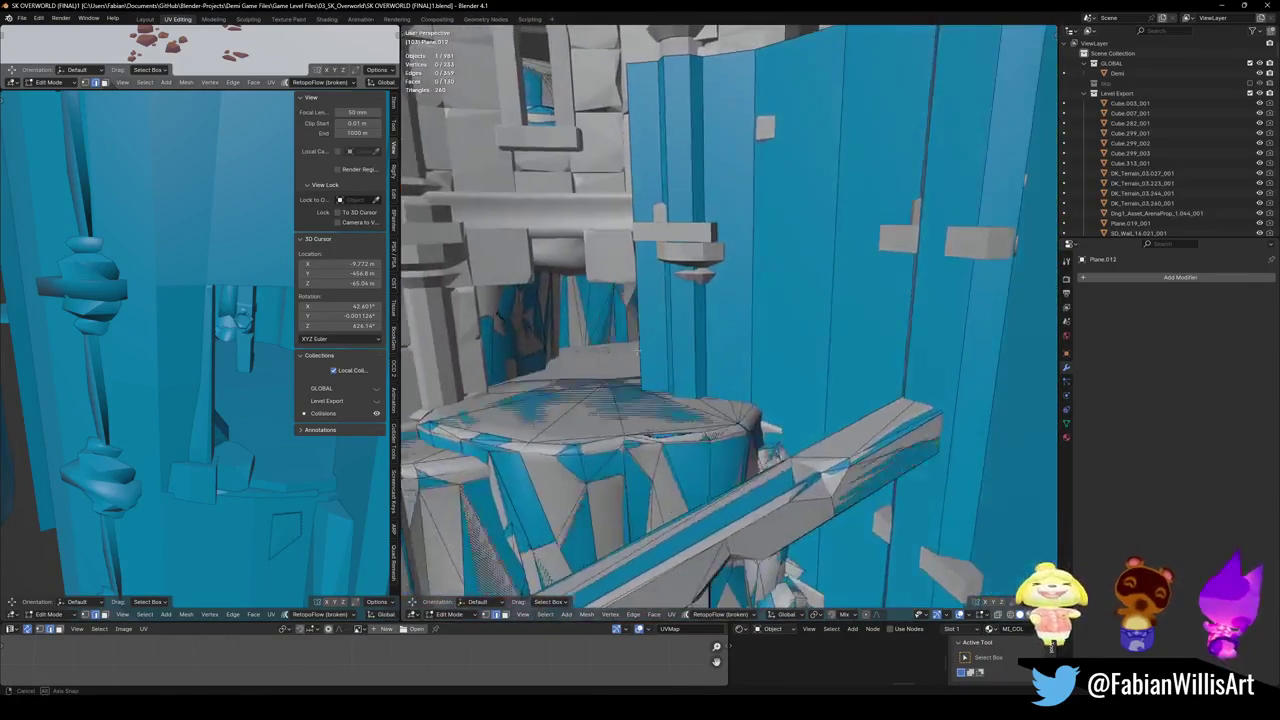
mouse_move(737, 344)
middle_down()
mouse_move(587, 352)
mouse_move(701, 351)
middle_up()
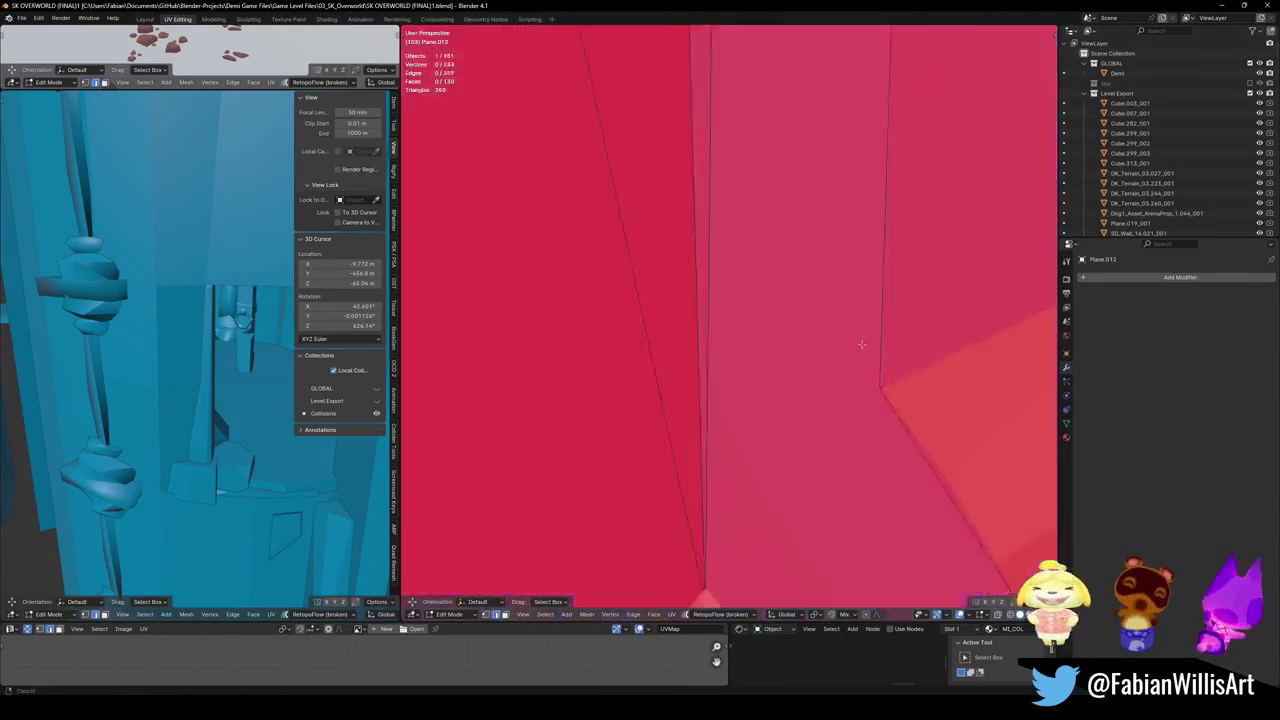
- Leave Edit Mode and save the blend file
key(Tab)
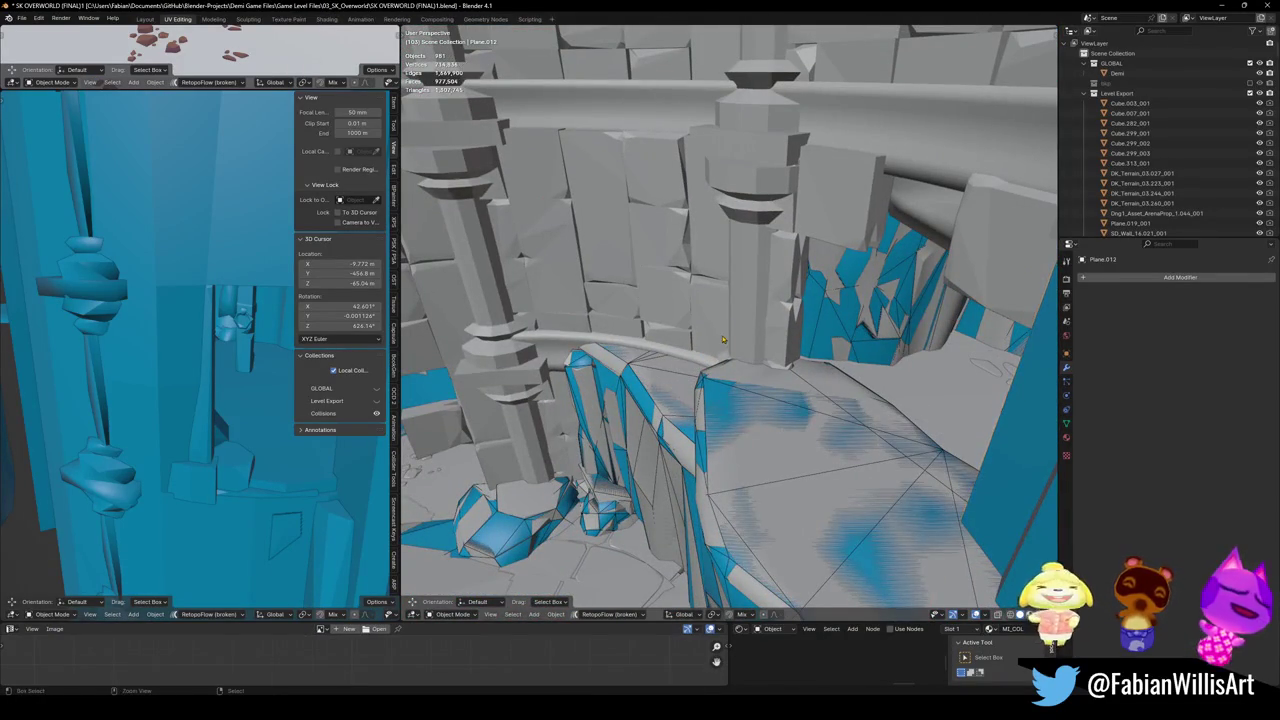
key(ctrl+s)
mouse_move(723, 340)
middle_down()
mouse_move(785, 392)
mouse_move(662, 380)
middle_up()
- Duplicate a piece of Plane.012, flatten it vertically and move it beside the pillar
key(Tab)
key(g)
key(z)
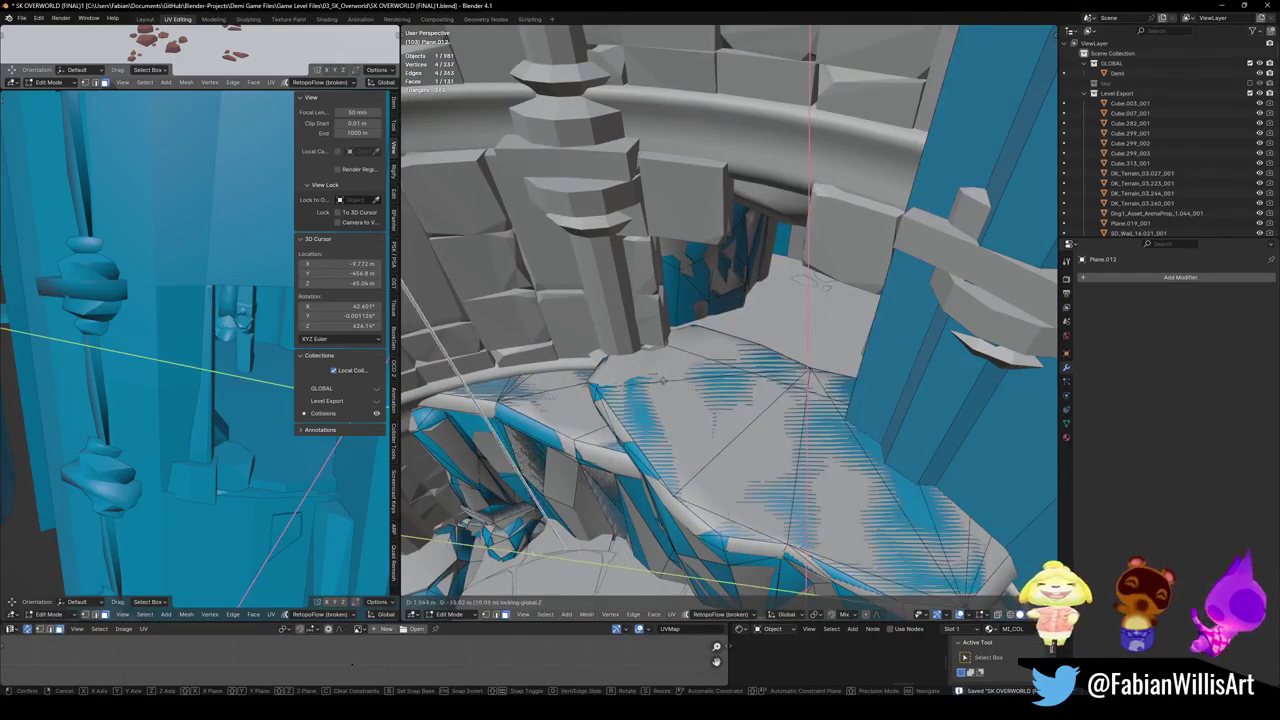
click(717, 355)
key(r)
click(654, 242)
key(g)
key(z)
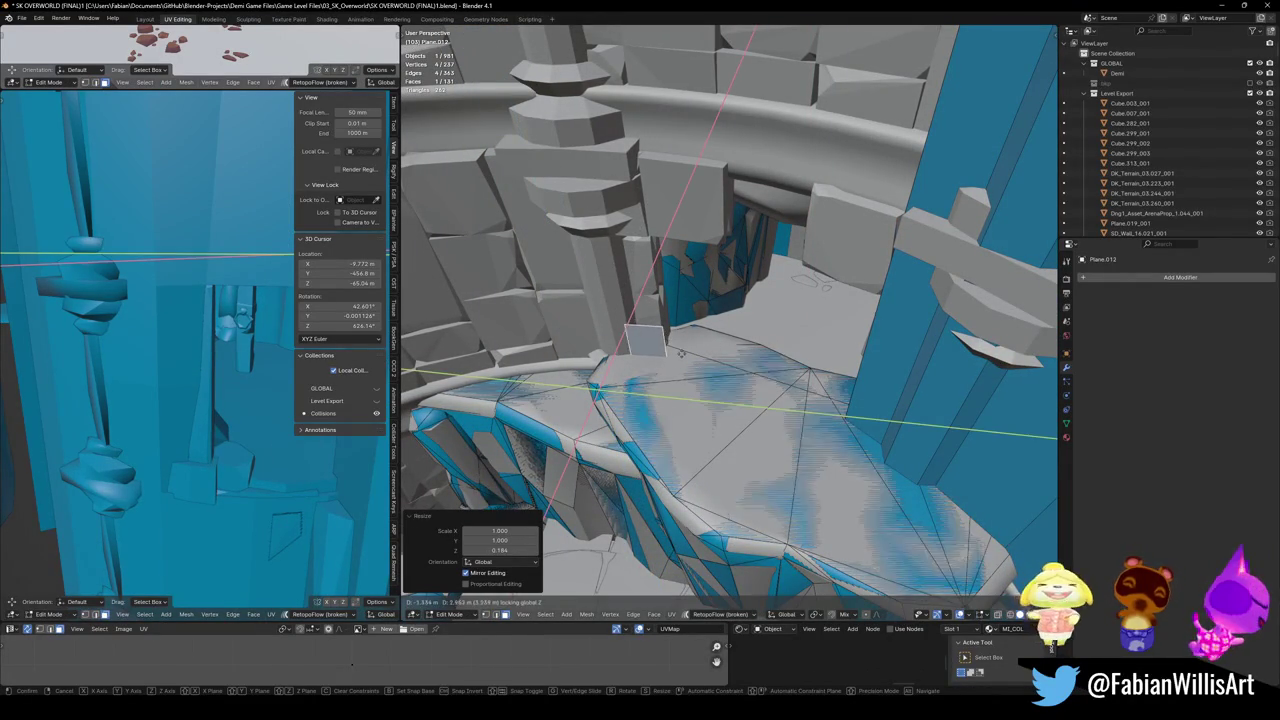
click(836, 430)
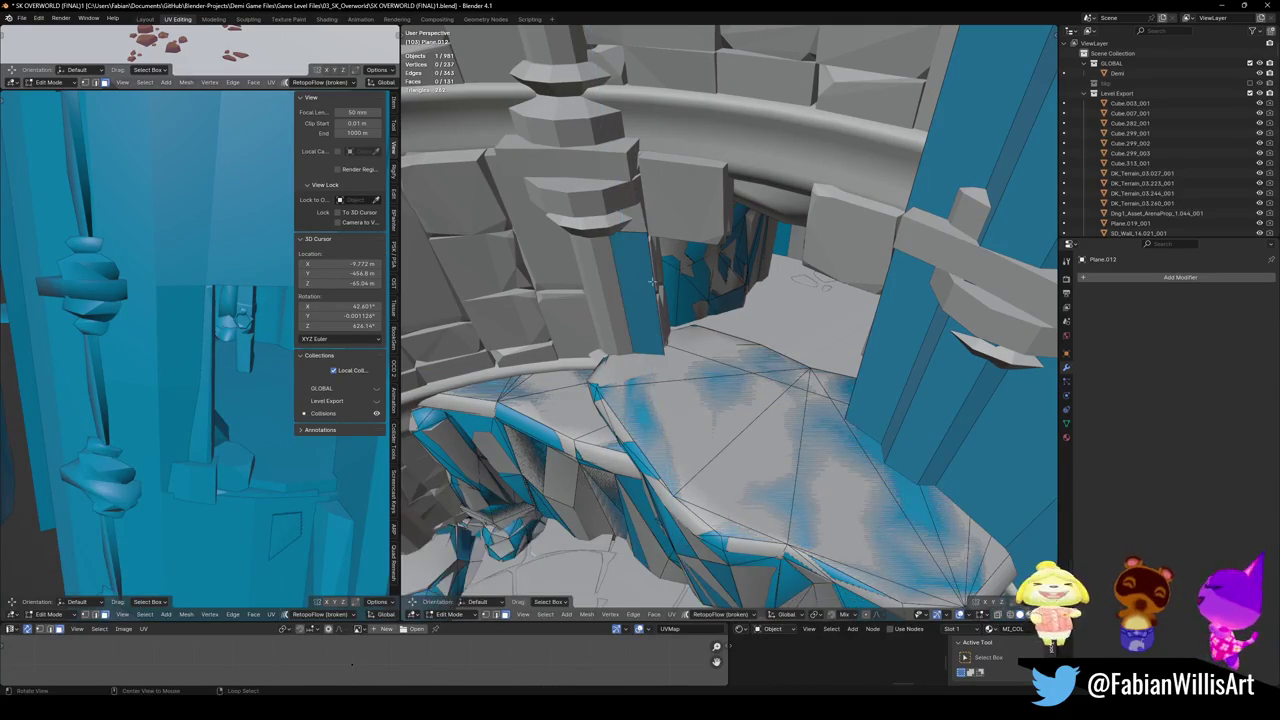
- Slide the piece across the floor and extrude a wall face around the pillar's front
middle_drag(836, 430, 701, 321)
key(shift+z)
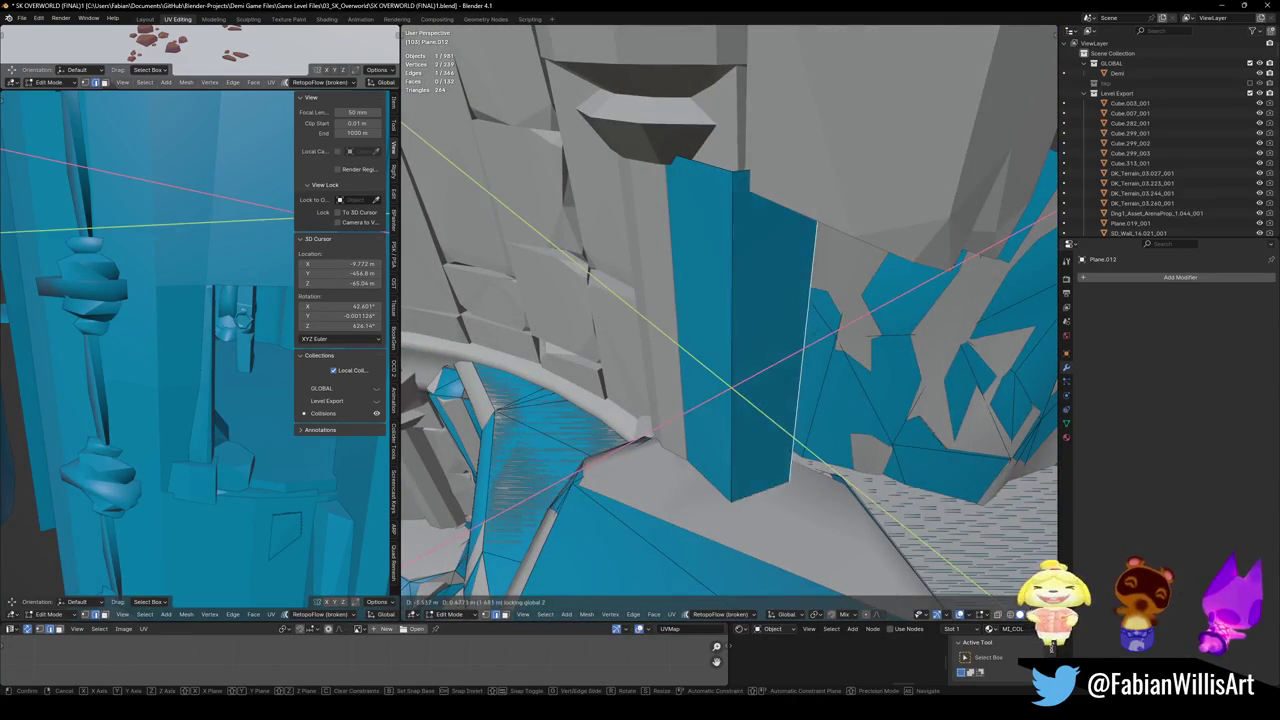
click(676, 326)
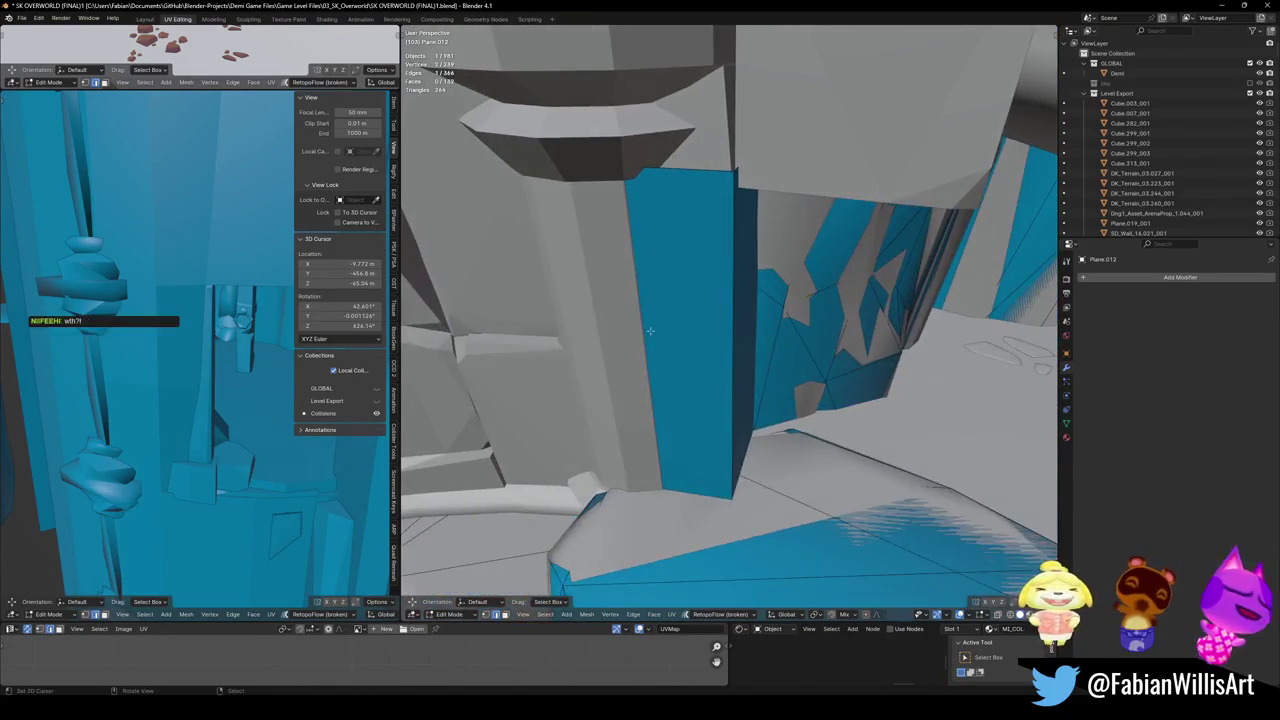
middle_drag(676, 326, 690, 330)
key(g)
key(shift+z)
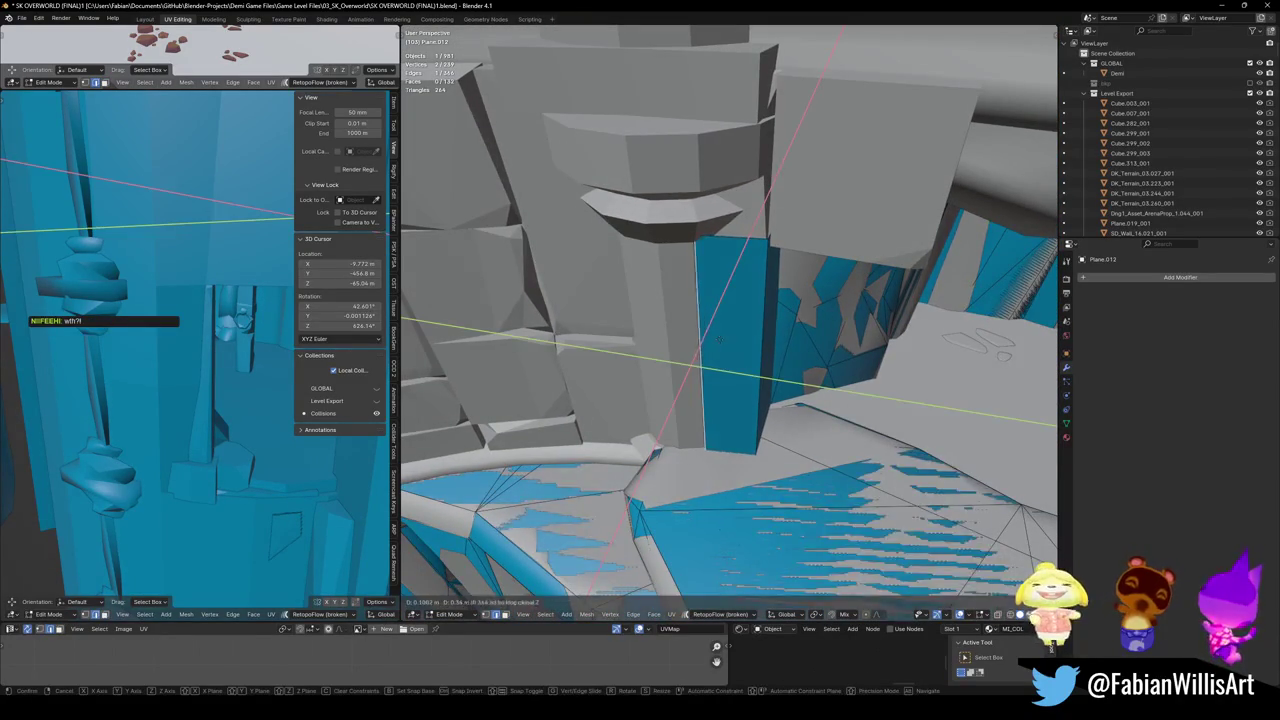
click(720, 338)
middle_drag(700, 366, 679, 377)
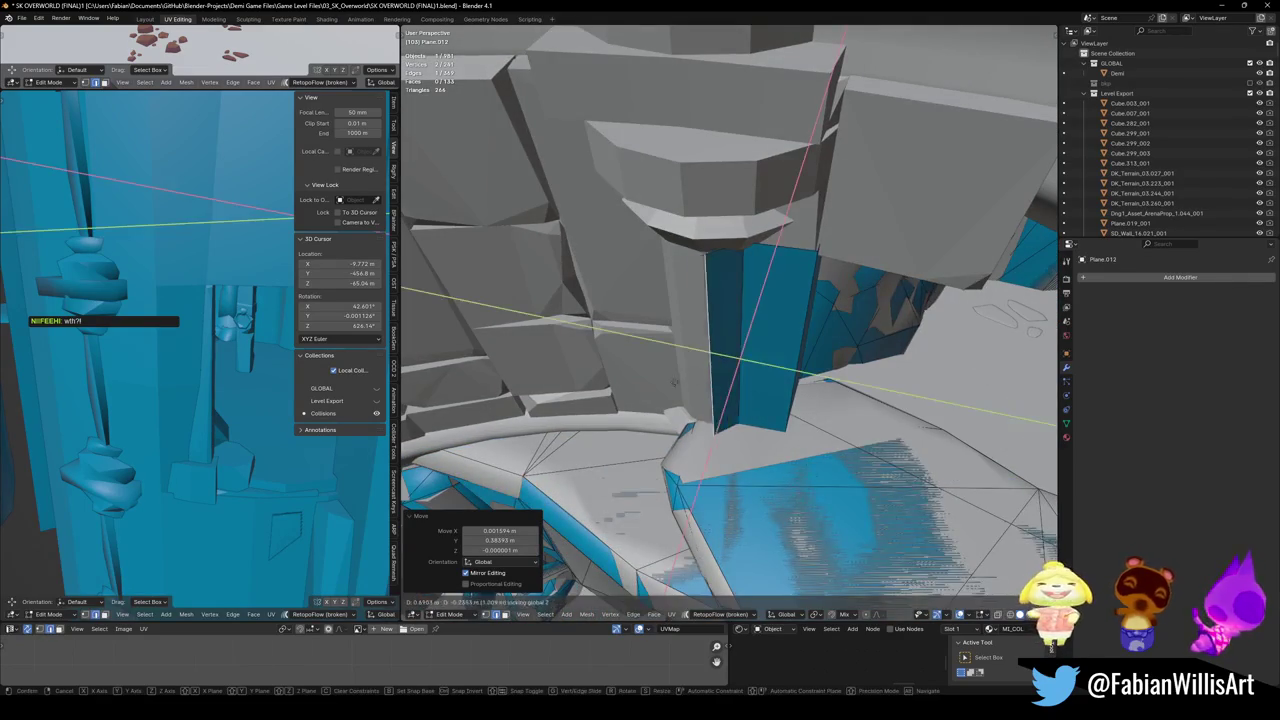
key(e)
key(shift+z)
middle_drag(622, 340, 725, 333)
click(700, 329)
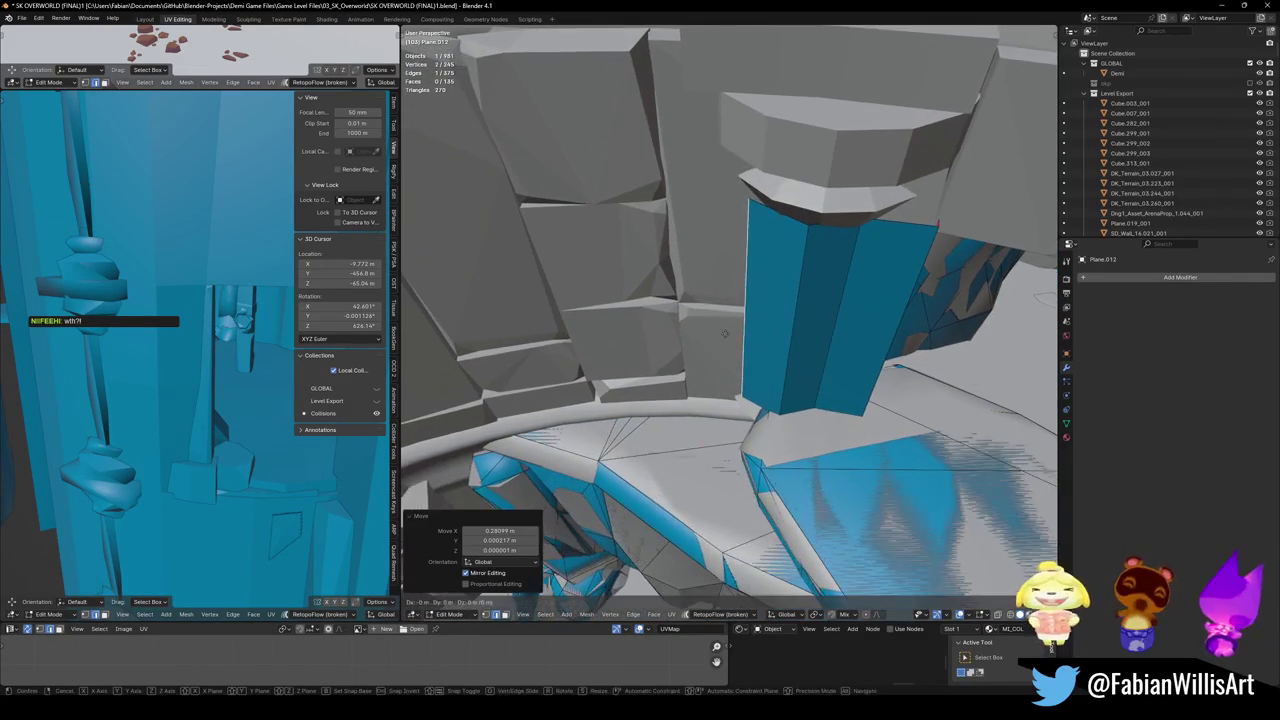
- Extrude several wall face strips from the edge along the curved stone wall and pillar
click(587, 331)
key(e)
middle_drag(646, 320, 731, 340)
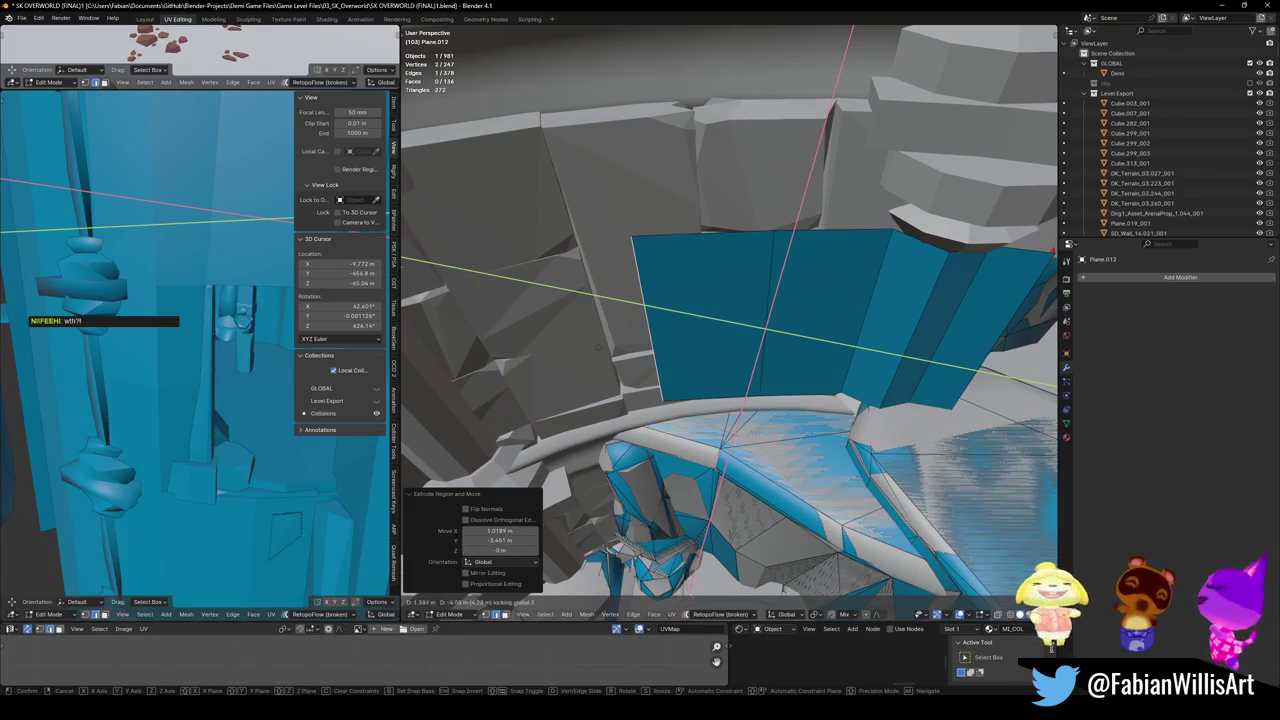
middle_drag(596, 355, 708, 350)
key(e)
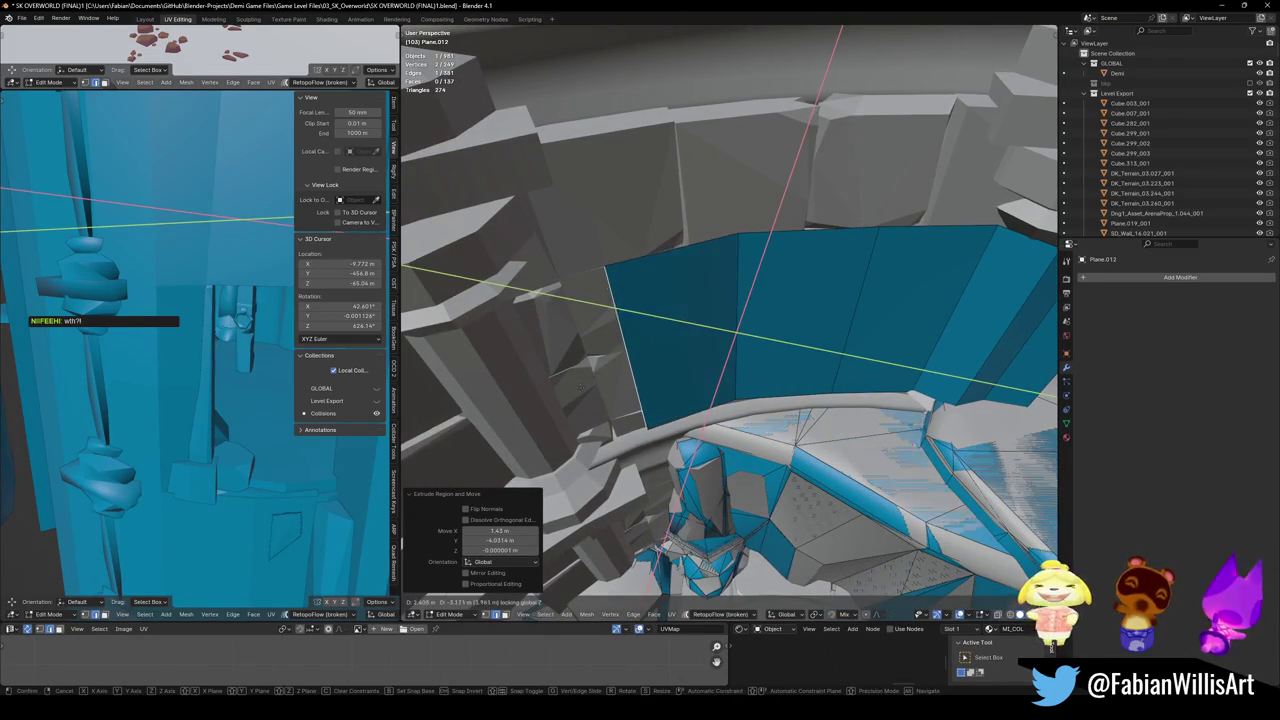
click(580, 388)
middle_drag(608, 366, 729, 343)
key(e)
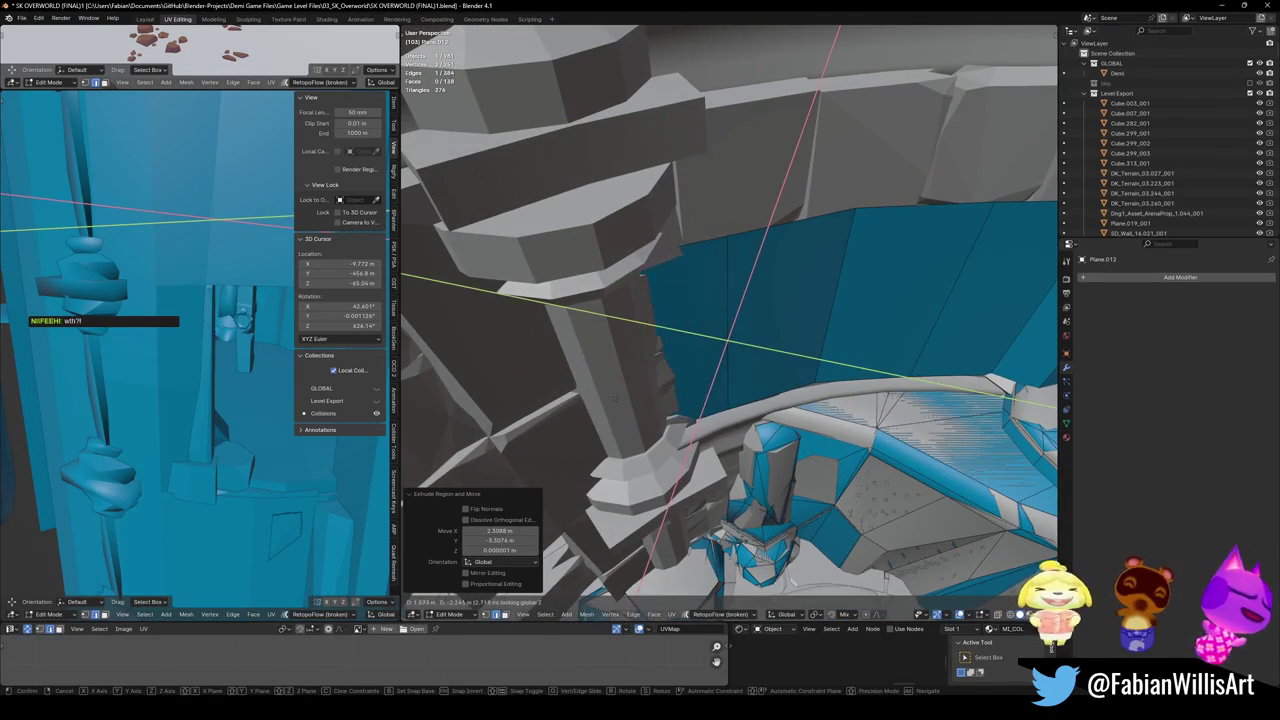
middle_drag(662, 399, 697, 291)
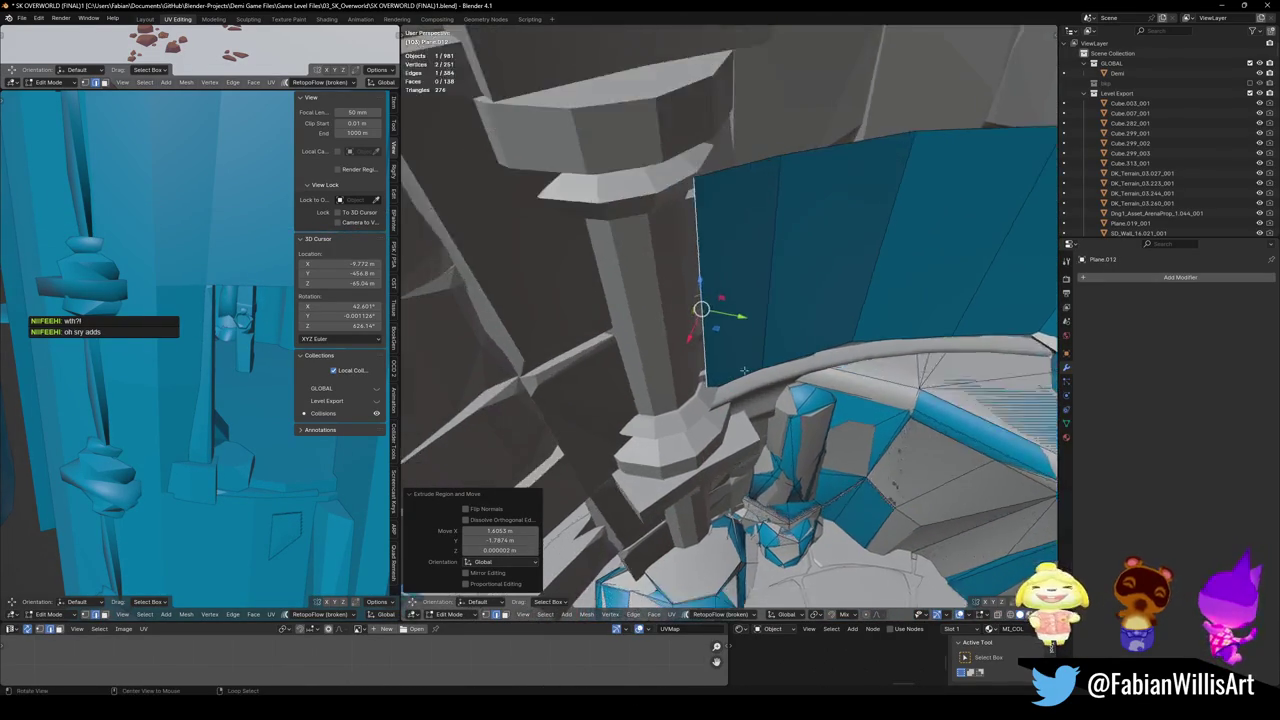
key(e)
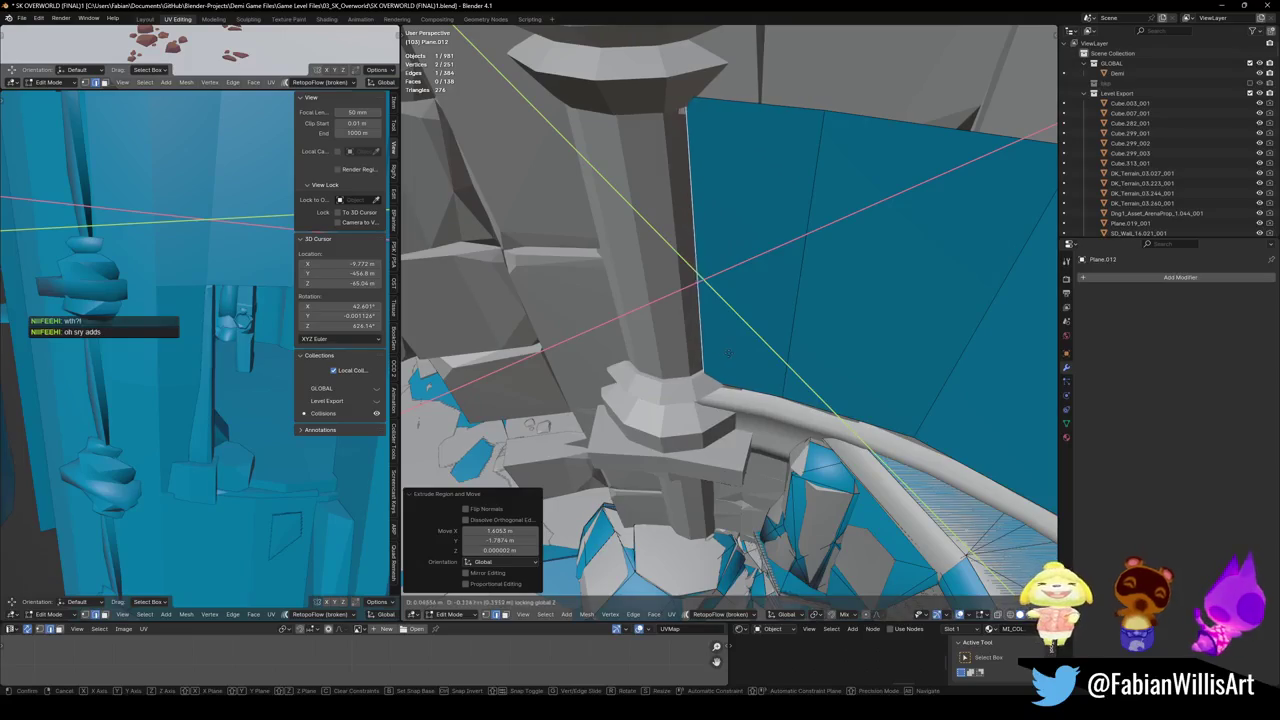
click(726, 353)
- Adjust the edge vertically, extrude further wall segments, then lower the selected edge 3.2951 m
key(g)
key(shift+z)
click(684, 371)
key(e)
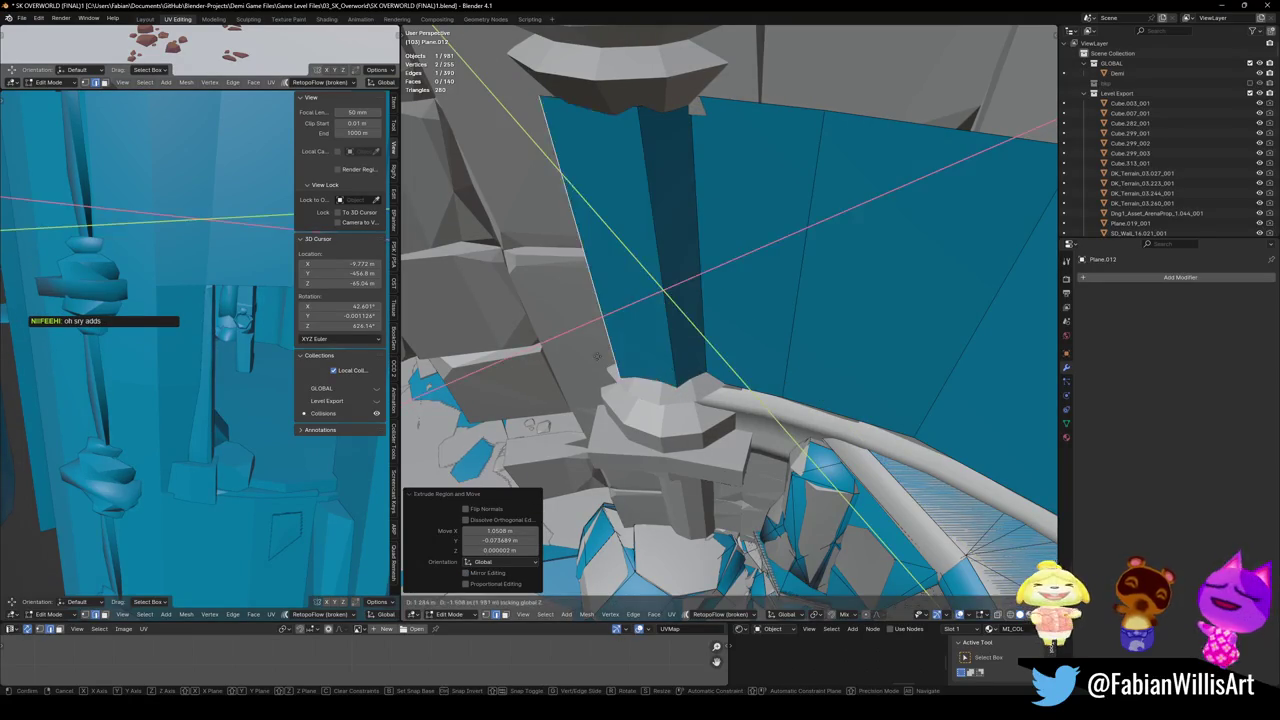
key(Return)
key(e)
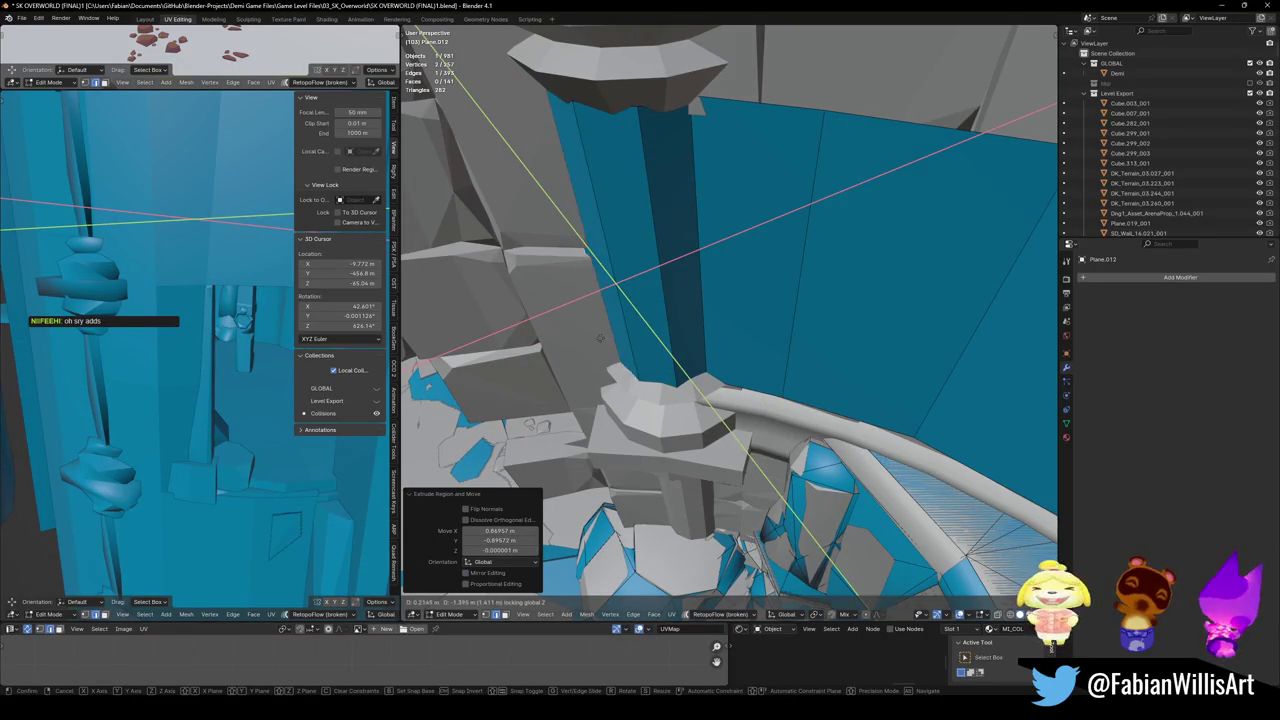
key(Return)
key(e)
mouse_move(599, 346)
middle_down()
mouse_move(611, 377)
mouse_move(760, 300)
middle_up()
key(Return)
key(alt+a)
key(Return)
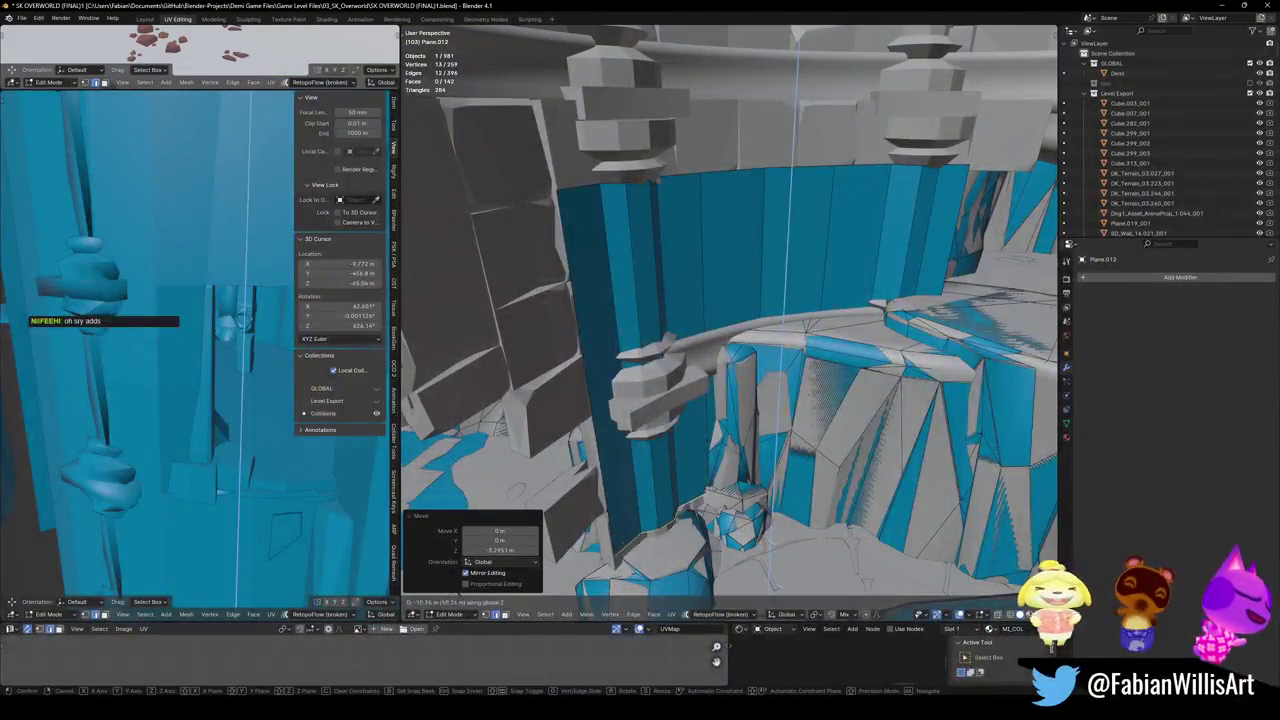
- Confirm lowering the wall edge, deselect everything, and bring the wall's top edge into view
key(Return)
key(alt+a)
middle_drag(715, 477, 812, 378)
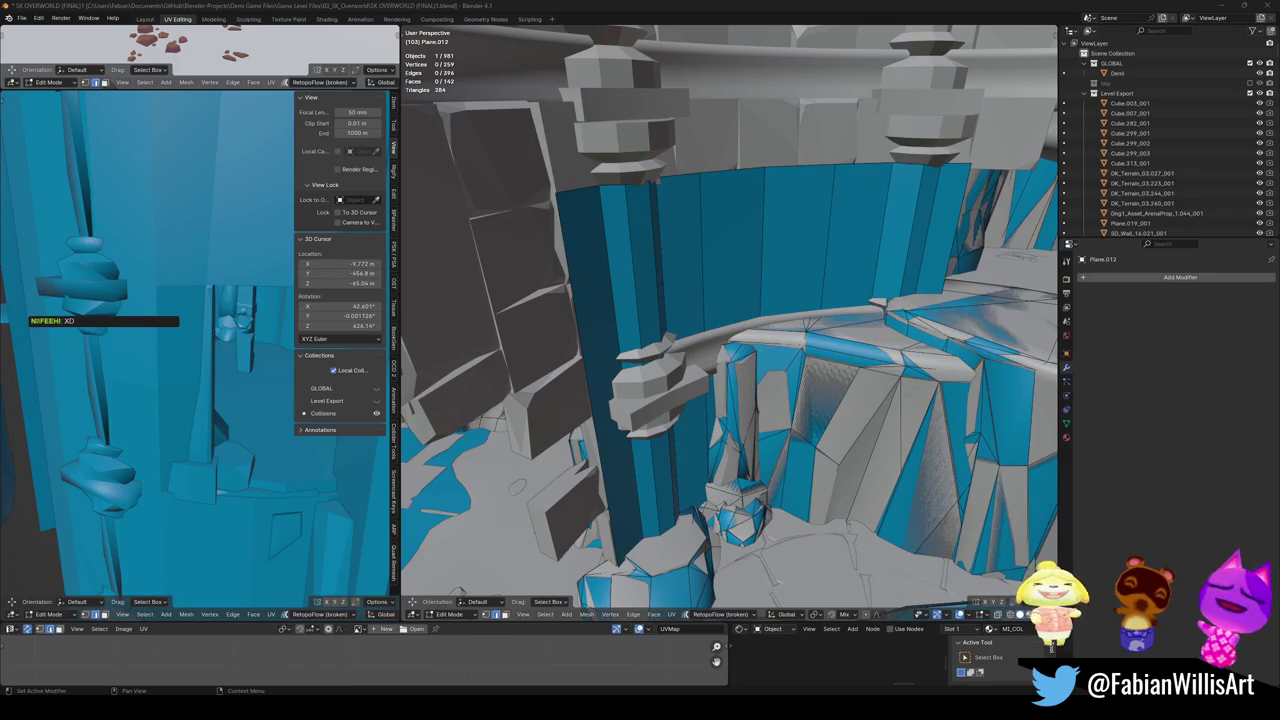
mouse_move(792, 318)
middle_down()
mouse_move(790, 286)
mouse_move(679, 286)
middle_up()
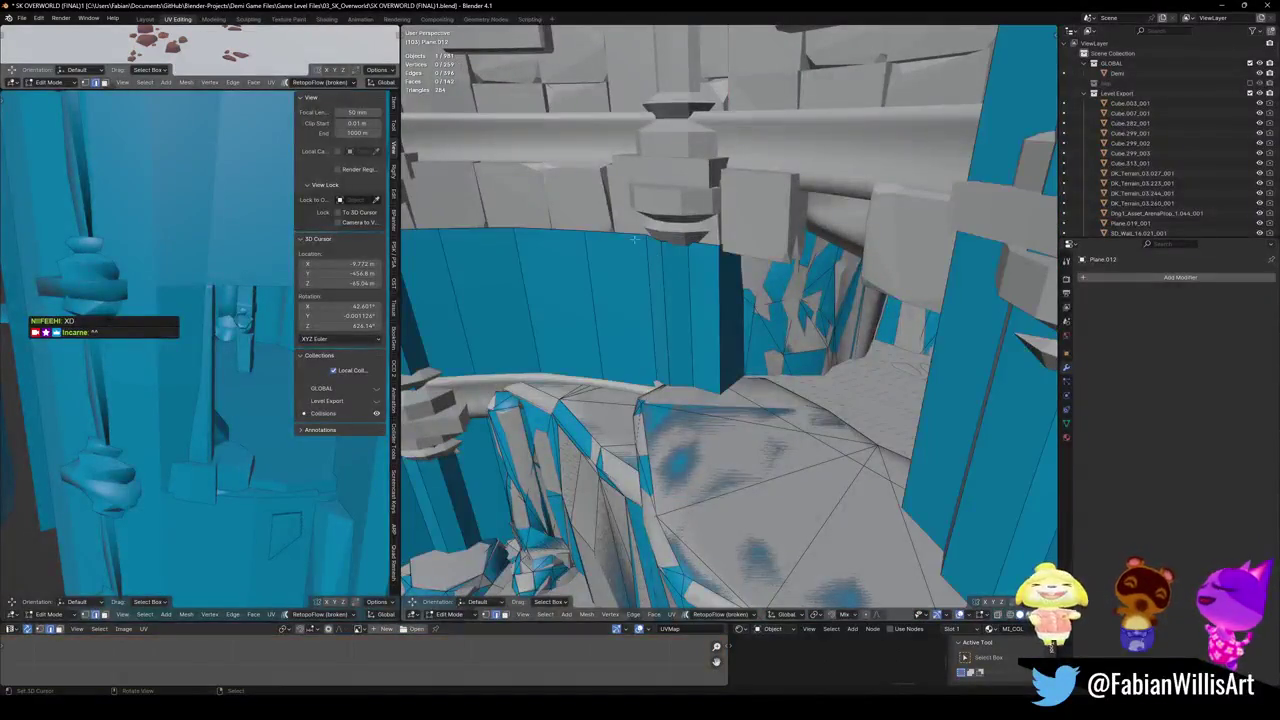
middle_drag(625, 243, 757, 225)
- Raise the wall's top vertices 16.504 m and save the level file
key(g)
key(z)
click(733, 233)
key(alt+a)
key(ctrl+s)
mouse_move(638, 405)
middle_down()
mouse_move(854, 344)
mouse_move(624, 309)
middle_up()
- Fit a mesh collider over the arch's stone block and save the file
key(Tab)
click(624, 309)
key(Tab)
middle_drag(673, 348, 618, 341)
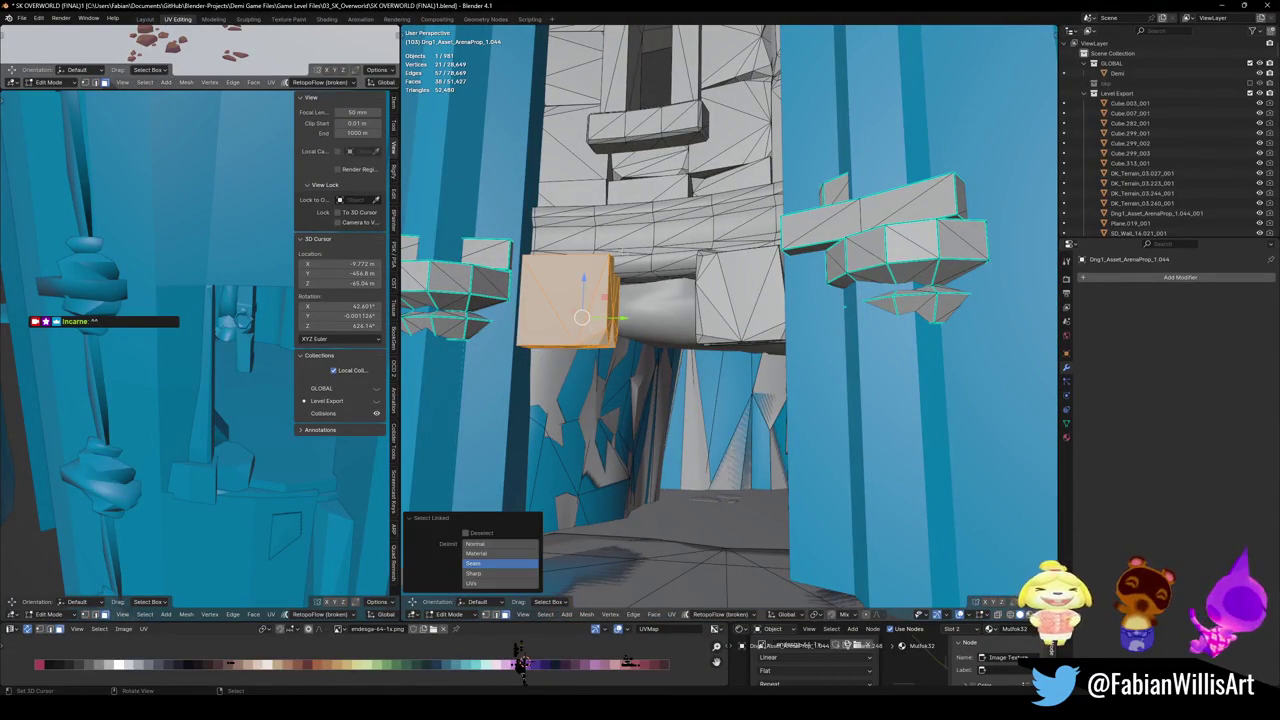
middle_drag(746, 291, 720, 295)
key(shift+c)
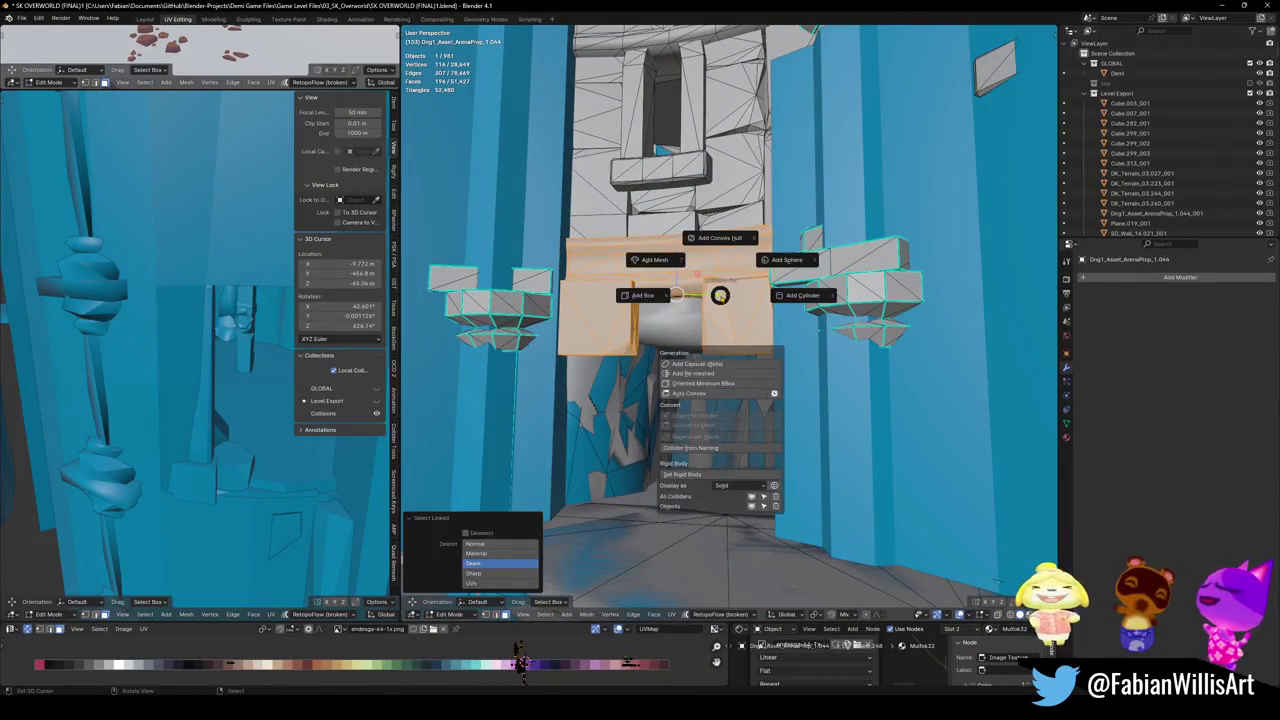
click(645, 261)
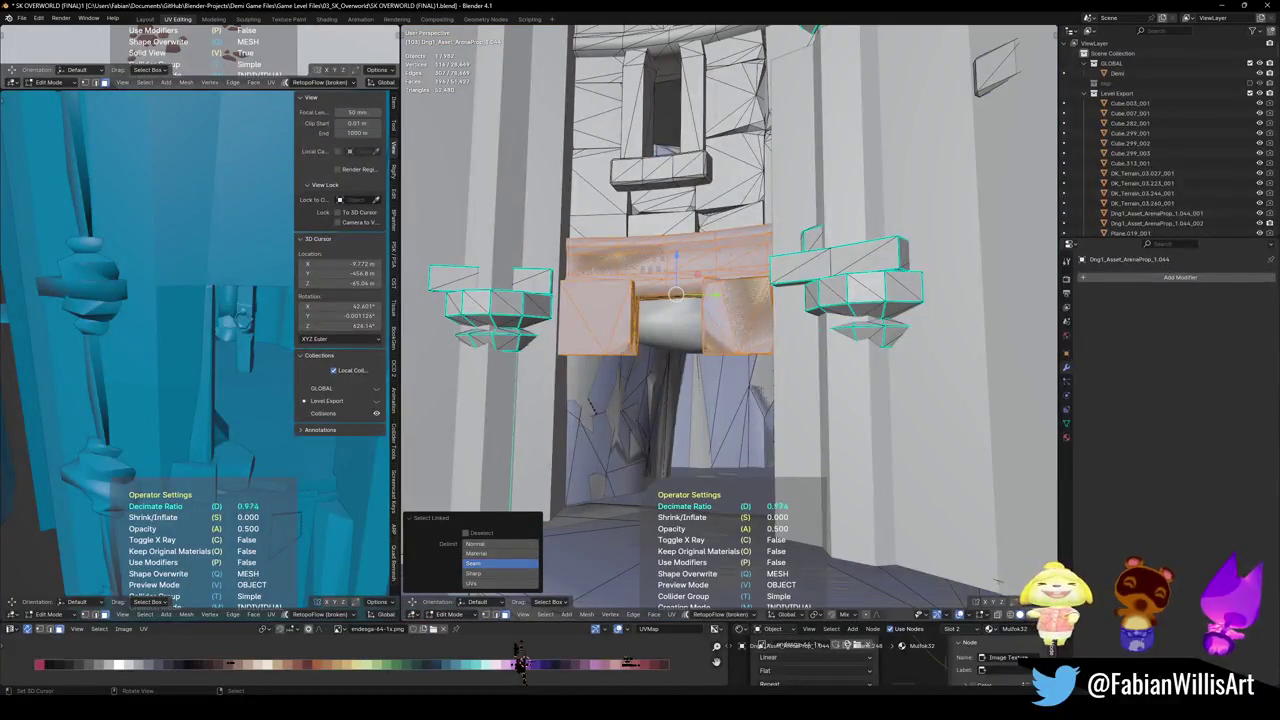
key(Tab)
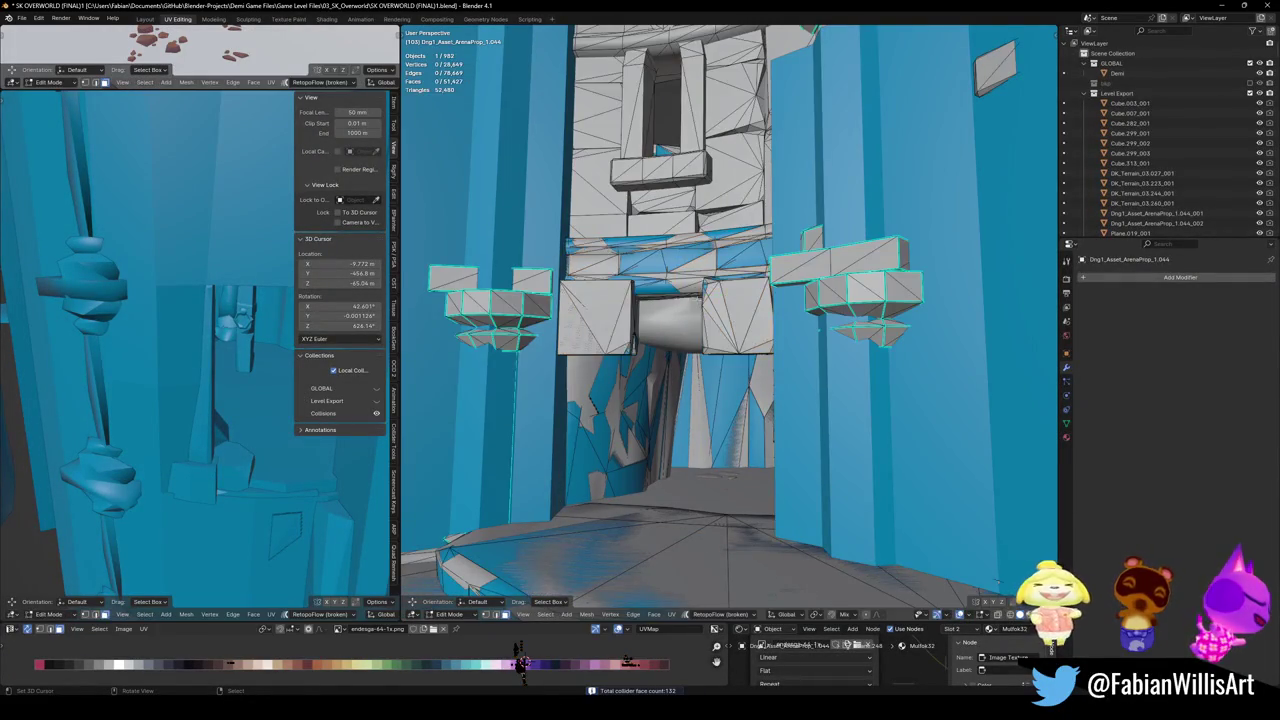
key(ctrl+s)
- Fit a mesh collider over the linked faces of the stone bracket on the pillar
key(alt+a)
mouse_move(698, 306)
middle_down()
mouse_move(733, 341)
mouse_move(694, 416)
middle_up()
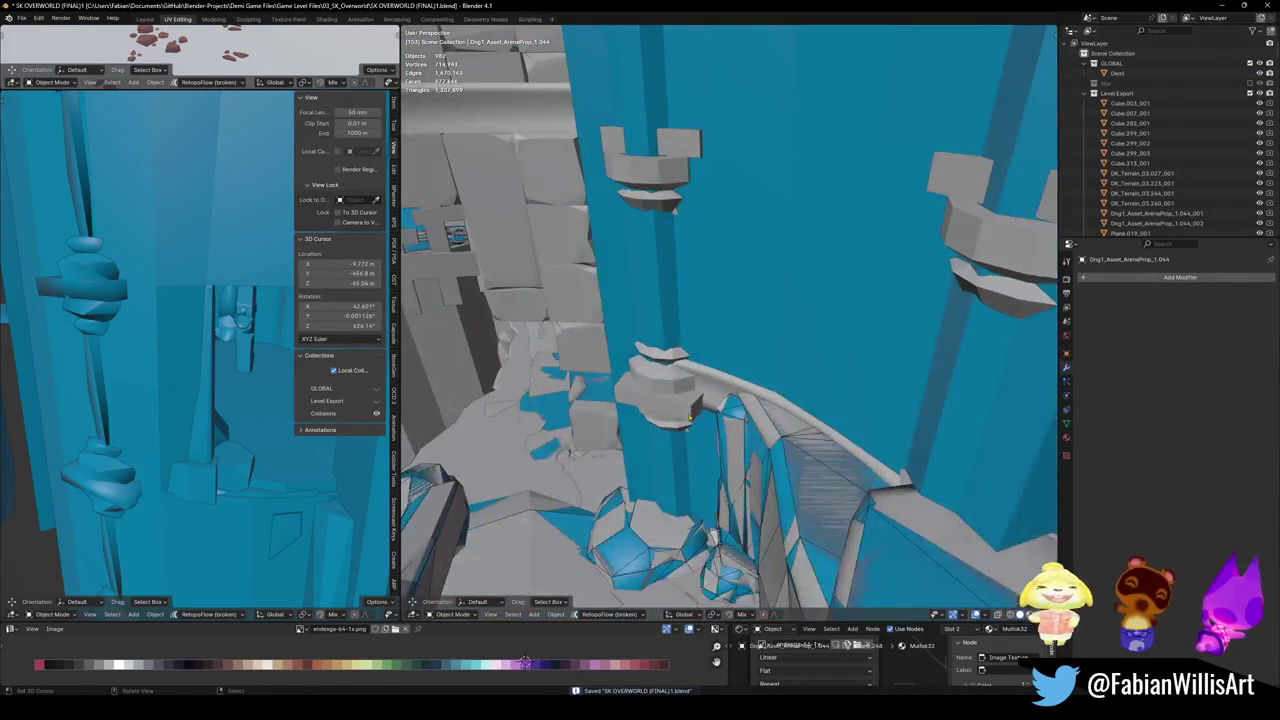
click(684, 403)
key(KP_Decimal)
key(Tab)
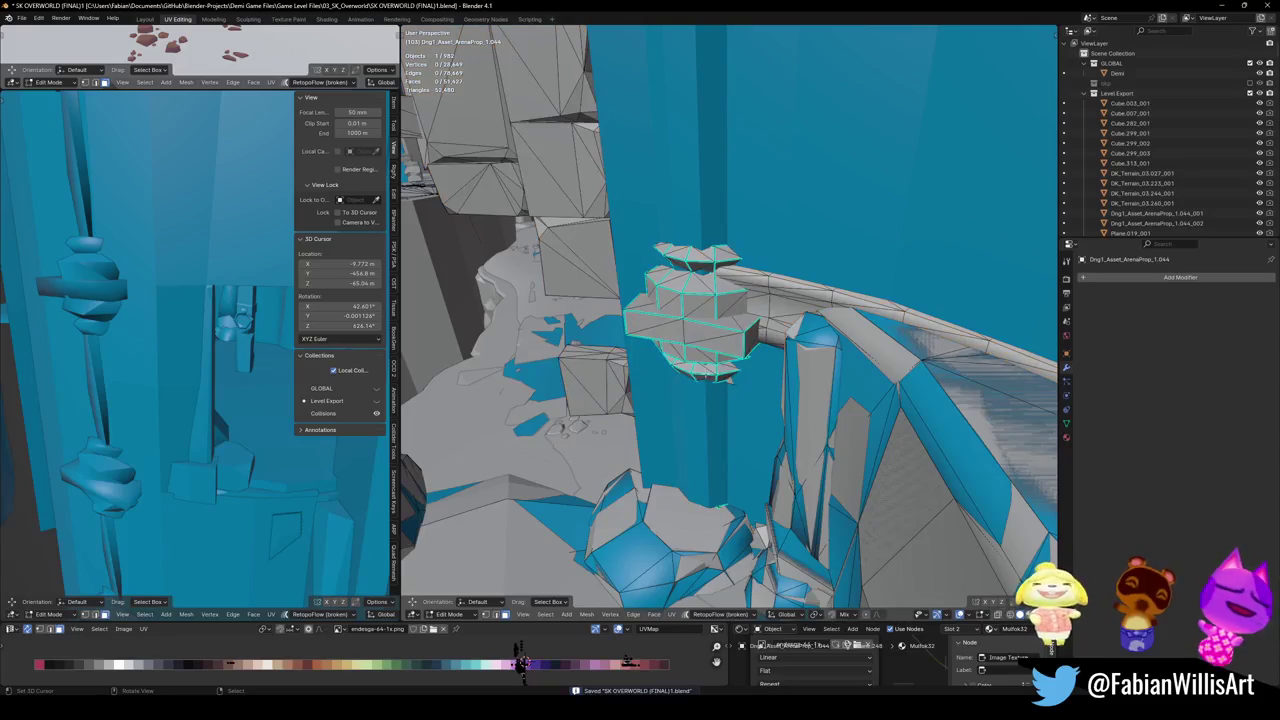
key(l)
mouse_move(710, 318)
middle_down()
mouse_move(708, 347)
mouse_move(635, 327)
middle_up()
key(shift+alt+c)
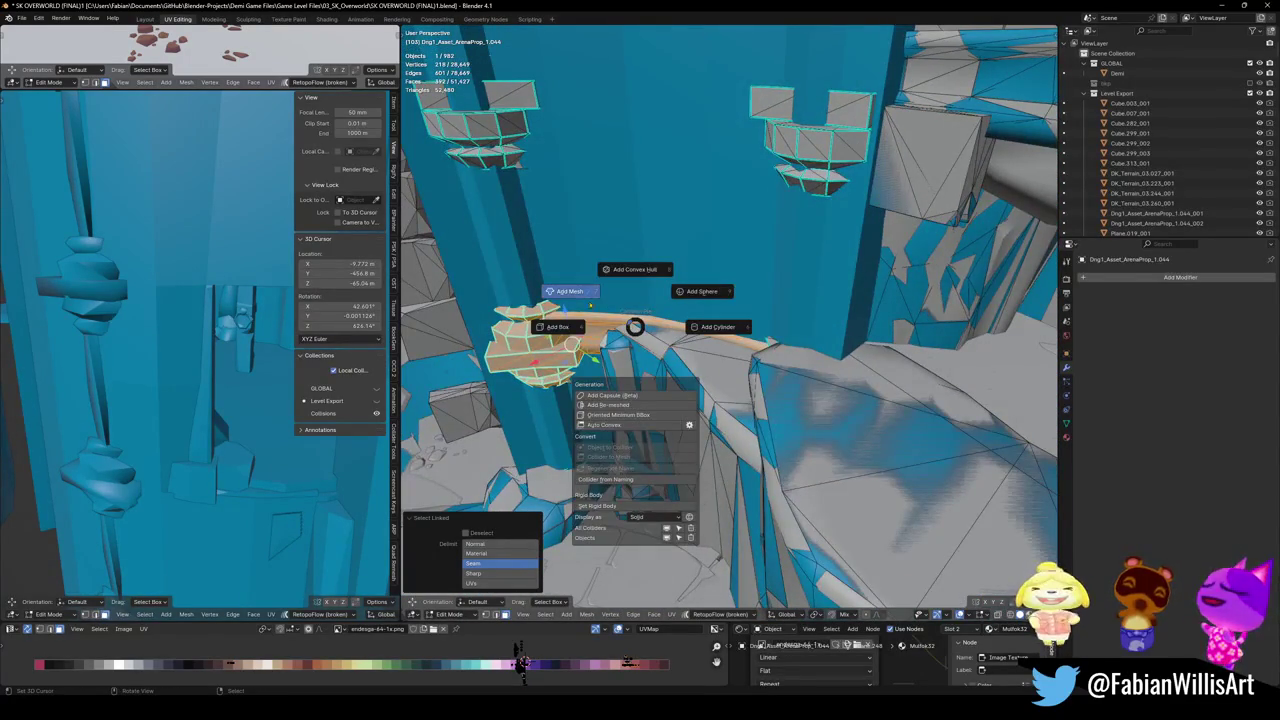
click(586, 297)
click(747, 320)
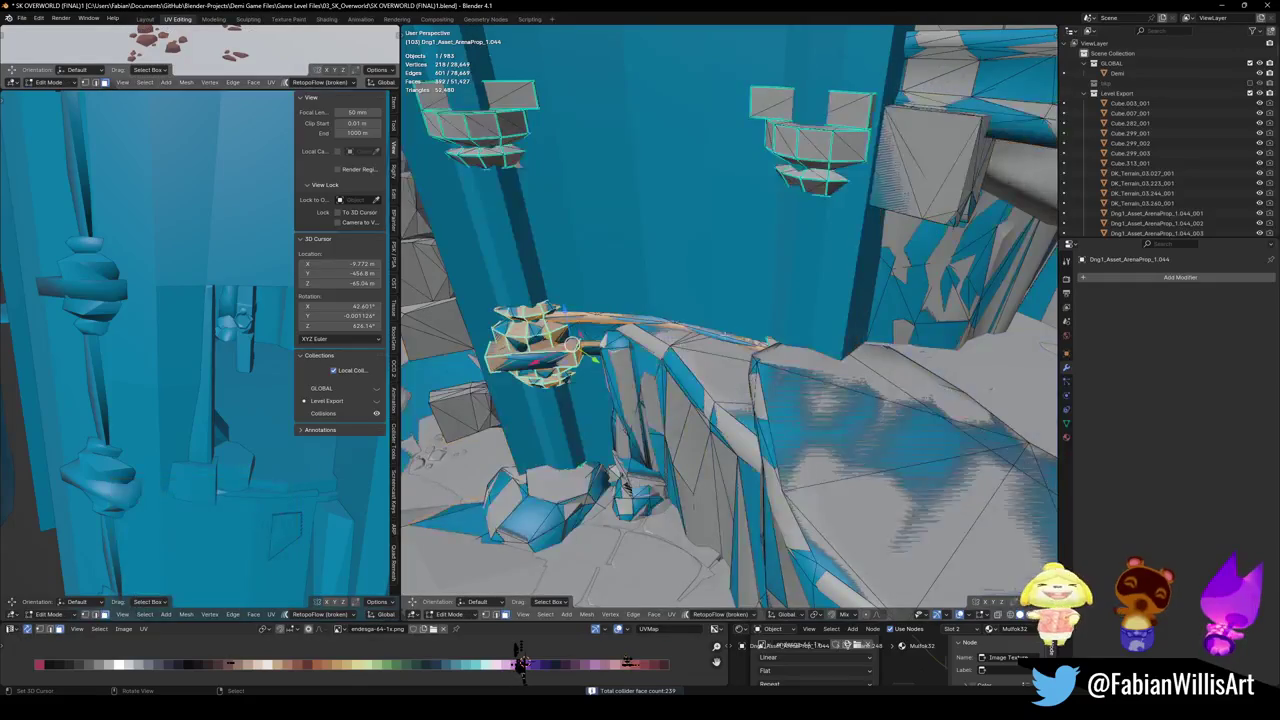
key(Return)
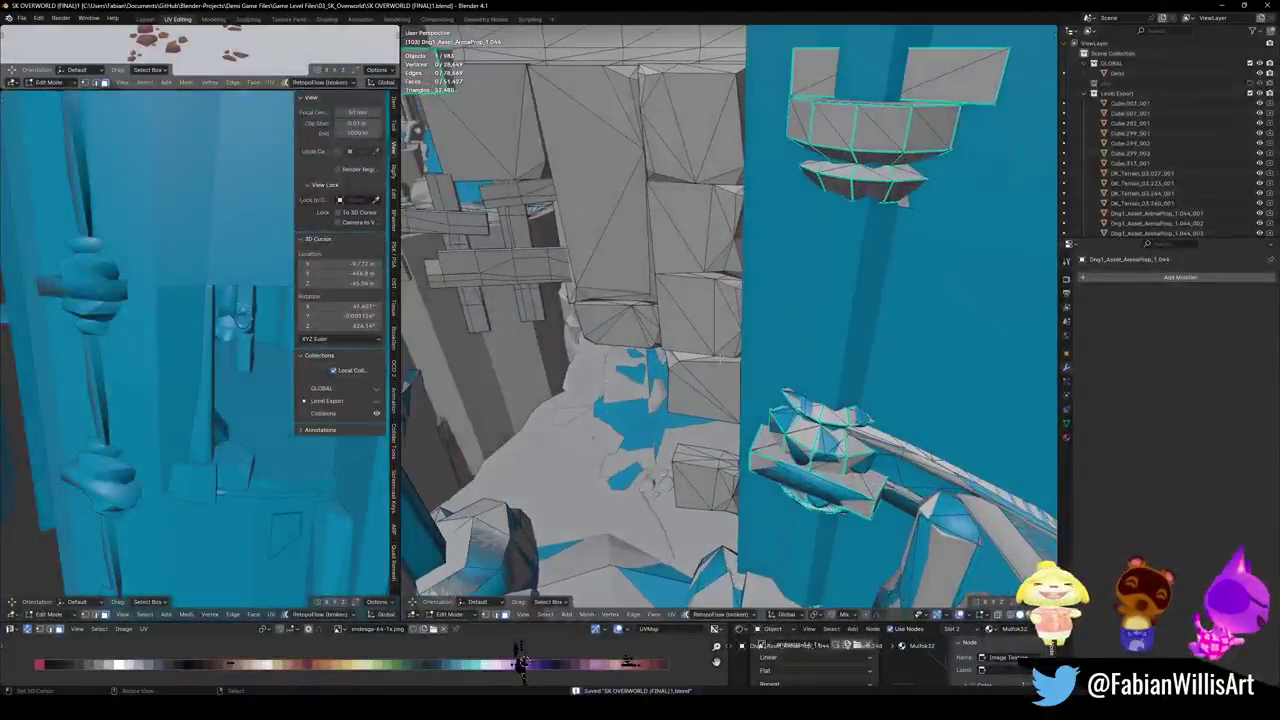
key(Tab)
- Select the terrain piece DK_Terrain_03.244.001 on the rocky platform
mouse_move(707, 470)
middle_down()
mouse_move(815, 455)
mouse_move(700, 440)
middle_up()
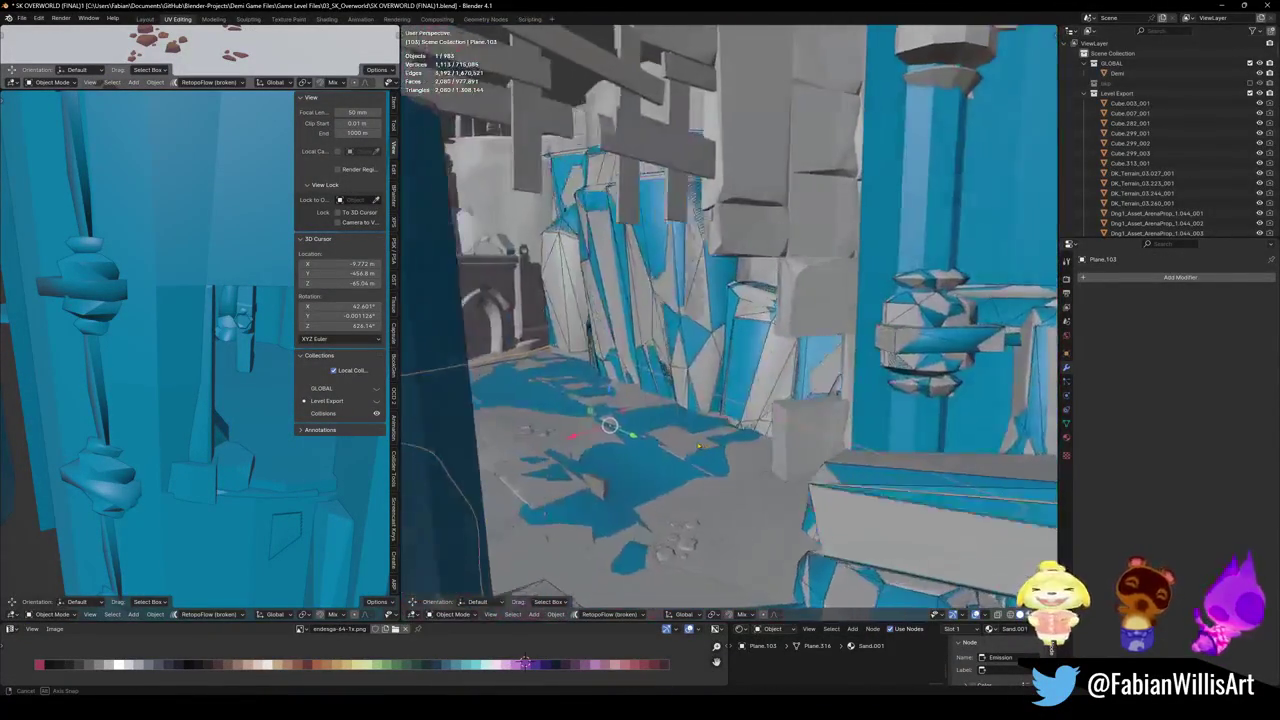
mouse_move(609, 425)
middle_down()
mouse_move(640, 400)
mouse_move(790, 445)
mouse_move(798, 405)
mouse_move(648, 346)
middle_up()
click(648, 346)
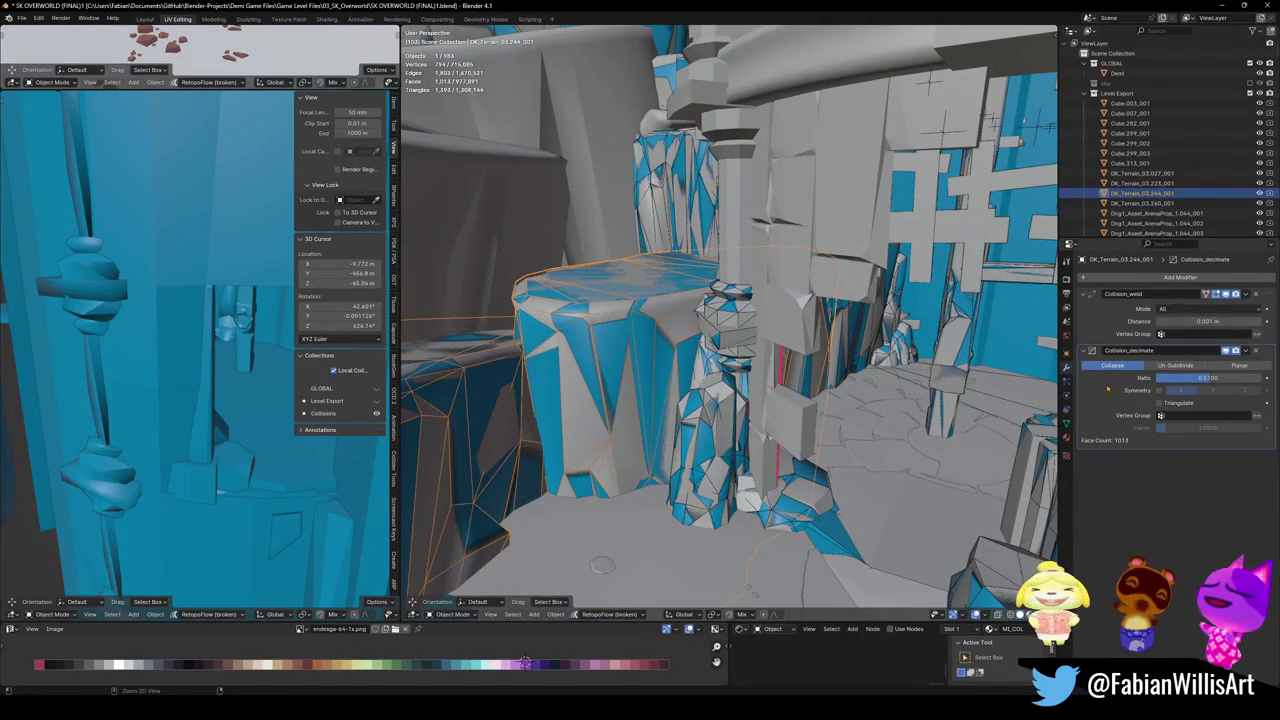
- Apply the Collision_weld and Collision_decimate modifiers on the terrain piece and enter its mesh with nothing selected
key(ctrl+a)
key(ctrl+a)
key(Tab)
key(a)
key(alt+a)
- Add a cube beside the rock pillar, slide it along the ground, then raise it 14.65 m
shift+right_click(651, 503)
key(shift+a)
click(615, 484)
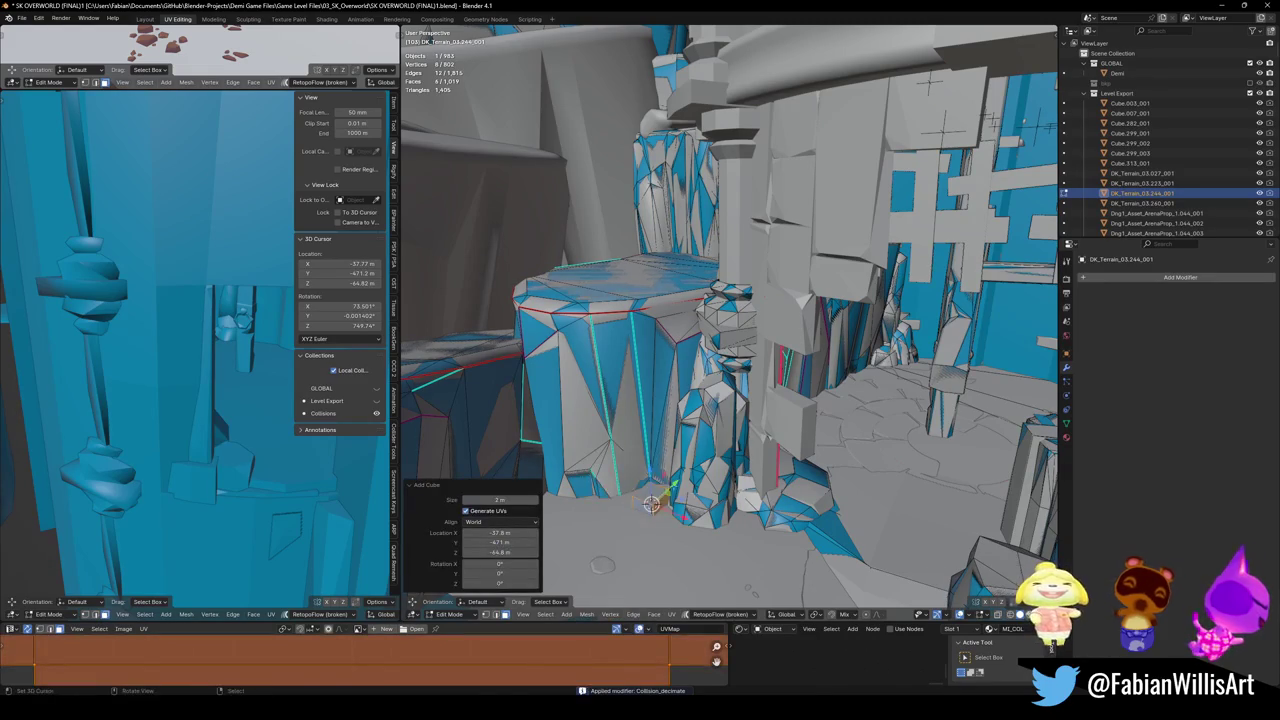
key(Return)
key(g)
key(shift+z)
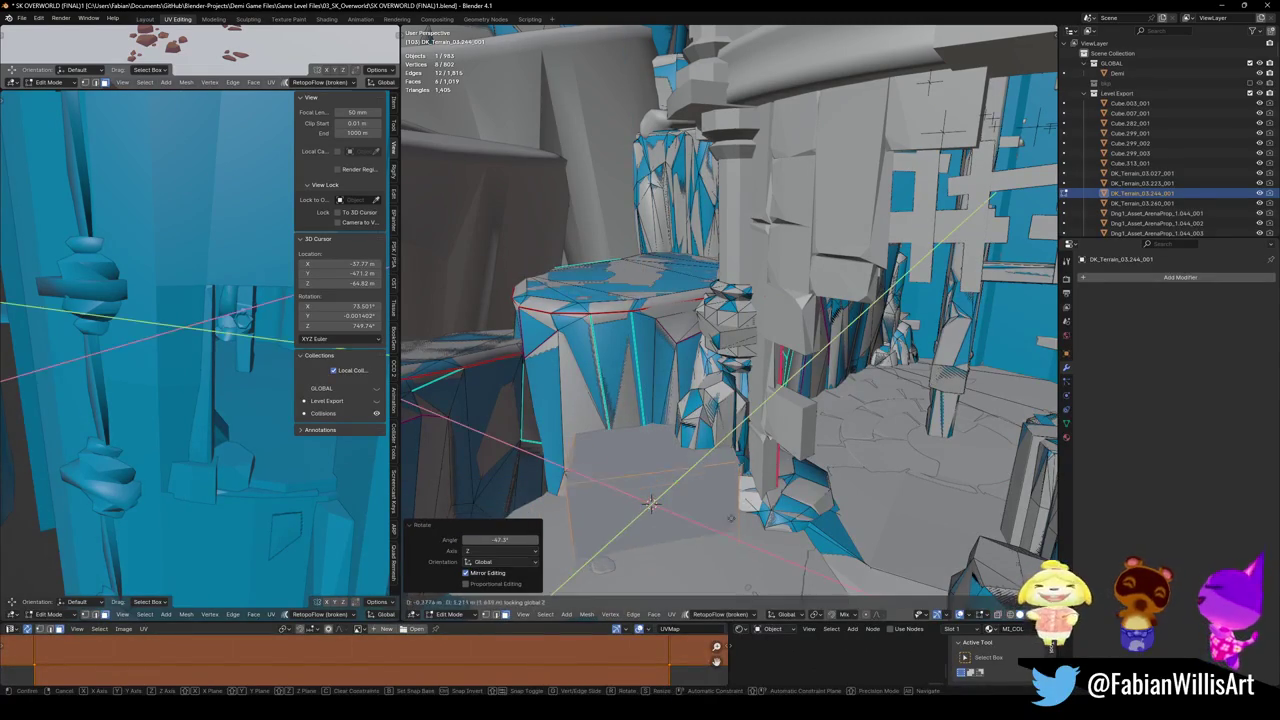
click(657, 462)
key(g)
key(z)
click(657, 430)
- Readjust the cube's height and raise its top face 6.687 m
middle_drag(657, 430, 660, 461)
key(g)
key(shift+z)
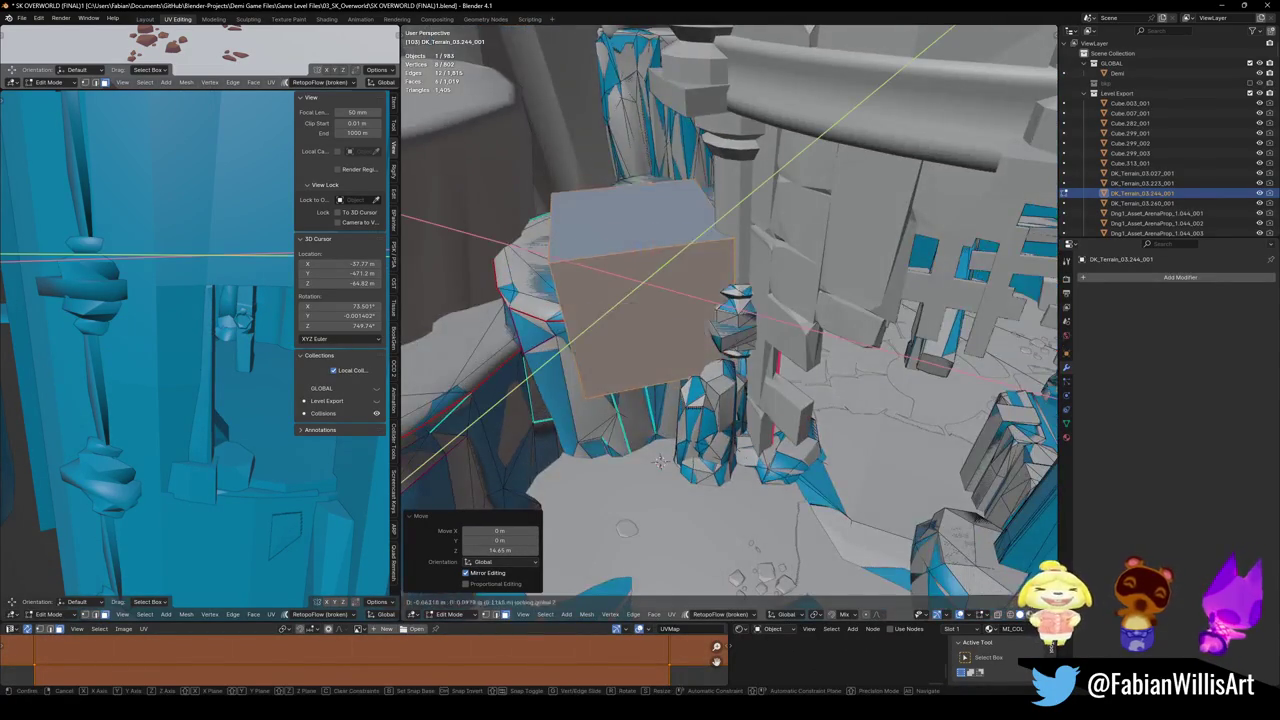
click(651, 263)
mouse_move(651, 263)
middle_down()
mouse_move(680, 390)
mouse_move(643, 225)
middle_up()
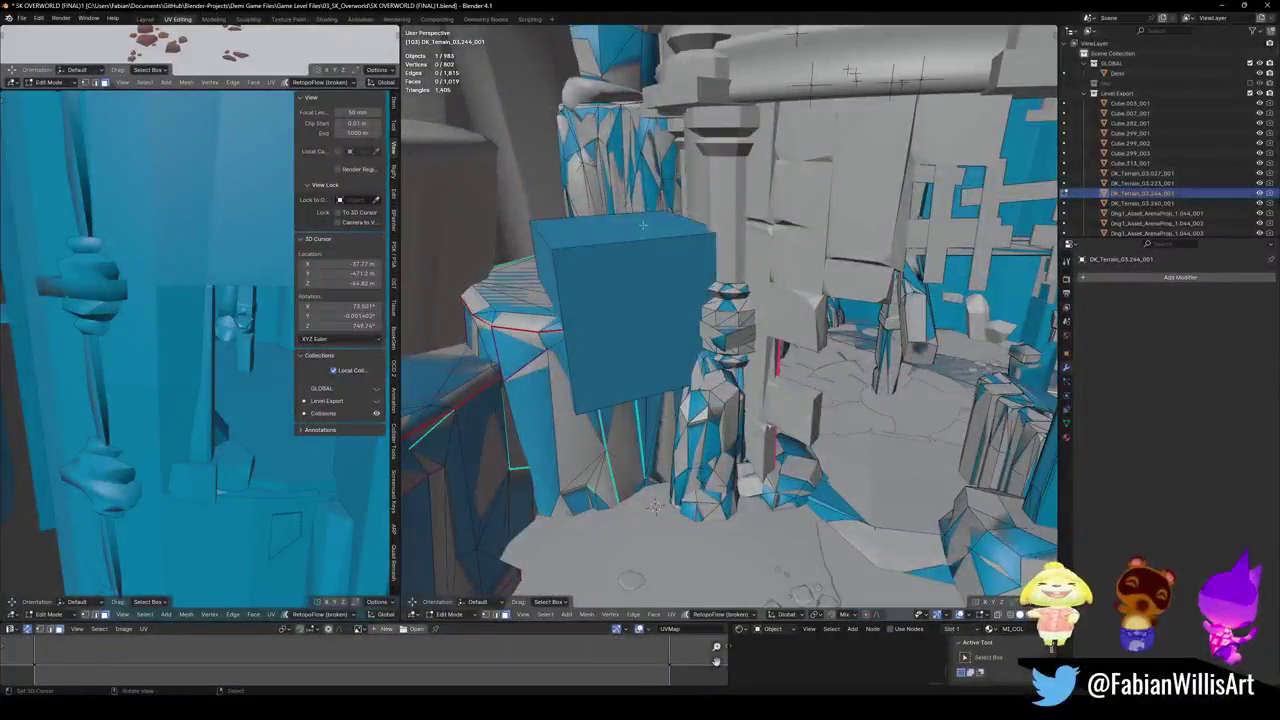
key(z)
click(449, 272)
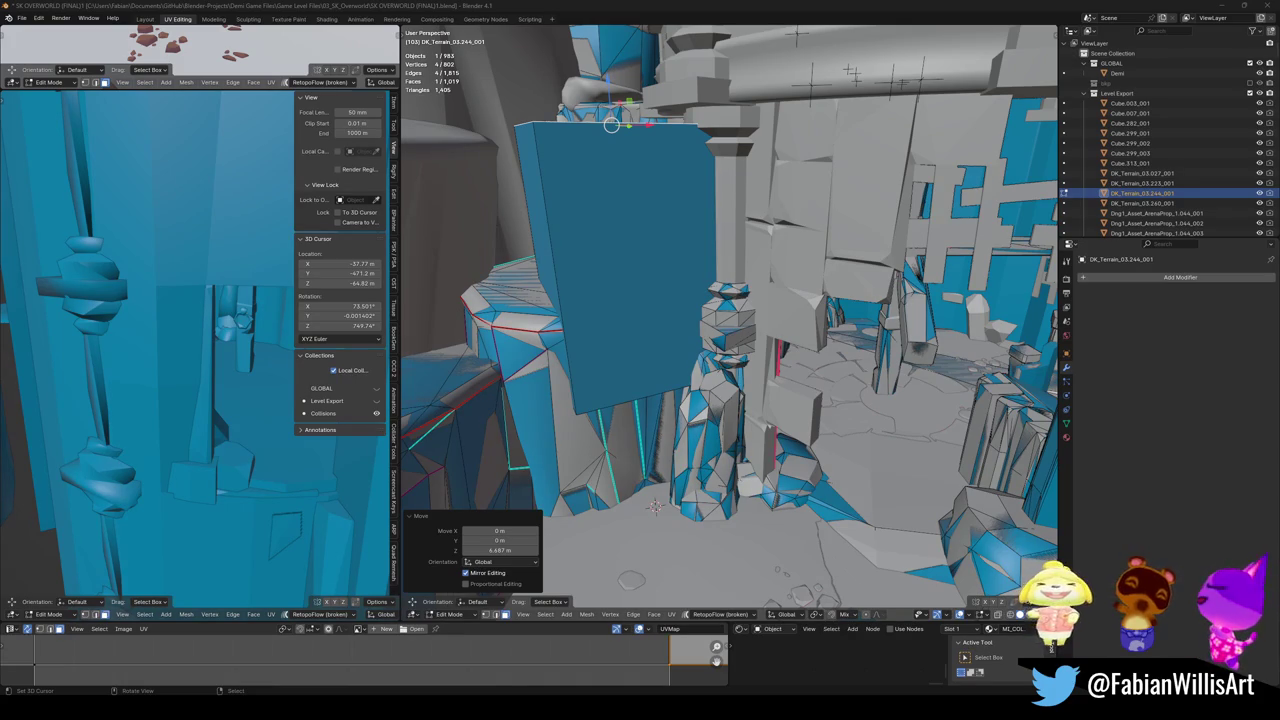
- In X-ray view, push the cube's face 10.084 m outward along its normal against the pillar
mouse_move(700, 320)
middle_down()
mouse_move(641, 311)
mouse_move(600, 350)
mouse_move(615, 380)
middle_up()
key(g)
key(z)
key(z)
key(alt+z)
key(alt+z)
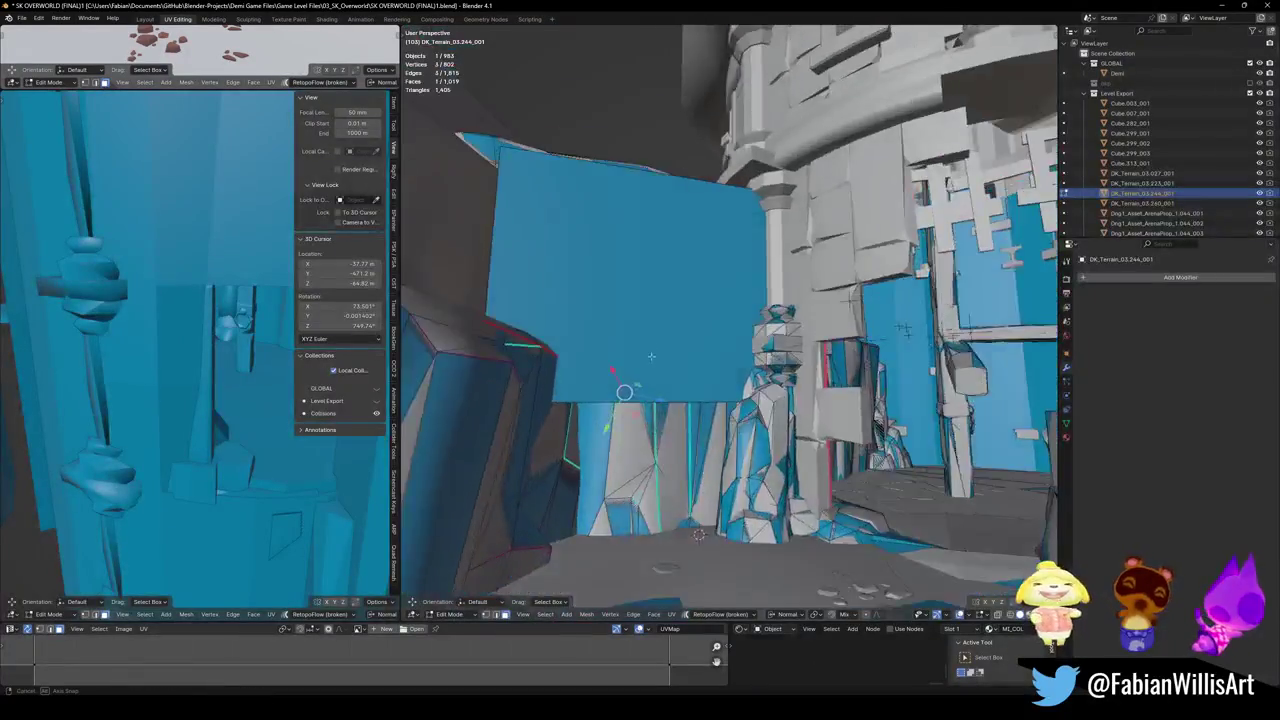
scroll(610, 391, up, 3)
scroll(609, 391, down, 5)
key(g)
key(z)
key(z)
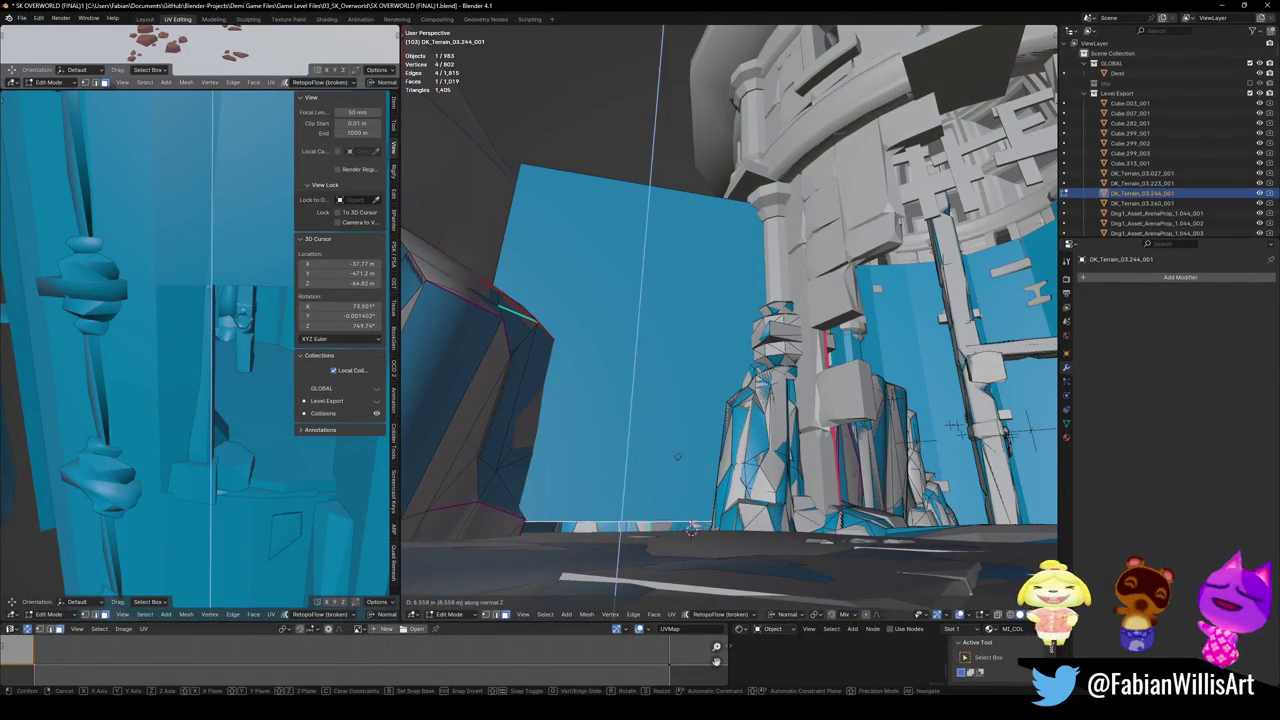
click(655, 420)
mouse_move(655, 420)
middle_down()
mouse_move(648, 372)
mouse_move(540, 405)
mouse_move(666, 294)
mouse_move(740, 311)
mouse_move(657, 271)
mouse_move(686, 343)
mouse_move(694, 329)
mouse_move(589, 308)
middle_up()
key(g)
key(z)
key(z)
mouse_move(659, 578)
middle_down()
mouse_move(651, 396)
mouse_move(789, 333)
middle_up()
- Return to Object Mode and save the level file
key(Tab)
key(ctrl+s)
key(shift+grave)
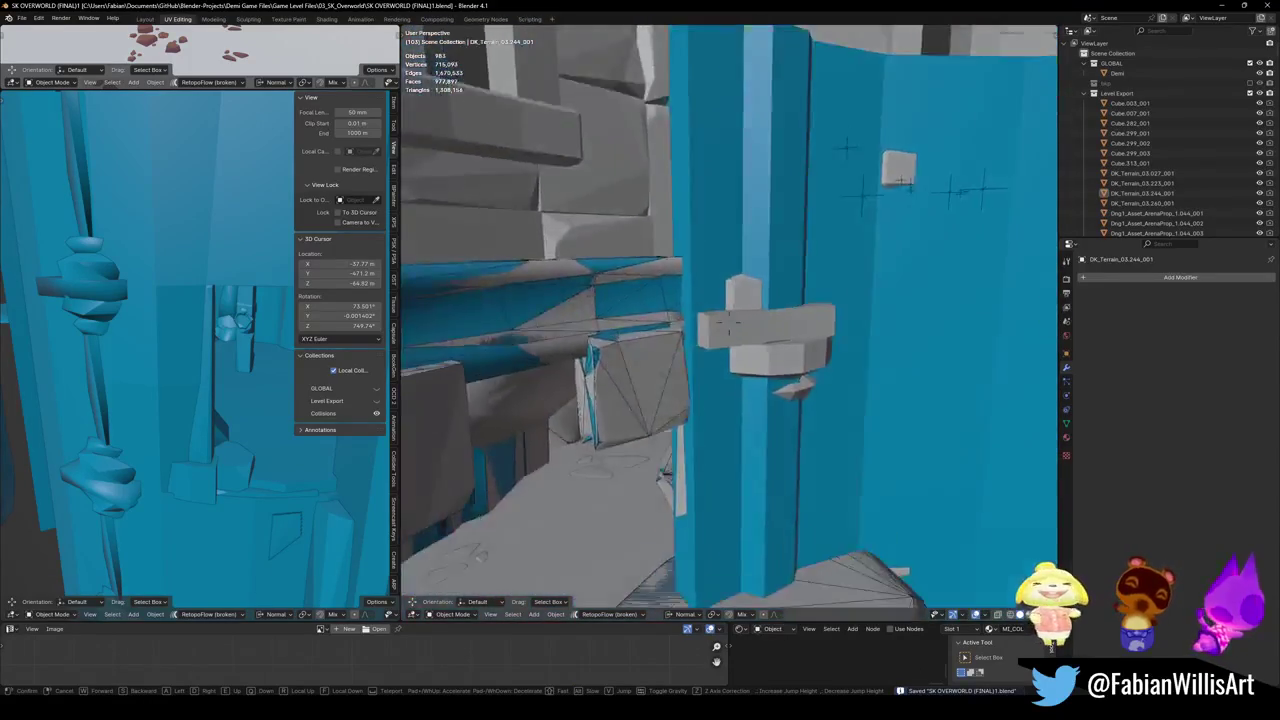
click(211, 367)
key(n)
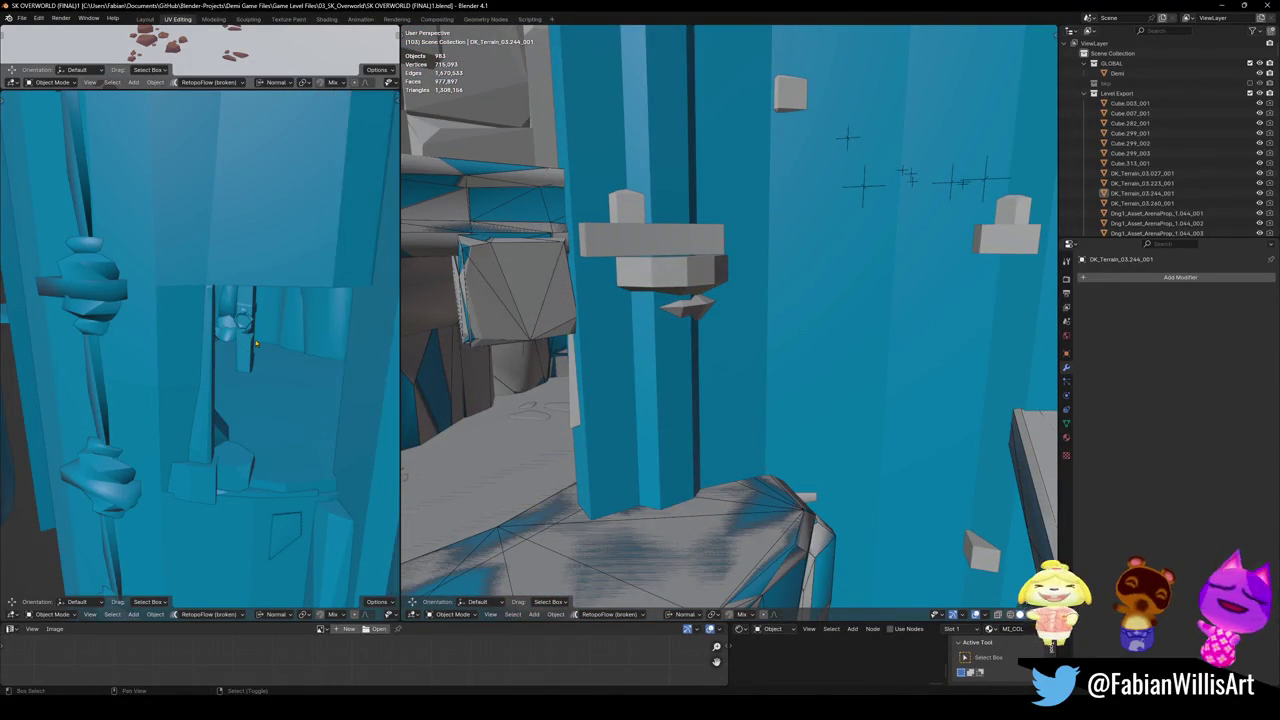
key(shift+grave)
key(w)
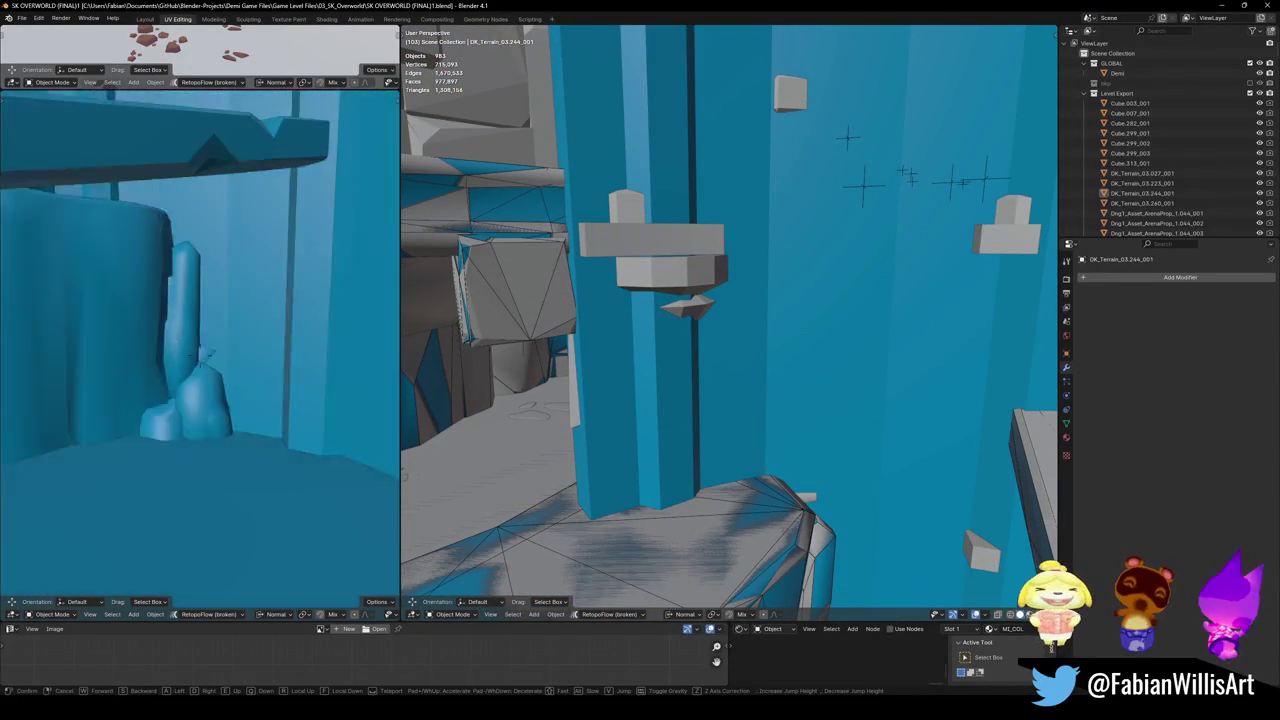
key(w)
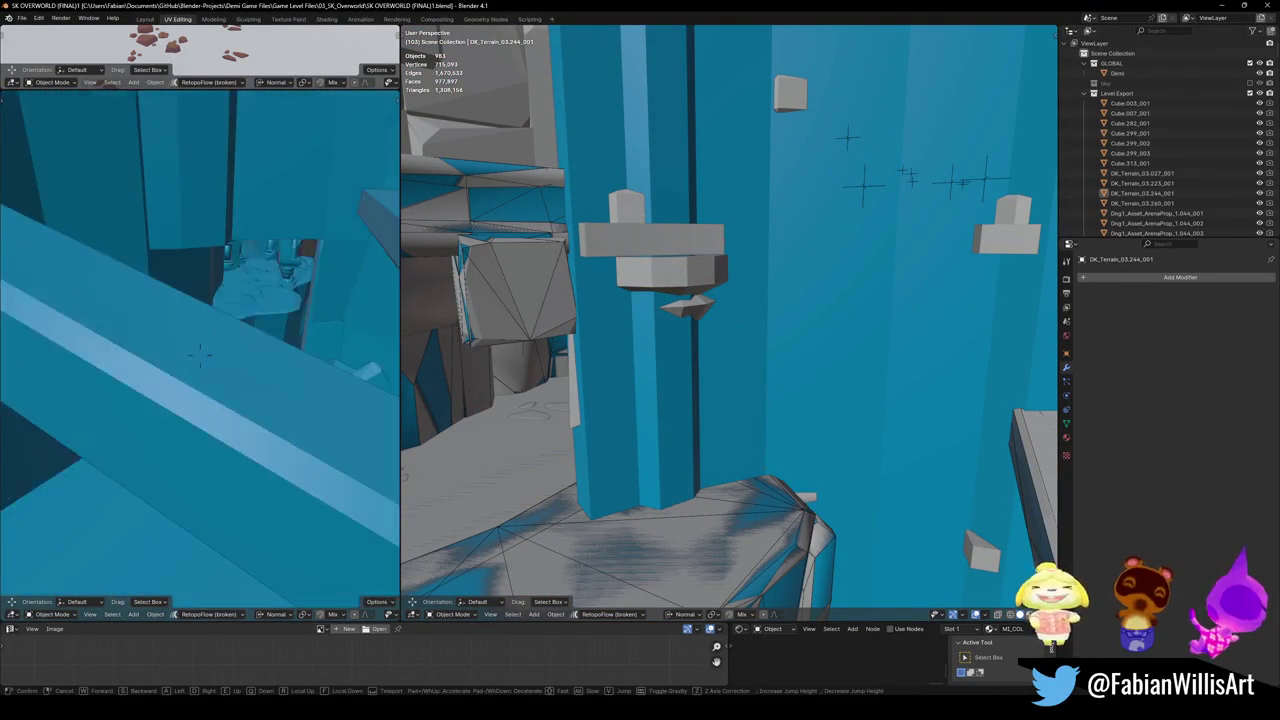
key(w)
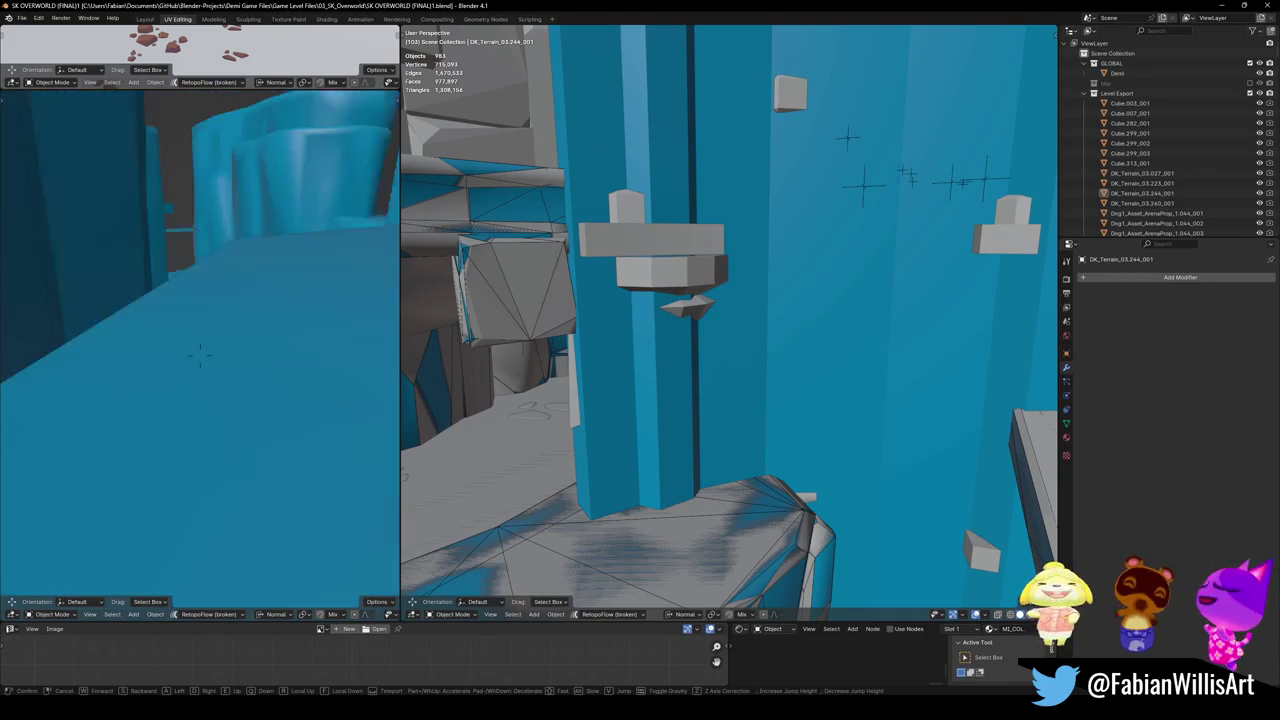
key(w)
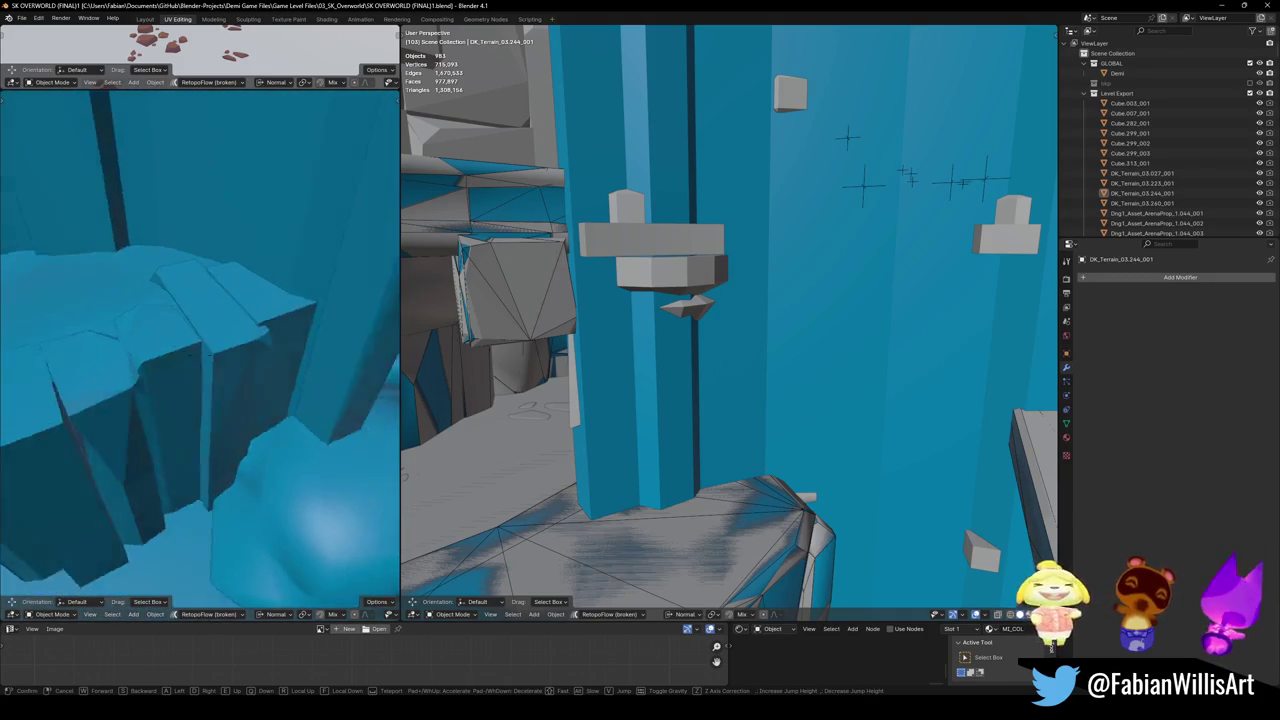
key(w)
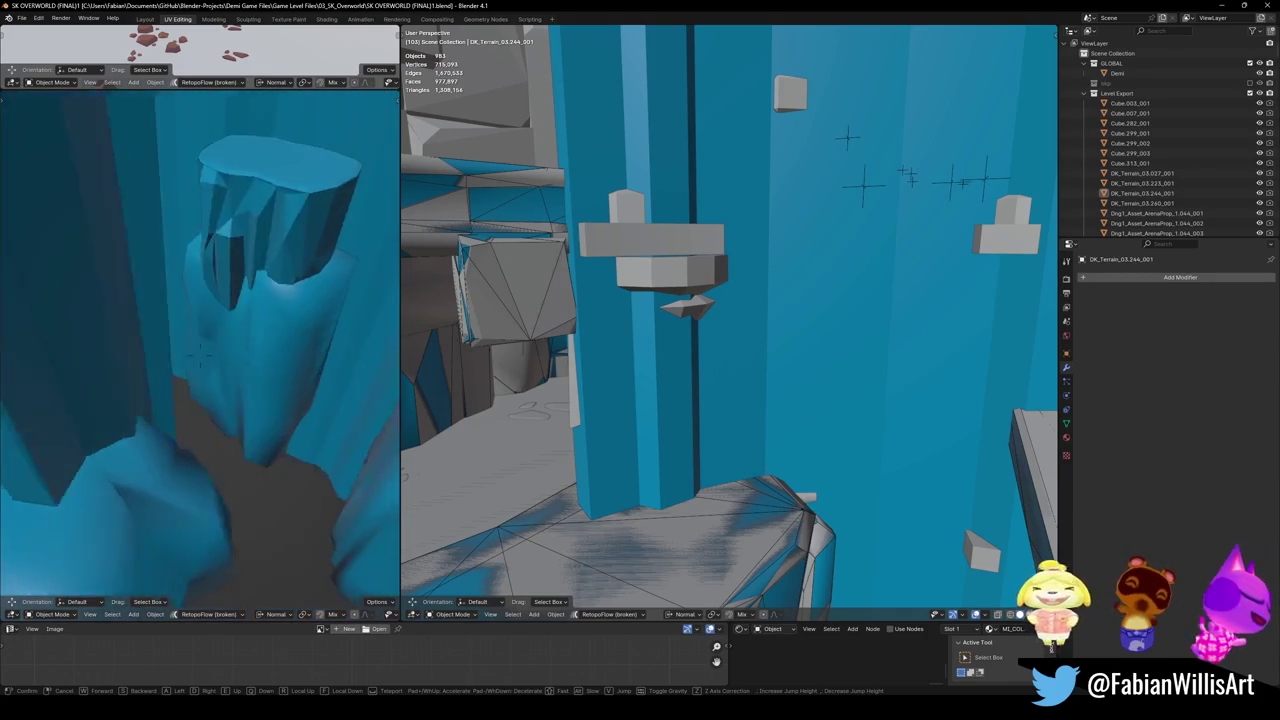
key(w)
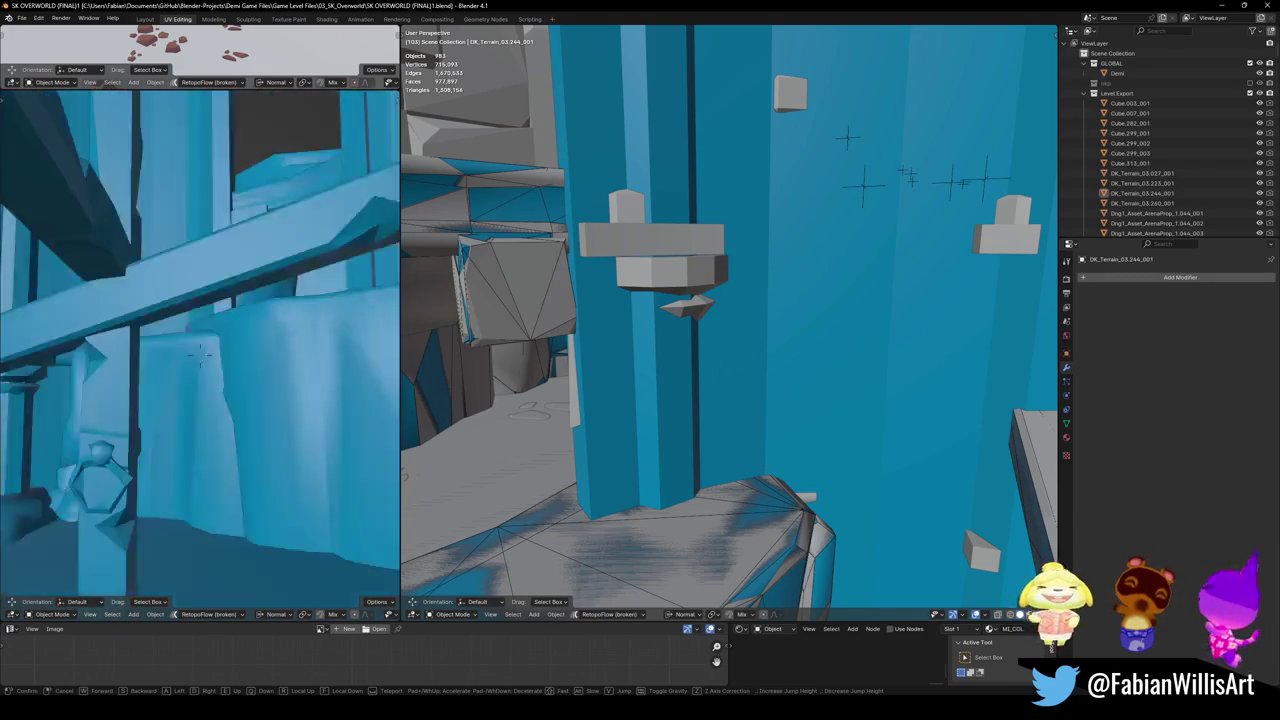
key(w)
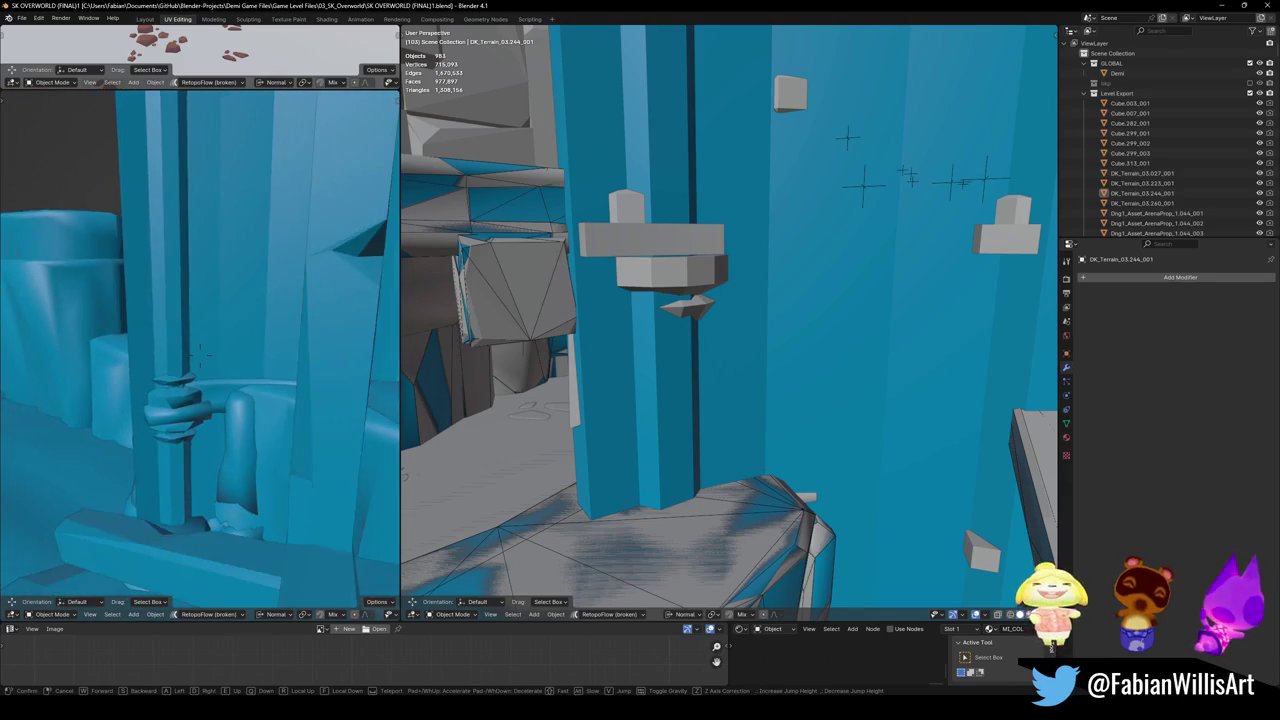
key(w)
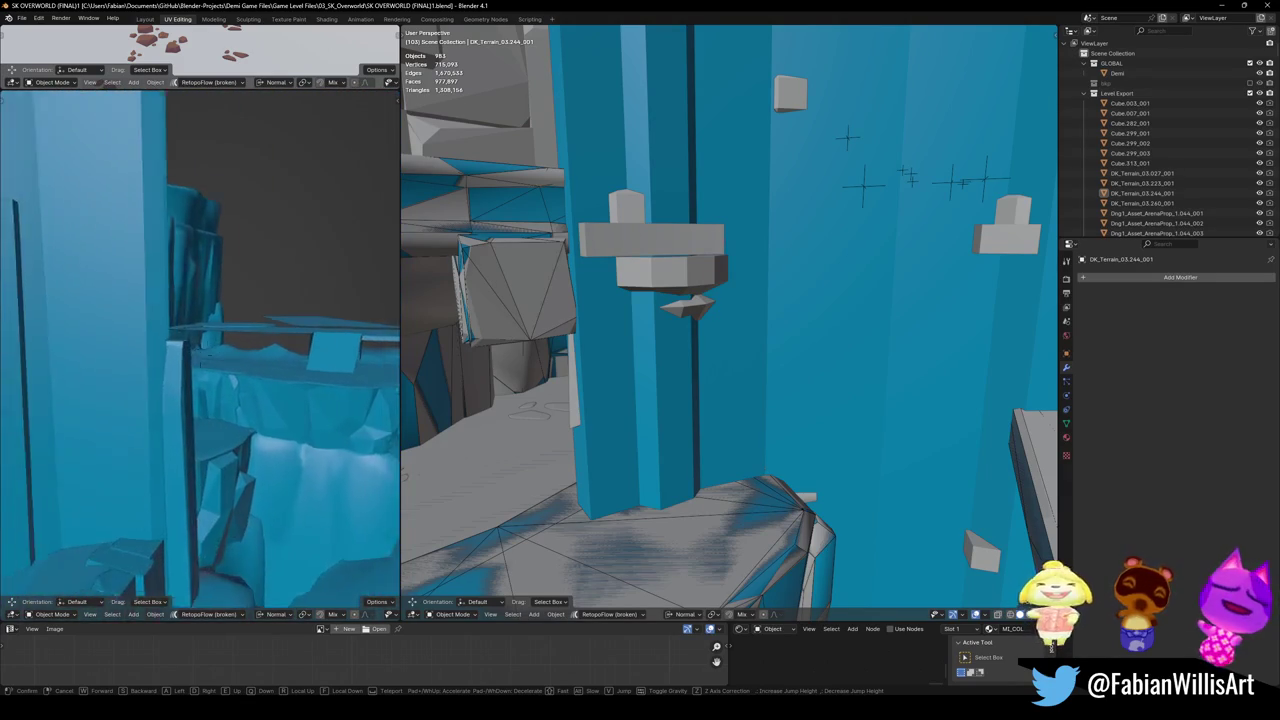
click(257, 344)
key(shift+grave)
key(w)
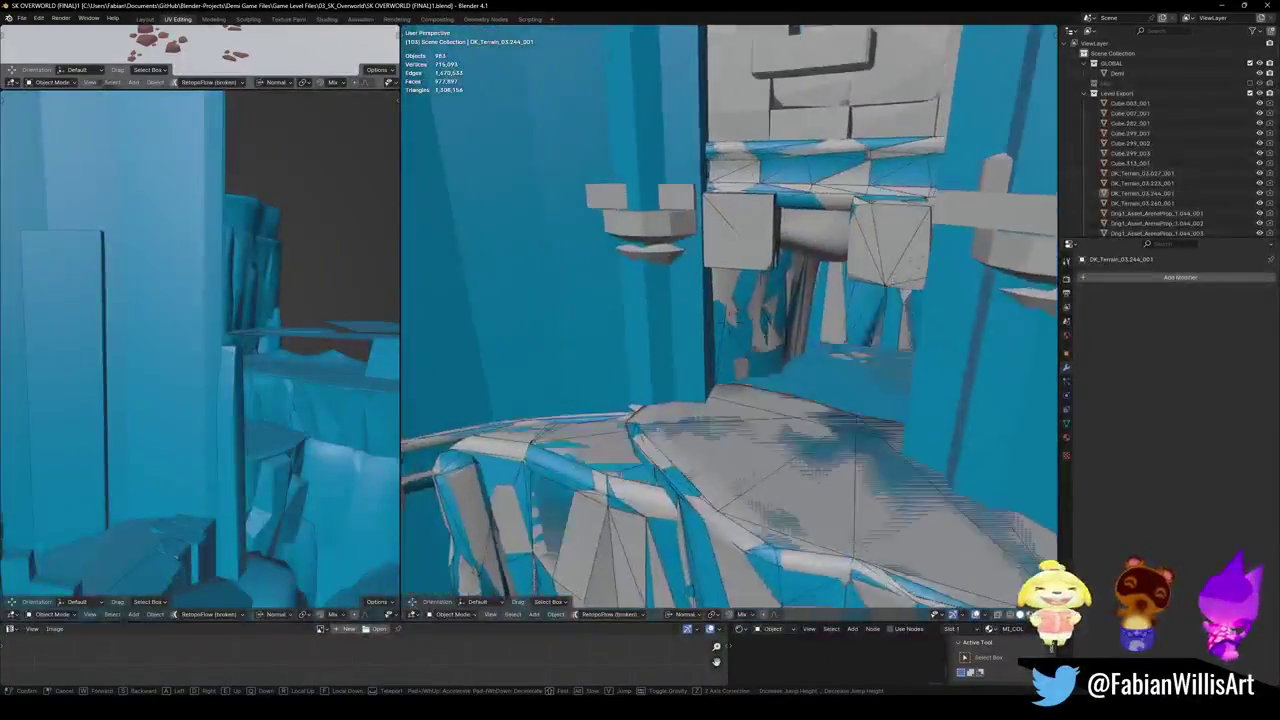
key(w)
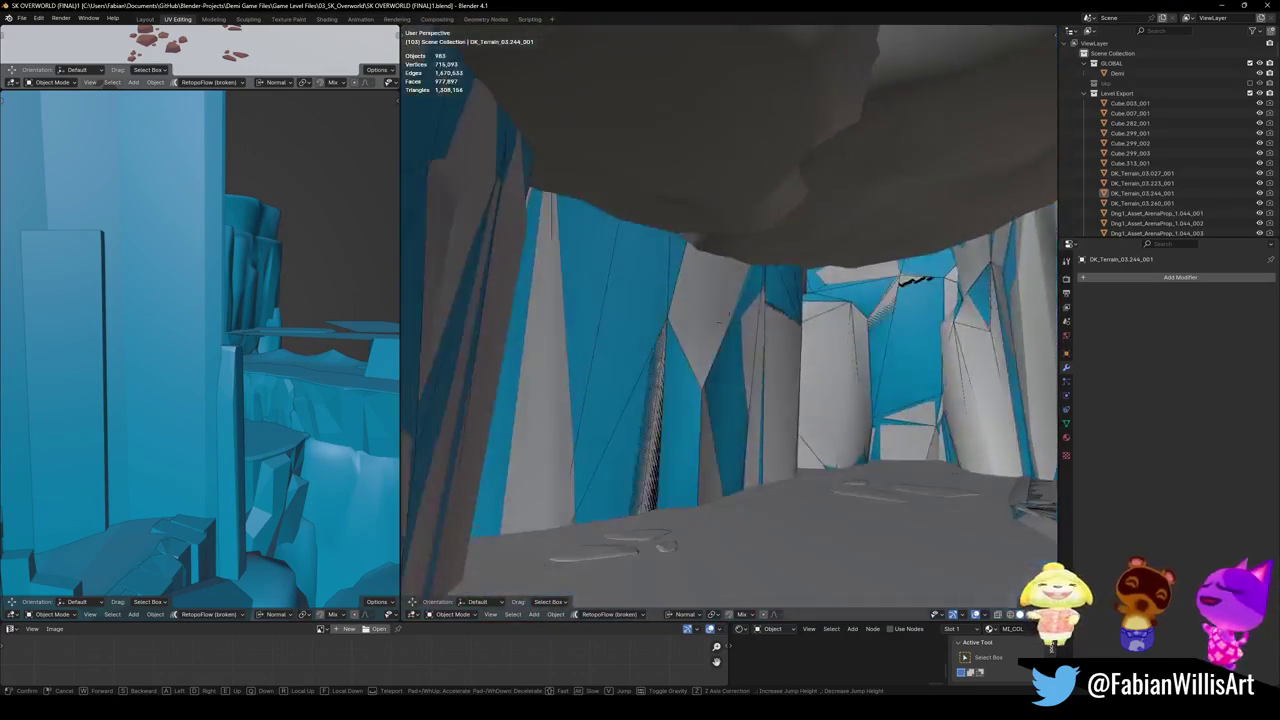
click(700, 293)
mouse_move(737, 340)
shift+middle_down()
mouse_move(791, 371)
mouse_move(813, 345)
shift+middle_up()
scroll(858, 364, down, 3)
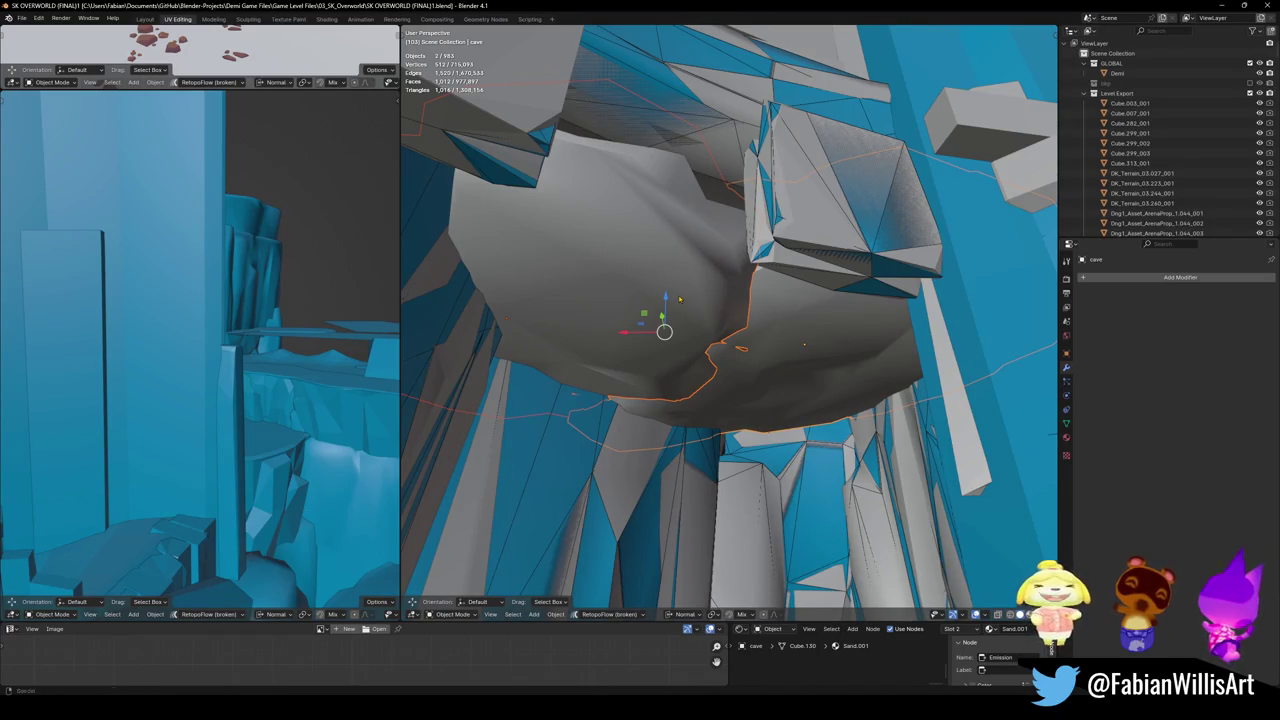
- Generate the cave_001 mesh collider over the cave rock and save
middle_drag(679, 299, 660, 292)
key(shift+c)
click(640, 291)
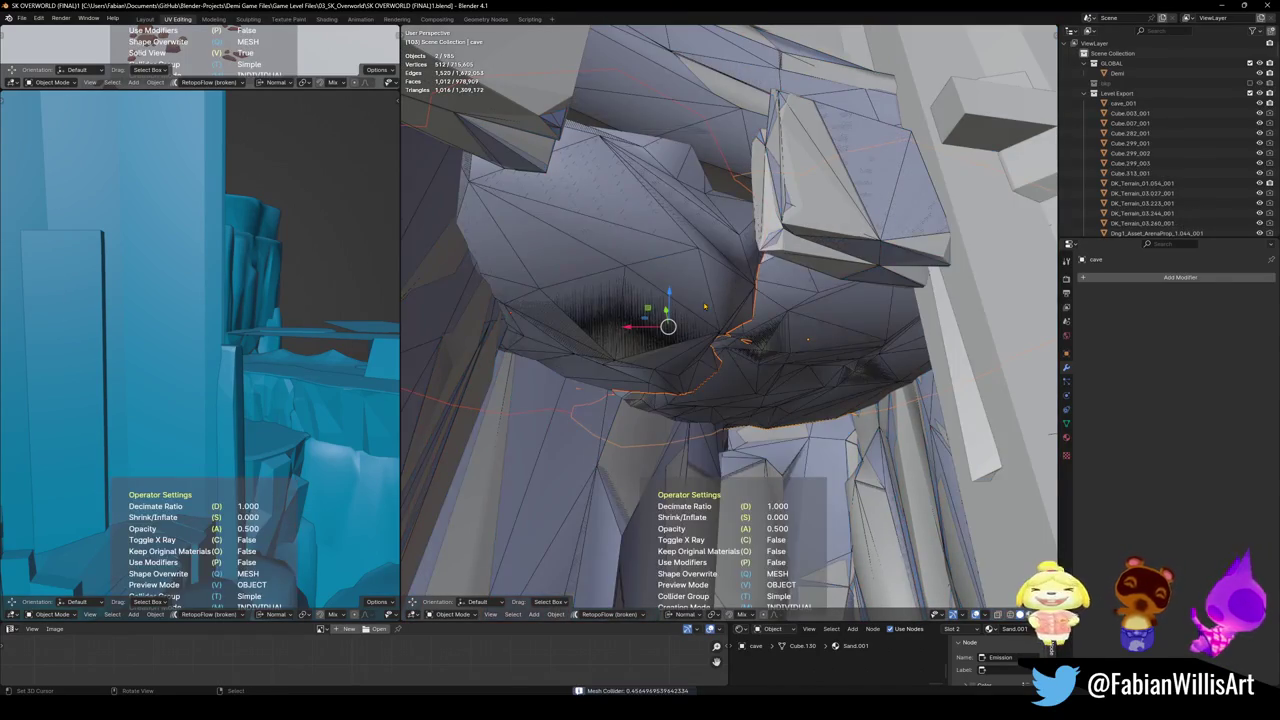
key(ctrl+s)
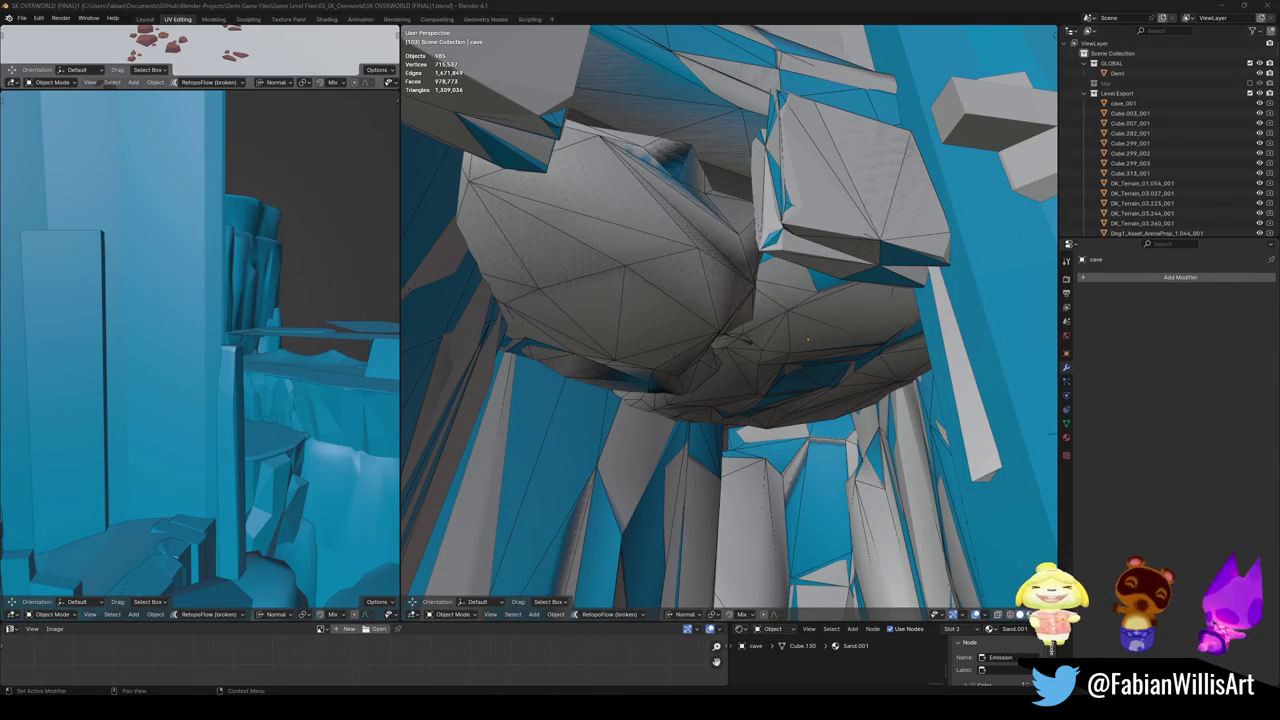
- Walk through the cave to inspect the collider, then select cliff piece DK_Terrain_03.184
mouse_move(742, 318)
middle_down()
mouse_move(781, 316)
mouse_move(736, 262)
middle_up()
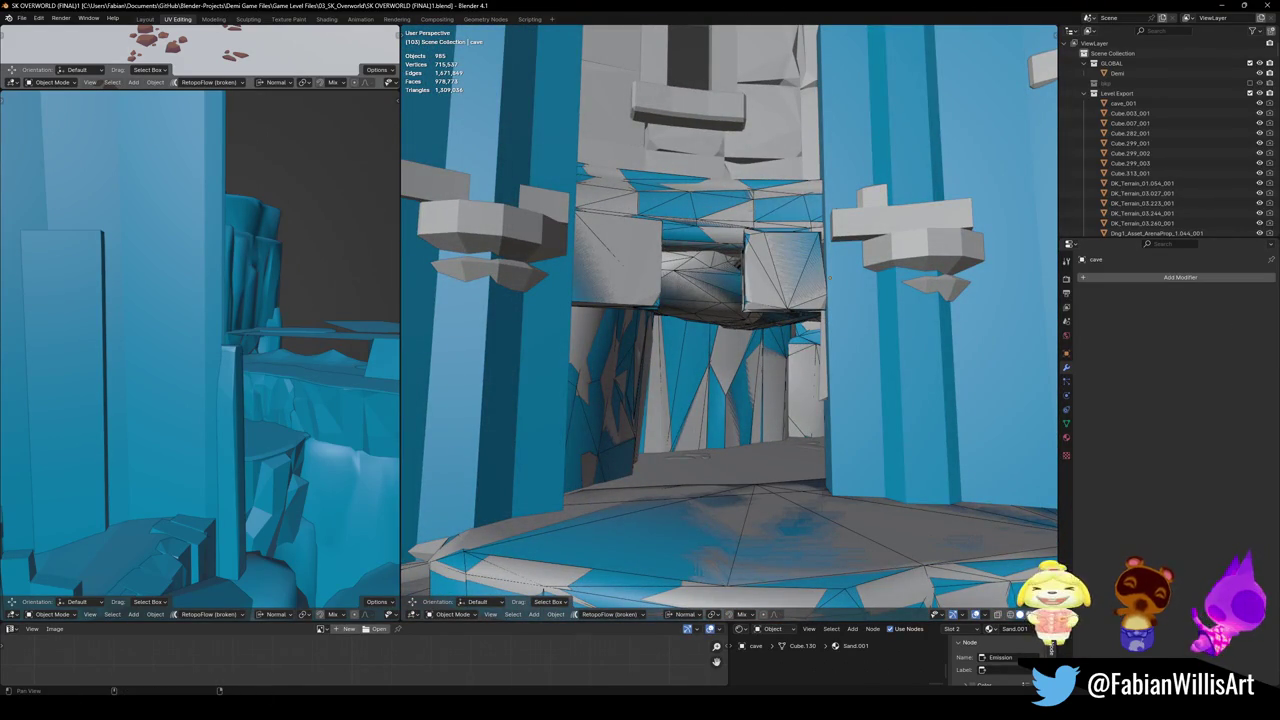
key(shift+grave)
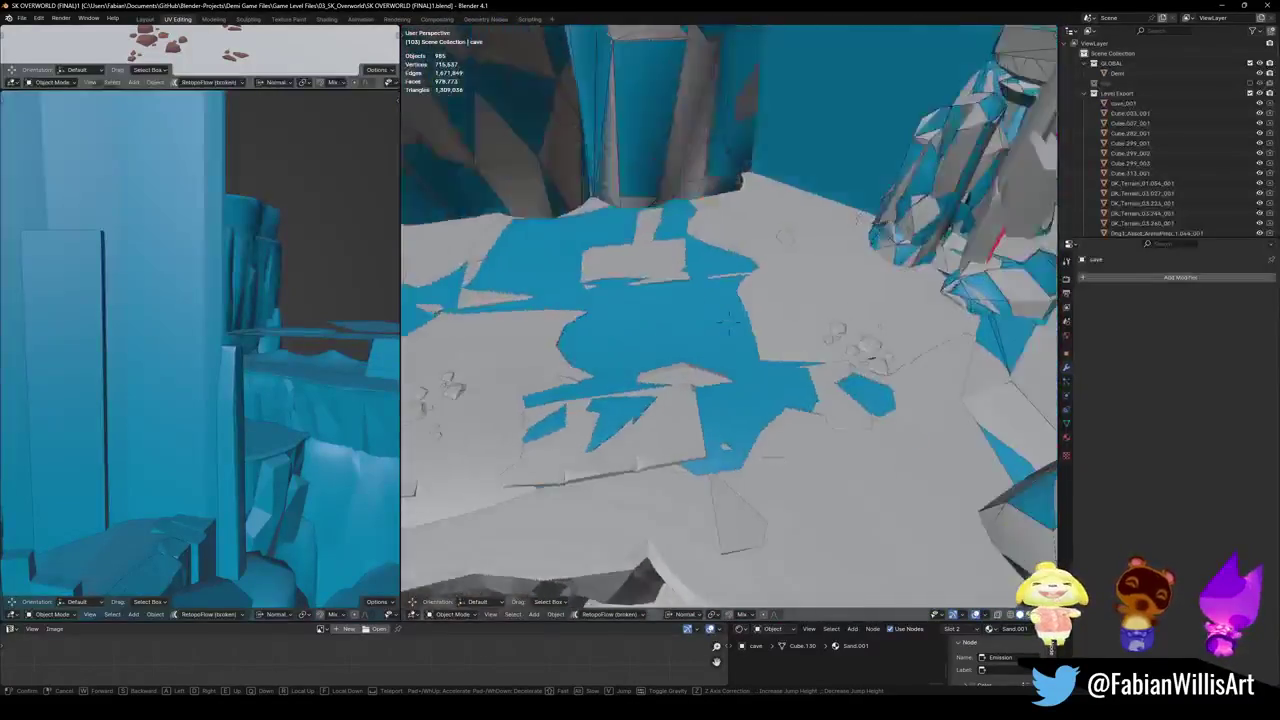
click(810, 263)
key(shift+grave)
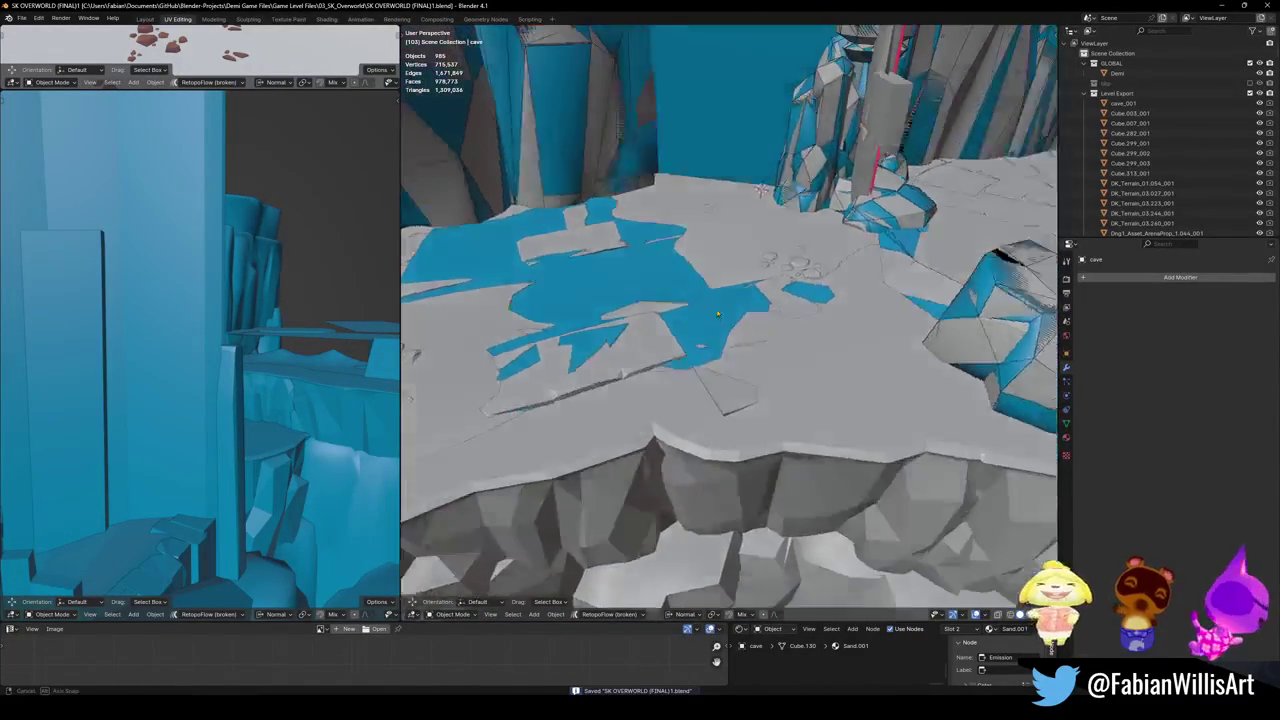
click(625, 286)
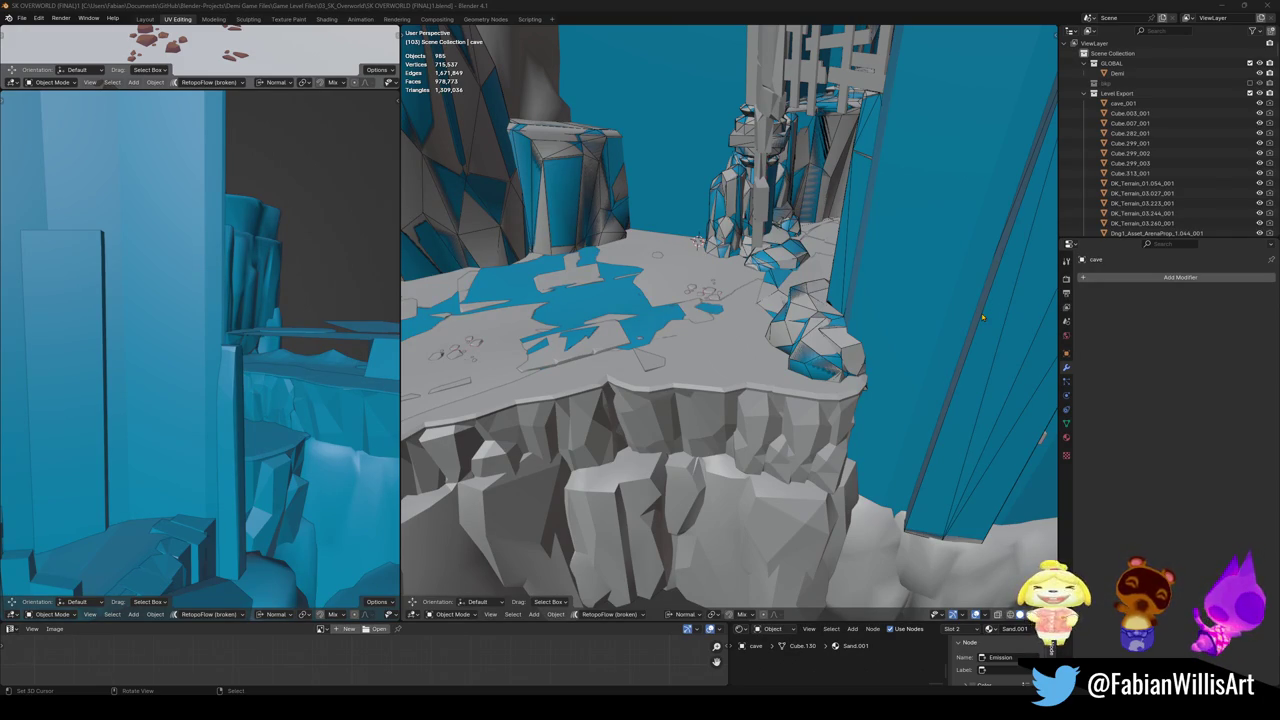
scroll(700, 291, up, 1)
scroll(693, 292, up, 3)
mouse_move(749, 387)
middle_down()
mouse_move(764, 343)
mouse_move(729, 328)
middle_up()
click(760, 355)
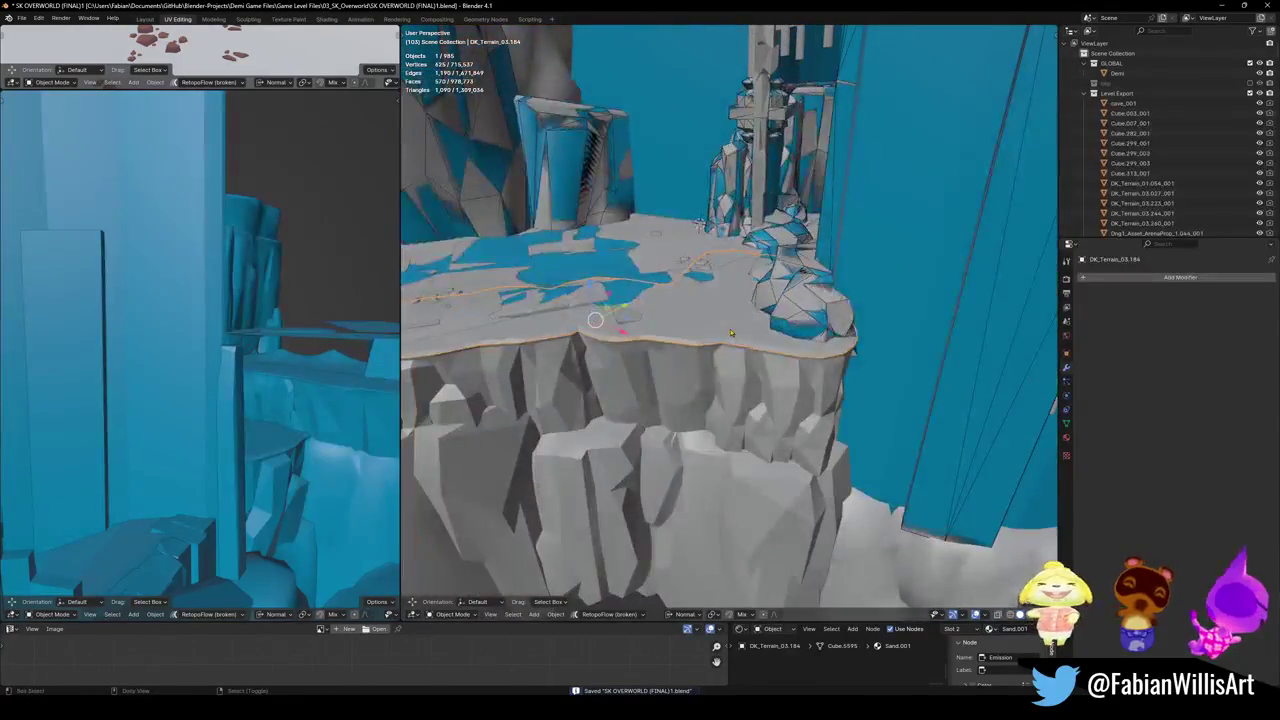
- Add a mesh collider to cliff piece DK_Terrain_03.184 and save
key(shift+alt+c)
click(674, 322)
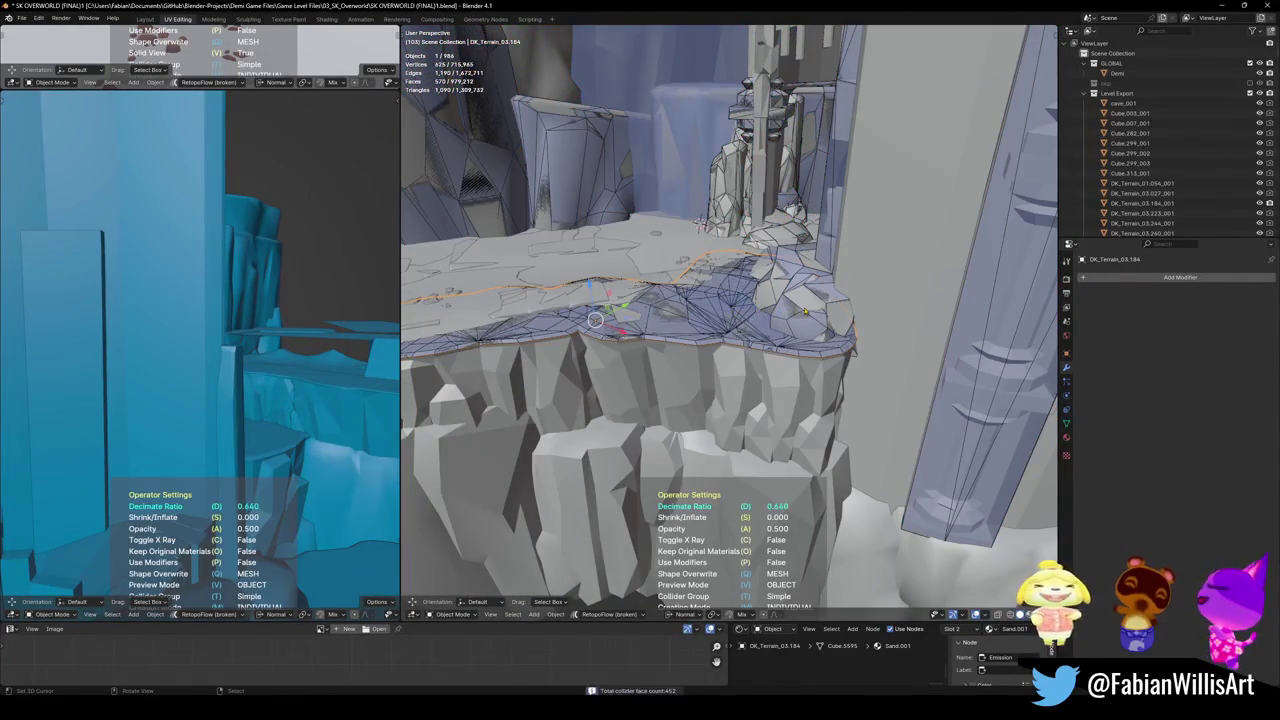
click(878, 306)
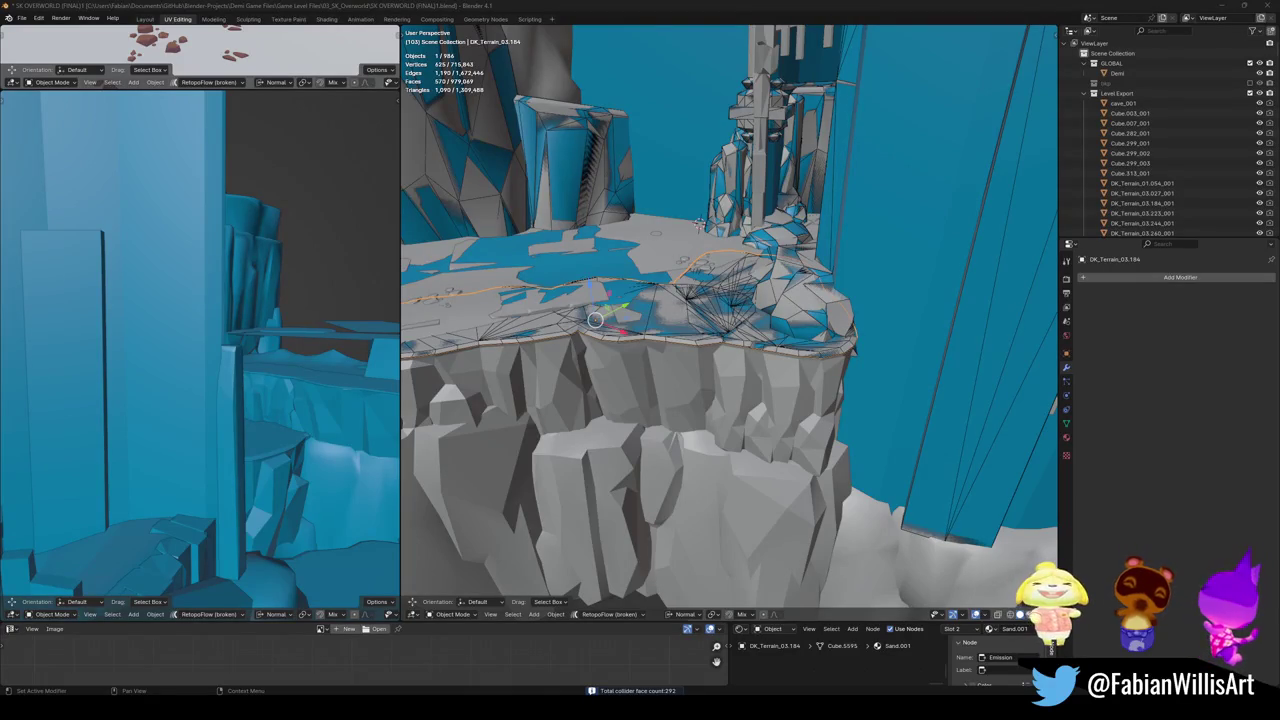
middle_drag(600, 320, 690, 300)
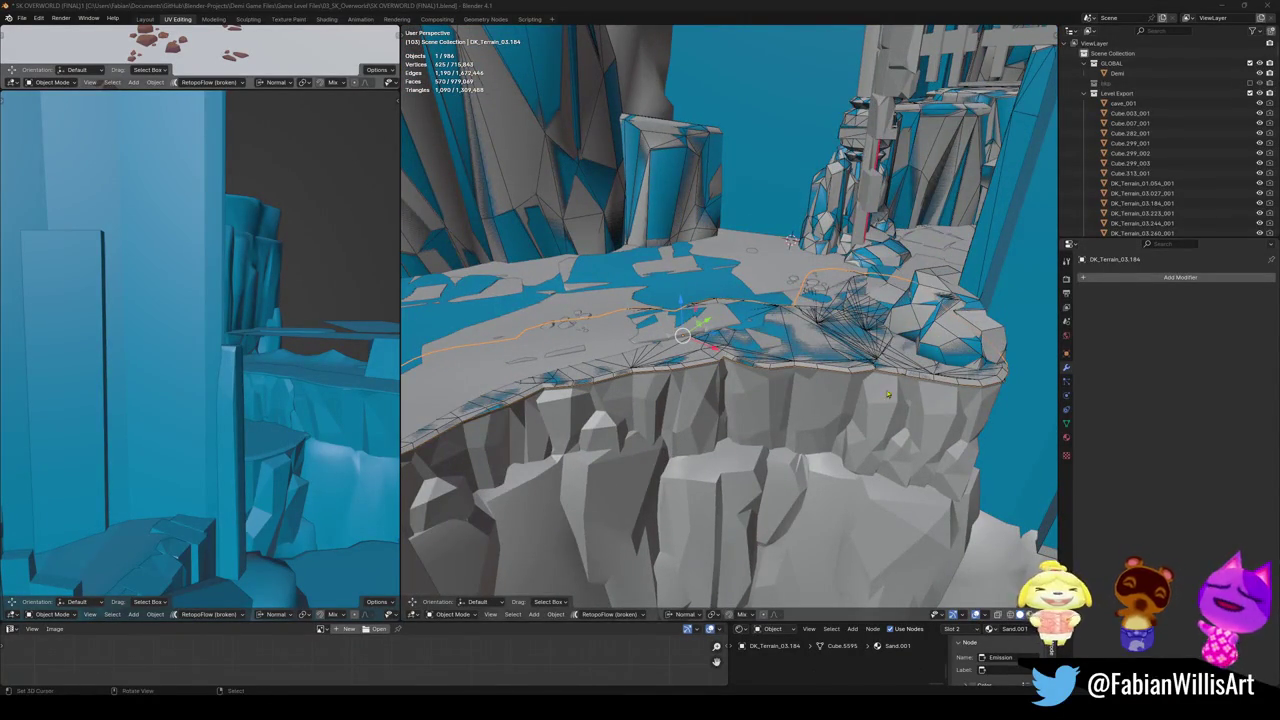
scroll(915, 395, up, 2)
scroll(850, 375, up, 2)
scroll(780, 355, up, 2)
key(ctrl+s)
- Reposition sand plane Plane.103 and inspect the colliders on the cliff top
key(g)
click(600, 250)
middle_drag(600, 250, 685, 366)
key(shift+grave)
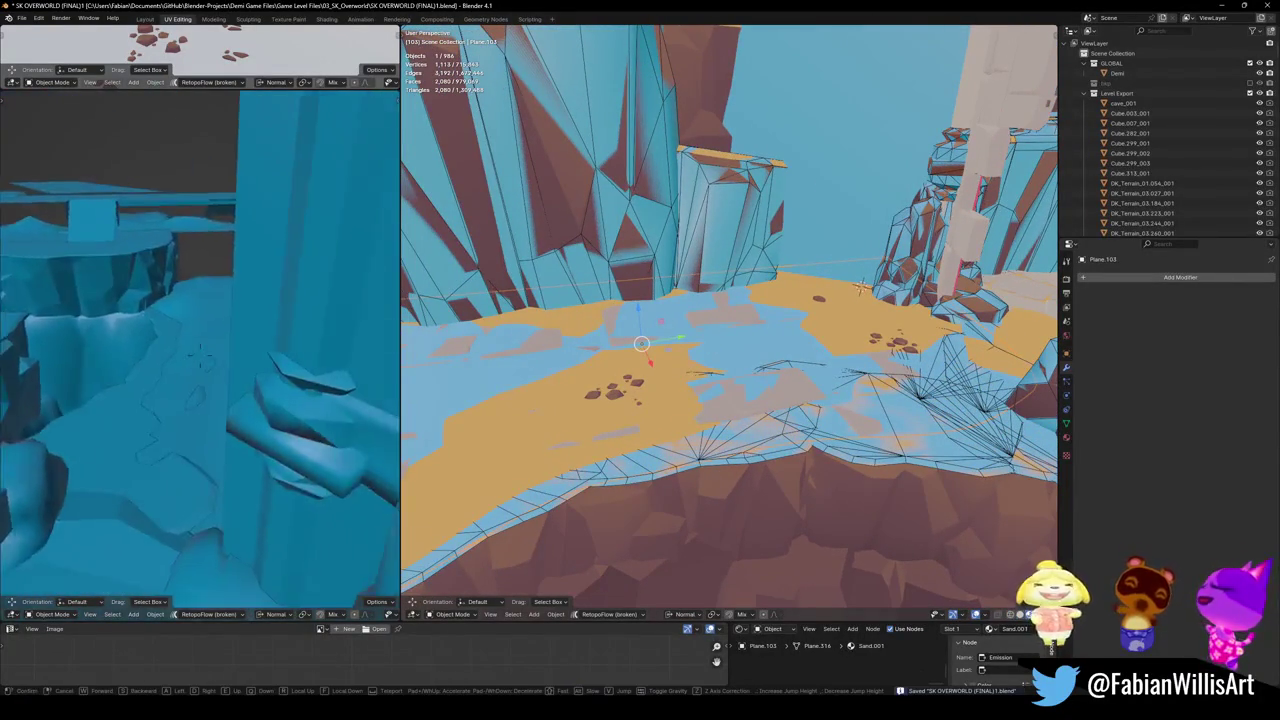
click(199, 355)
mouse_move(650, 350)
middle_down()
mouse_move(613, 401)
mouse_move(694, 393)
middle_up()
- Add a mesh collider to cliff piece DK_Terrain_01.132, save, and select DK_Terrain_01.133
click(613, 401)
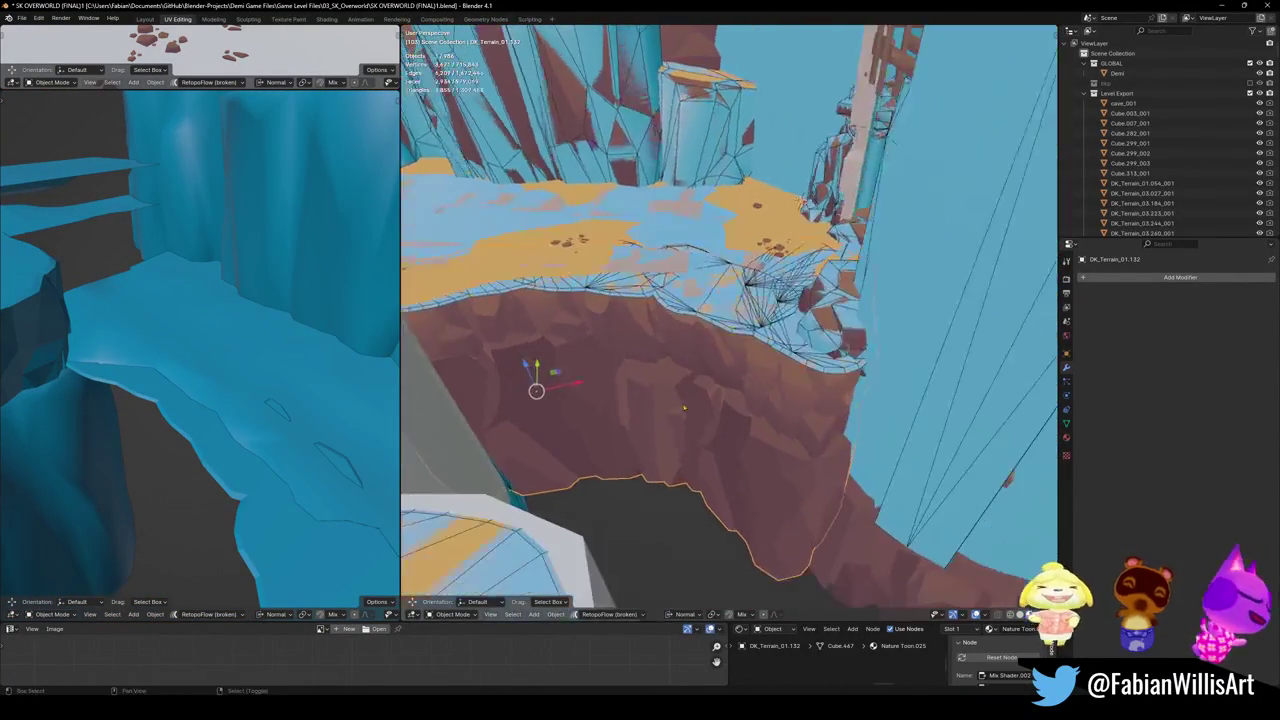
key(shift+alt+c)
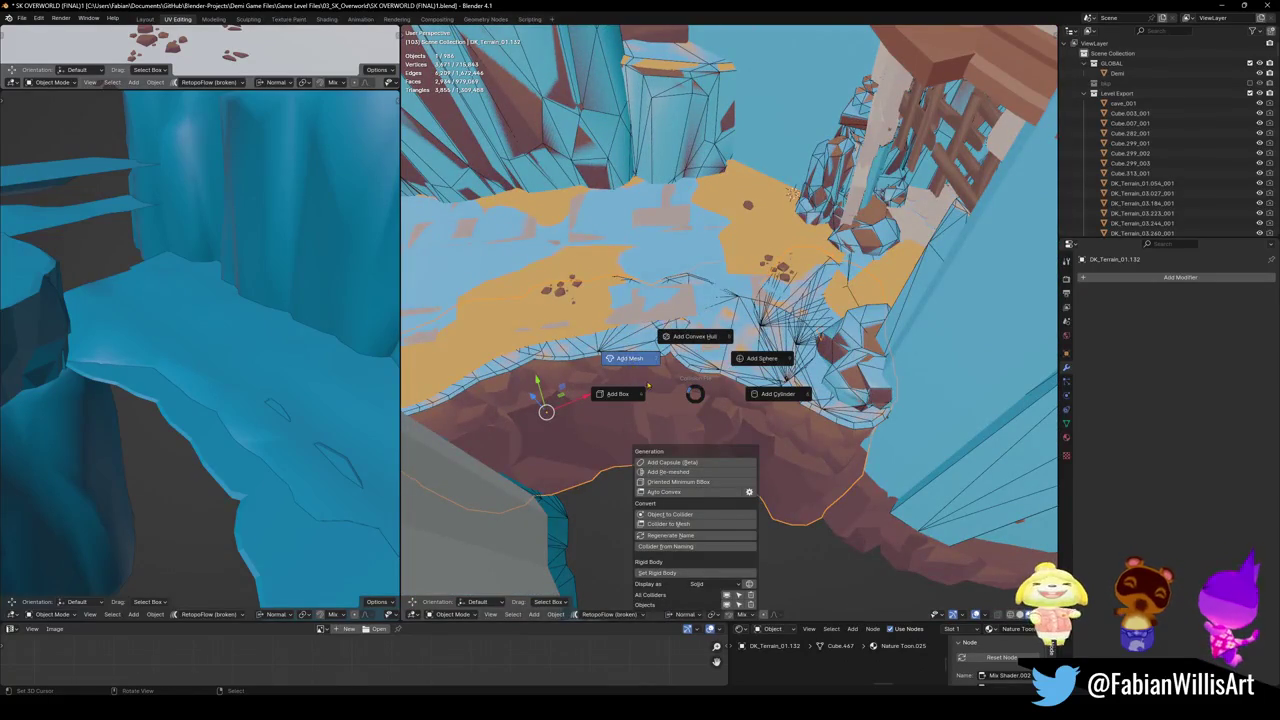
click(648, 386)
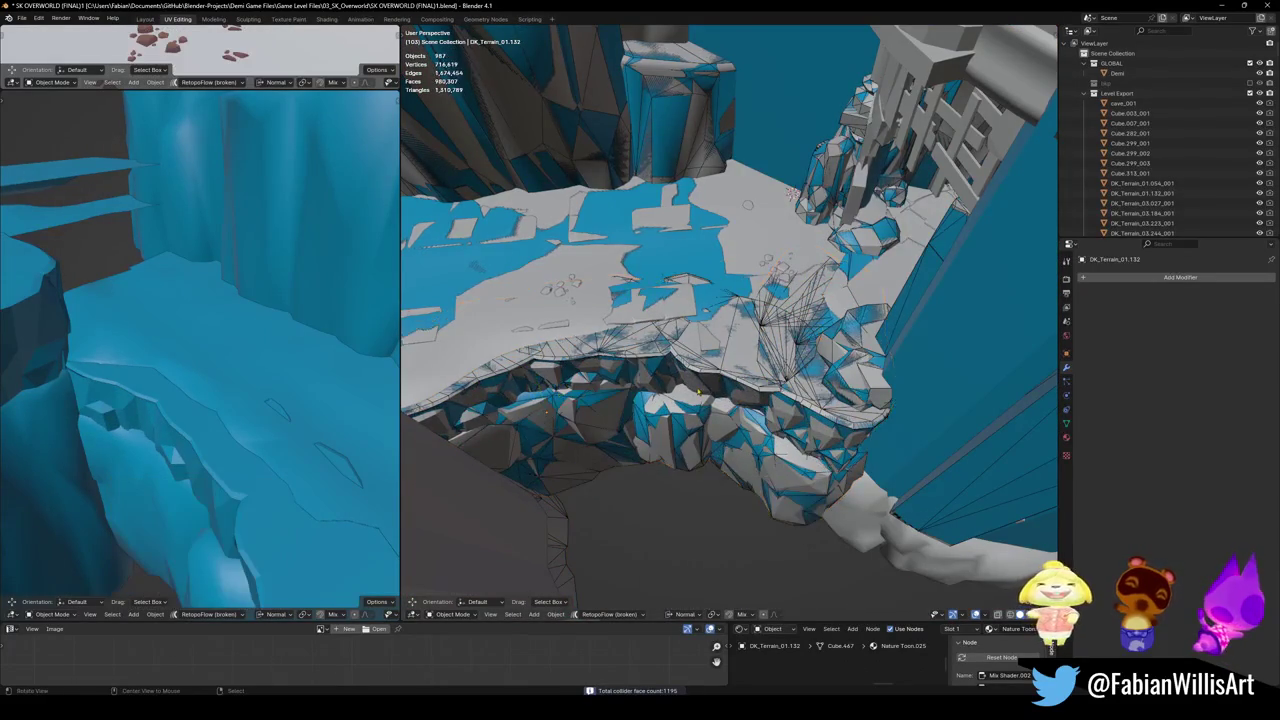
middle_drag(695, 397, 777, 366)
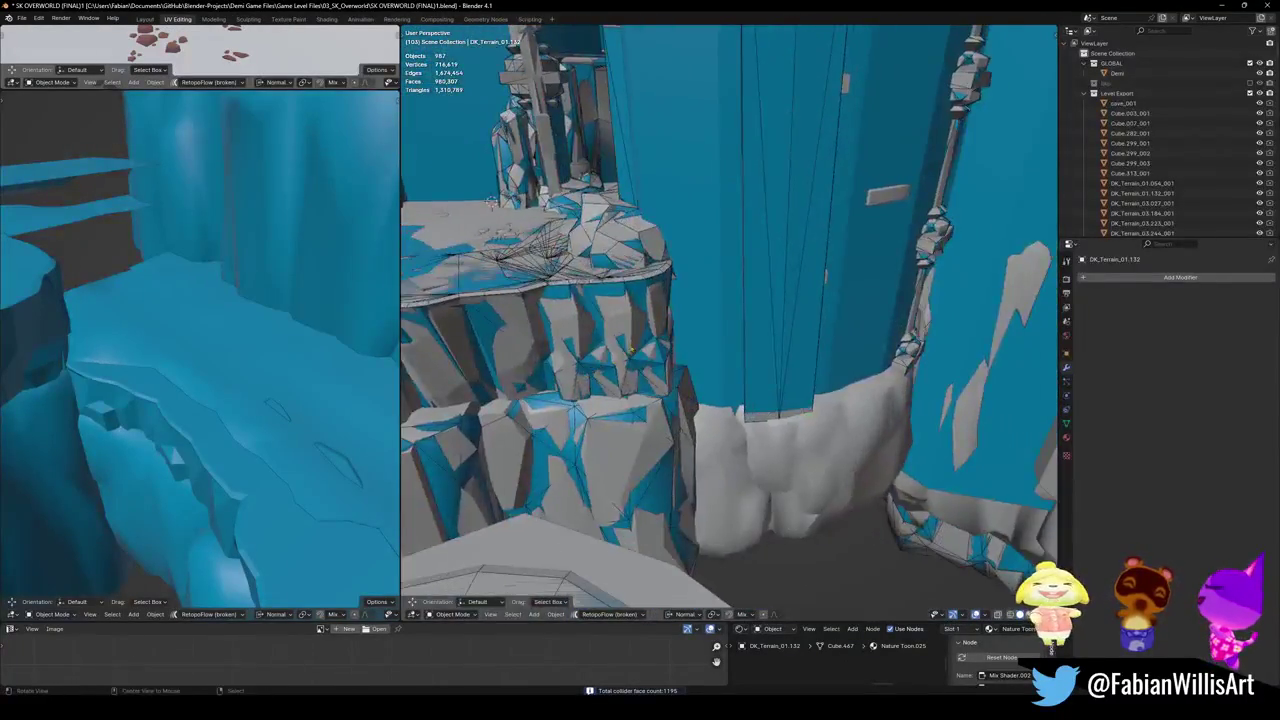
mouse_move(777, 366)
middle_down()
mouse_move(820, 383)
mouse_move(631, 371)
mouse_move(671, 401)
middle_up()
key(ctrl+s)
click(820, 383)
key(shift+alt+c)
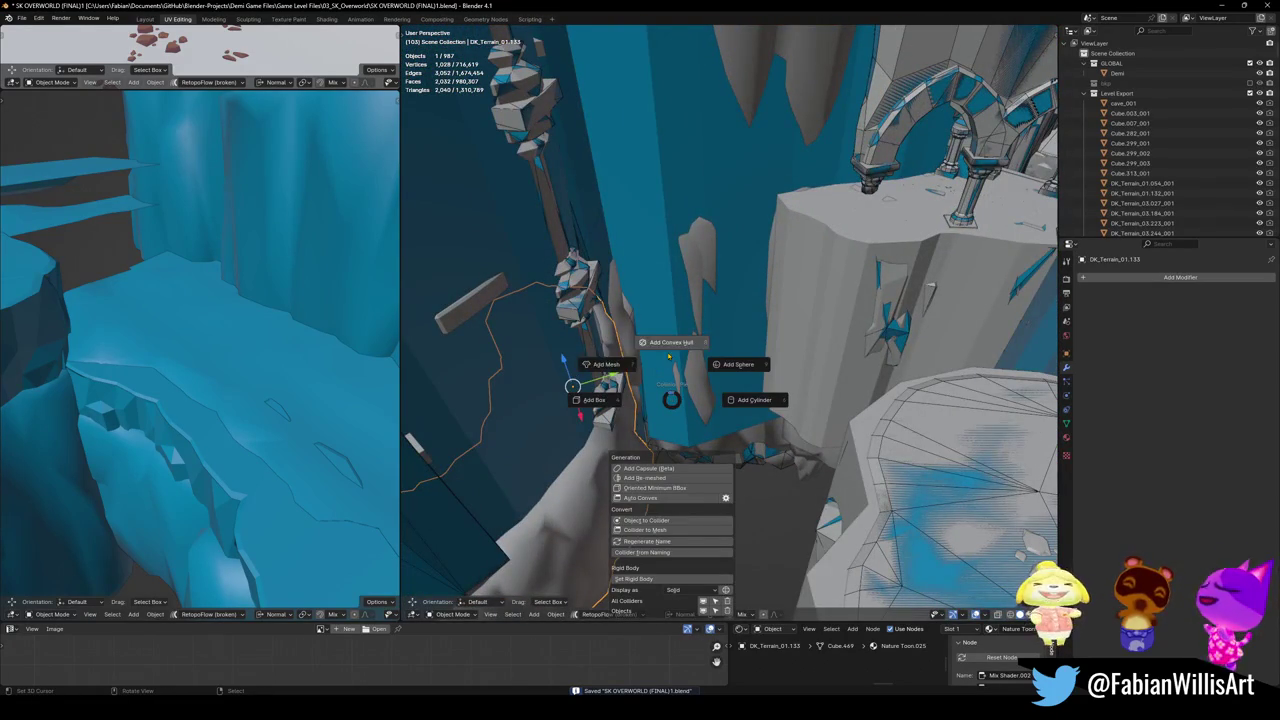
- Create the DK_Terrain_01.133 mesh collider and save
click(606, 364)
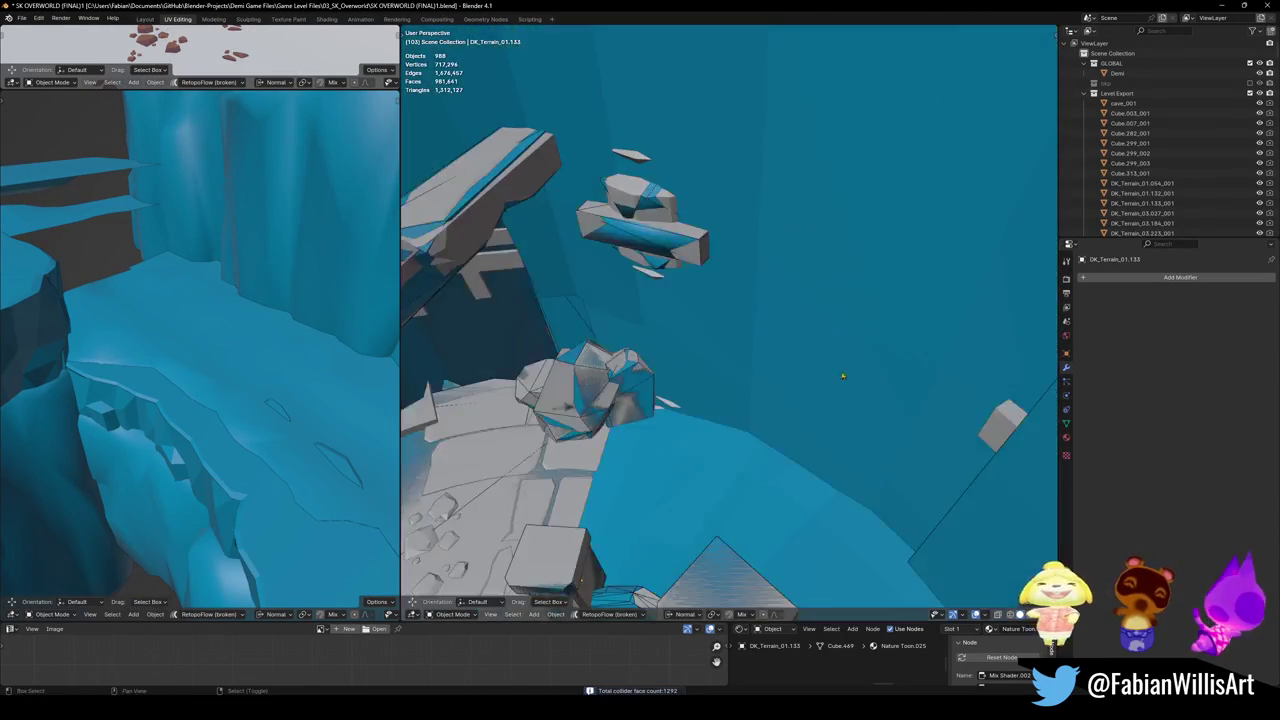
middle_drag(759, 352, 648, 395)
key(ctrl+s)
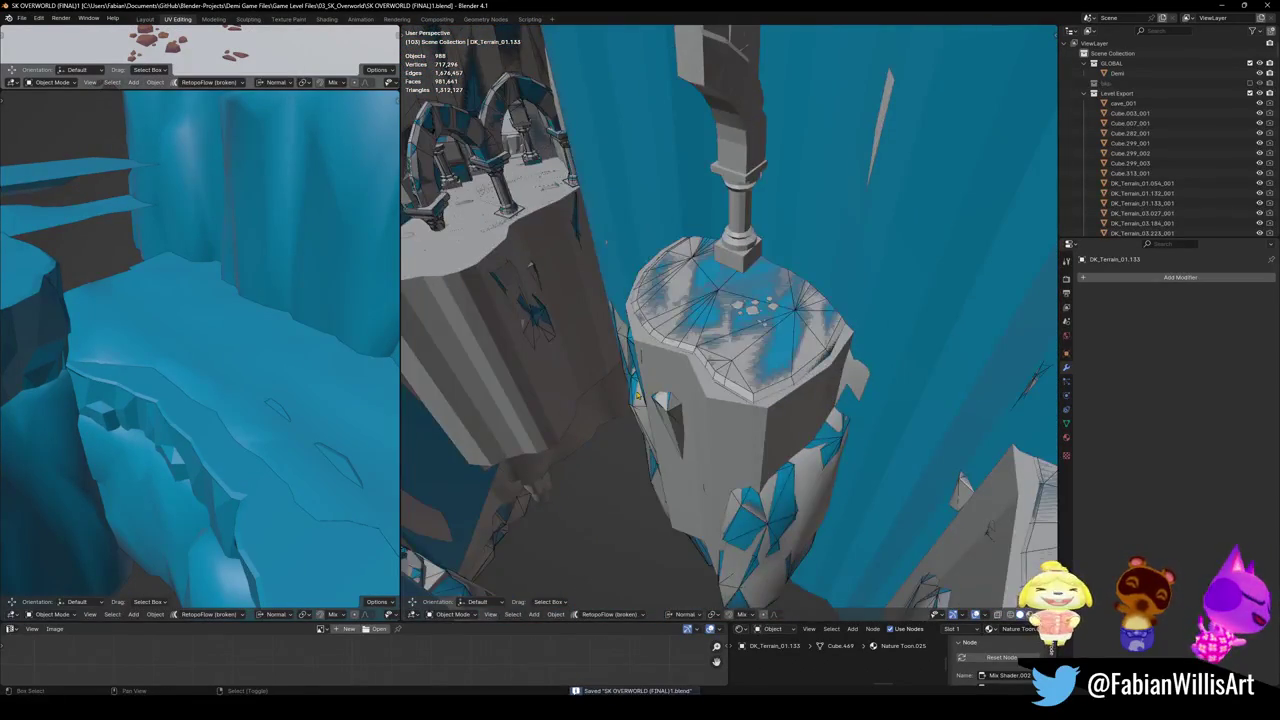
- Move to the arched wall area, save, and select the arched wall Plane.033
key(shift+grave)
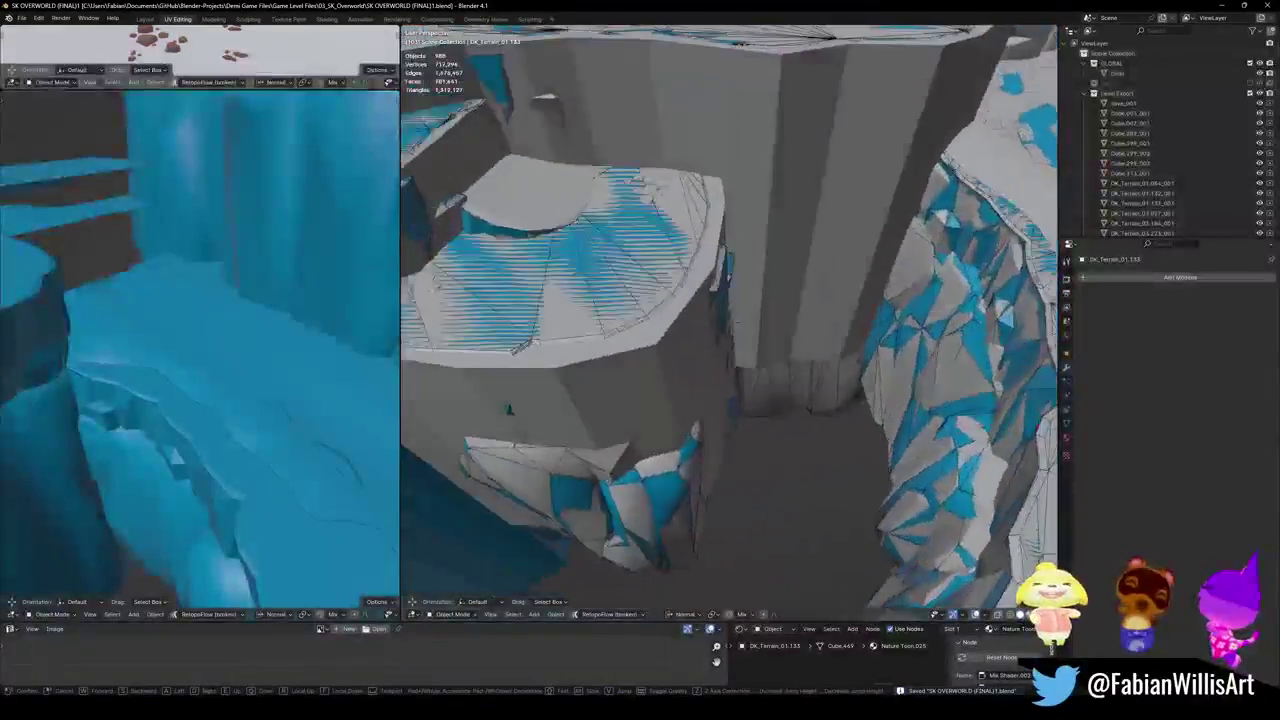
click(719, 361)
click(719, 361)
key(shift+grave)
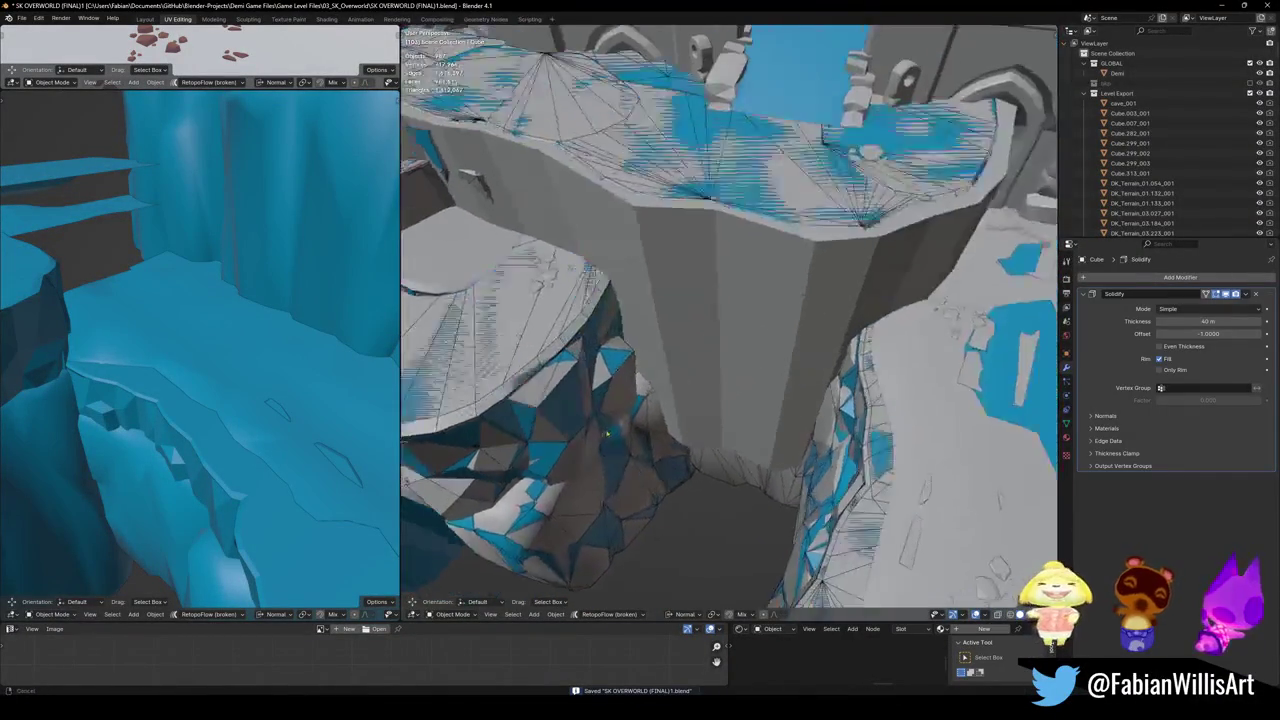
click(727, 375)
click(767, 341)
key(ctrl+s)
click(754, 276)
key(shift+alt+c)
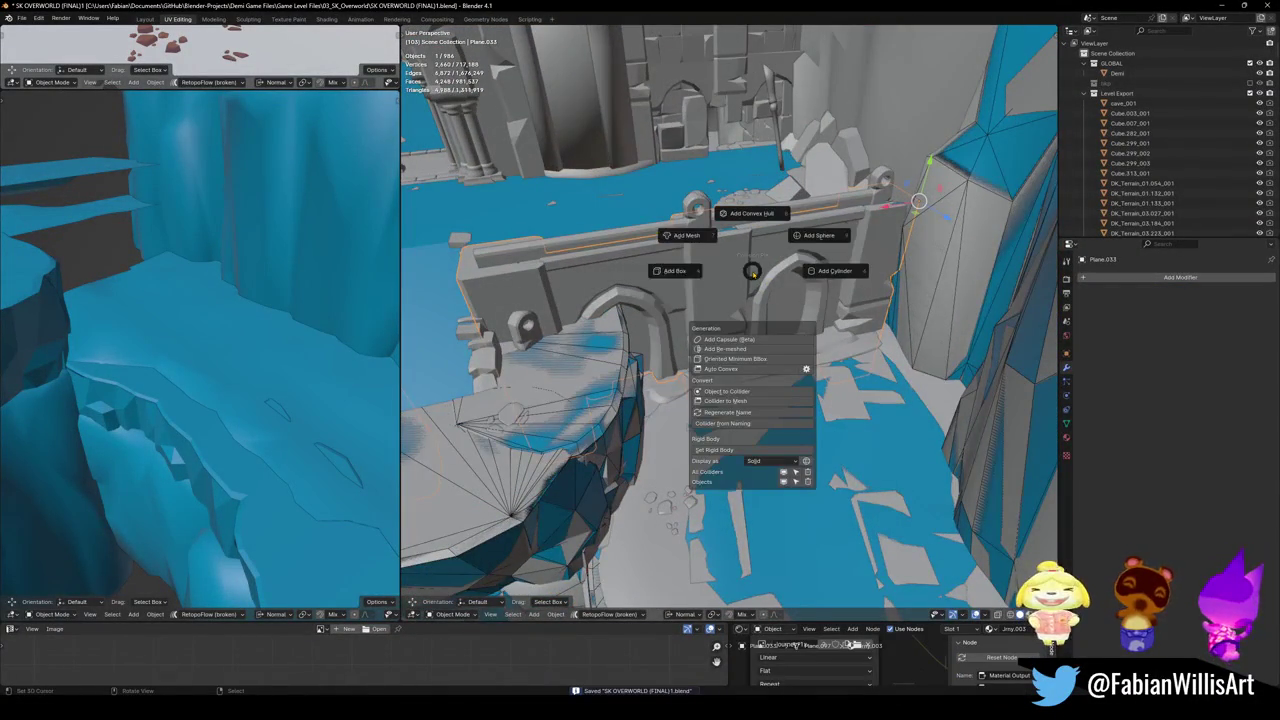
- Frame the arched wall collider's geometry, then select sloped terrain piece DK_Terrain_03.170_001
key(Escape)
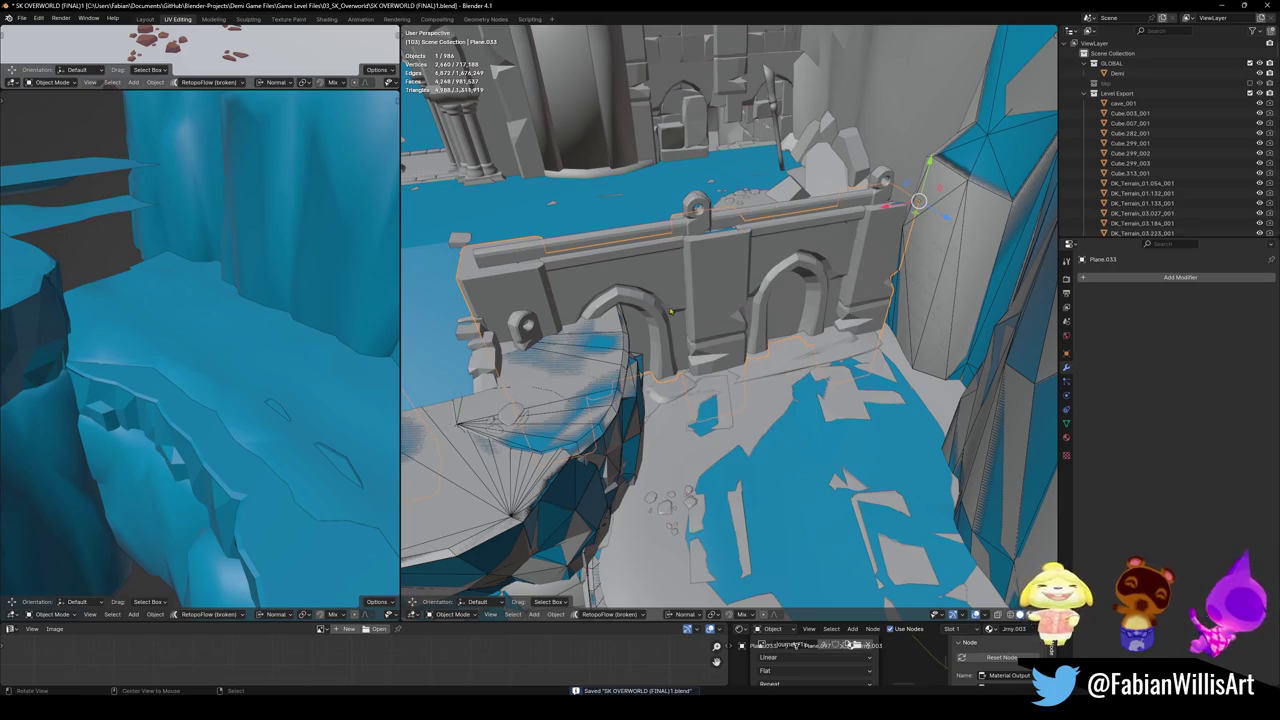
key(Tab)
key(KP_Decimal)
key(a)
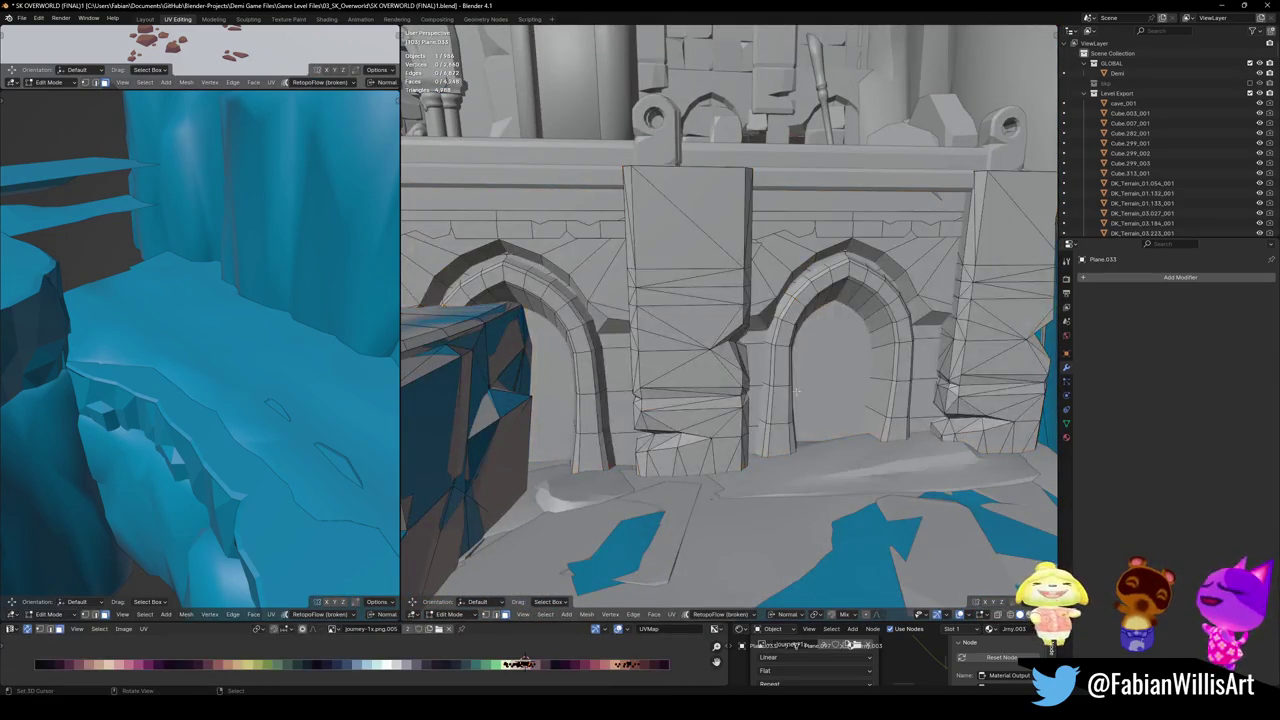
key(Tab)
middle_drag(697, 362, 667, 581)
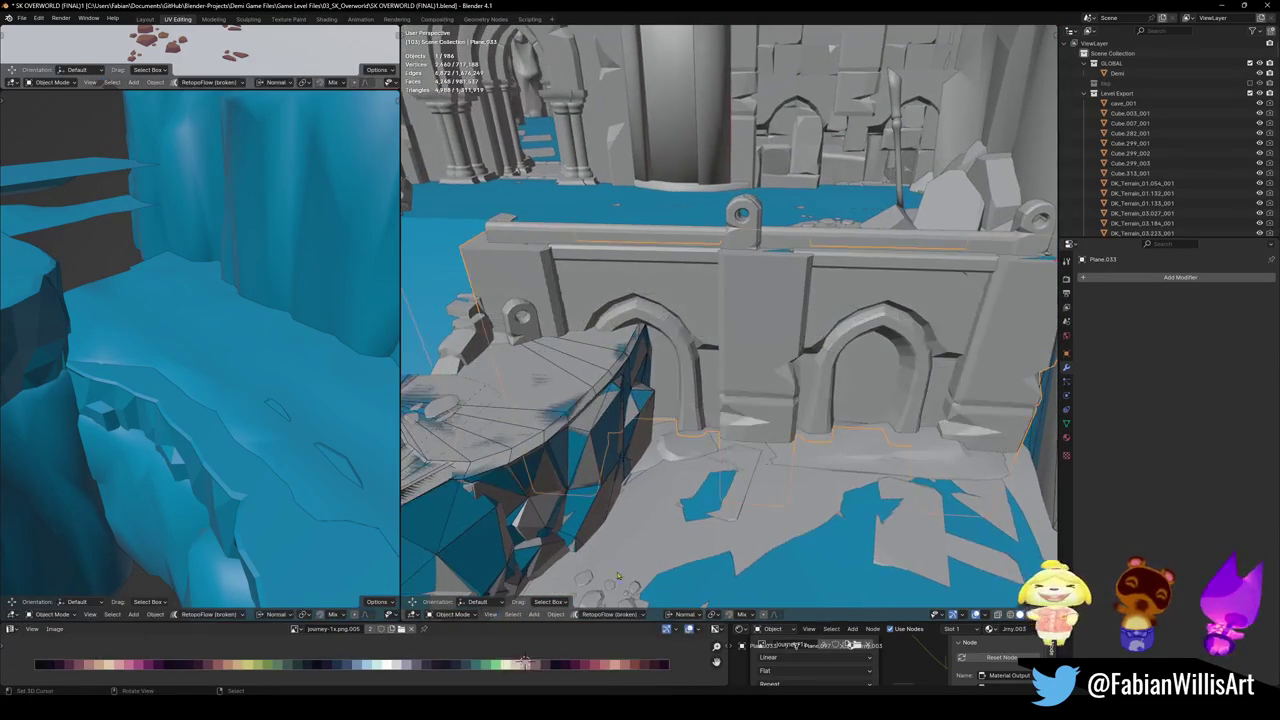
click(646, 403)
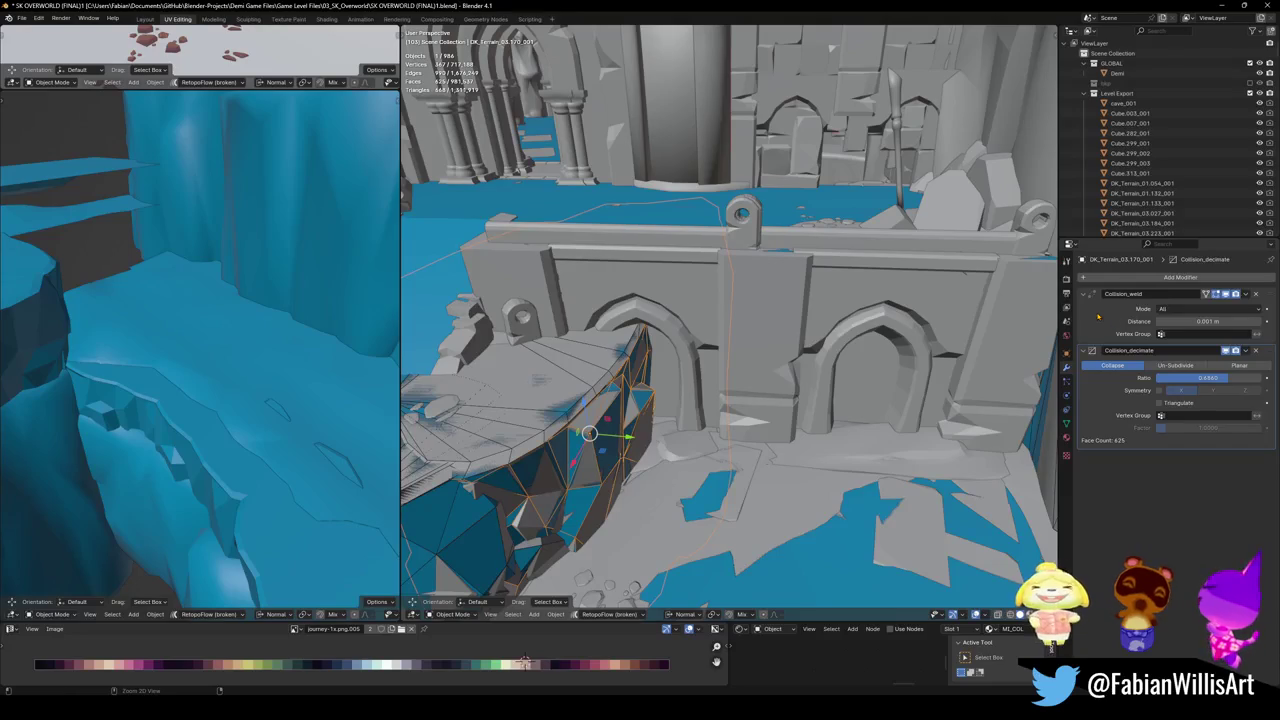
- Apply the weld and decimate modifiers, then add a plane rotated 90° on X into the terrain mesh
key(ctrl+a)
key(ctrl+a)
key(Tab)
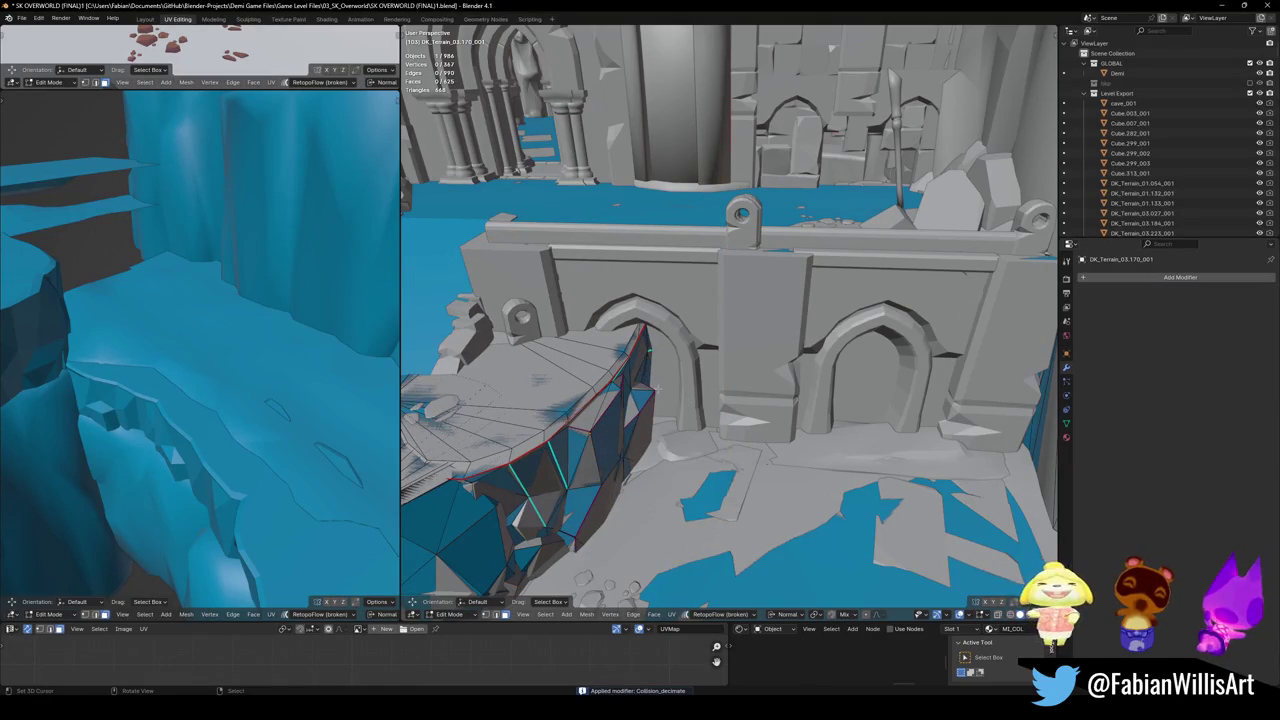
key(shift+a)
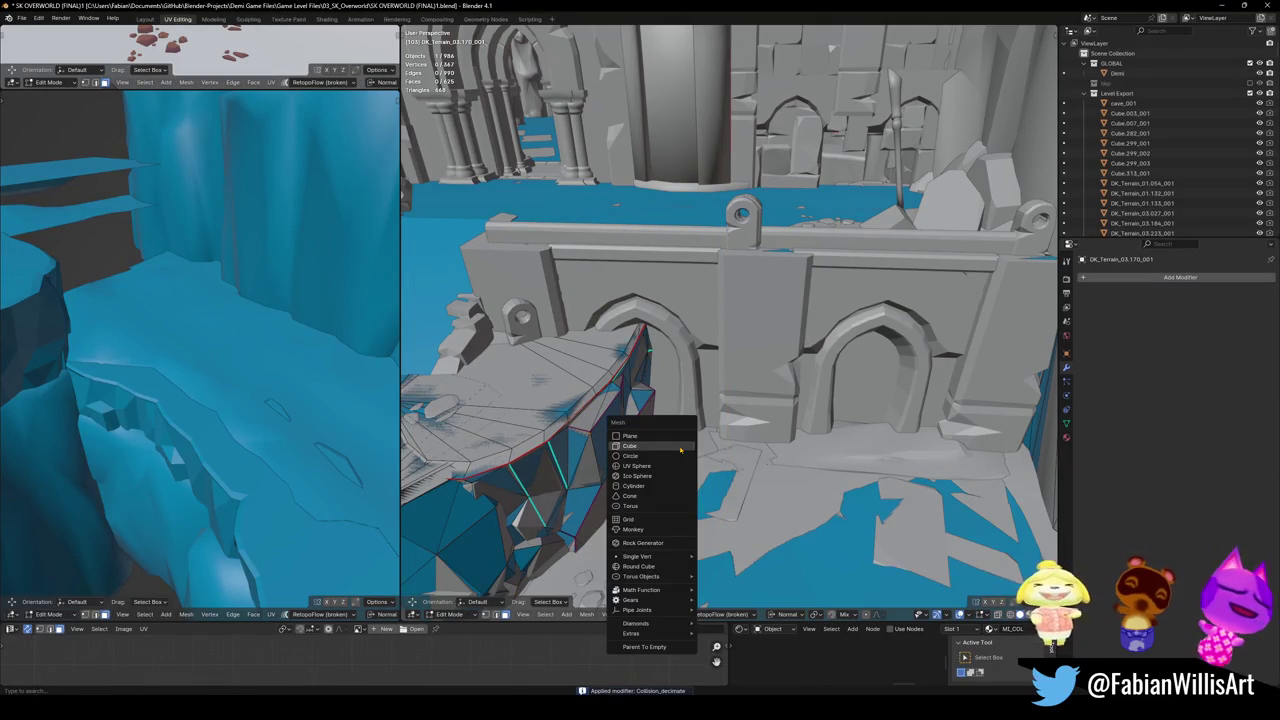
click(670, 436)
text(rx90)
key(Return)
- Turn the upright plane to face the arched wall and move it against the wall horizontally
key(g)
key(z)
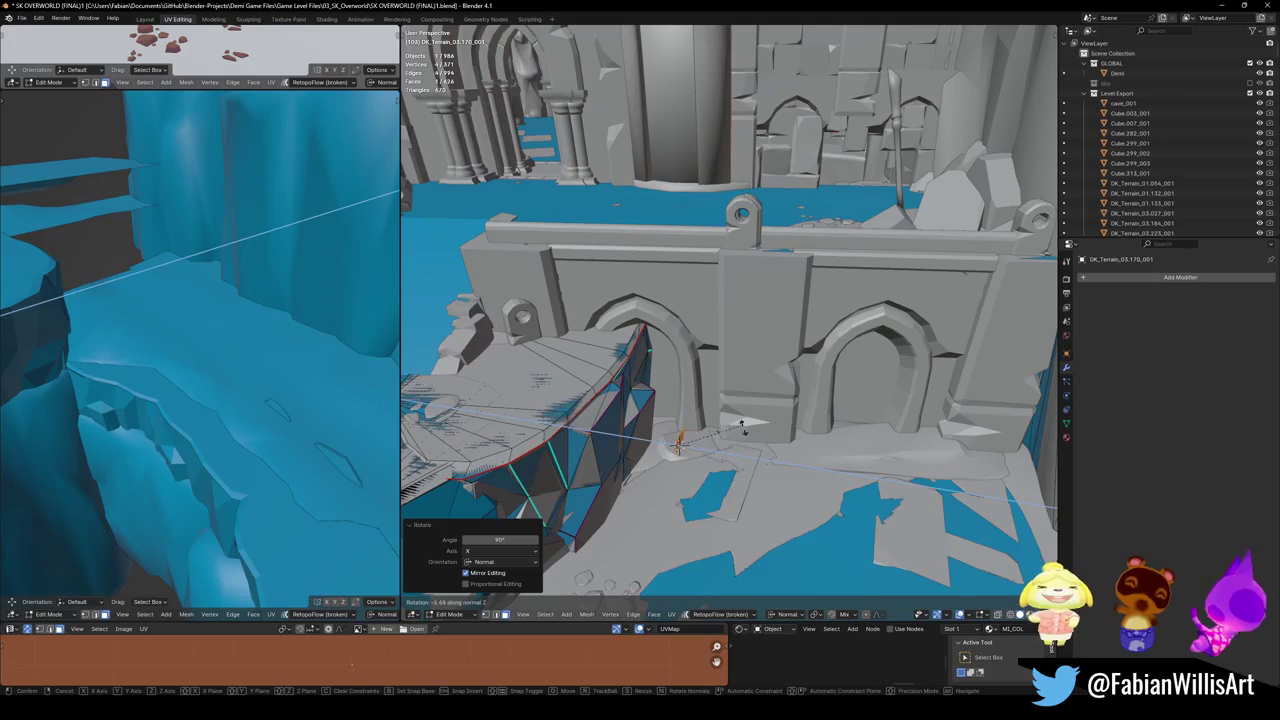
click(679, 444)
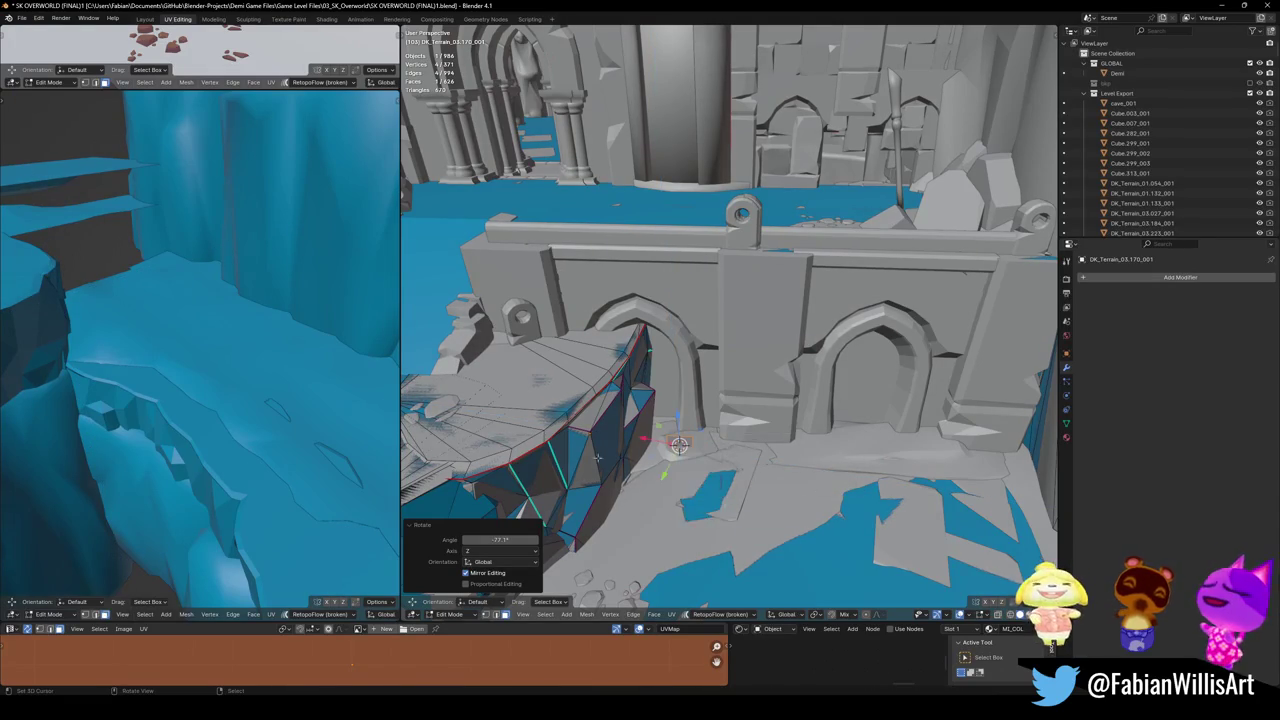
key(g)
key(shift+z)
click(679, 444)
key(s)
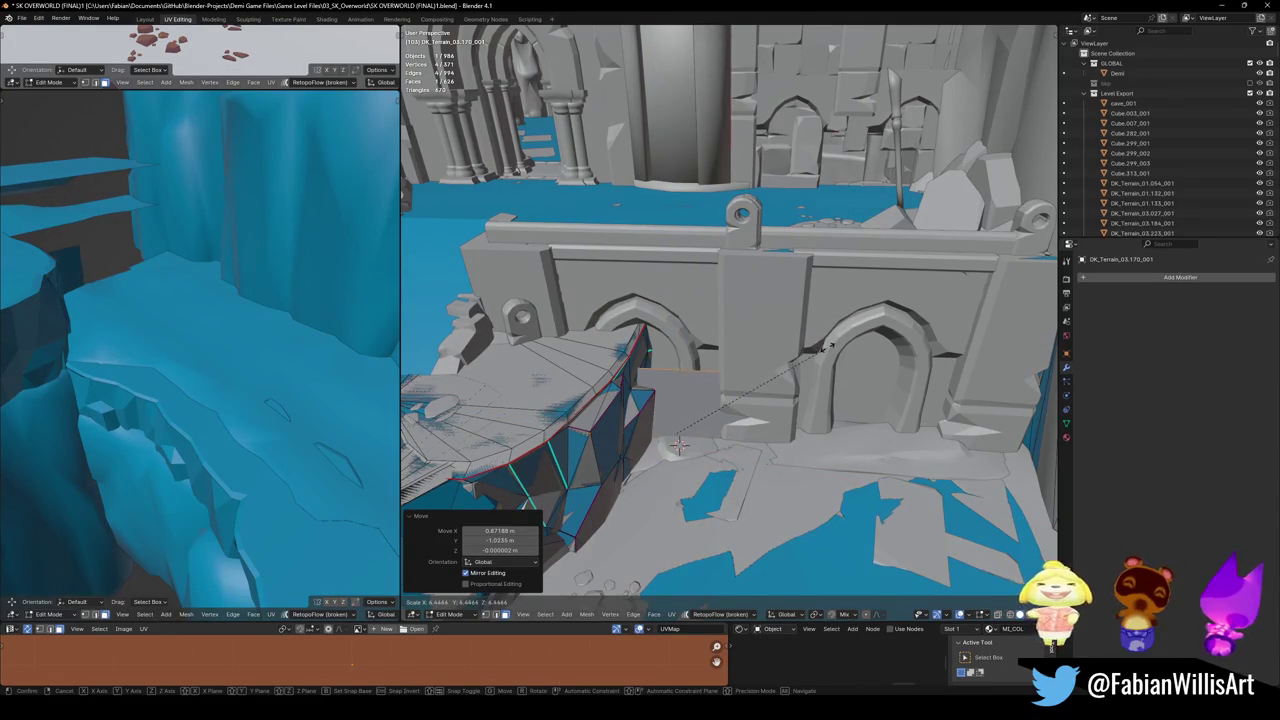
right_click(679, 444)
middle_drag(679, 444, 681, 410)
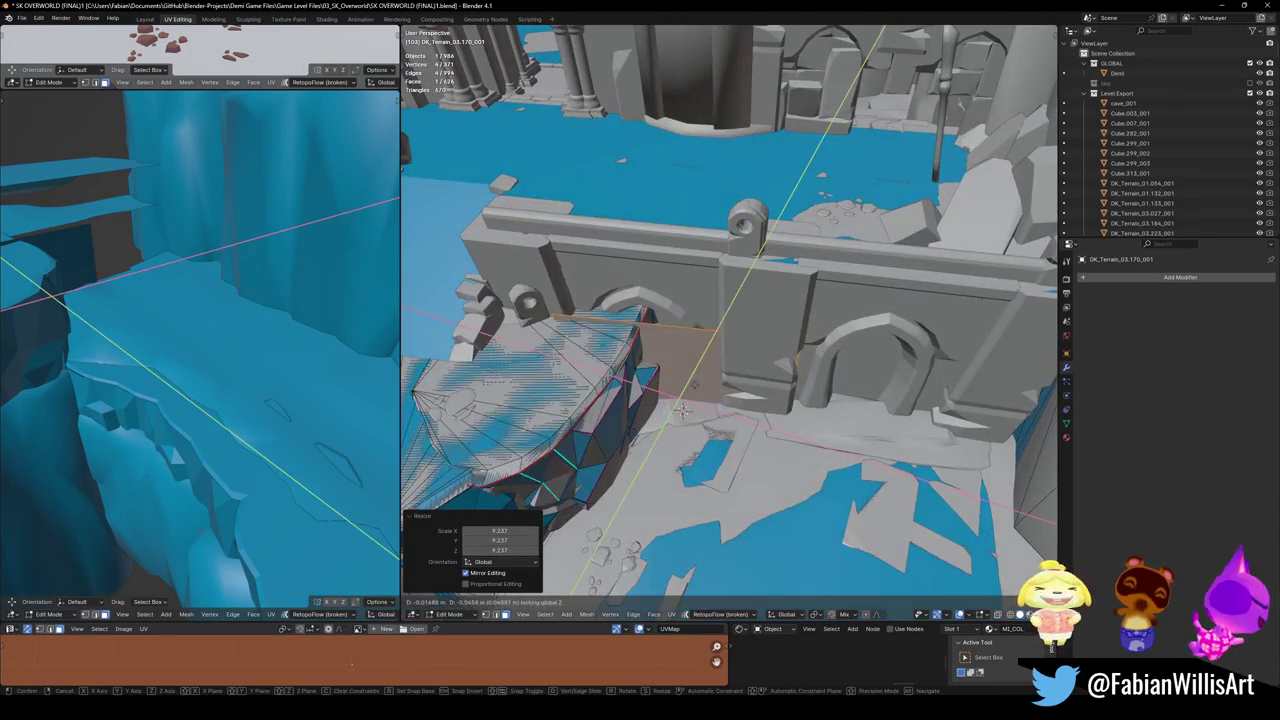
- Rotate the plane around Z to match the wall, then slide and shift its edge along the wall
key(g)
key(z)
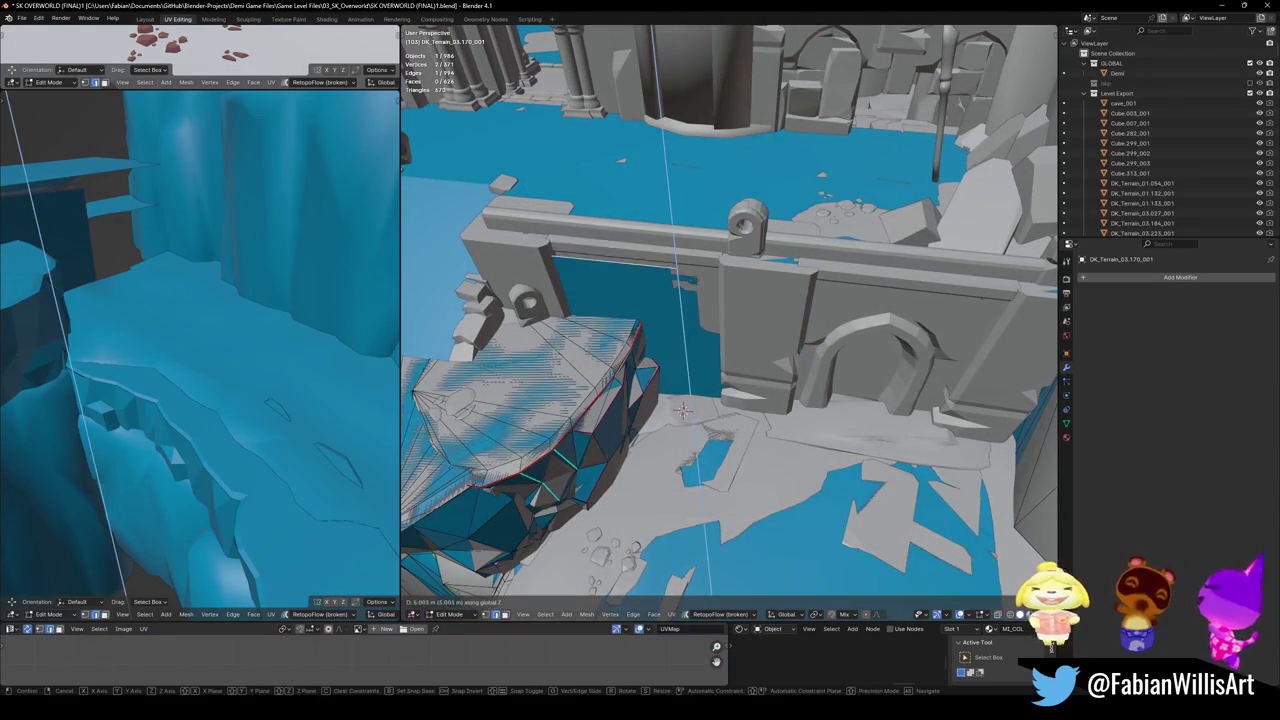
right_click(681, 410)
key(r)
key(z)
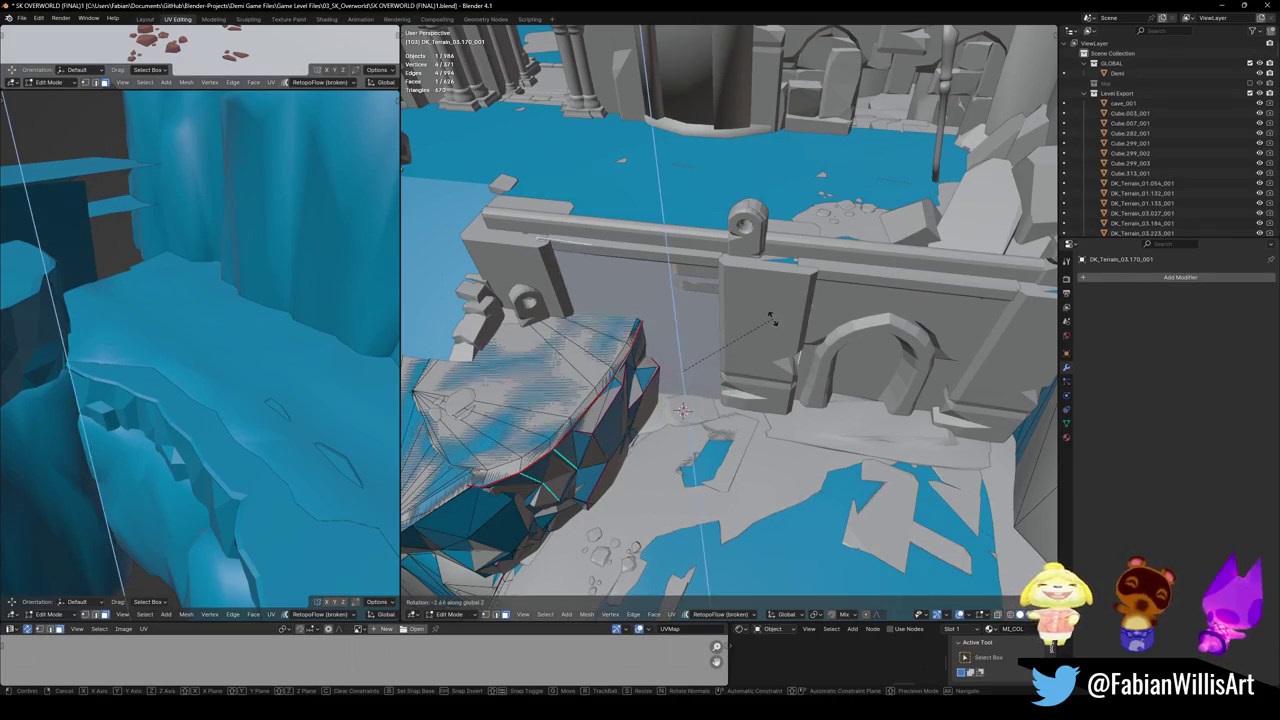
click(769, 325)
key(g)
key(g)
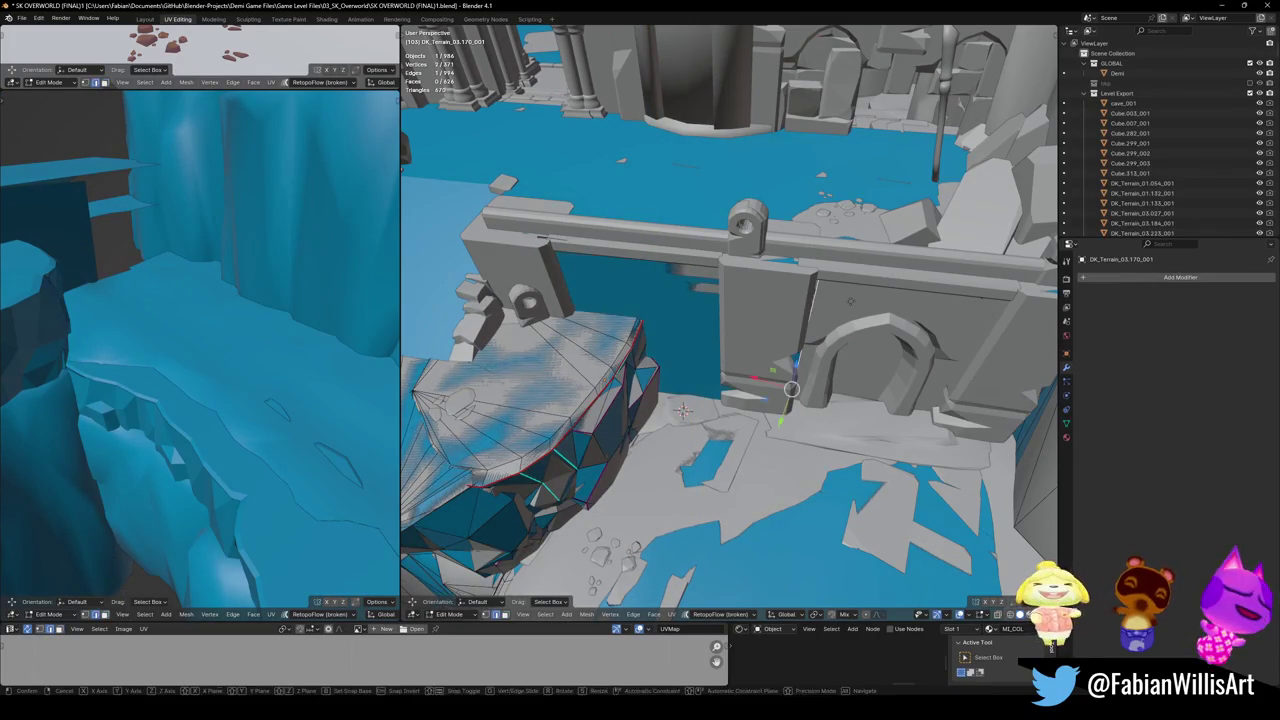
click(788, 303)
key(g)
key(shift+z)
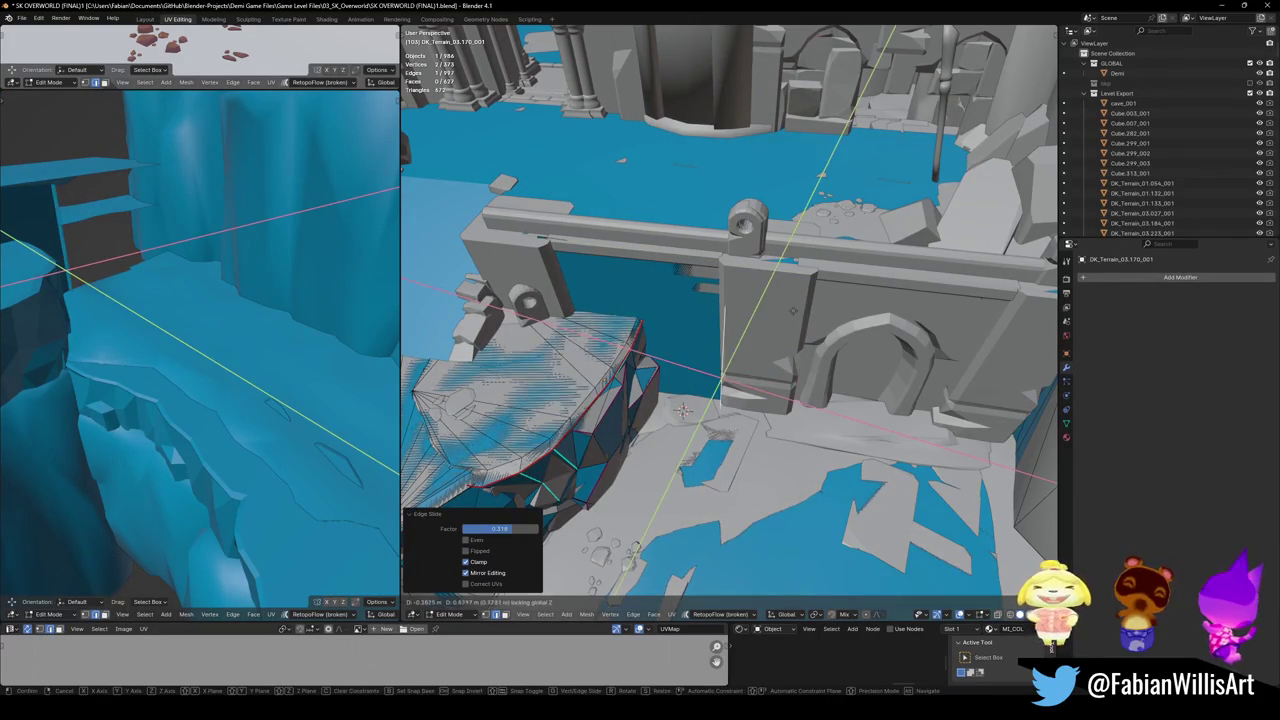
click(788, 315)
mouse_move(788, 315)
middle_down()
mouse_move(725, 316)
mouse_move(713, 299)
middle_up()
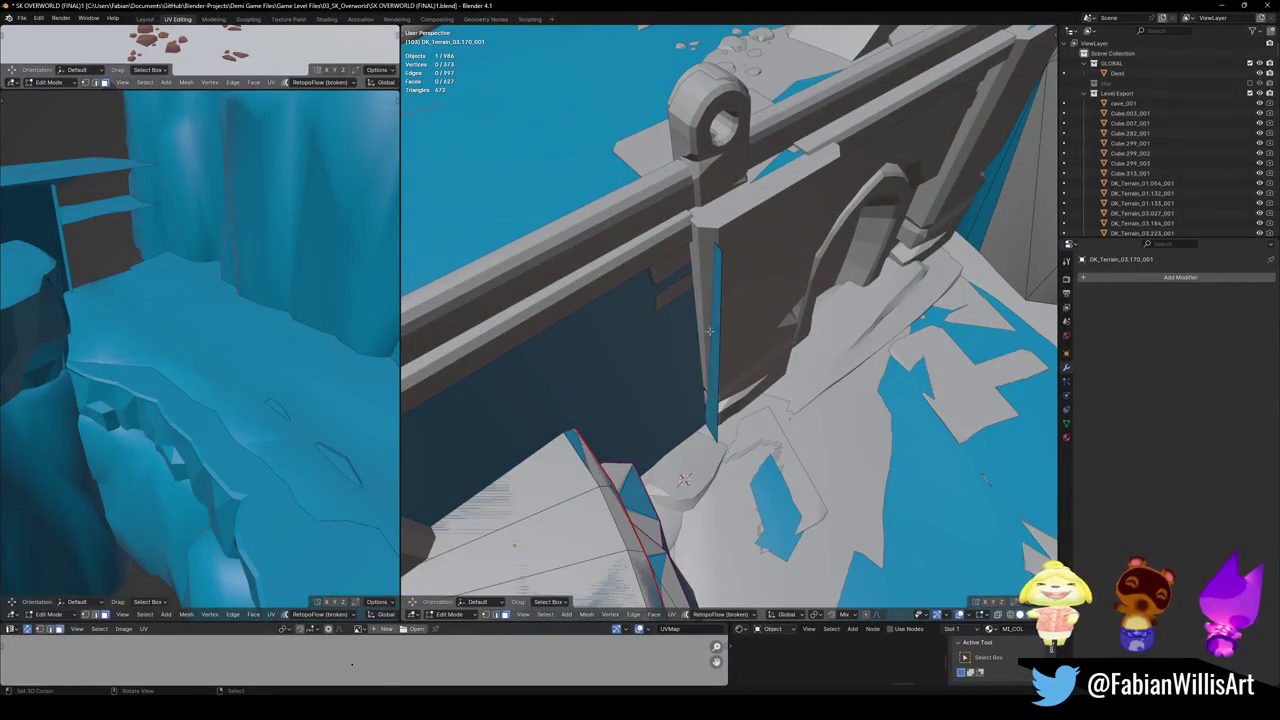
- Slide the plane's thin vertical strip horizontally into place beside the pillar
click(717, 306)
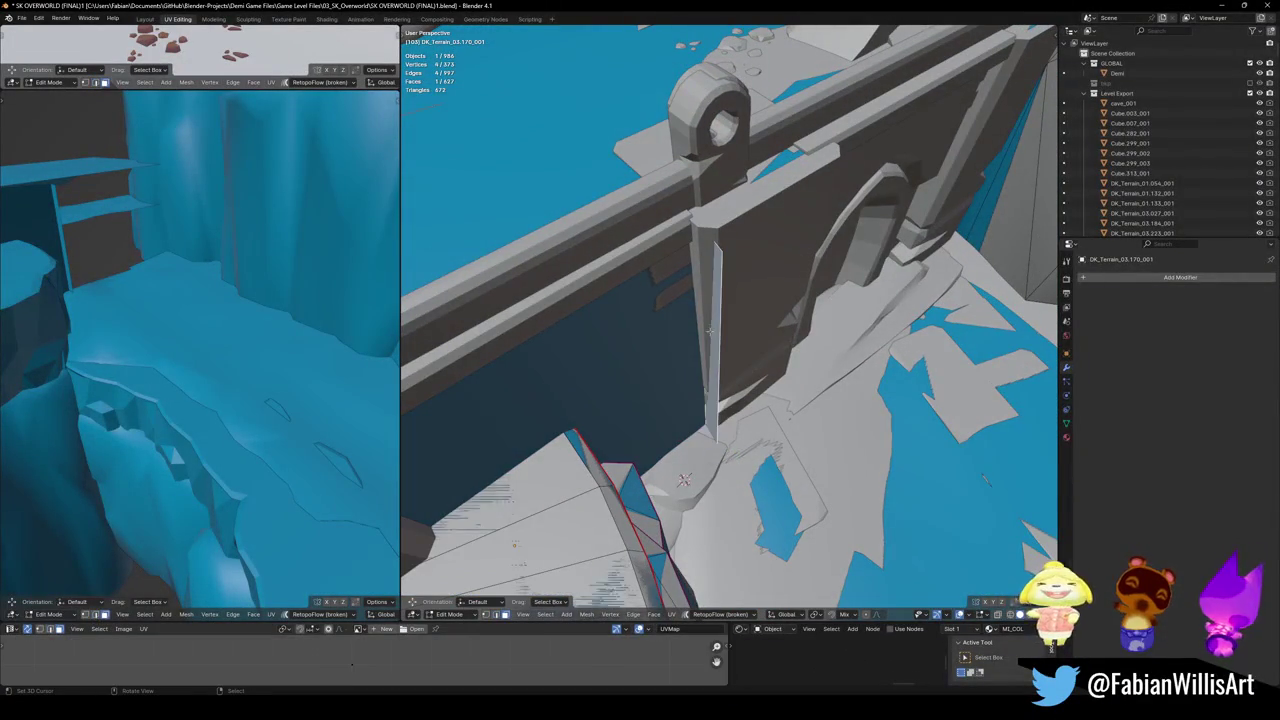
key(g)
key(shift+z)
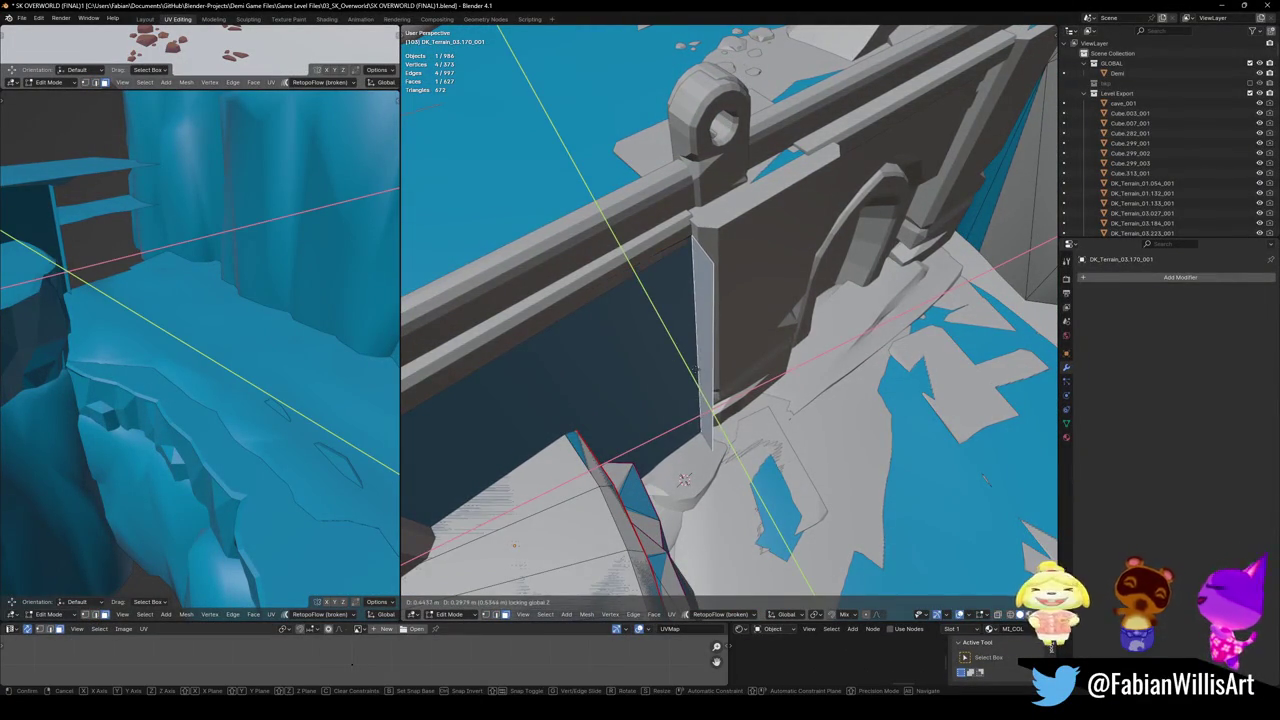
click(684, 479)
key(g)
key(shift+z)
middle_drag(684, 479, 680, 452)
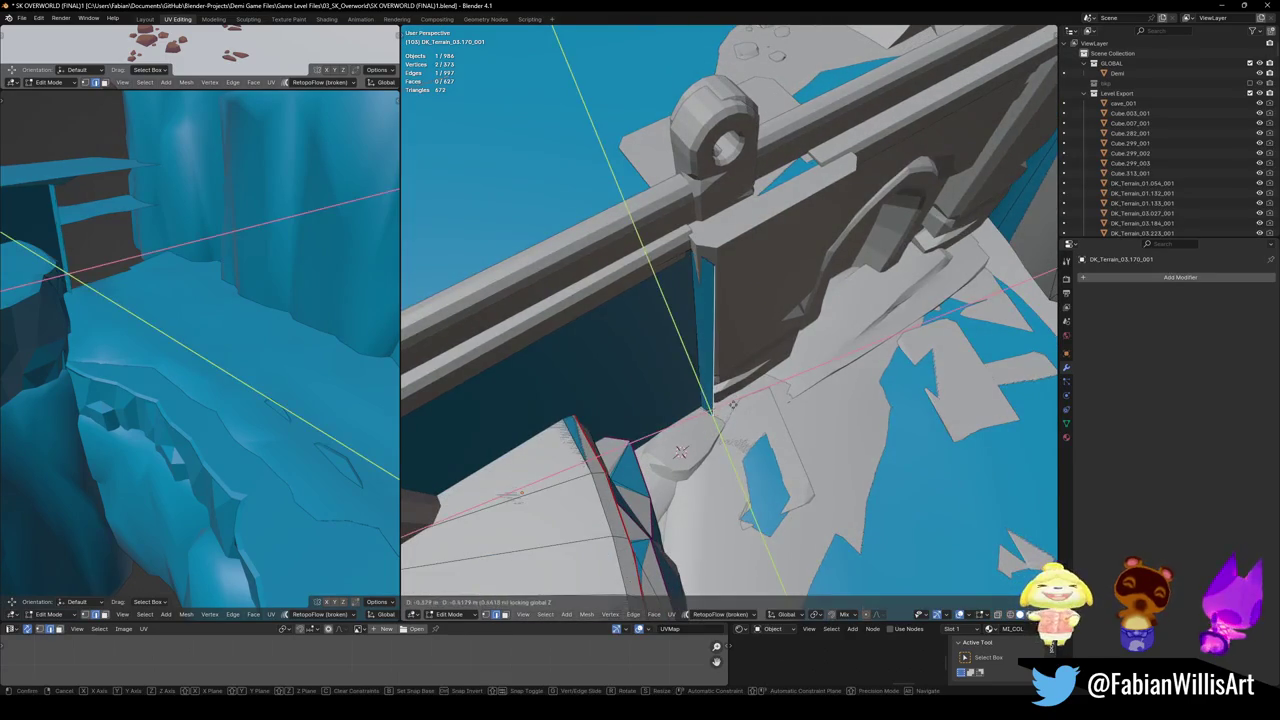
click(731, 406)
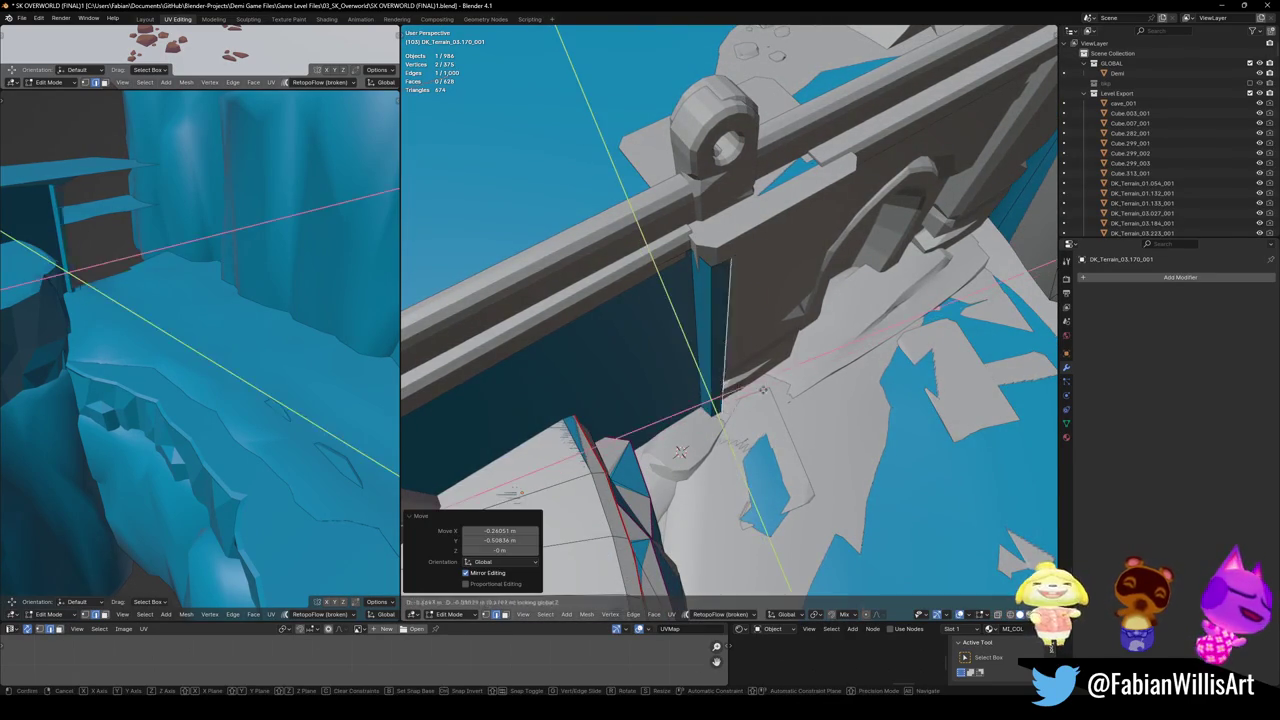
- Add a new wall section and rotate it slightly to follow the wall
key(g)
key(shift+z)
click(680, 453)
middle_drag(680, 453, 551, 543)
key(r)
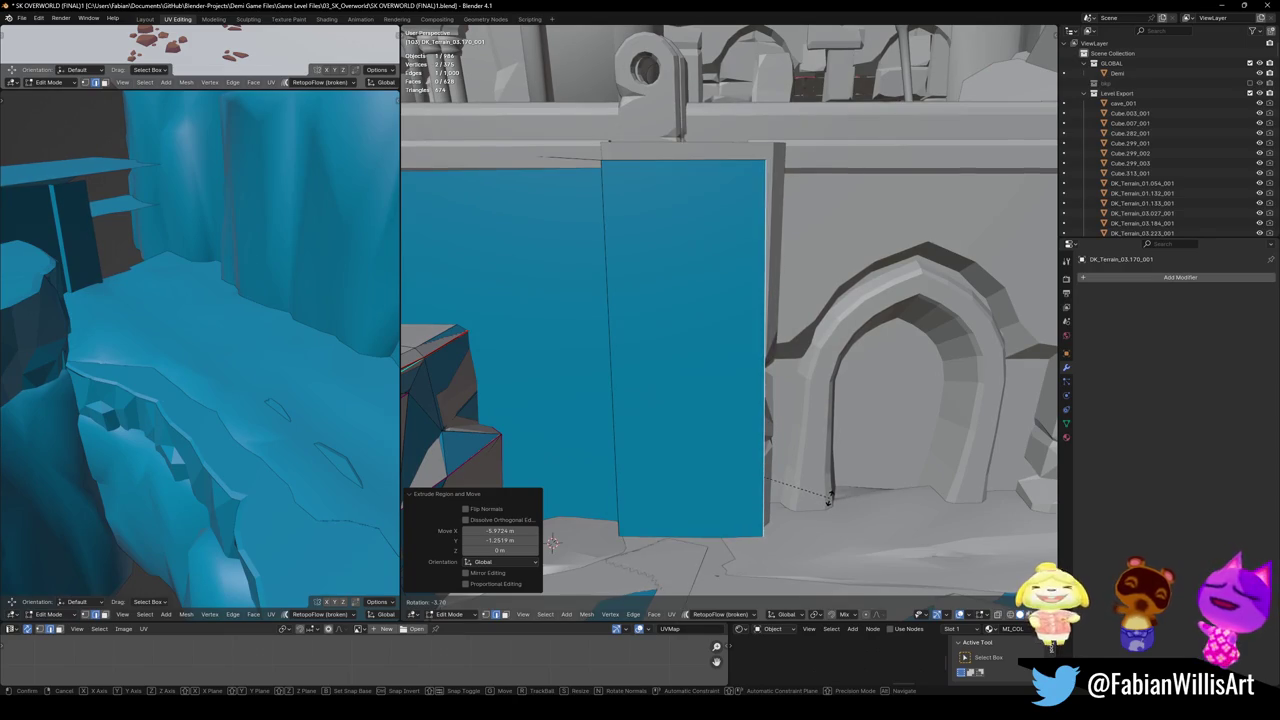
click(829, 500)
- Extend the collision wall another section along the arched wall
middle_drag(829, 500, 820, 480)
key(g)
key(shift+z)
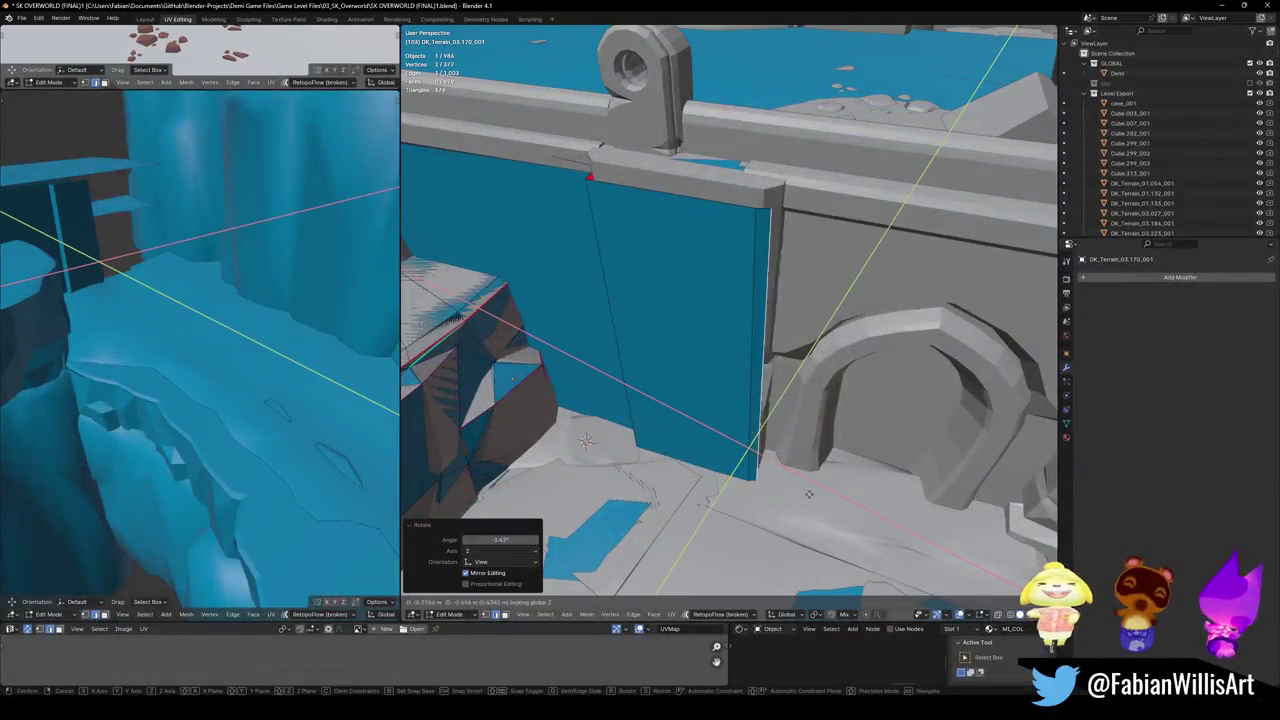
click(775, 447)
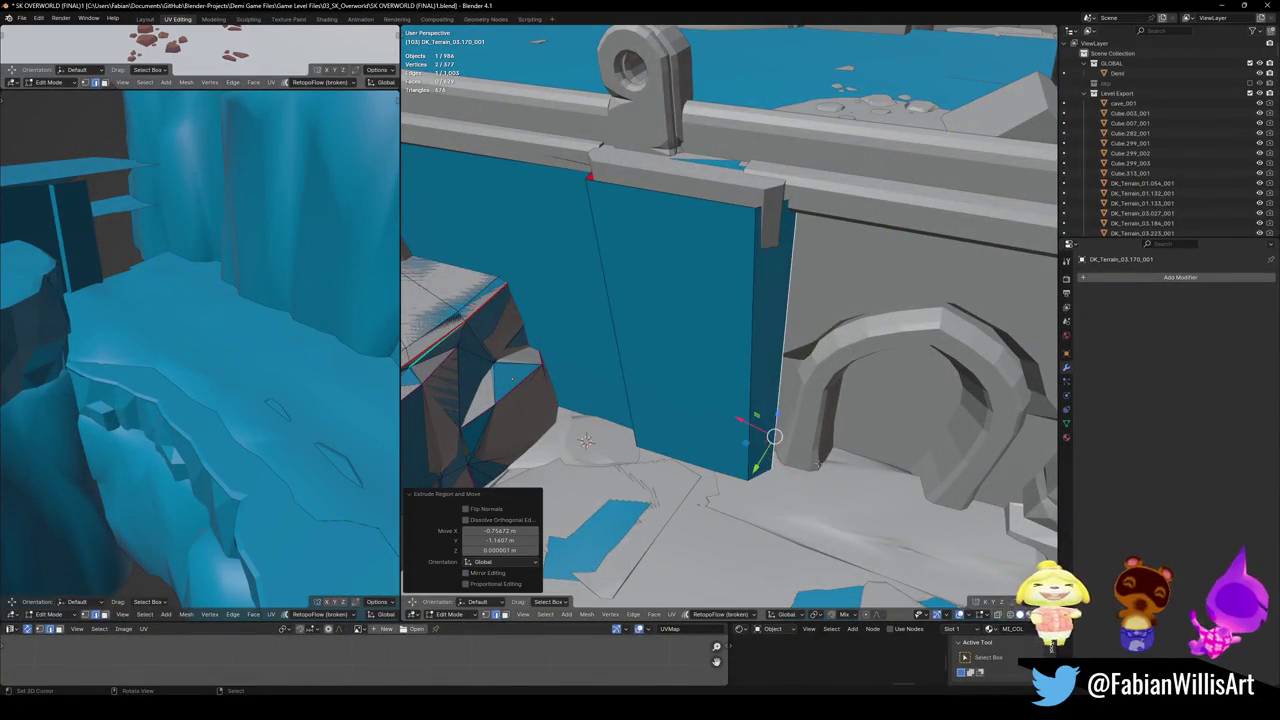
middle_drag(771, 443, 750, 415)
key(e)
key(shift+z)
key(Escape)
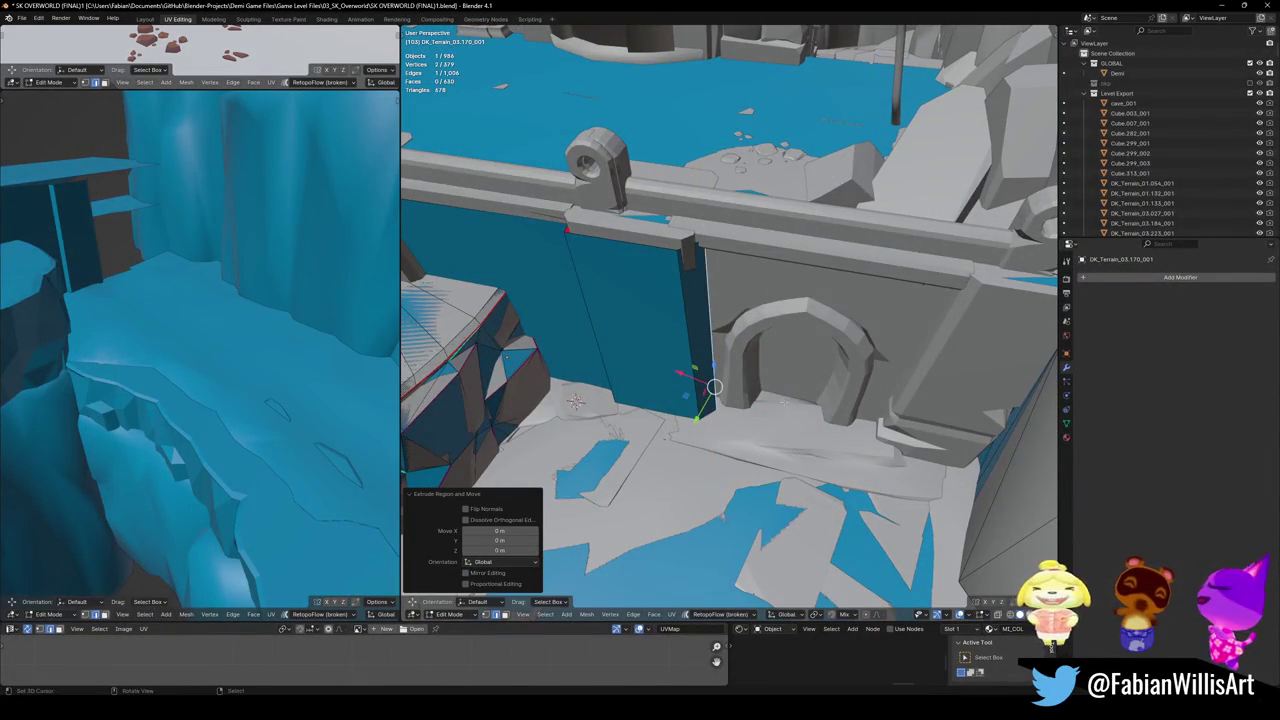
- Extend the wall further right with more horizontal sections
key(g)
key(shift+z)
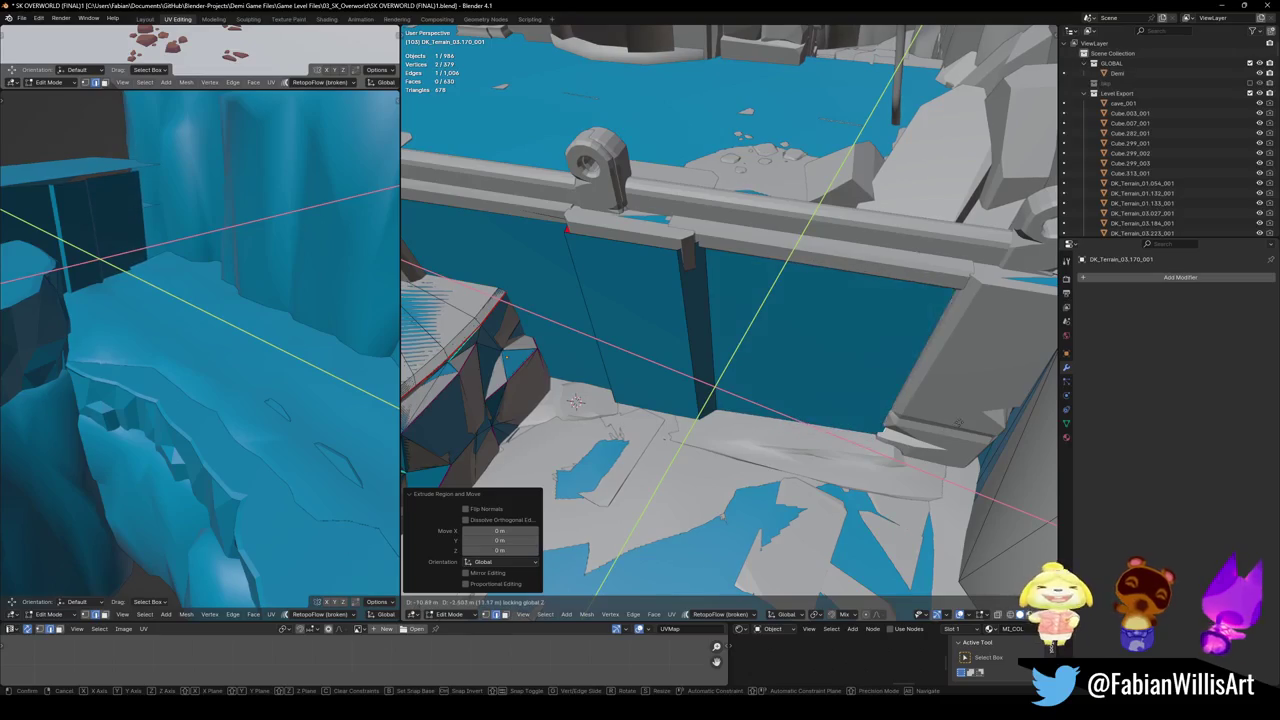
click(946, 427)
middle_drag(946, 427, 840, 420)
key(g)
key(shift+z)
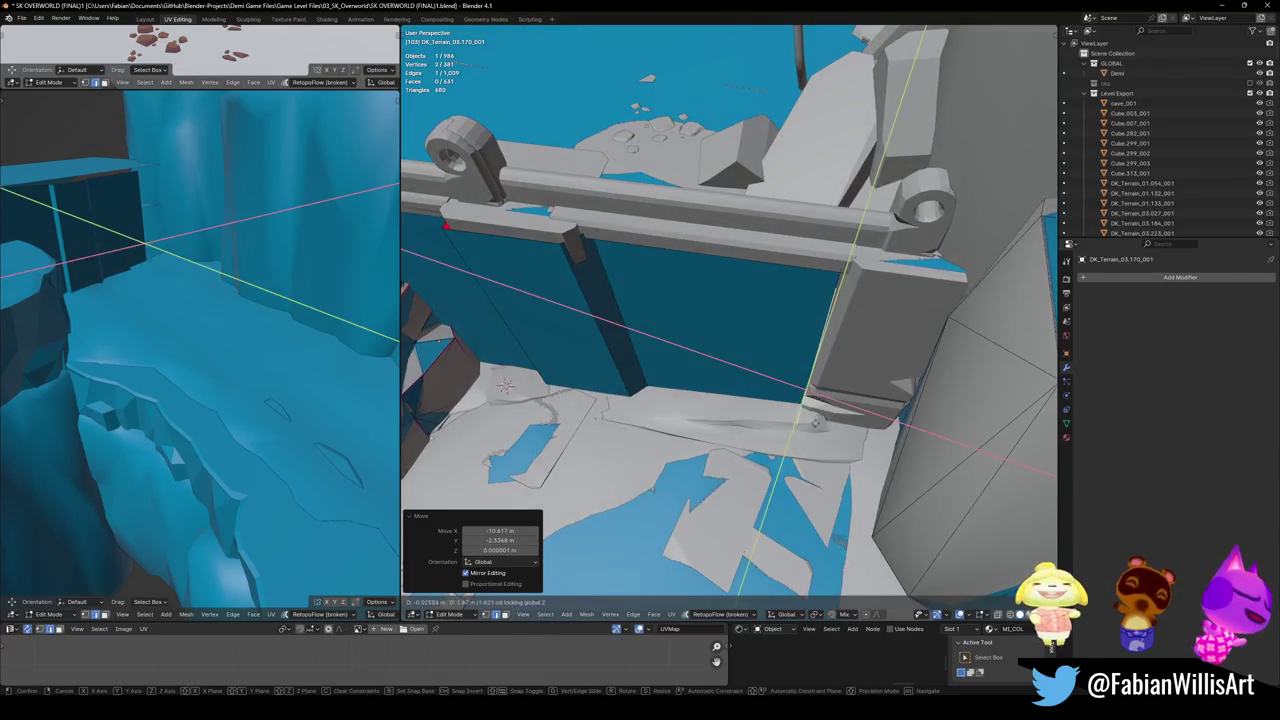
click(822, 420)
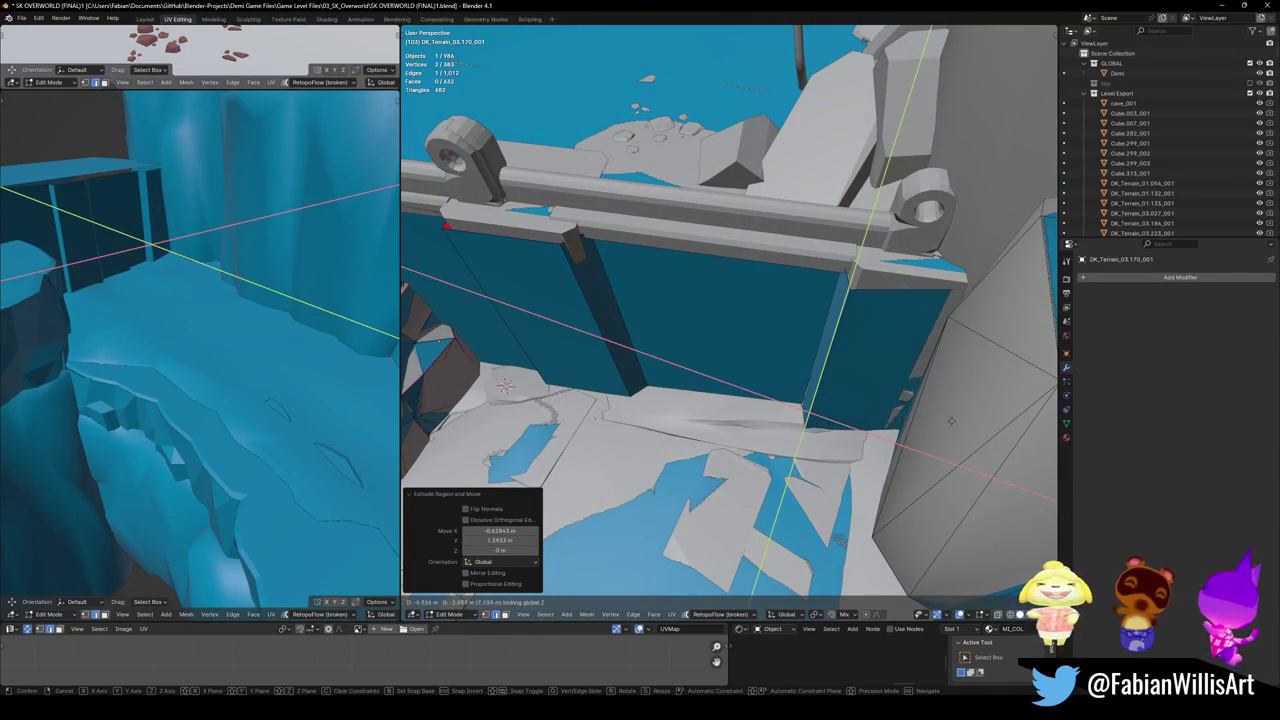
- Shift one edge of the collision wall horizontally, then raise it vertically
click(825, 384)
click(825, 384)
key(g)
key(shift+z)
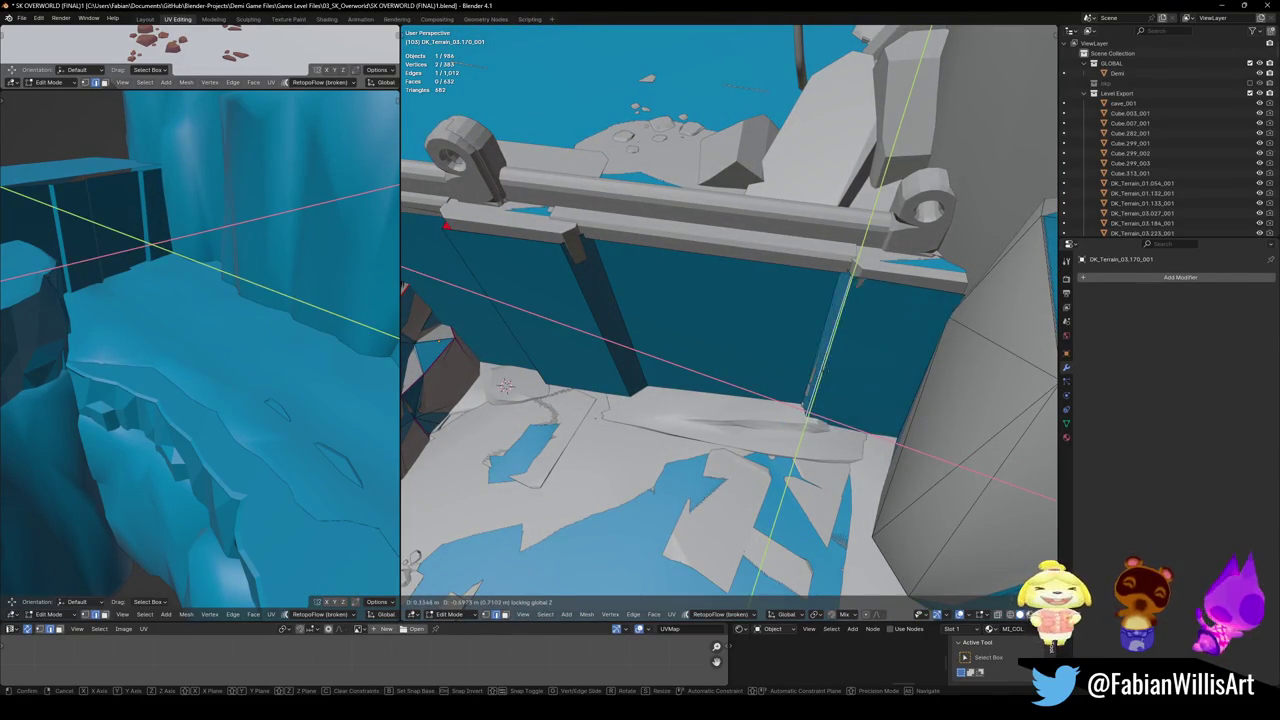
click(822, 376)
mouse_move(822, 376)
middle_down()
mouse_move(753, 340)
mouse_move(746, 321)
mouse_move(773, 316)
middle_up()
key(g)
key(z)
click(746, 321)
- Level the wall's top edge loop flat by scaling it to 0 on Z
key(alt+a)
alt+click(777, 302)
key(s)
key(z)
key(0)
key(Return)
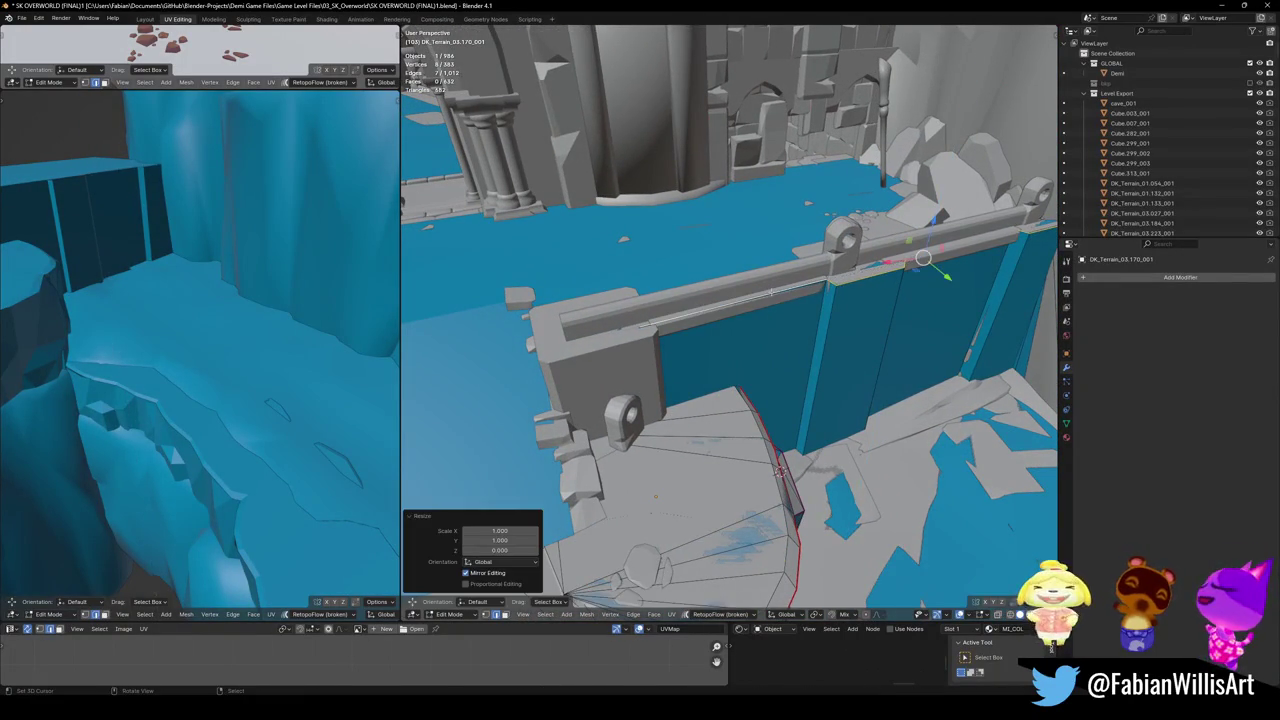
- Reposition the wall's end edge and extrude level wall faces along the railed block
middle_drag(781, 471, 679, 338)
key(alt+a)
key(g)
key(shift+z)
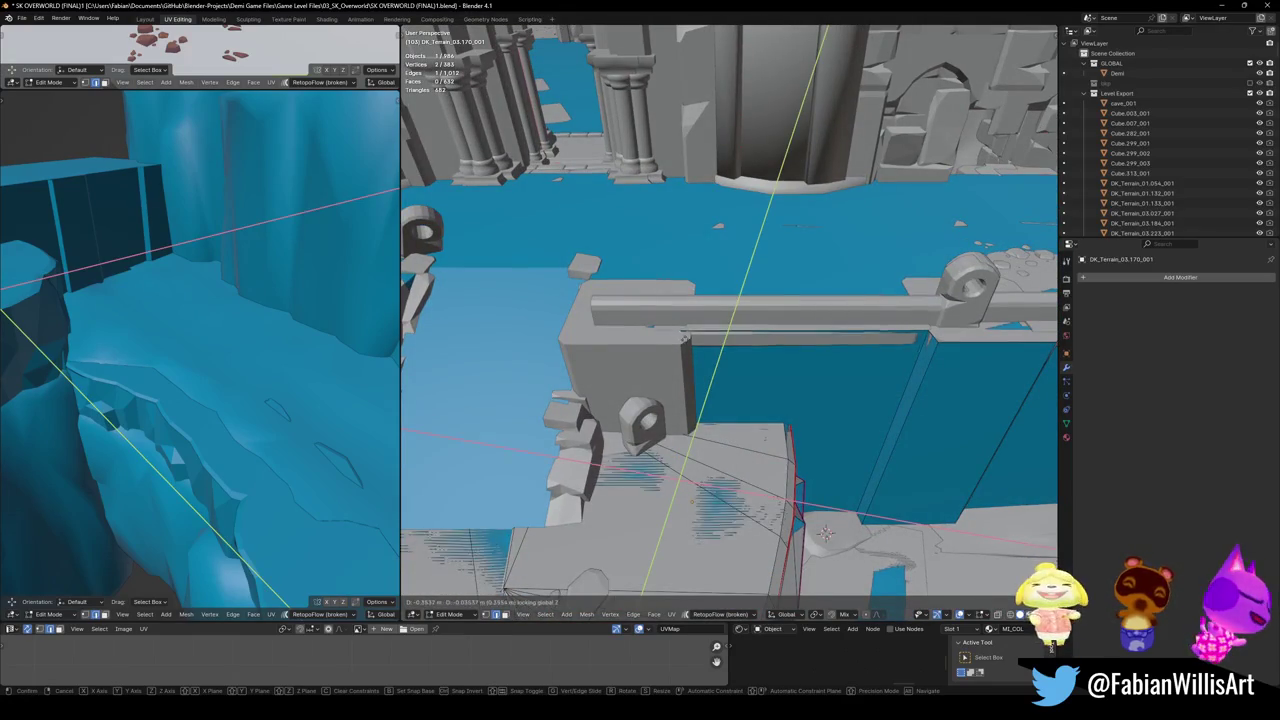
click(700, 352)
key(e)
key(shift+z)
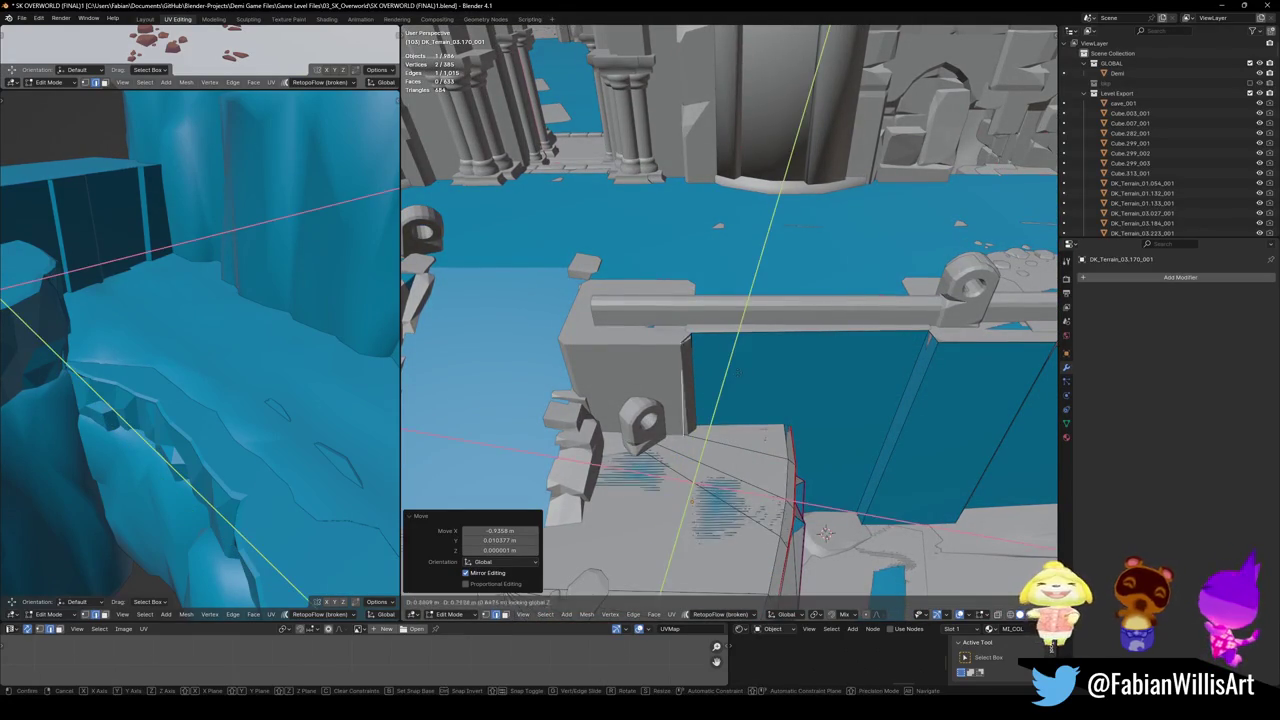
click(744, 375)
key(e)
key(shift+z)
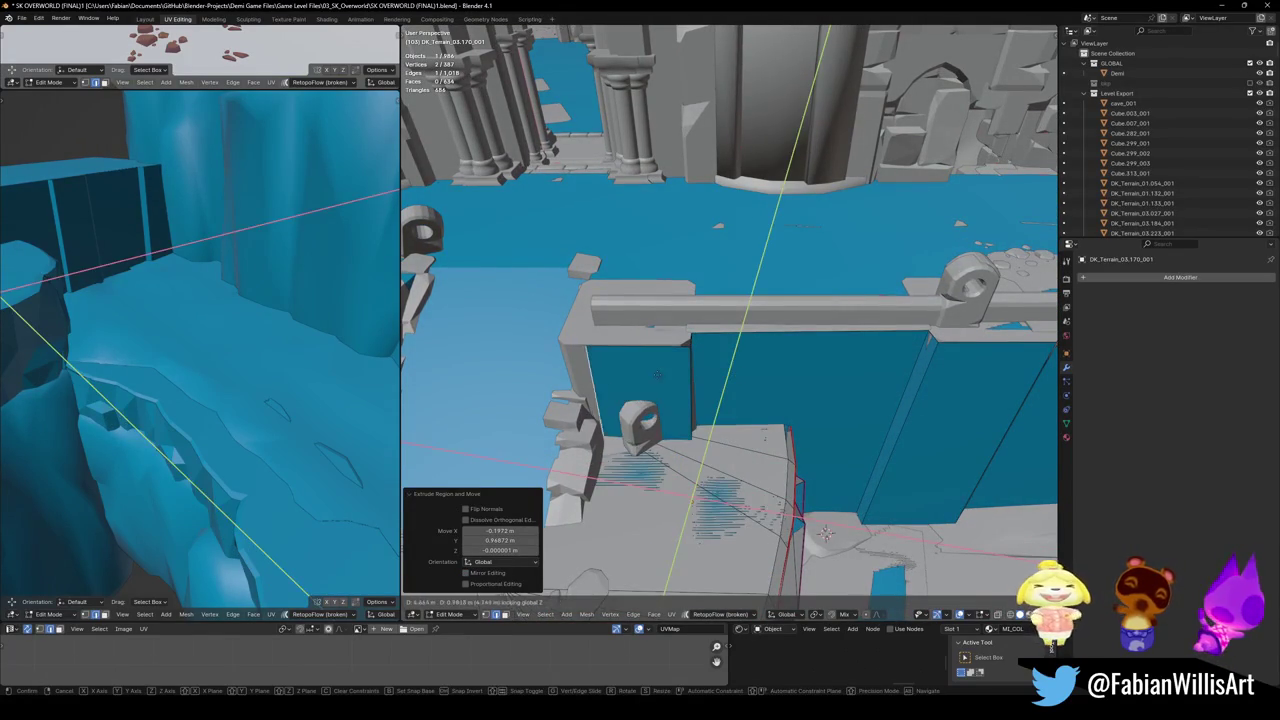
click(637, 372)
- Add more horizontal wall faces along the railing
key(e)
key(shift+z)
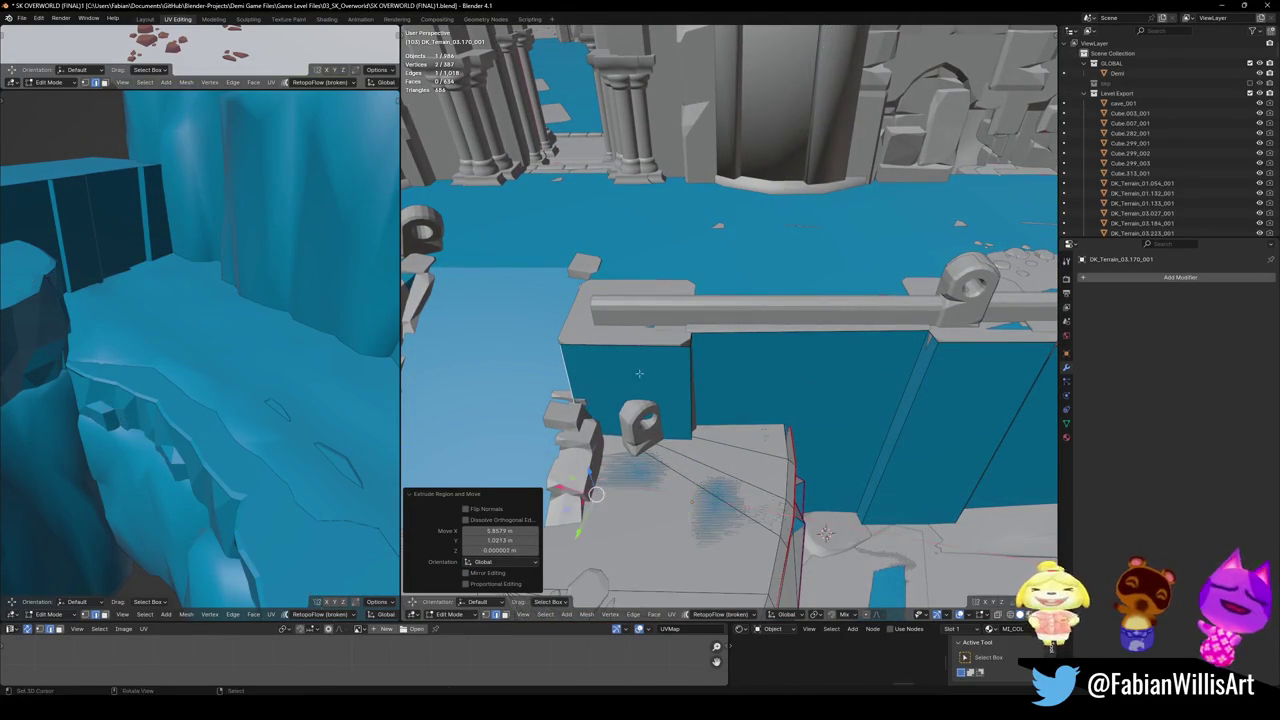
middle_drag(637, 372, 761, 497)
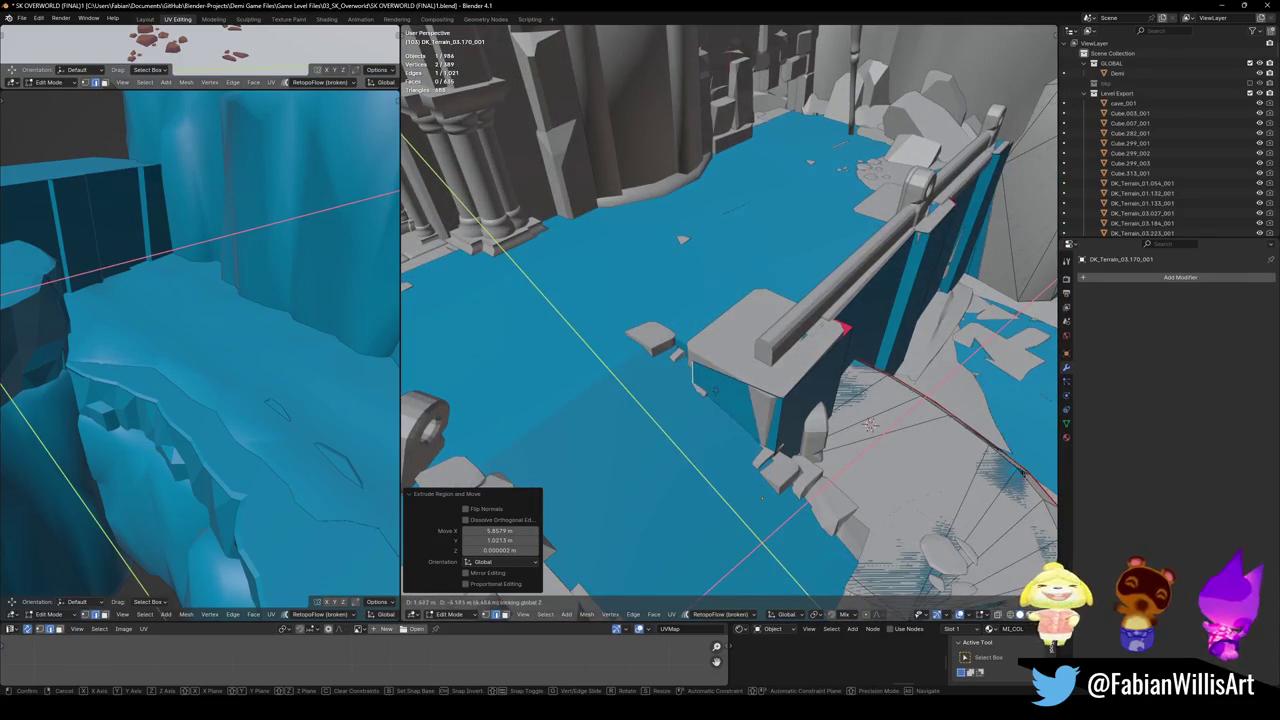
click(709, 378)
click(737, 387)
key(e)
key(shift+z)
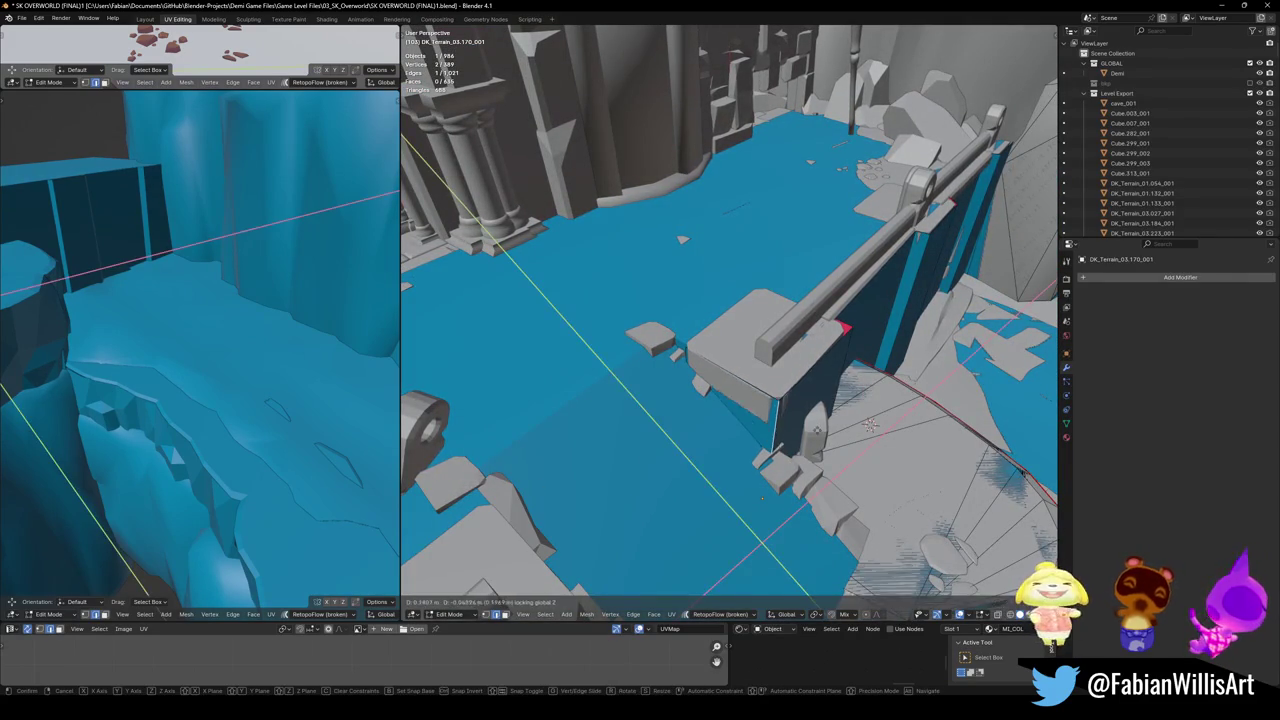
click(762, 497)
- Shift another wall edge horizontally and extend a further face from it
mouse_move(762, 497)
middle_down()
mouse_move(738, 457)
mouse_move(700, 571)
mouse_move(728, 514)
middle_up()
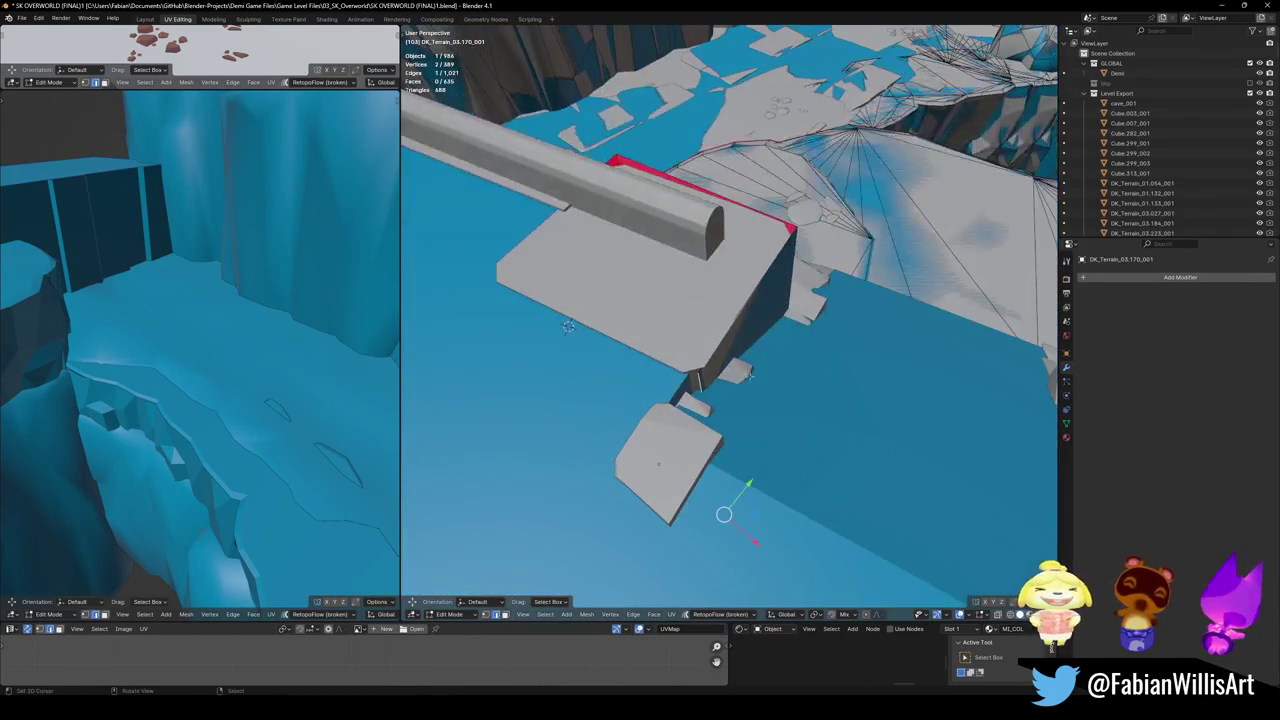
click(710, 382)
key(g)
key(shift+z)
click(748, 396)
key(e)
key(shift+z)
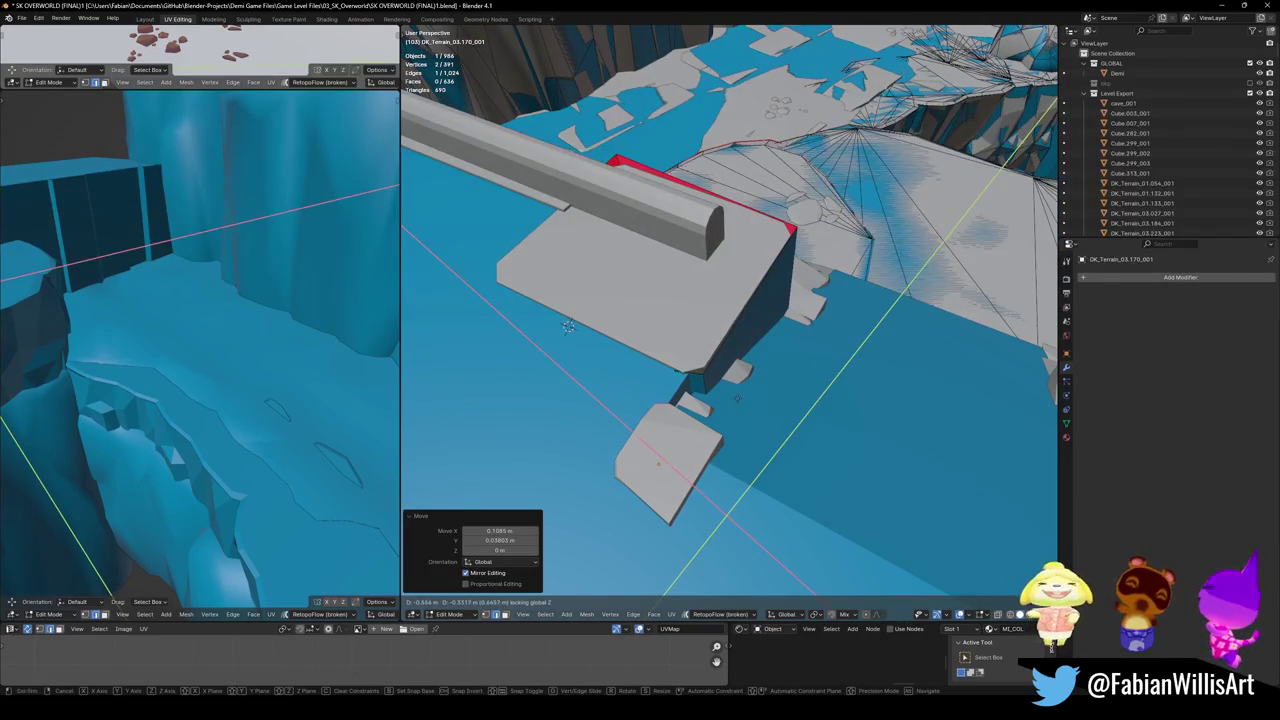
click(567, 327)
- Flatten the wall's end vertices to zero X width and shift them about 0.44 m along X
mouse_move(567, 327)
middle_down()
mouse_move(565, 365)
mouse_move(777, 459)
middle_up()
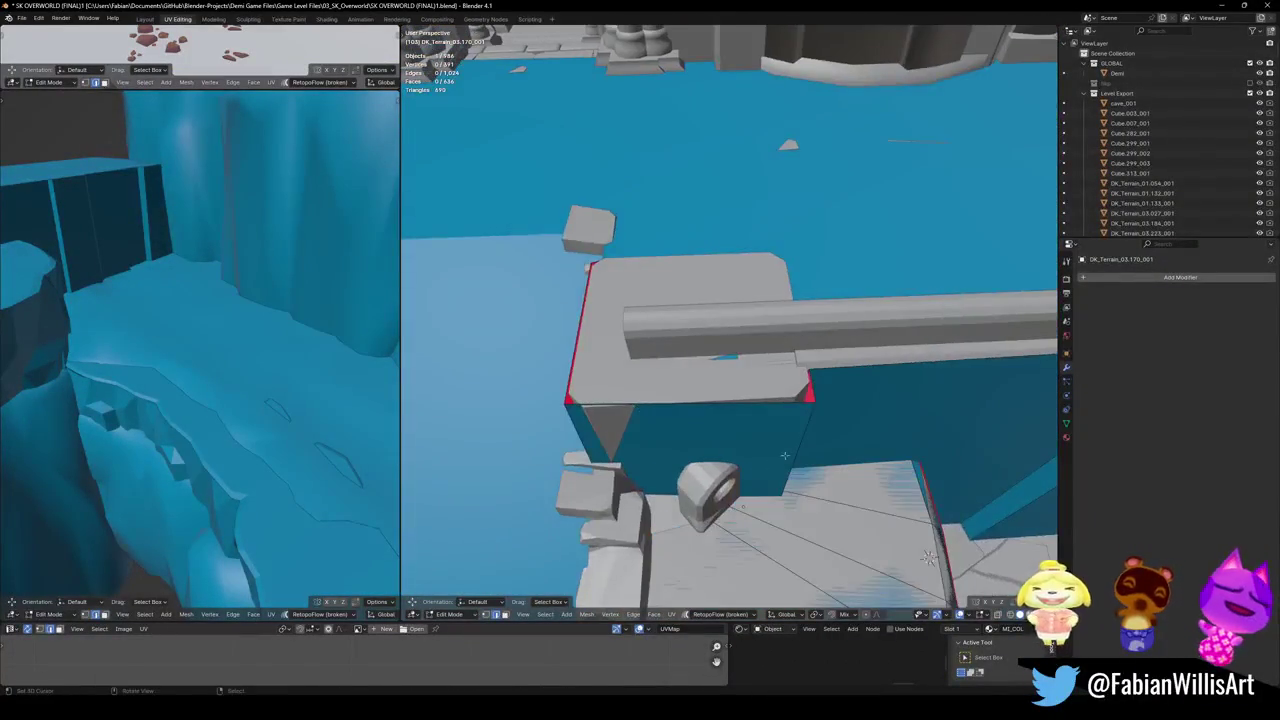
middle_drag(740, 520, 765, 438)
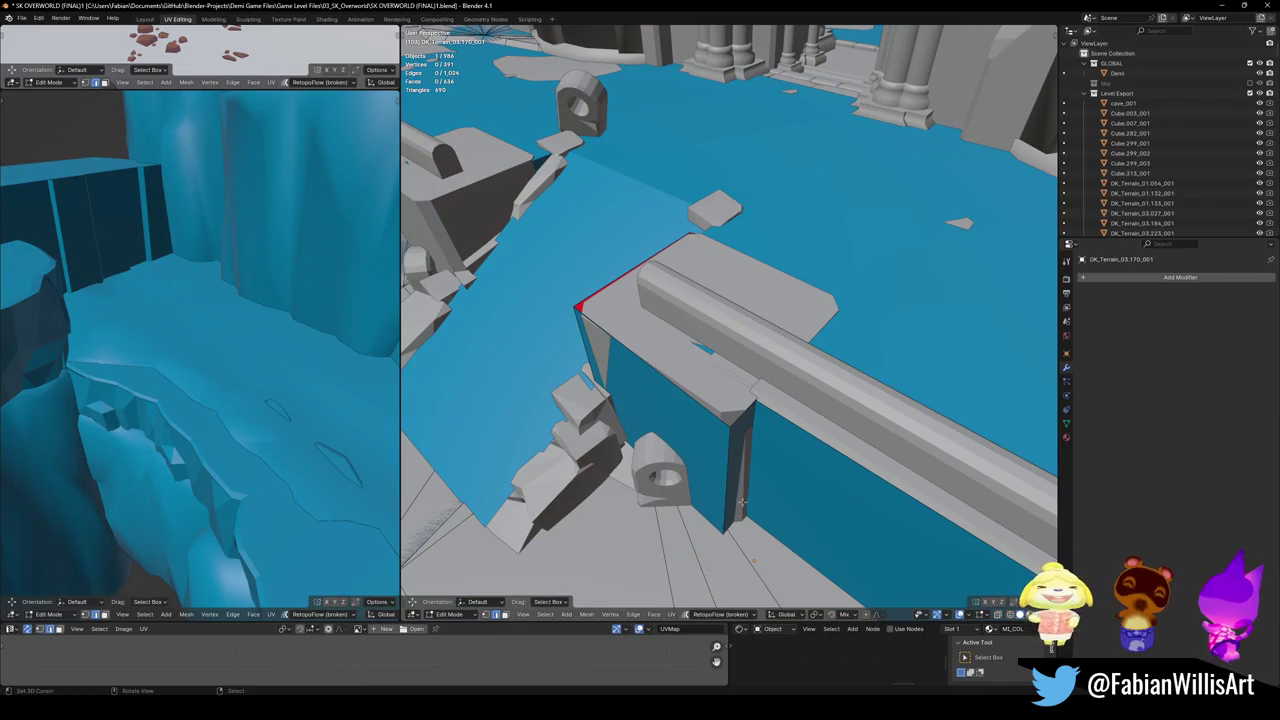
middle_drag(742, 507, 716, 507)
middle_drag(714, 423, 729, 429)
key(s)
key(x)
key(0)
key(Return)
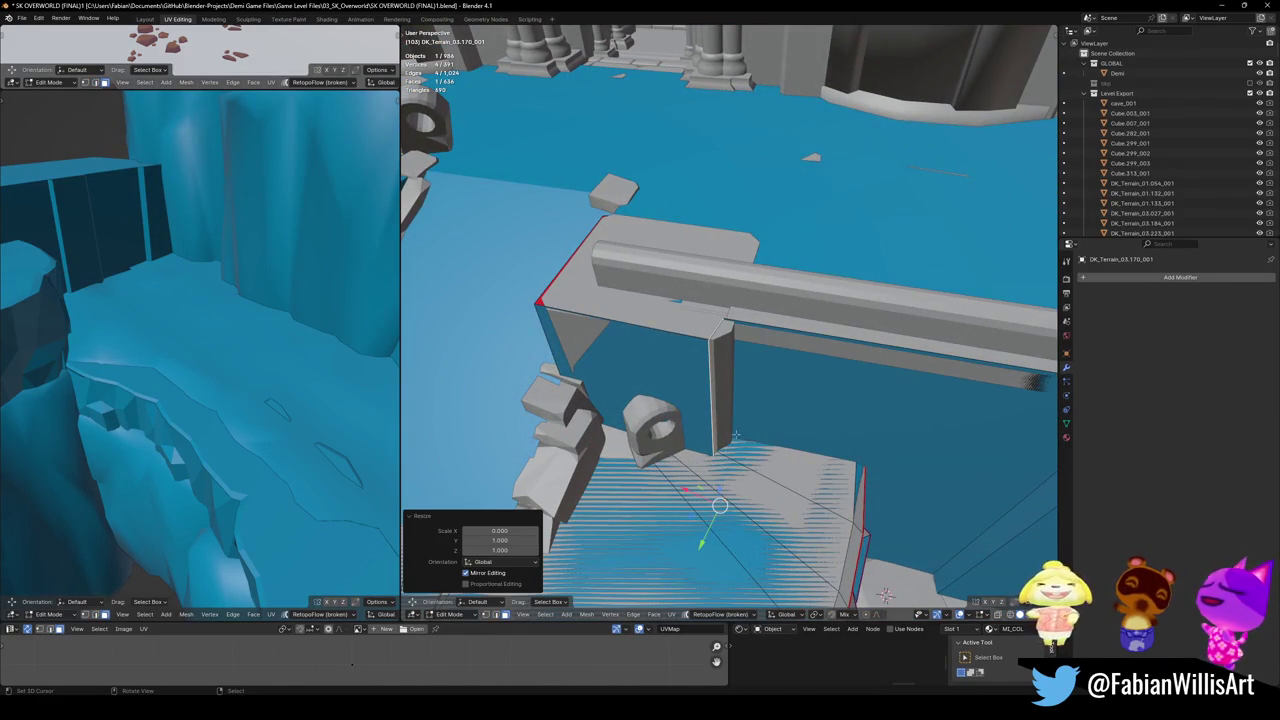
key(g)
key(x)
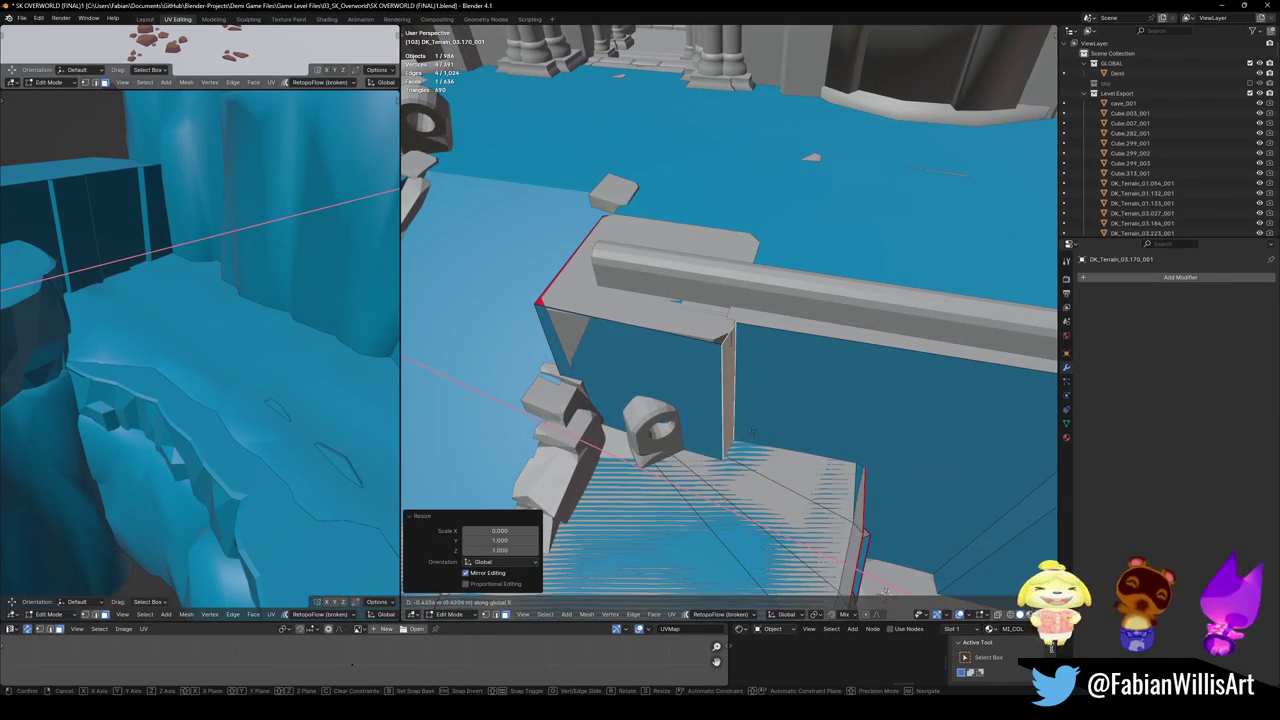
click(752, 432)
- Inspect the finished wall and save SK OVERWORLD (FINAL)1.blend
mouse_move(706, 369)
middle_down()
mouse_move(818, 398)
mouse_move(641, 411)
middle_up()
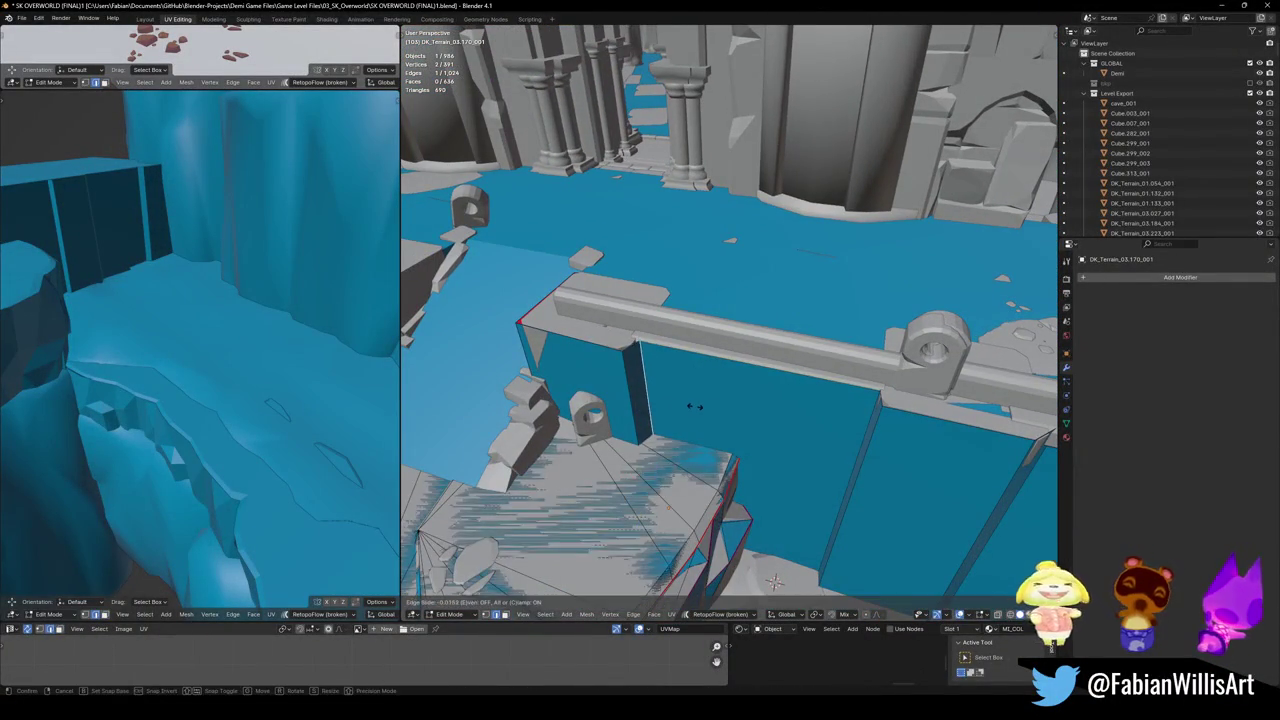
mouse_move(700, 407)
middle_down()
mouse_move(780, 466)
mouse_move(718, 395)
mouse_move(730, 414)
middle_up()
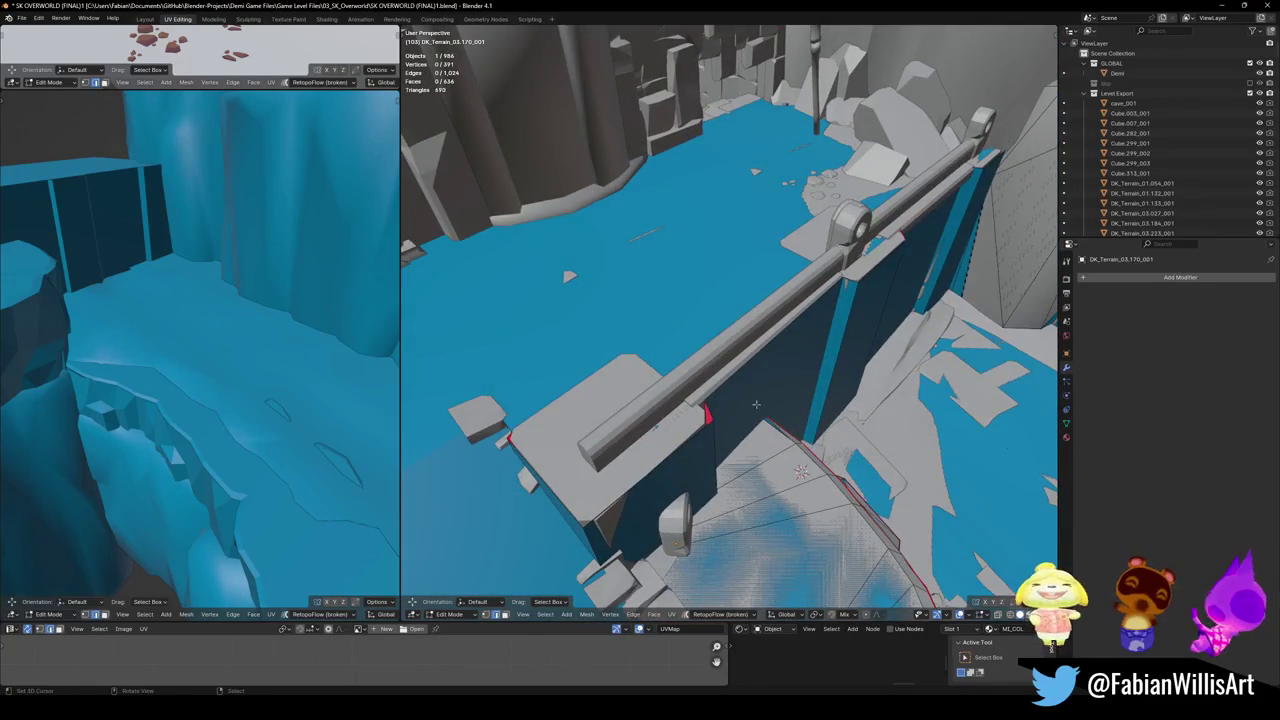
mouse_move(659, 395)
middle_down()
mouse_move(697, 403)
mouse_move(772, 379)
mouse_move(778, 306)
middle_up()
key(ctrl+s)
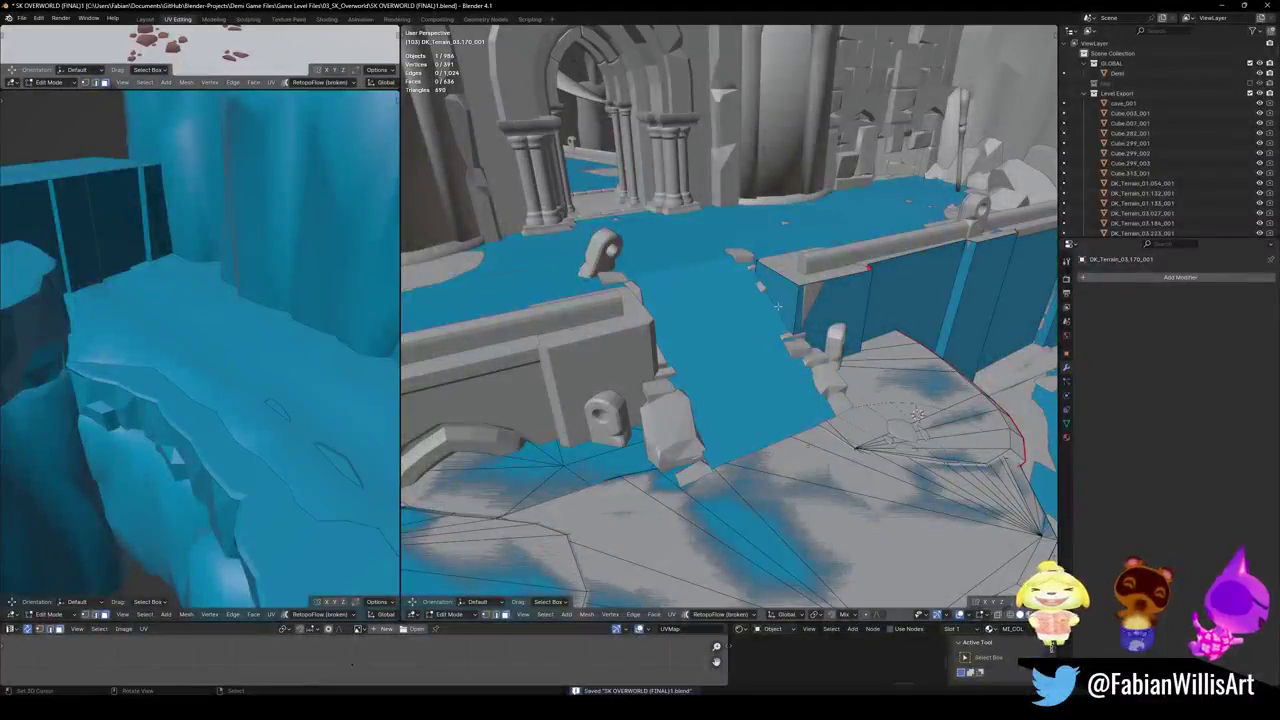
key(a)
mouse_move(885, 321)
middle_down()
mouse_move(779, 391)
mouse_move(791, 393)
middle_up()
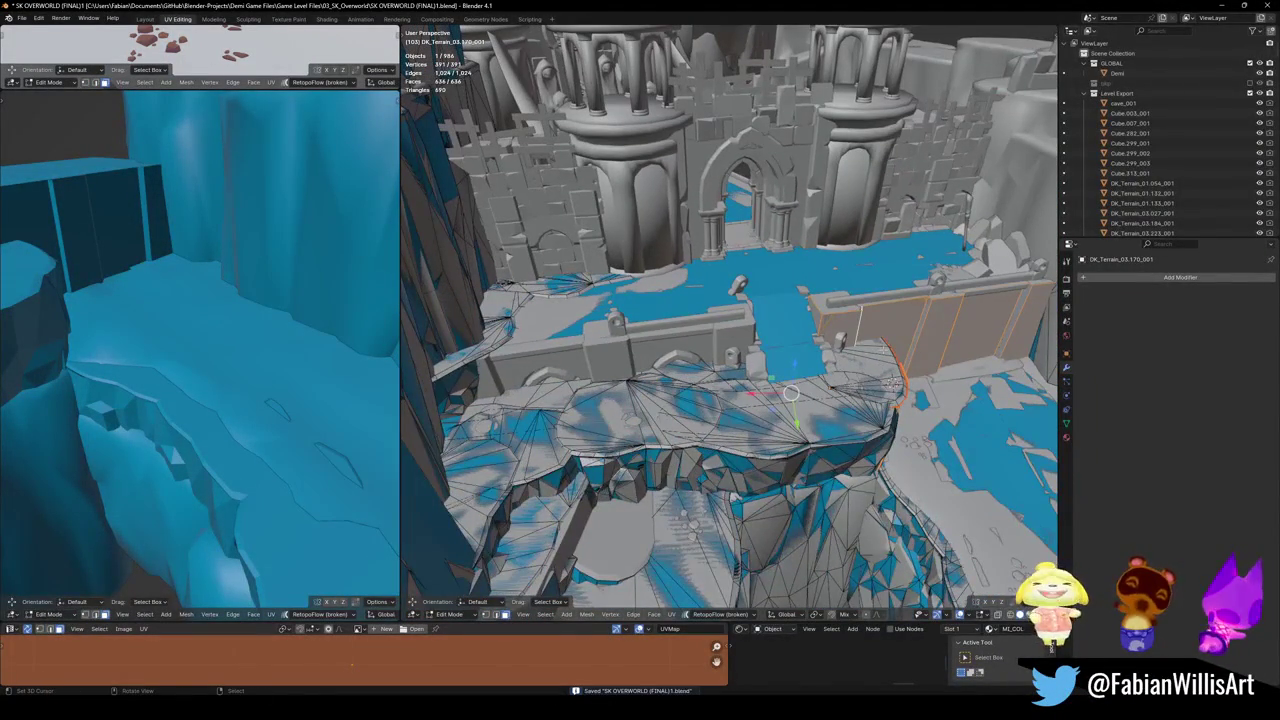
- Duplicate the whole wall collision mesh and slide an edge along the wall
key(shift+d)
key(shift+z)
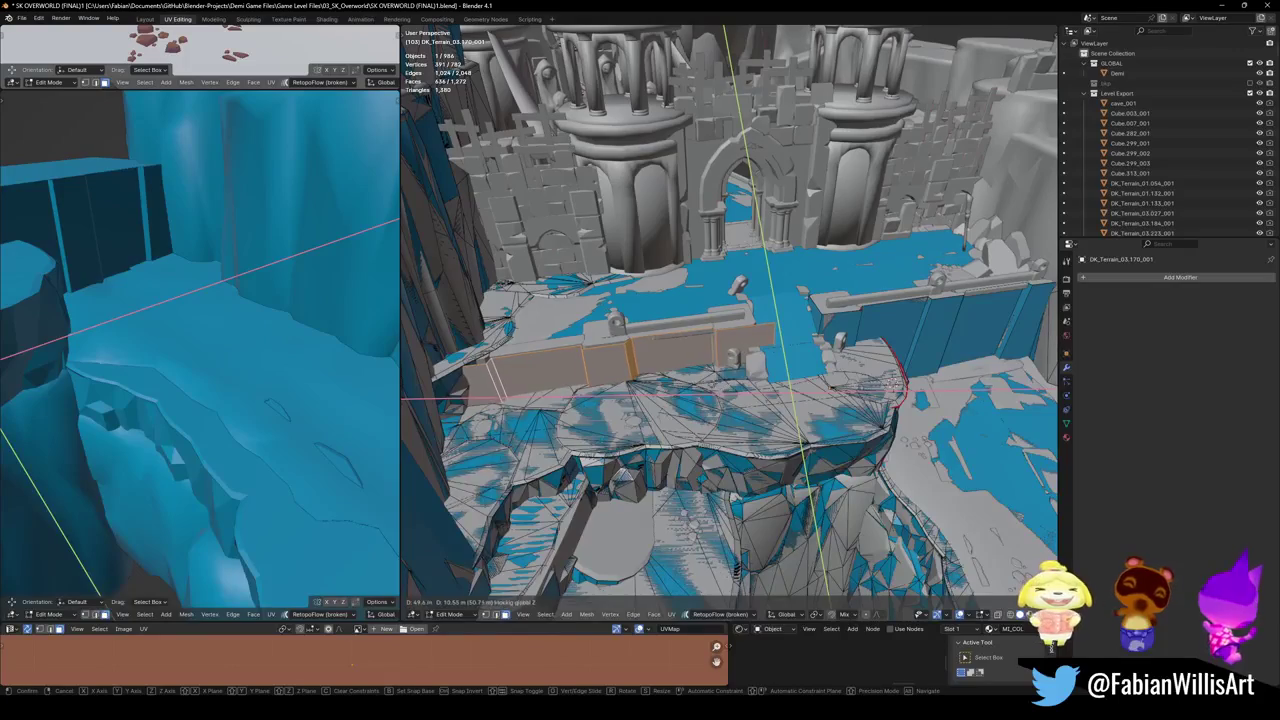
key(Escape)
key(KP_Decimal)
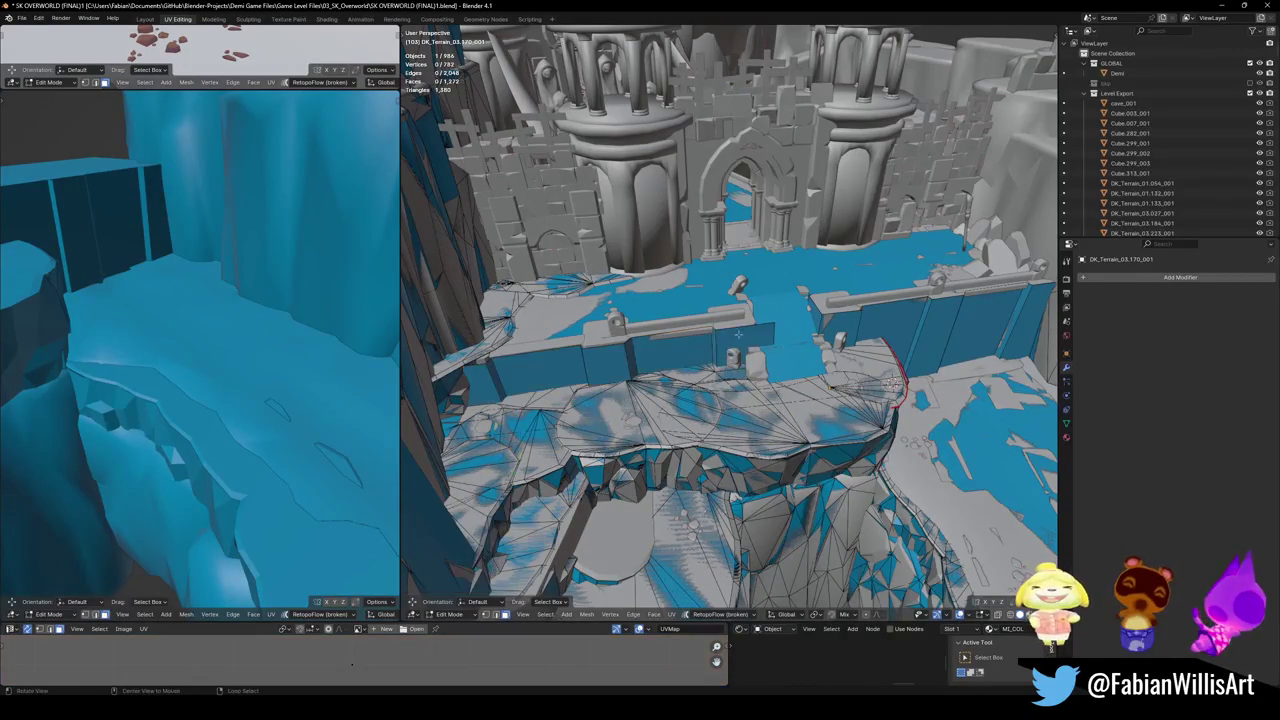
key(g)
key(g)
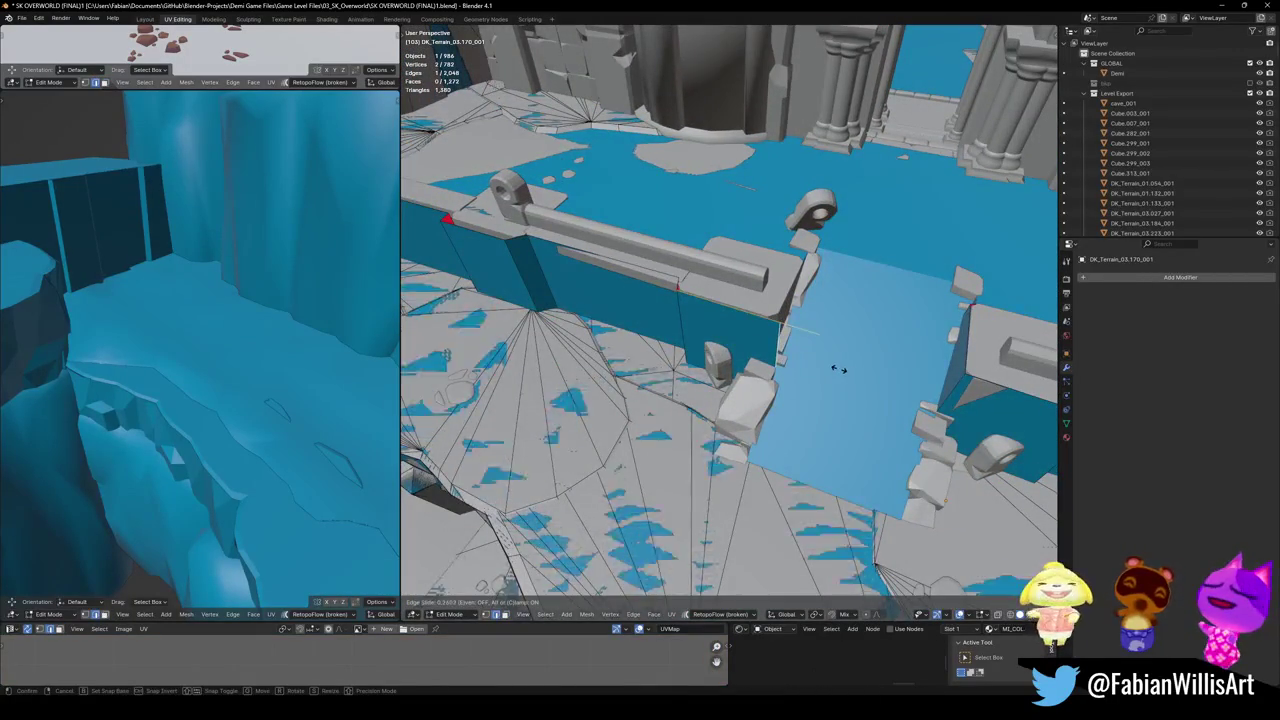
click(829, 369)
- Move the duplicated wall's end horizontally to the neighbouring wall
middle_drag(829, 369, 769, 237)
key(g)
key(shift+z)
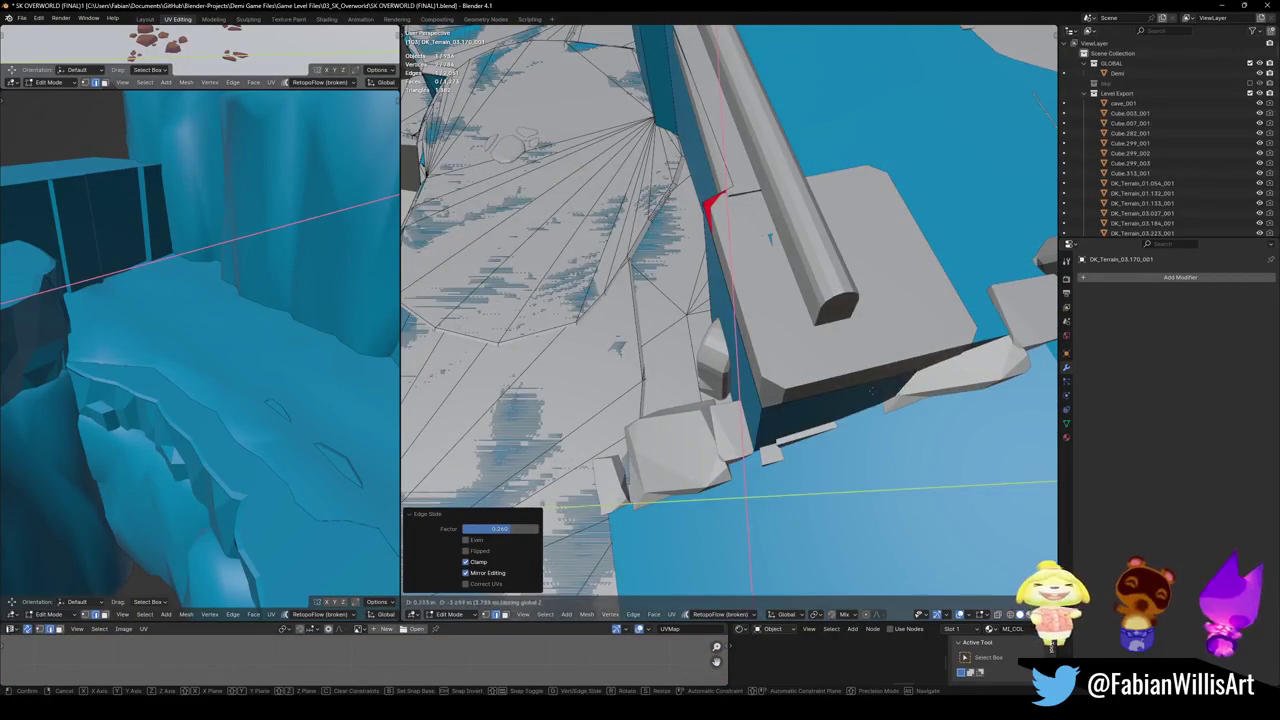
key(Escape)
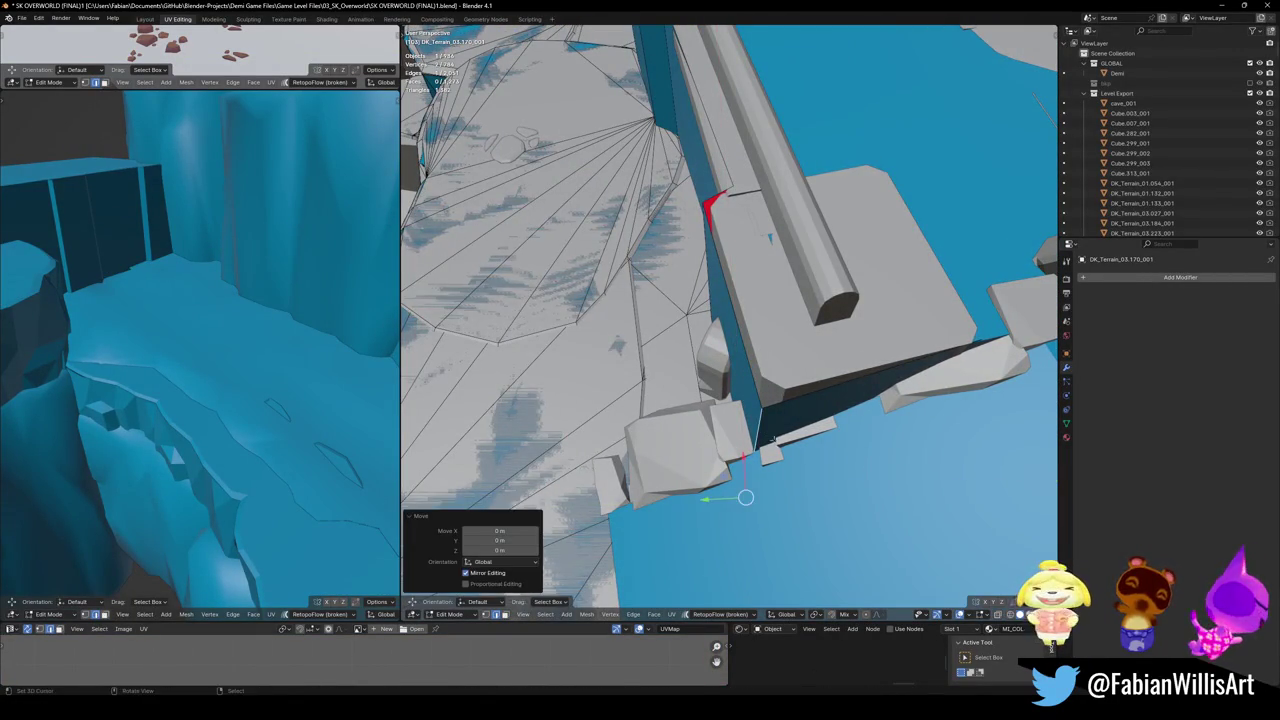
key(shift+z)
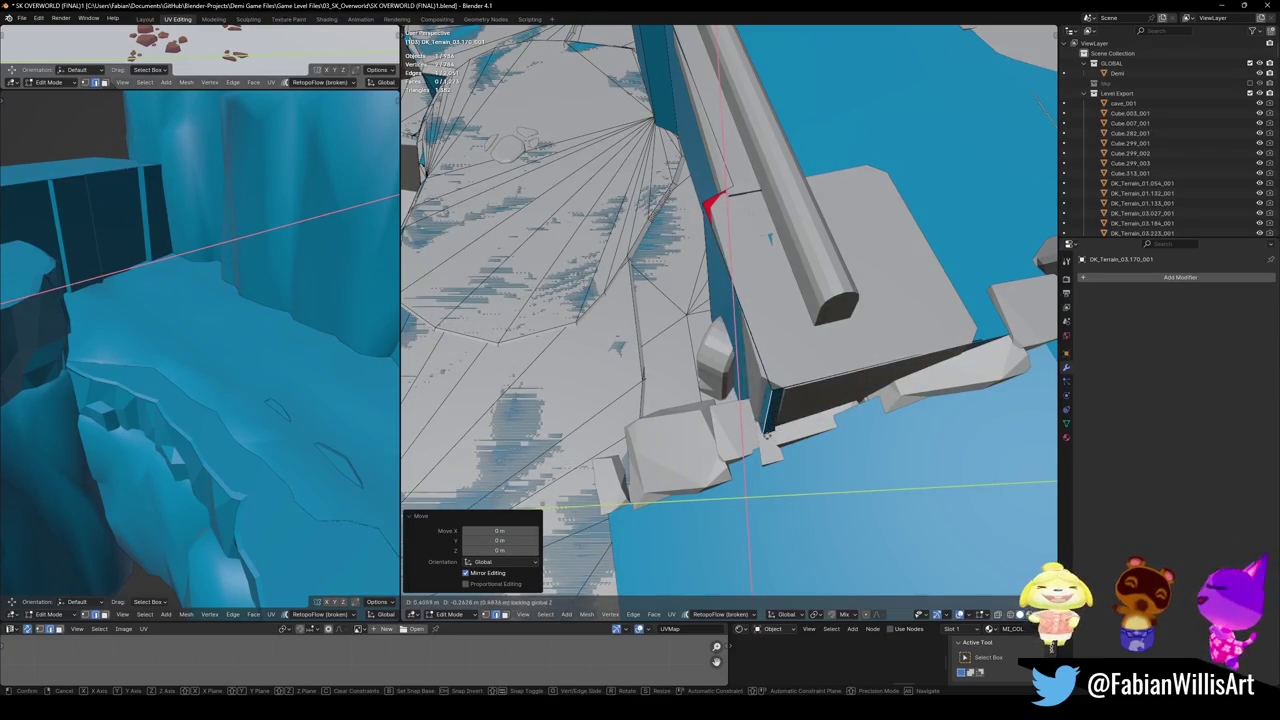
click(748, 488)
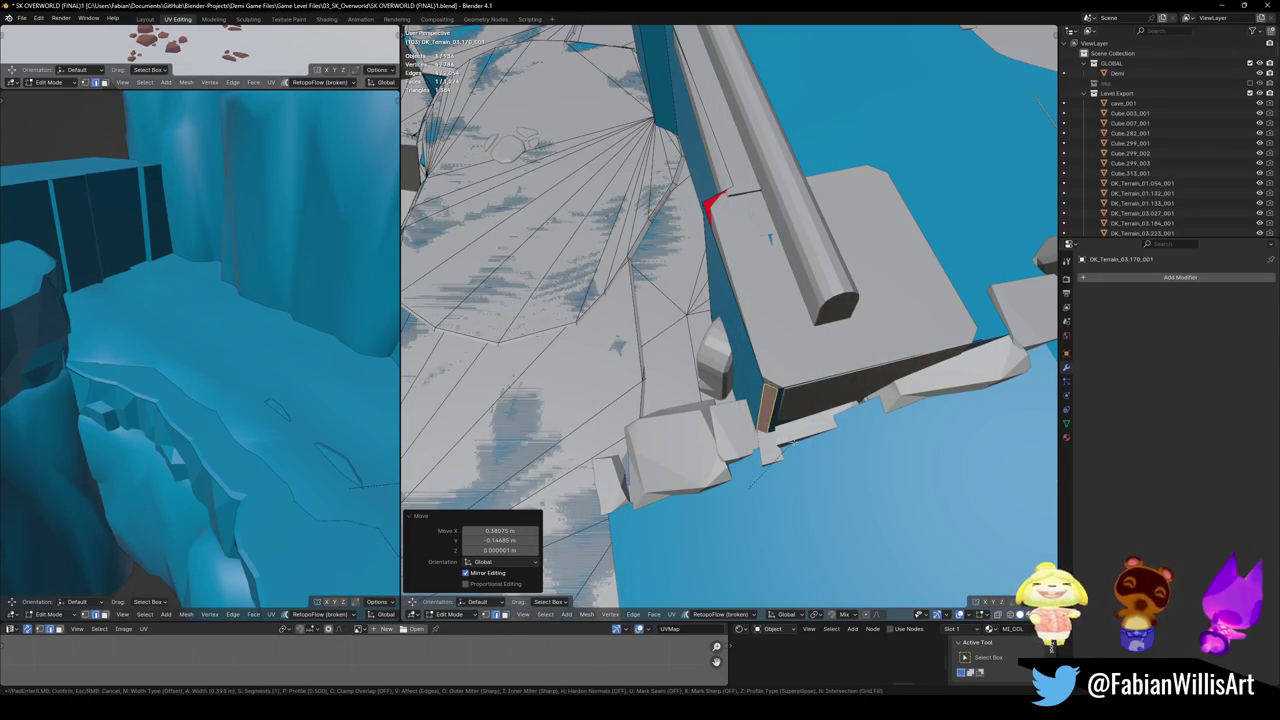
- Shift the wall's vertices and face horizontally to line up with the corner
mouse_move(789, 442)
middle_down()
mouse_move(776, 383)
mouse_move(766, 451)
middle_up()
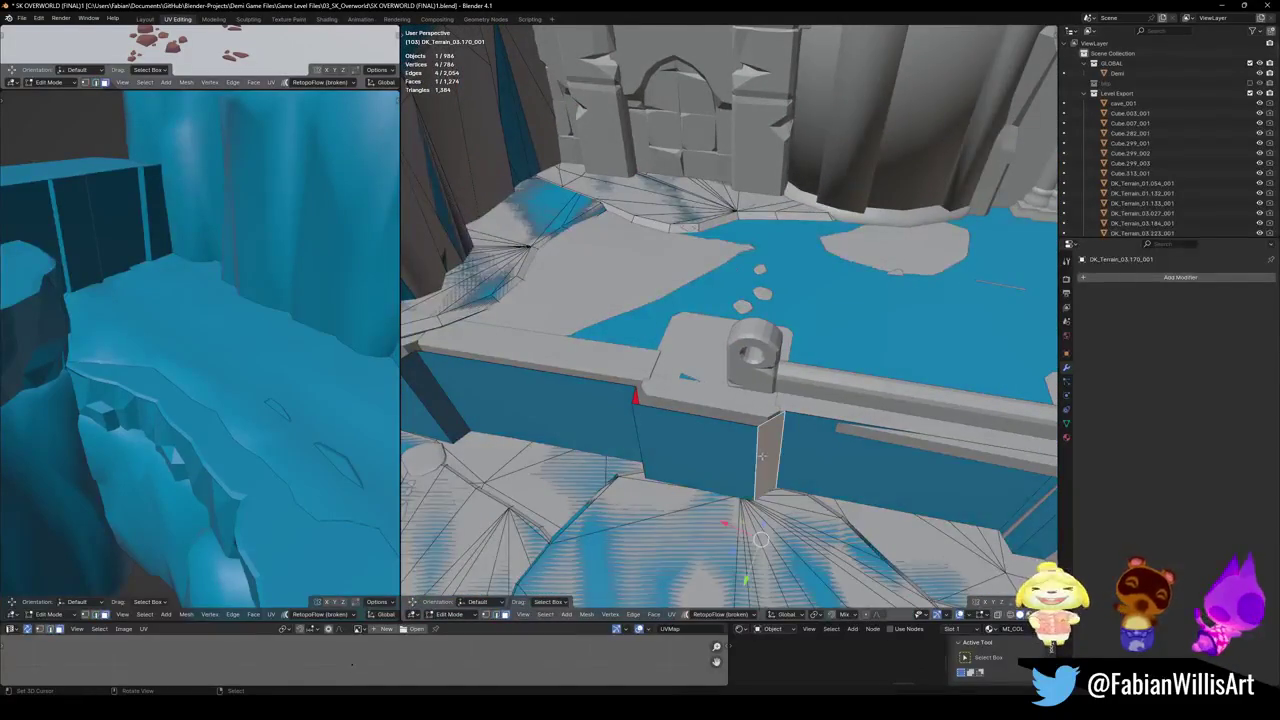
key(g)
key(shift+z)
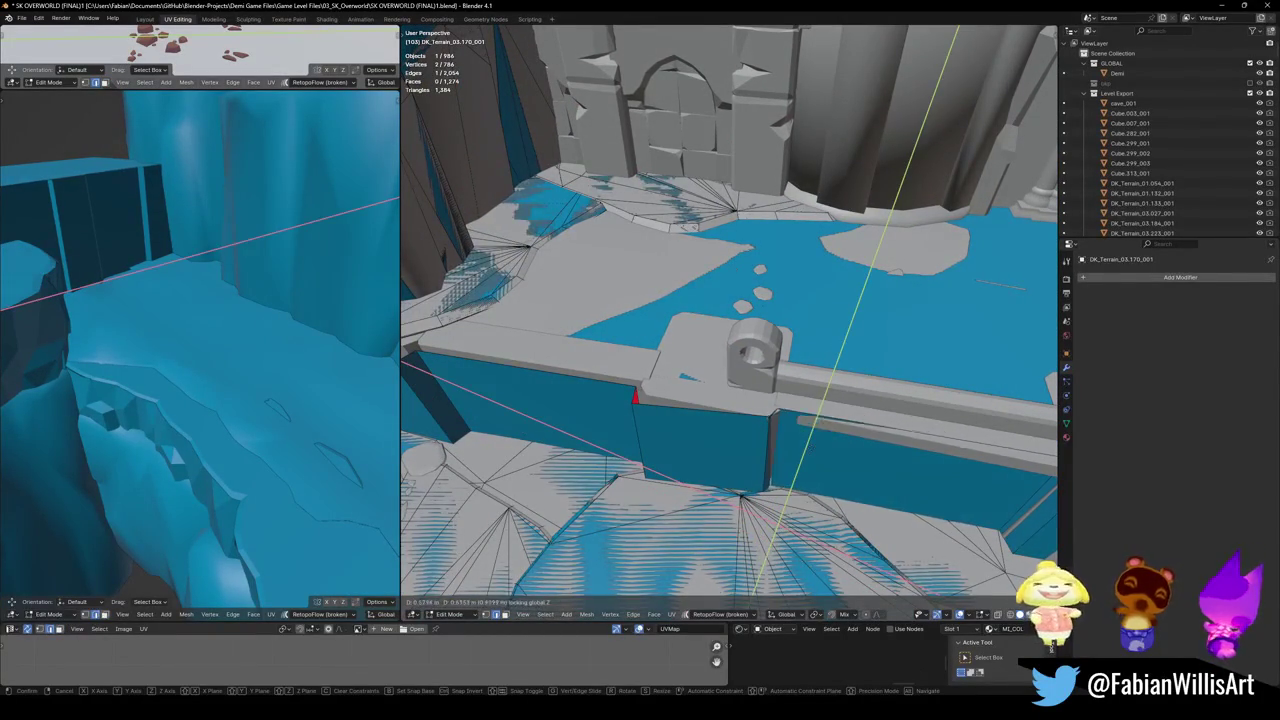
click(800, 460)
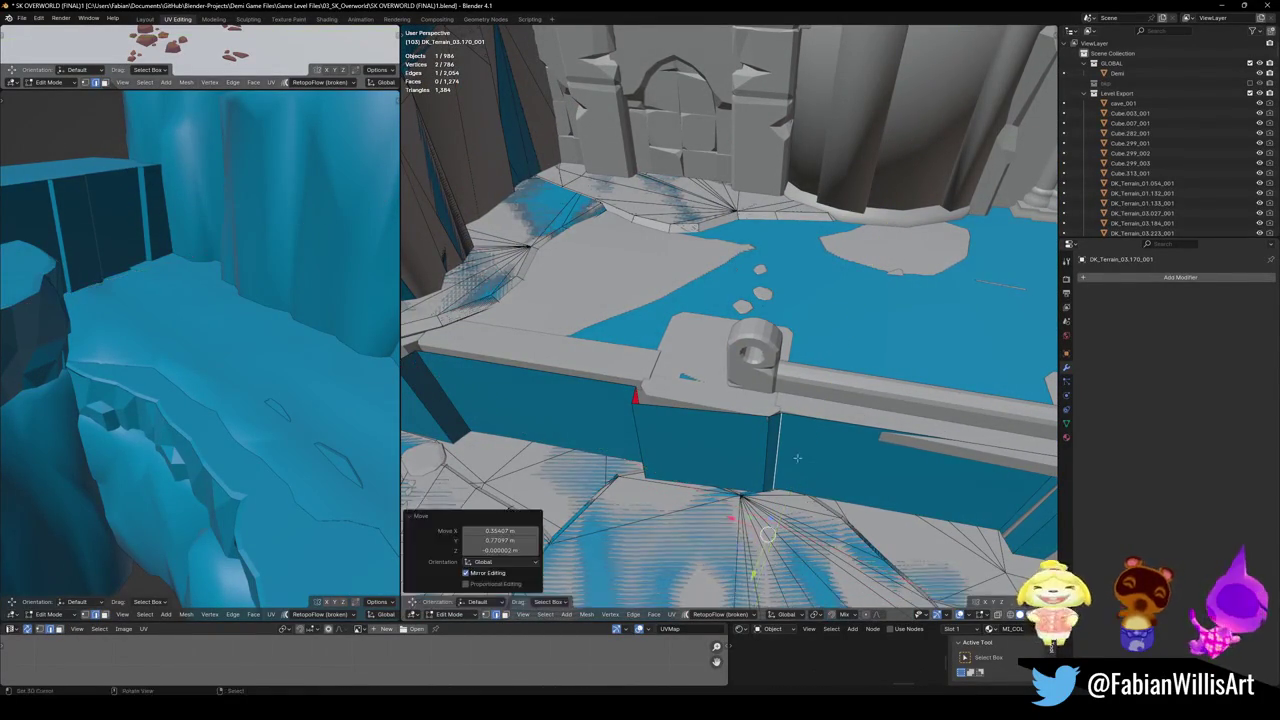
middle_drag(800, 460, 690, 457)
scroll(698, 441, up, 3)
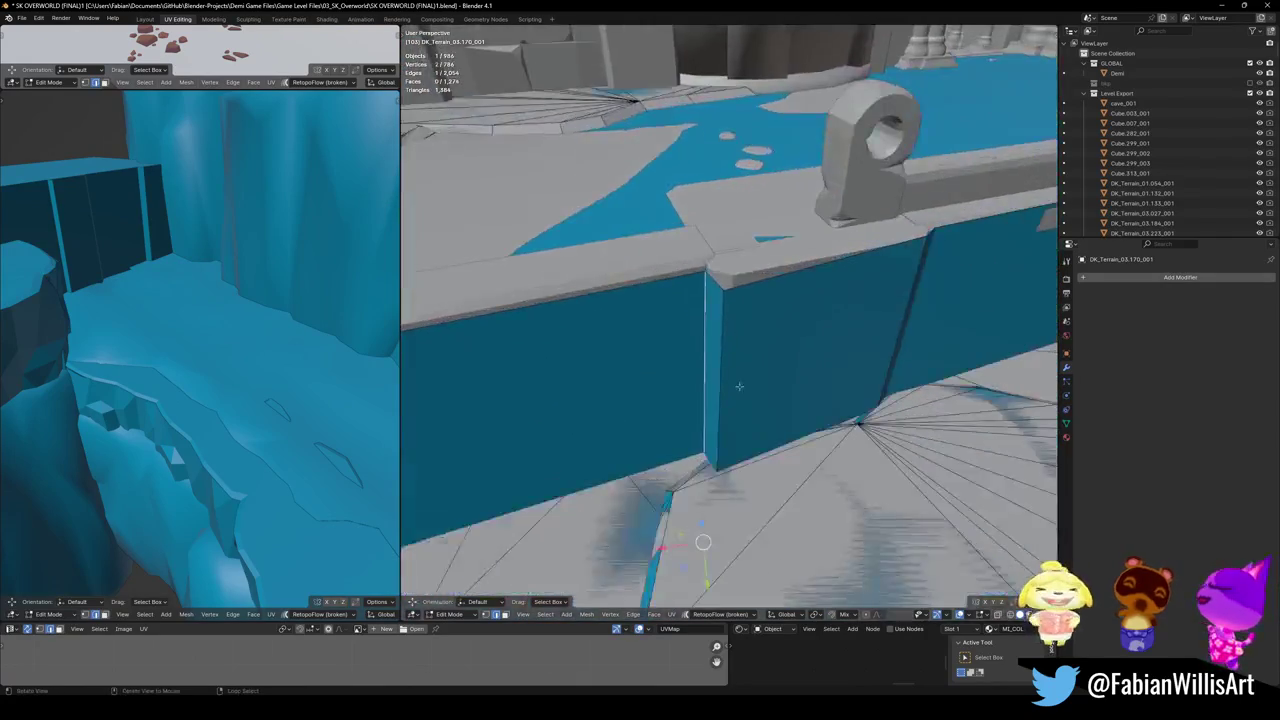
scroll(698, 441, up, 3)
middle_drag(706, 363, 754, 391)
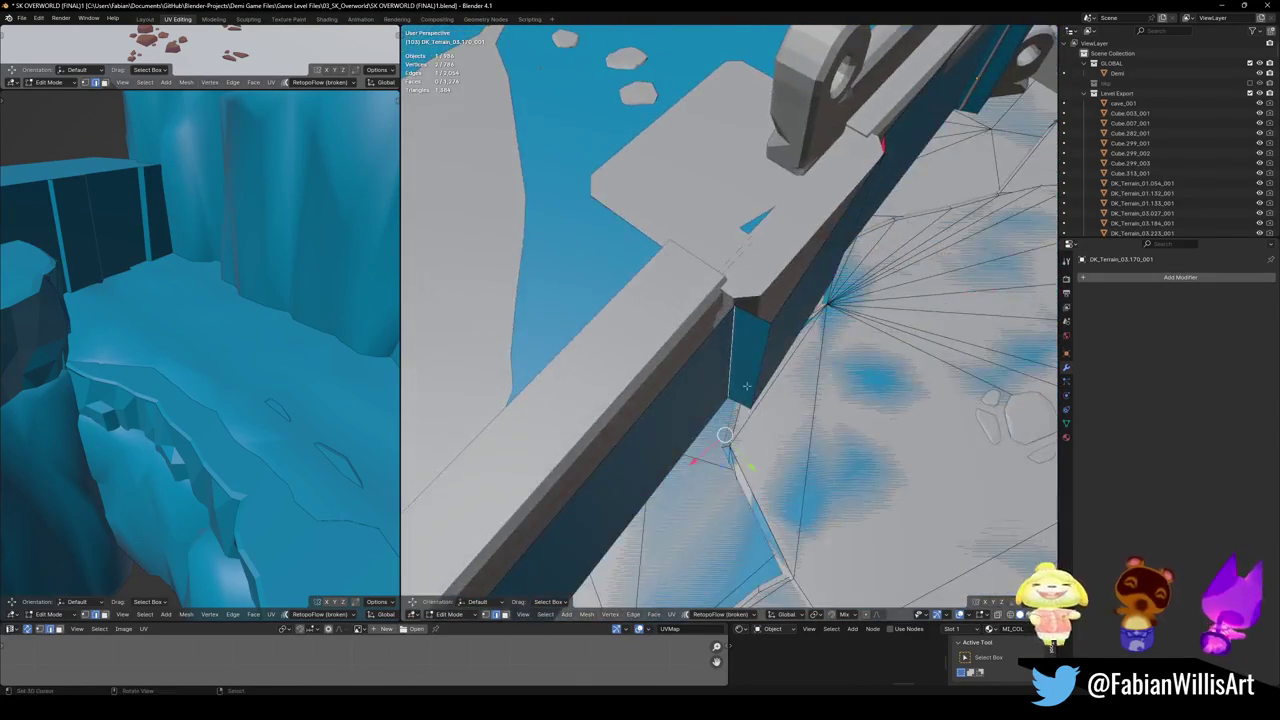
key(shift+z)
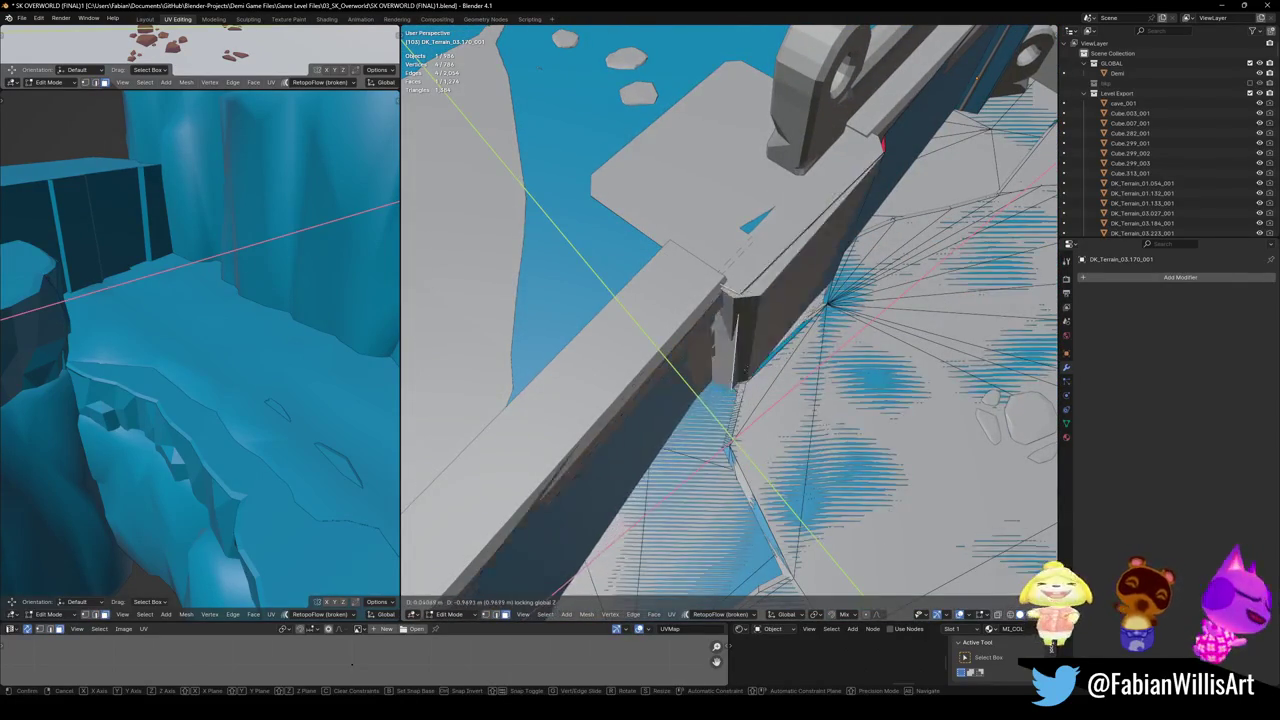
key(Escape)
- Bevel the wall's corner edge and select the resulting thin corner face
middle_drag(733, 440, 731, 523)
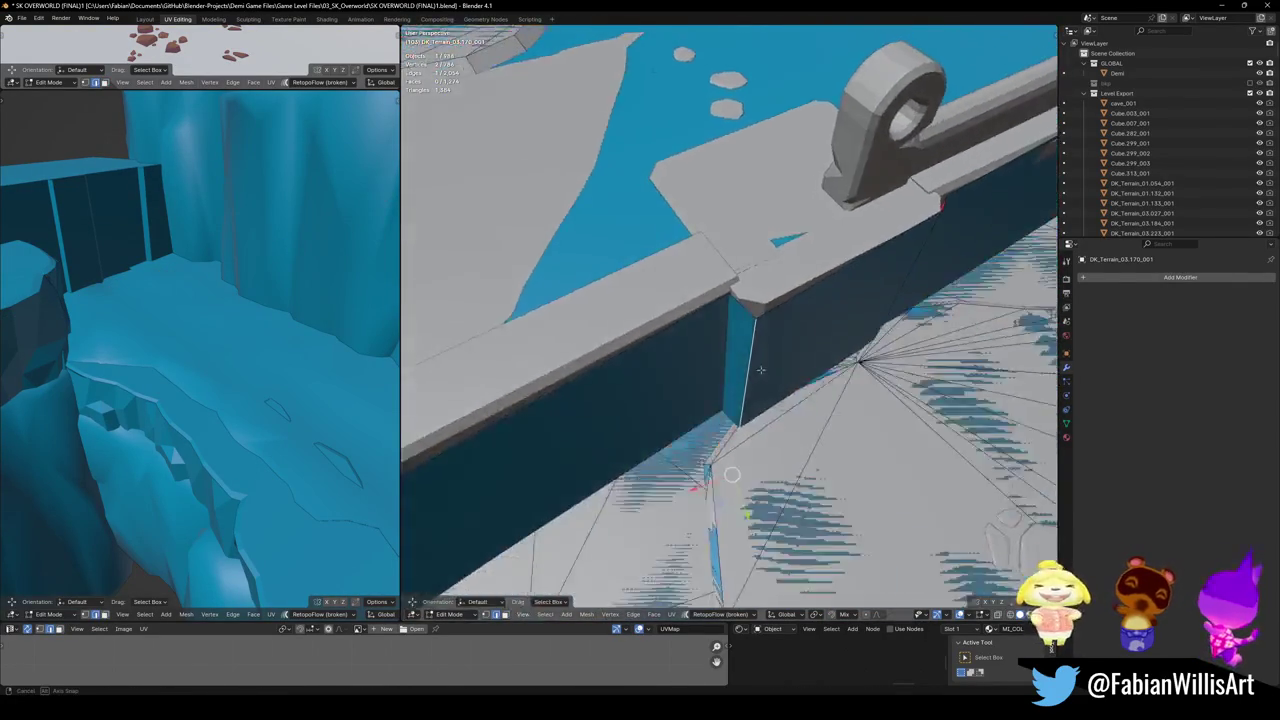
key(ctrl+b)
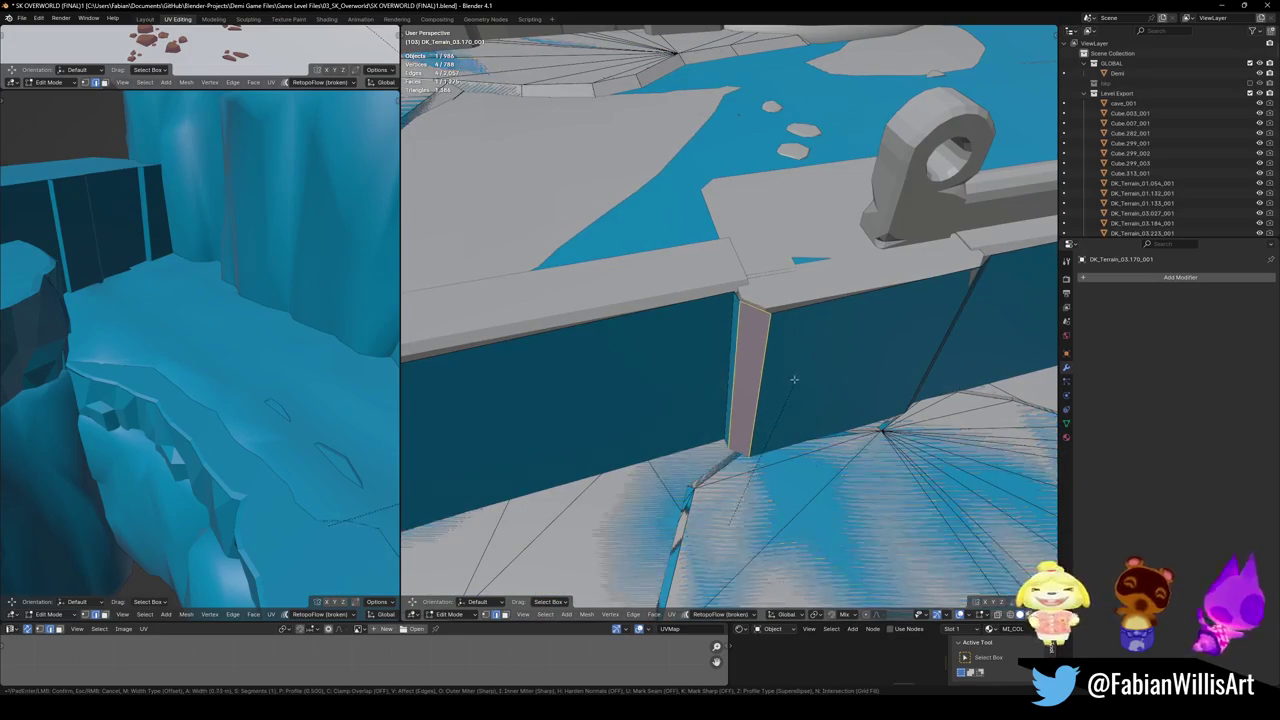
click(753, 378)
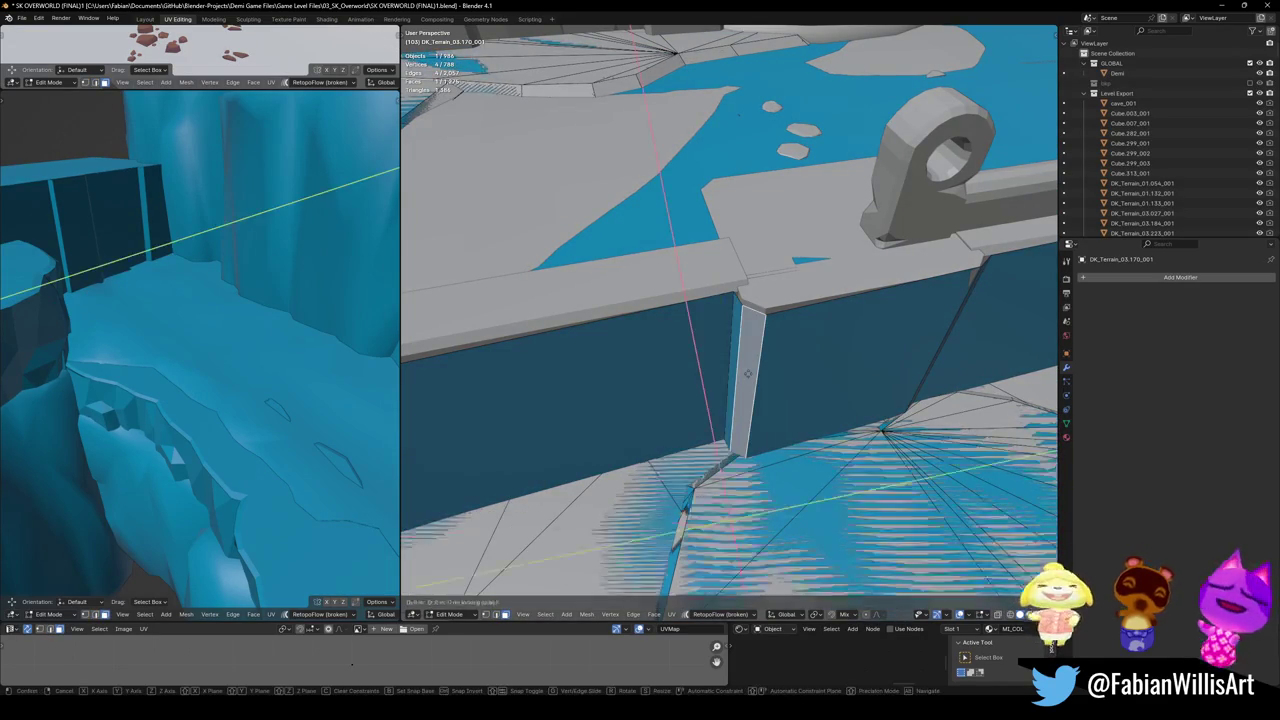
mouse_move(726, 520)
middle_down()
mouse_move(879, 357)
mouse_move(711, 345)
middle_up()
click(711, 345)
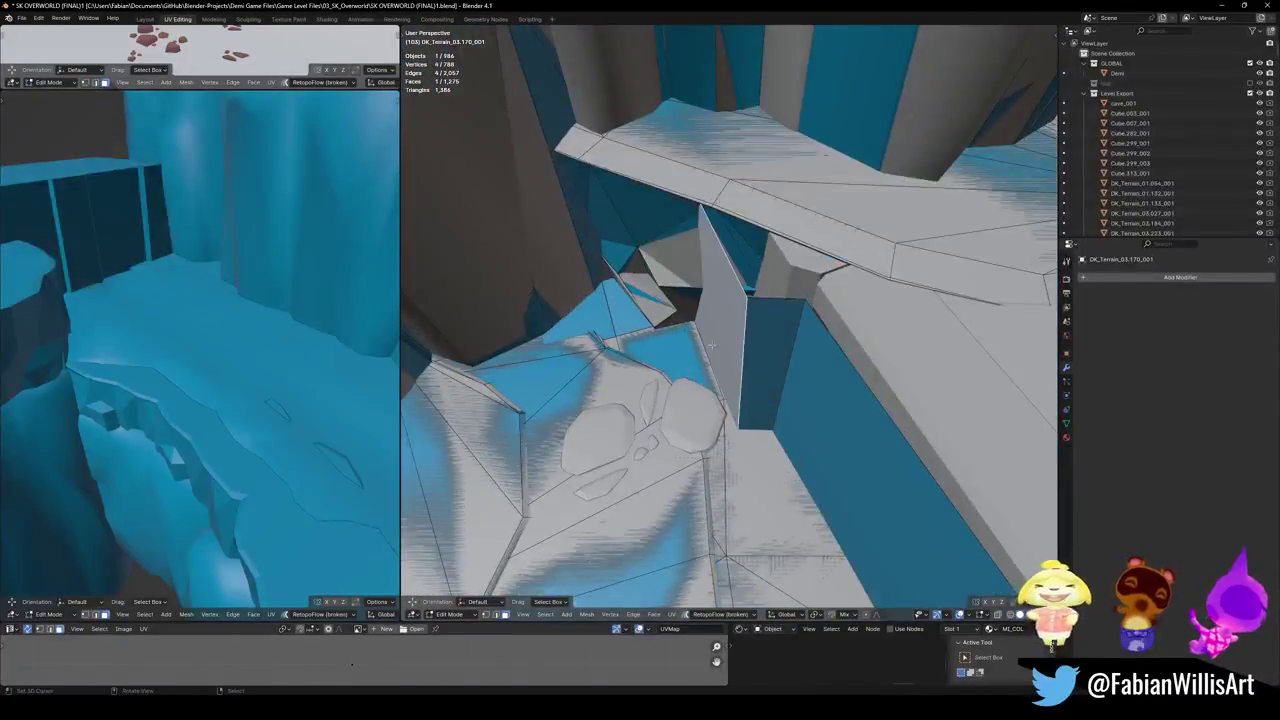
- Move the thin corner face horizontally so it hugs the wall corner
key(g)
key(shift+z)
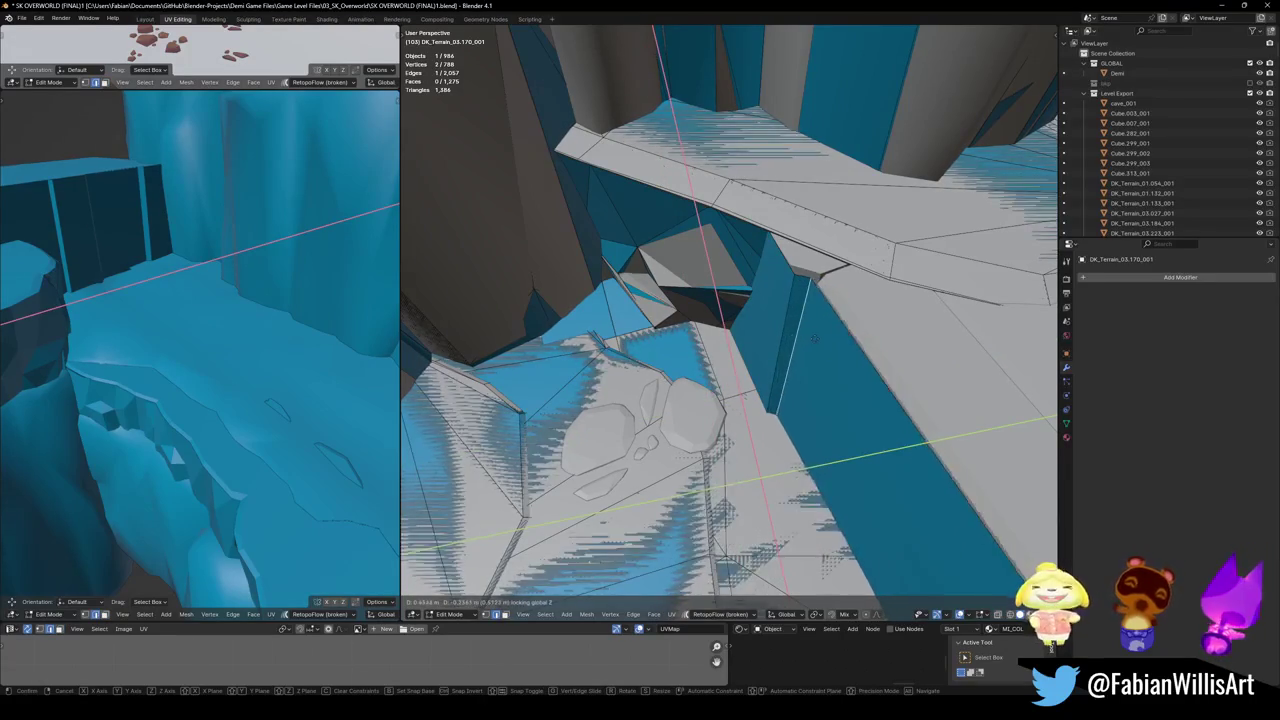
click(829, 337)
click(829, 337)
mouse_move(829, 337)
middle_down()
mouse_move(731, 369)
mouse_move(785, 370)
mouse_move(738, 363)
mouse_move(767, 357)
middle_up()
- Push the ledge vertices flush against the block and save SK OVERWORLD (FINAL)1.blend
scroll(785, 369, up, 3)
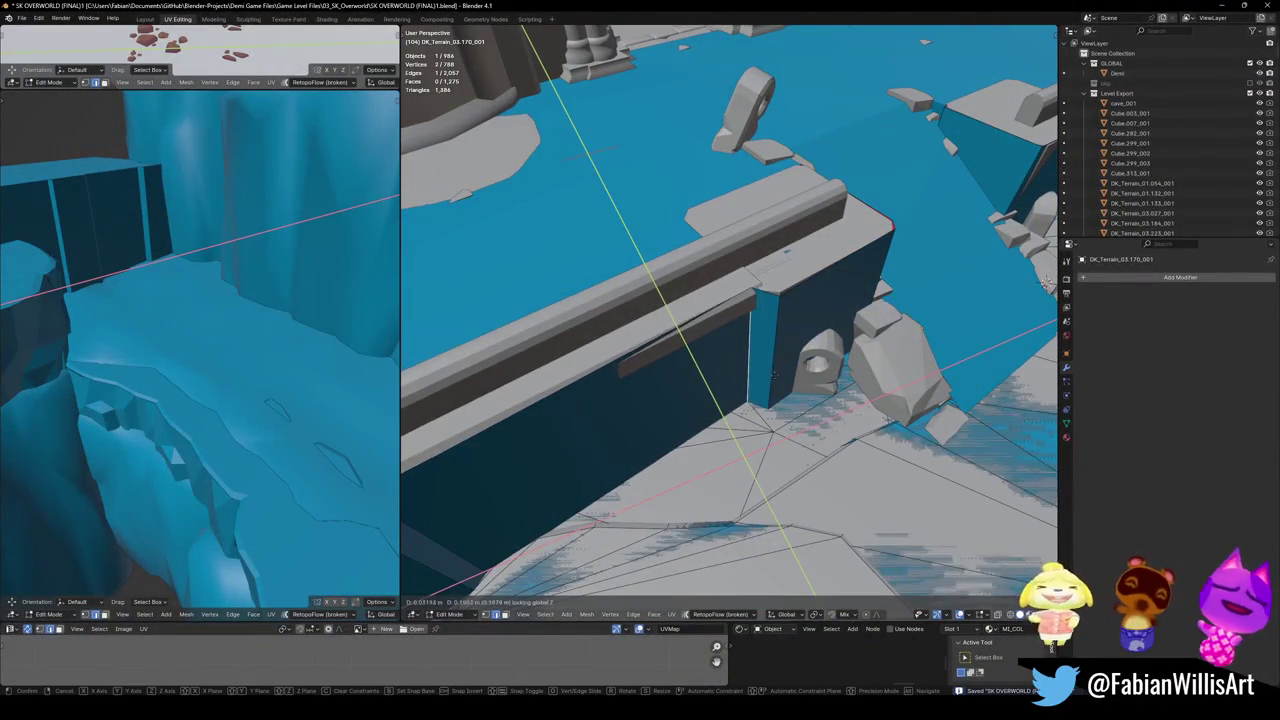
click(1046, 283)
mouse_move(1046, 283)
middle_down()
mouse_move(704, 357)
mouse_move(770, 385)
mouse_move(767, 416)
middle_up()
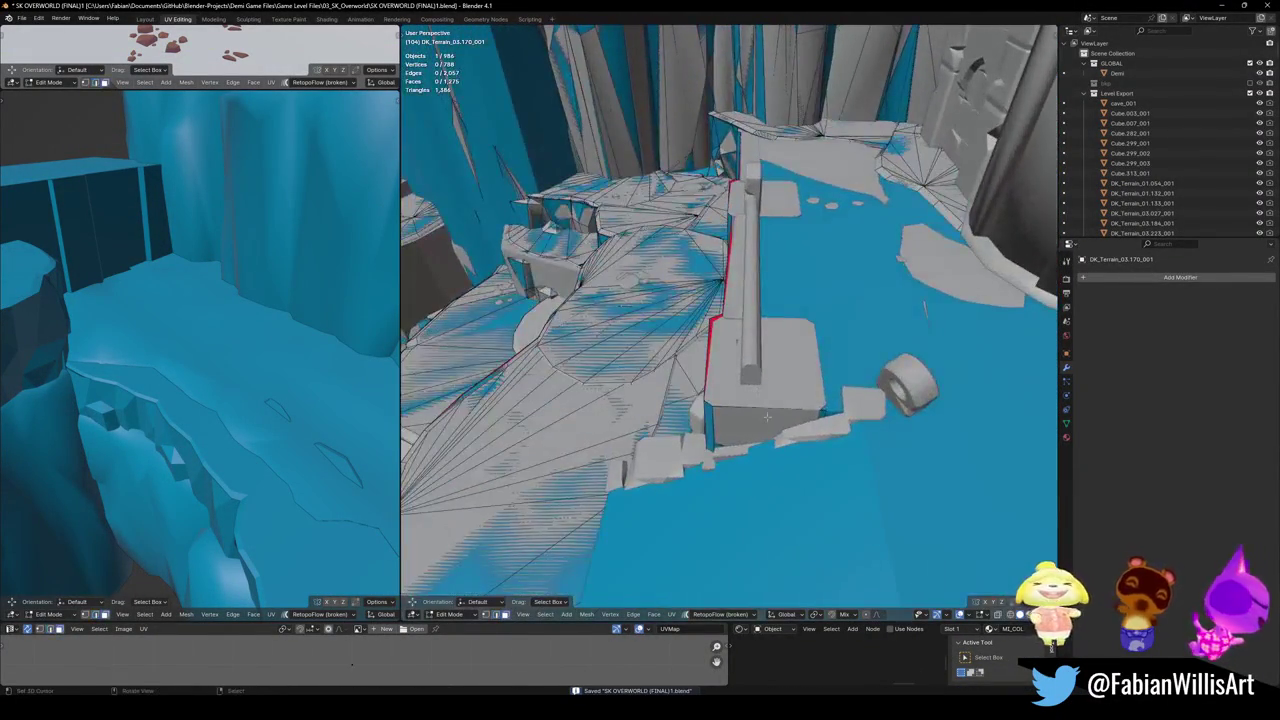
click(829, 423)
mouse_move(829, 423)
middle_down()
mouse_move(658, 368)
mouse_move(705, 399)
mouse_move(720, 310)
mouse_move(679, 383)
middle_up()
key(ctrl+s)
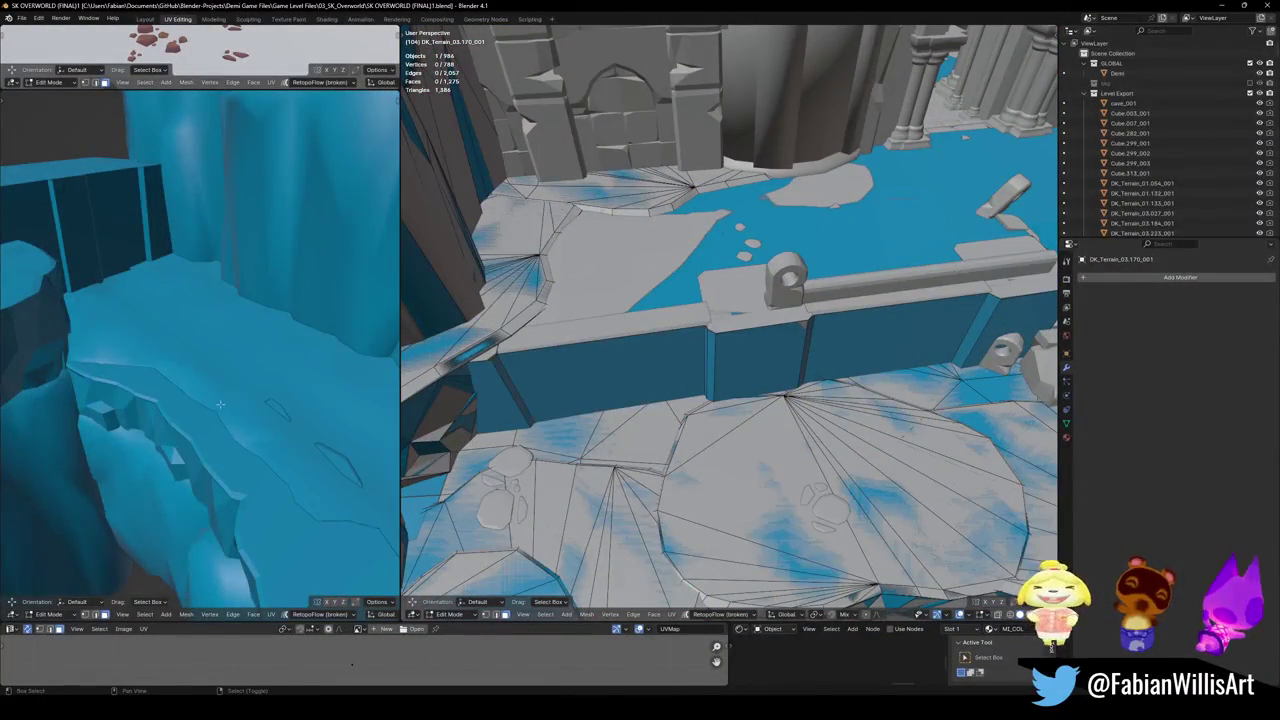
- Extrude the ledge-top edge loop of the collision wall into a new strip
key(shift+grave)
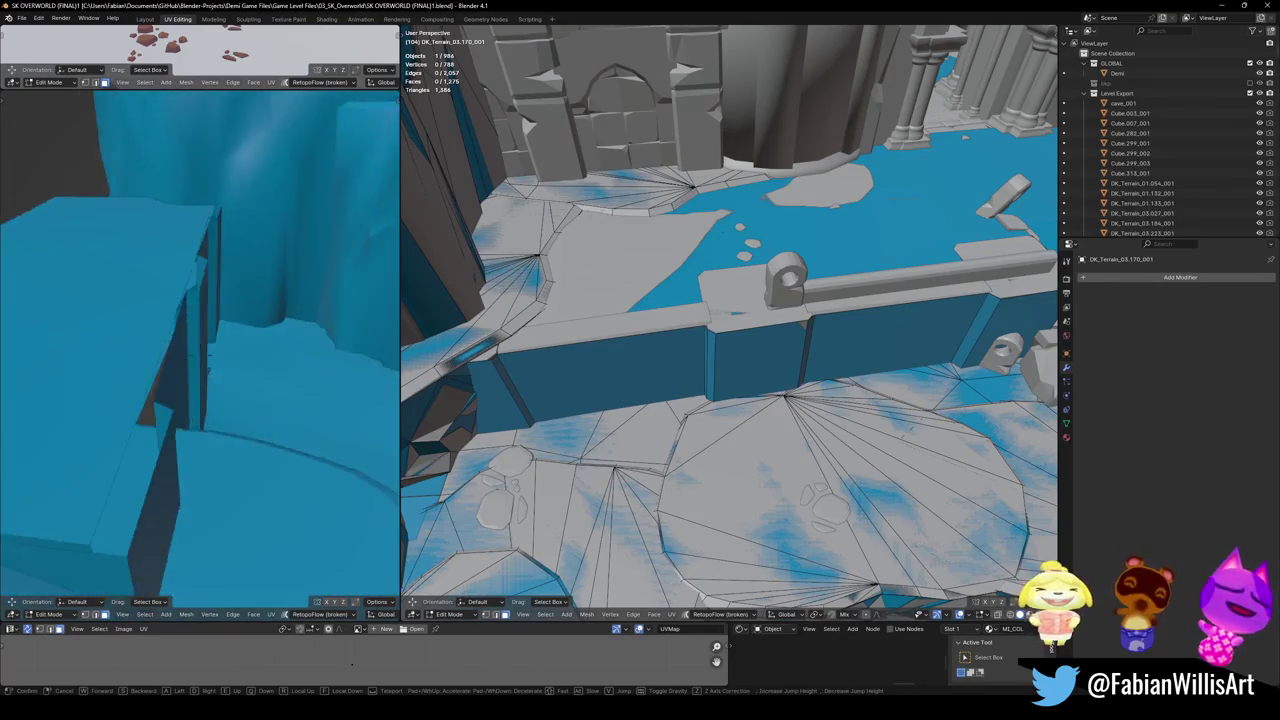
key(w)
mouse_move(730, 380)
middle_down()
mouse_move(744, 393)
mouse_move(705, 375)
middle_up()
alt+click(744, 393)
key(e)
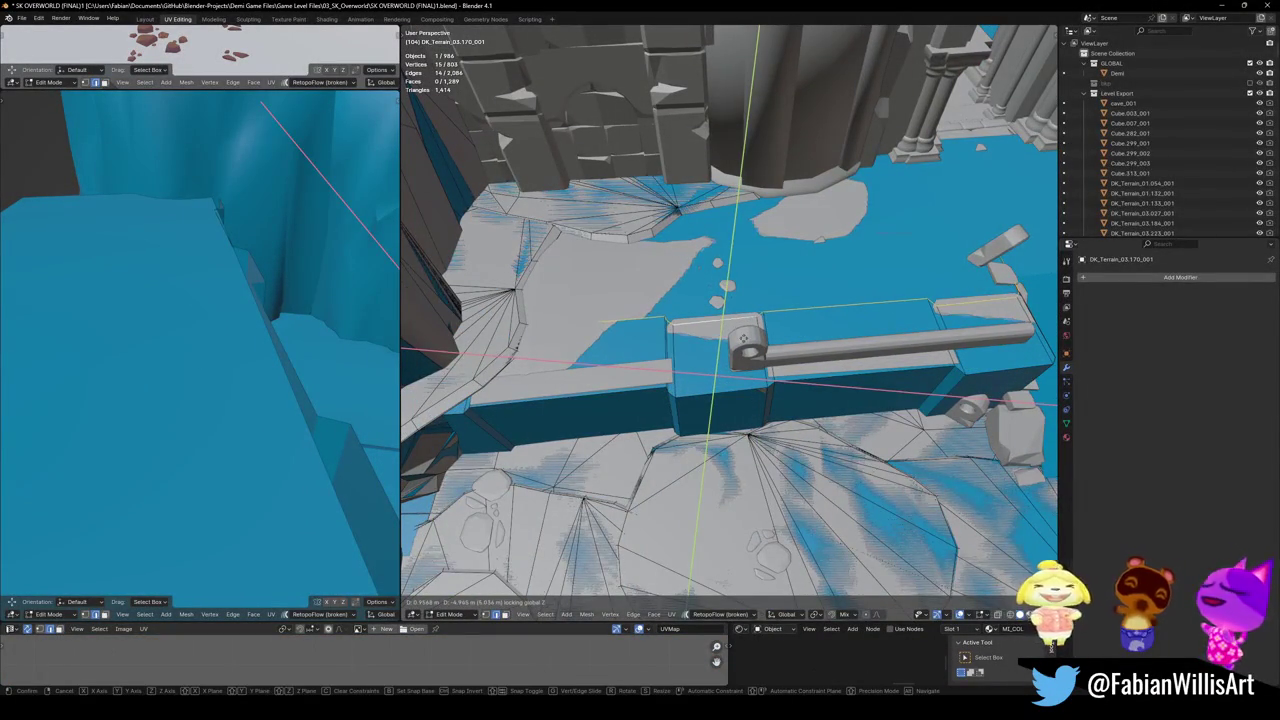
click(744, 338)
middle_drag(744, 338, 760, 357)
- Flatten the new edges to zero on Y and rotate them 8° about Z to follow the railing
key(s)
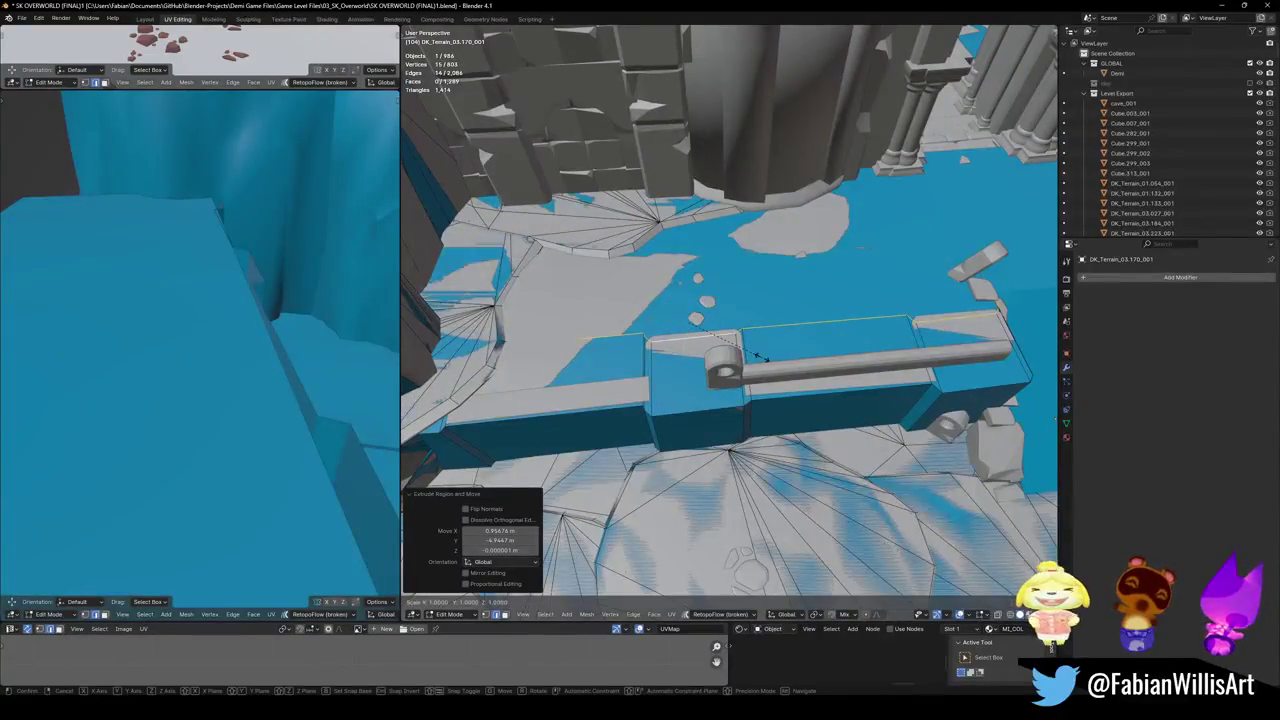
key(y)
key(0)
key(Return)
key(r)
key(z)
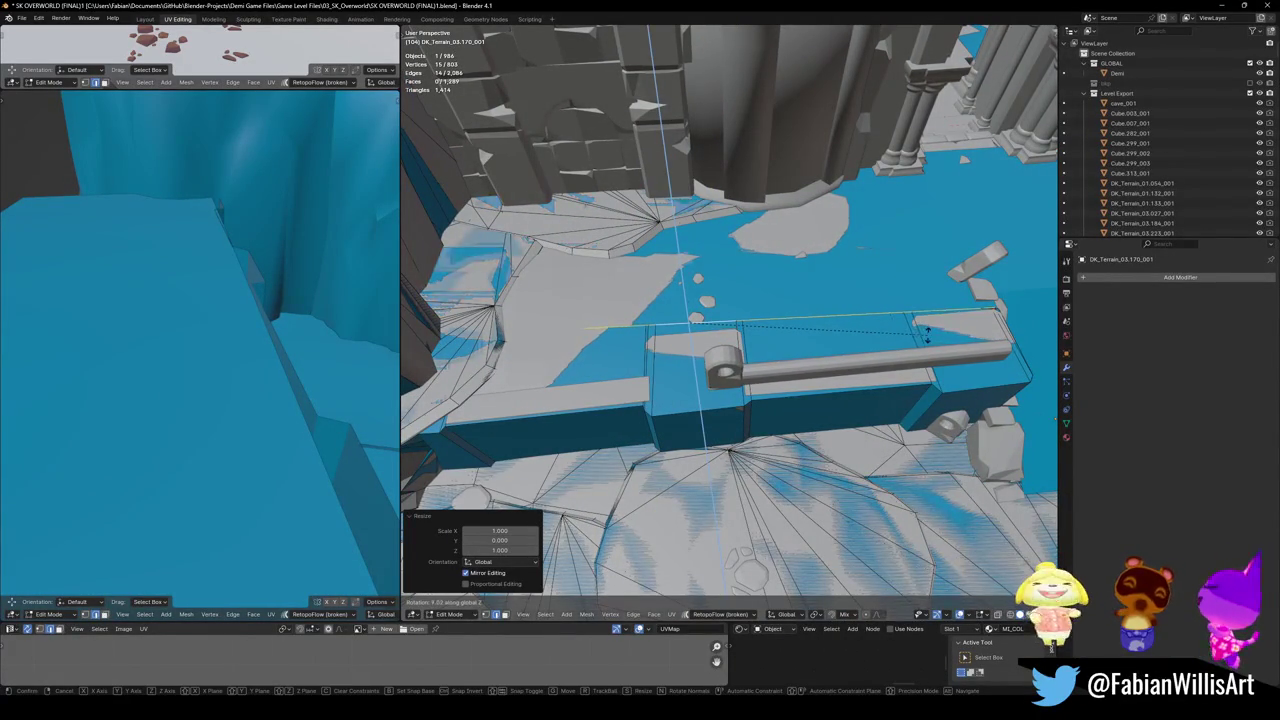
click(927, 338)
scroll(312, 320, down, 2)
mouse_move(265, 340)
middle_down()
mouse_move(216, 367)
mouse_move(230, 360)
middle_up()
middle_drag(1010, 420, 1035, 420)
- Isolate the terrain collision mesh in local view and slide a vertex along its edge
key(KP_Divide)
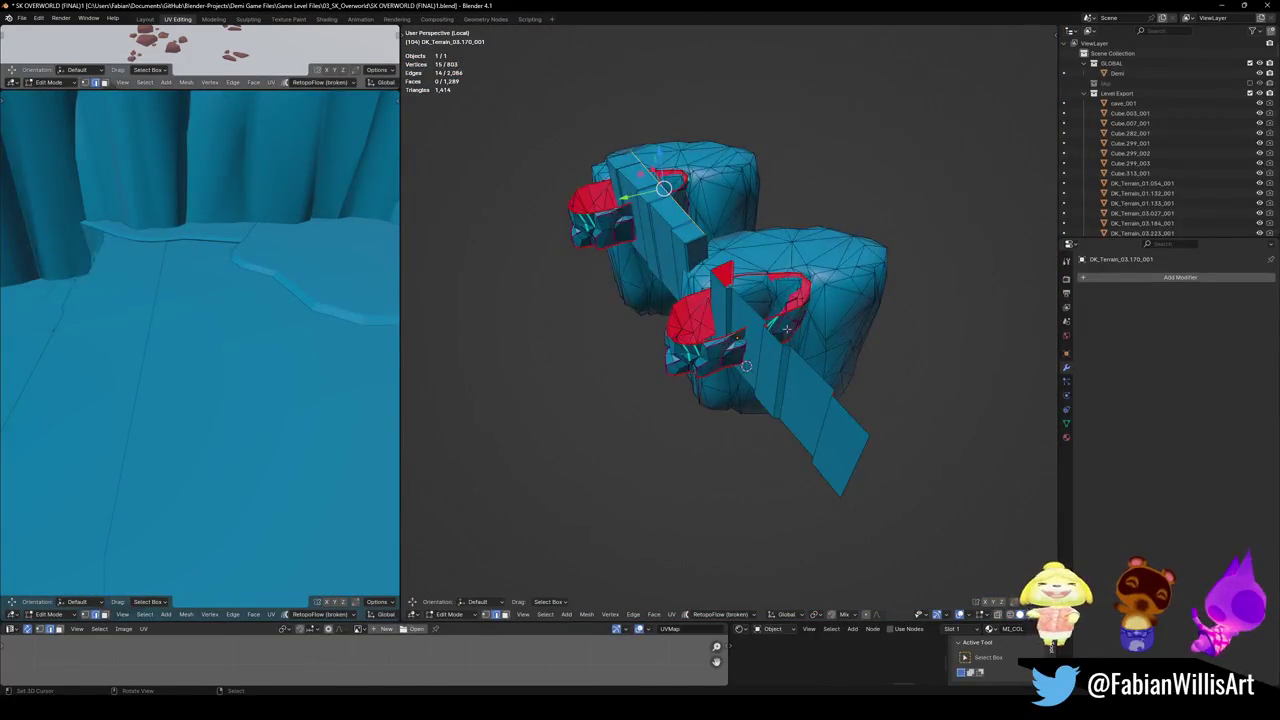
scroll(786, 328, up, 4)
mouse_move(786, 328)
middle_down()
mouse_move(719, 374)
mouse_move(798, 400)
mouse_move(765, 382)
mouse_move(707, 413)
middle_up()
scroll(798, 400, up, 3)
scroll(765, 382, up, 3)
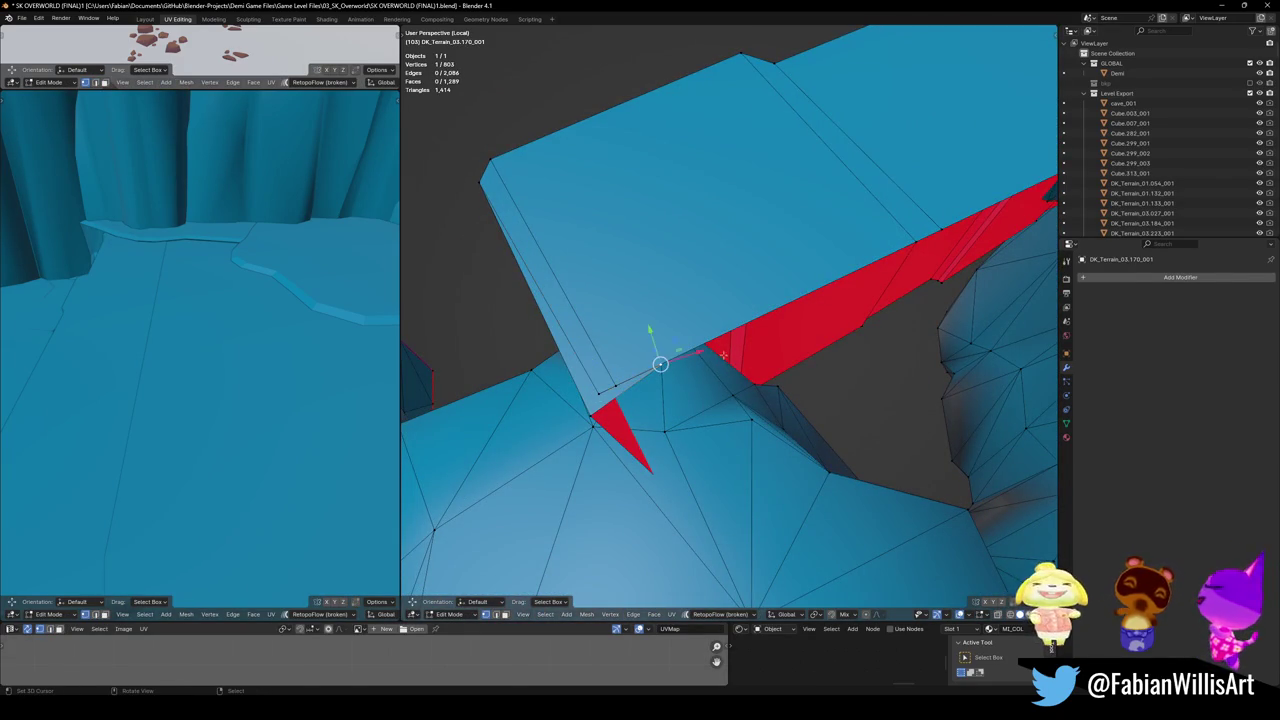
key(shift+v)
click(655, 404)
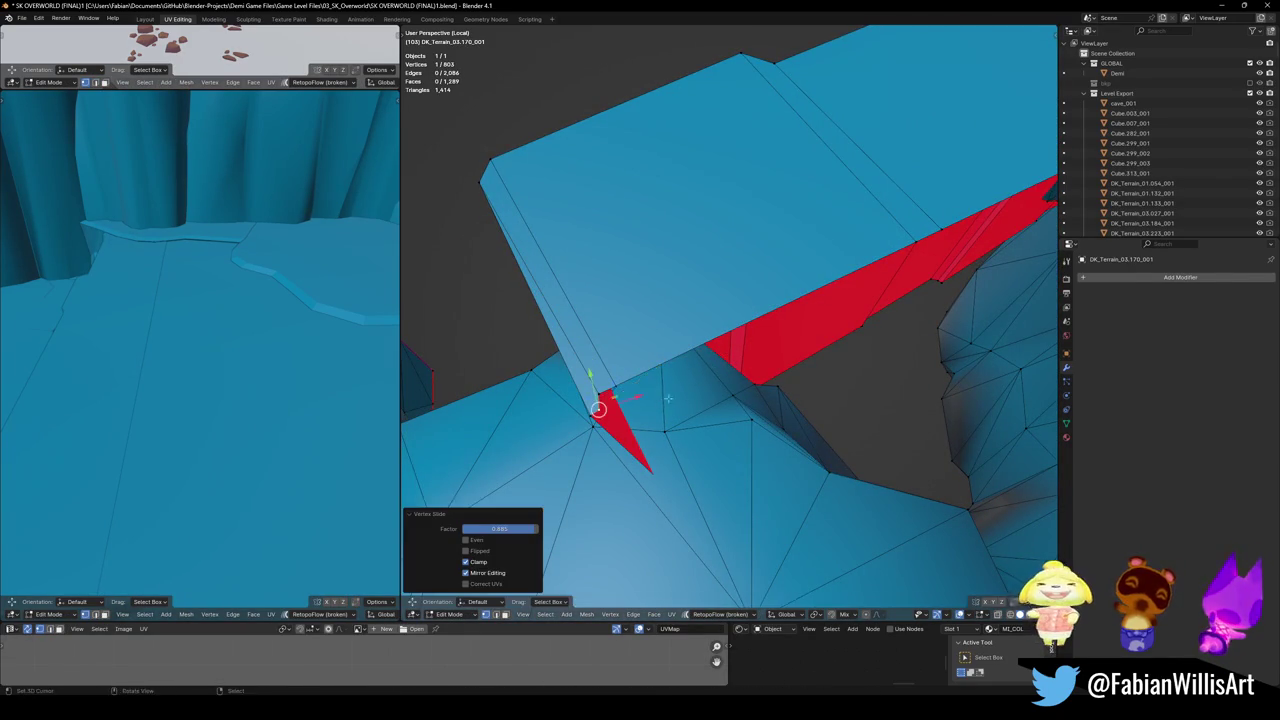
- Flatten the selection to zero scale on the Y axis
mouse_move(594, 366)
middle_down()
mouse_move(743, 363)
mouse_move(720, 425)
middle_up()
click(743, 363)
key(s)
key(y)
key(0)
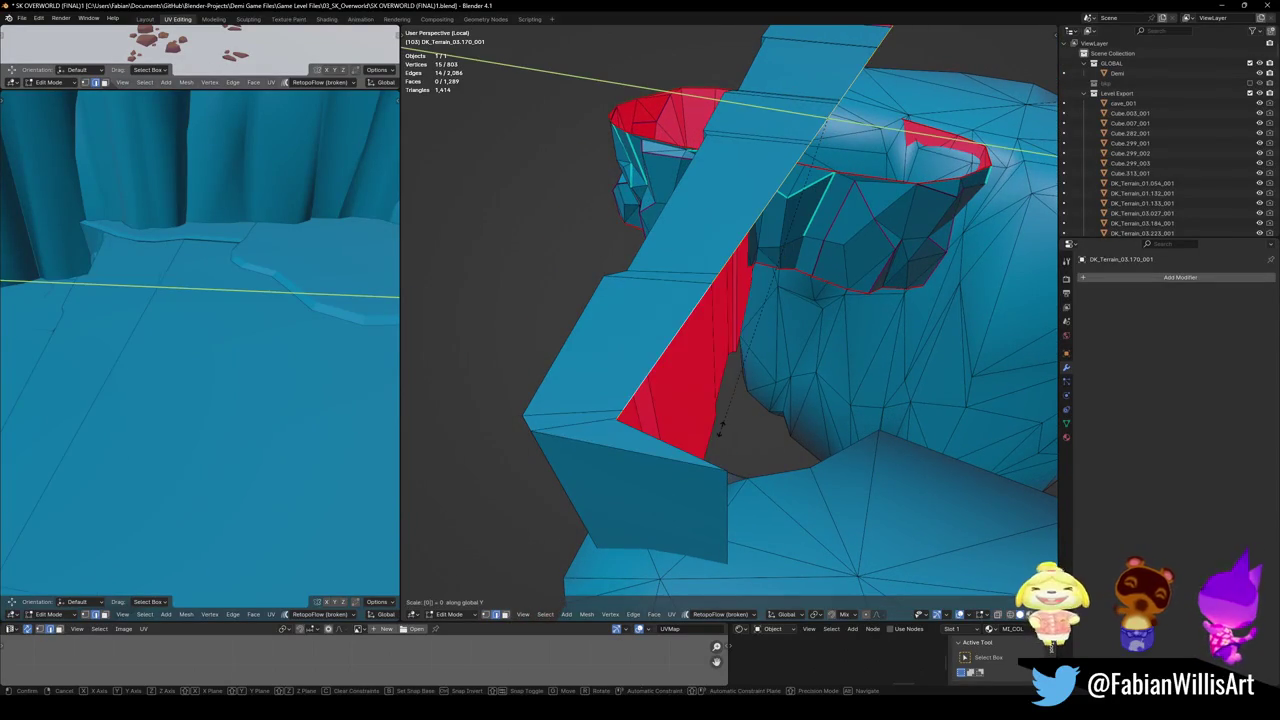
key(Return)
- From the top view, move the selected face to the bar's right end
key(KP_7)
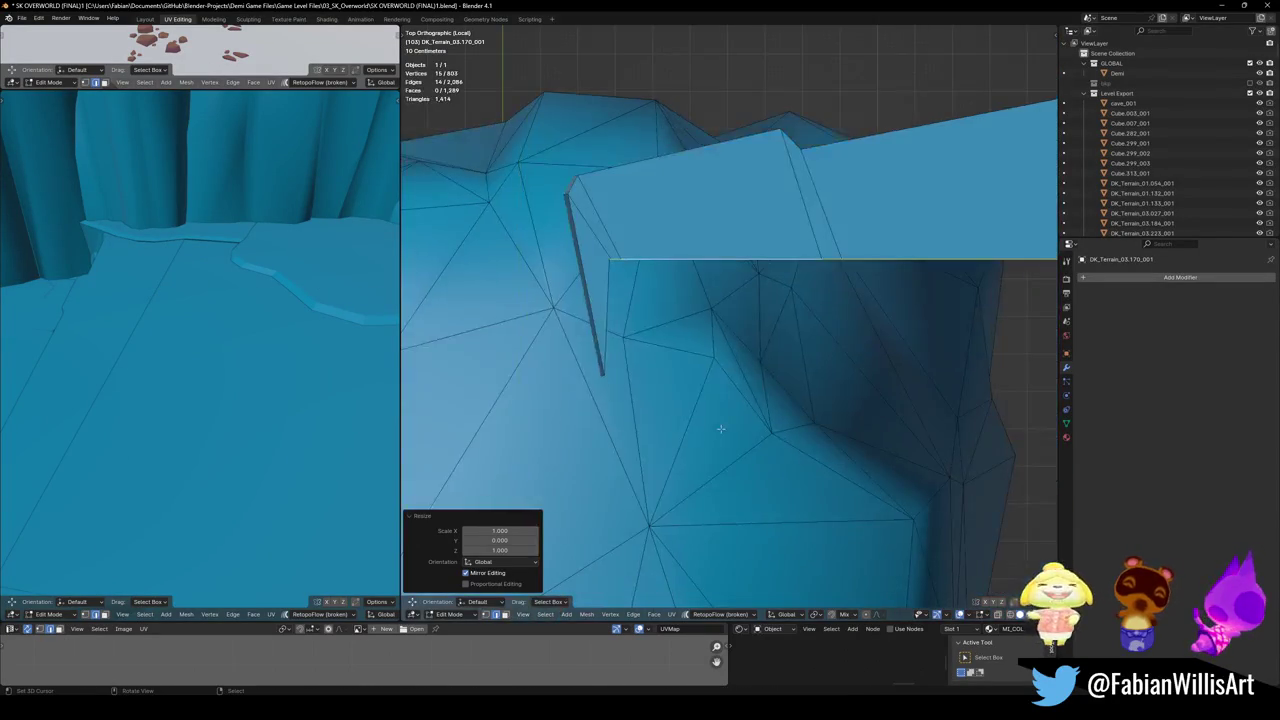
scroll(789, 405, down, 5)
scroll(777, 383, down, 2)
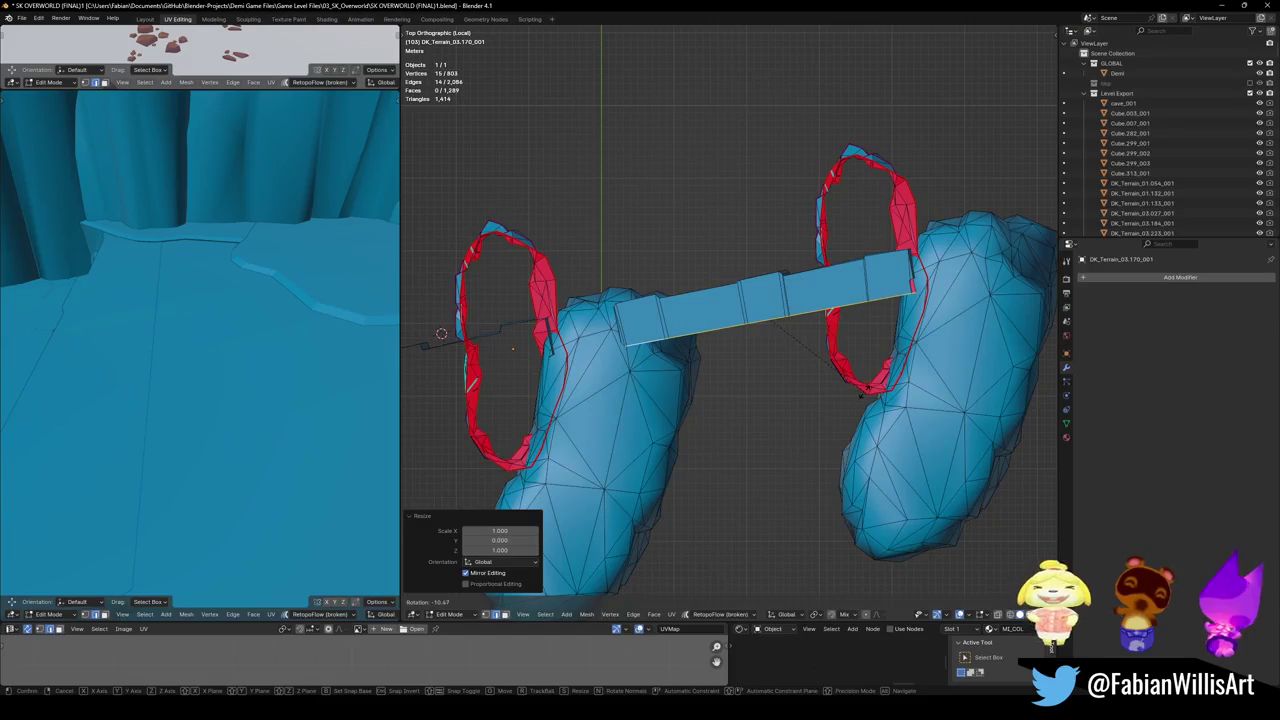
alt+middle_click(913, 308)
scroll(913, 308, up, 5)
scroll(824, 381, up, 3)
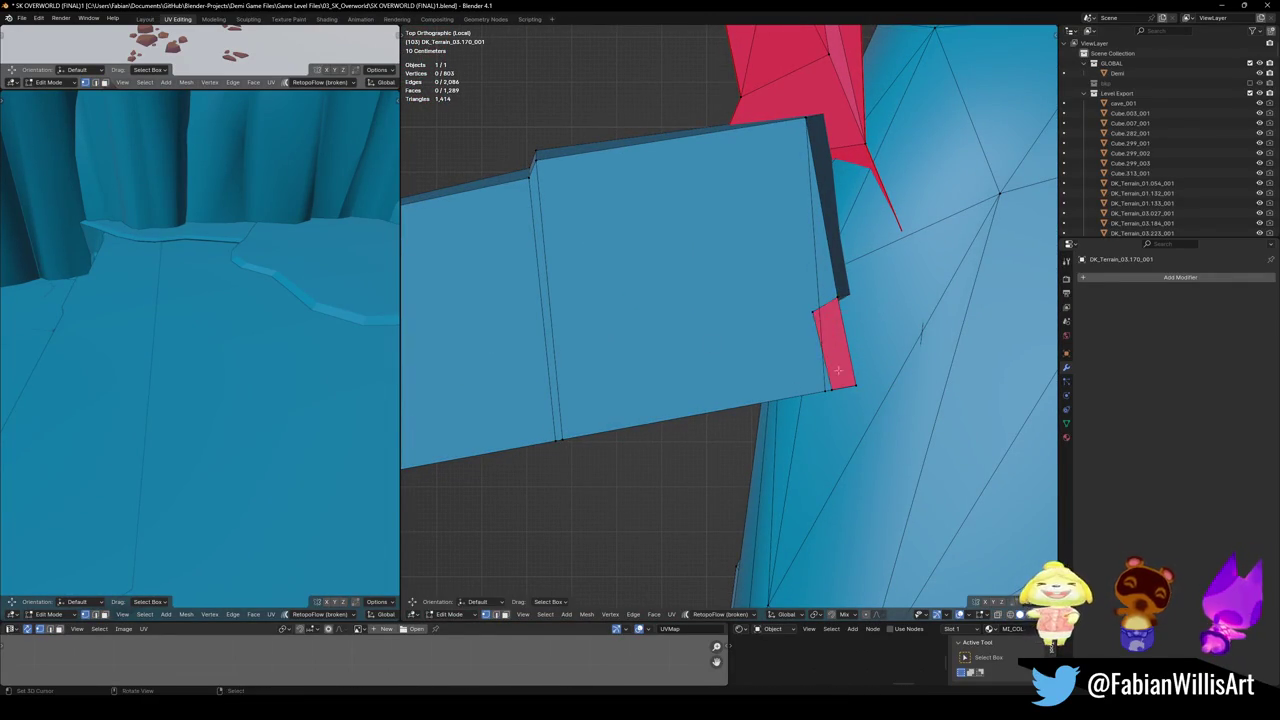
key(g)
click(888, 349)
mouse_move(888, 349)
middle_down()
mouse_move(837, 420)
mouse_move(766, 371)
mouse_move(600, 357)
mouse_move(690, 281)
middle_up()
- Move two faces together on the horizontal plane, then clear the selection
shift+click(630, 323)
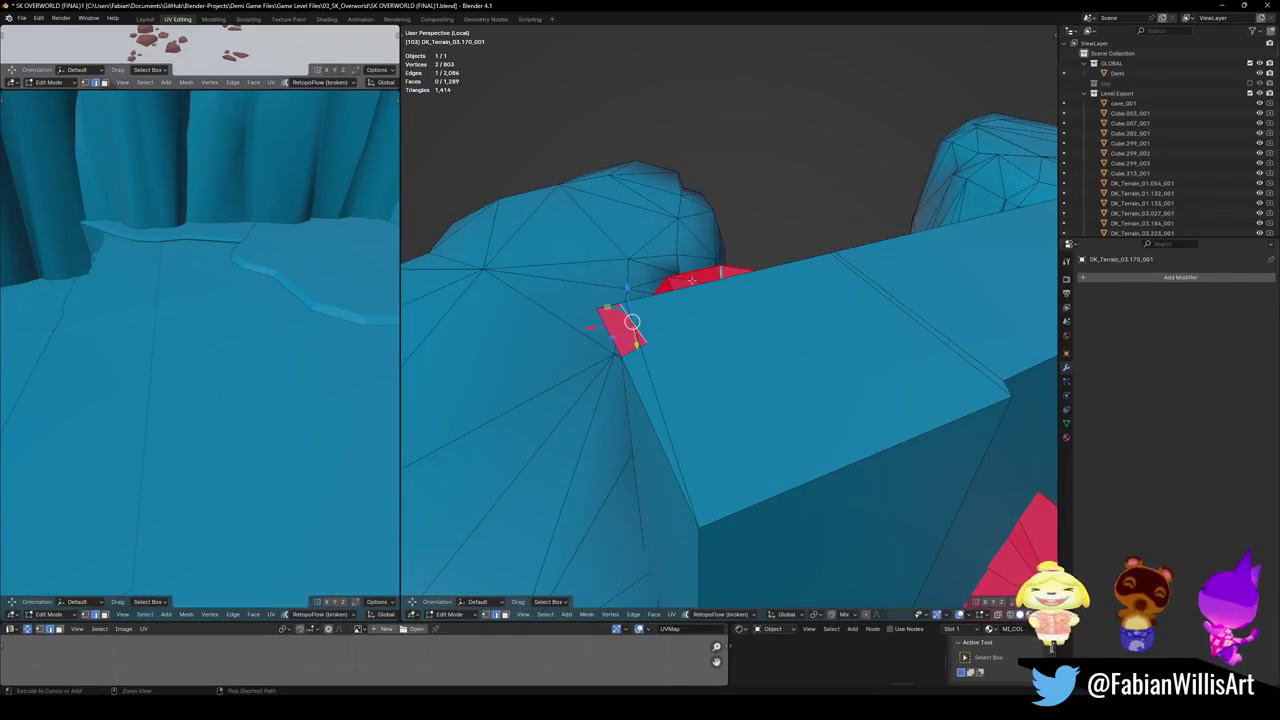
key(g)
key(shift+z)
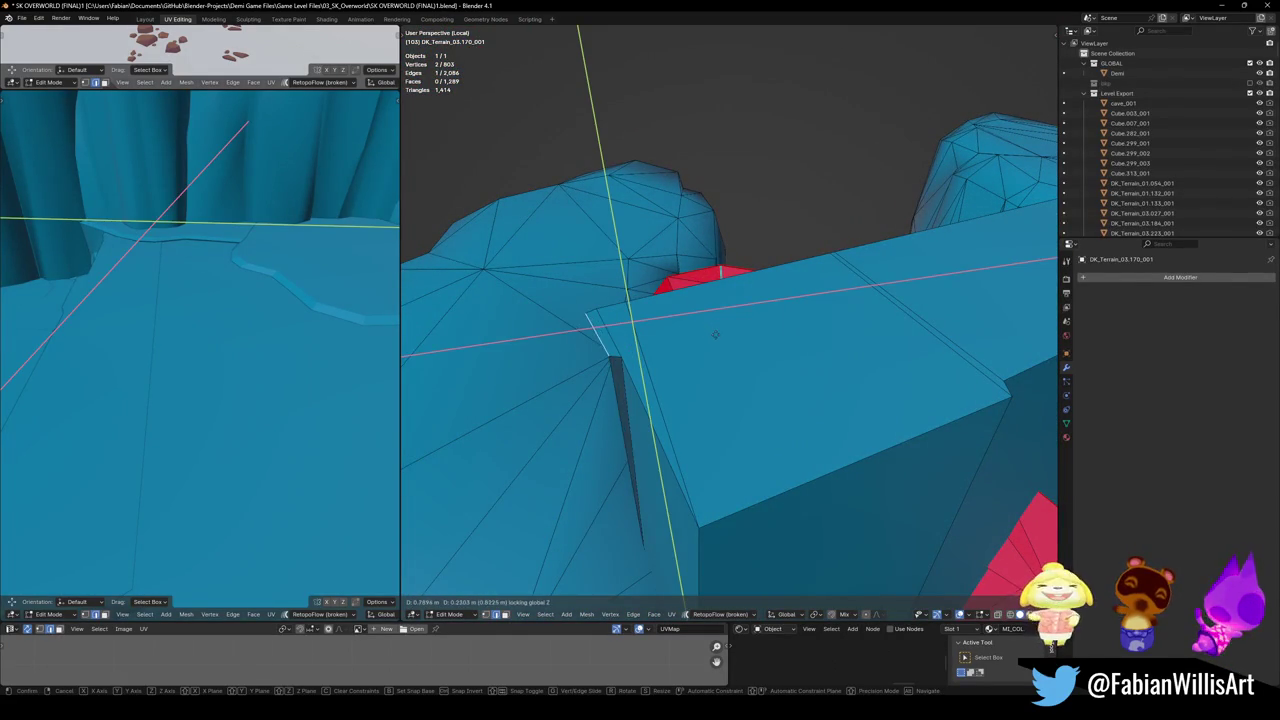
click(715, 335)
middle_drag(715, 335, 877, 378)
scroll(736, 341, down, 3)
key(alt+a)
scroll(877, 378, up, 3)
middle_drag(832, 433, 691, 519)
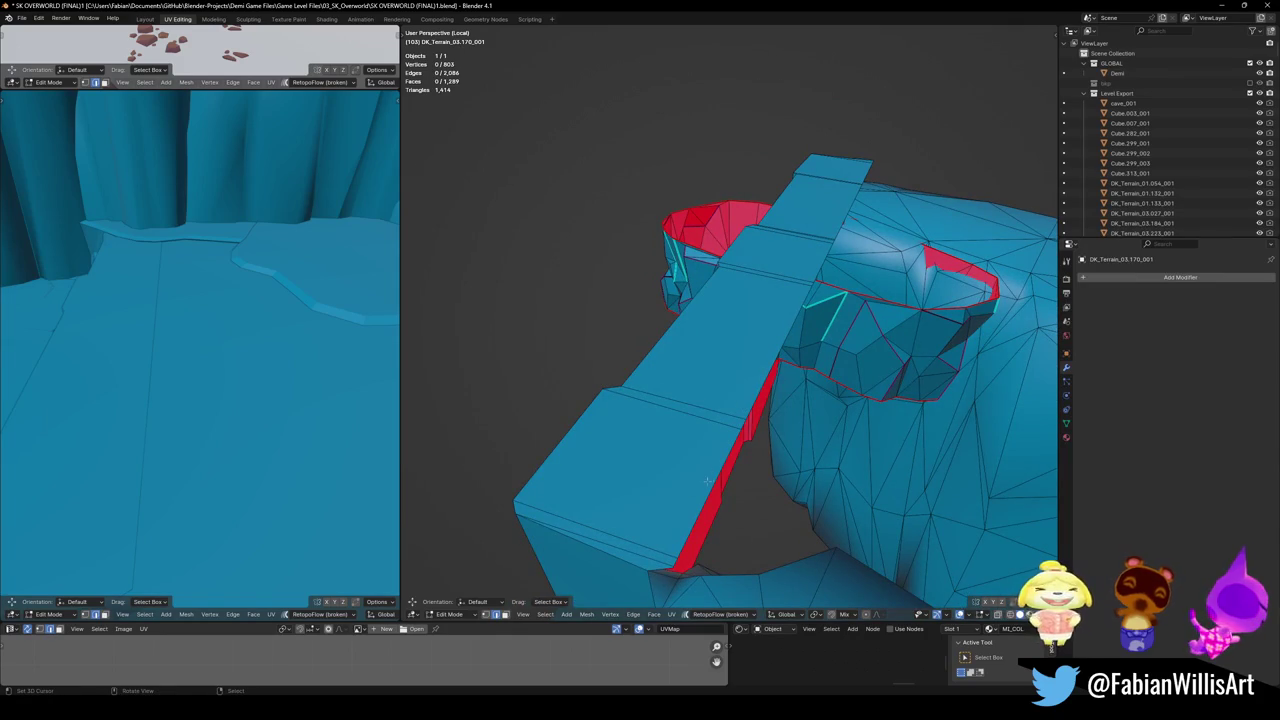
- Check the railing area, then fill a new face across the open edge of the selected faces
key(KP_Divide)
mouse_move(760, 300)
middle_down()
mouse_move(740, 281)
mouse_move(777, 235)
mouse_move(826, 313)
mouse_move(790, 538)
middle_up()
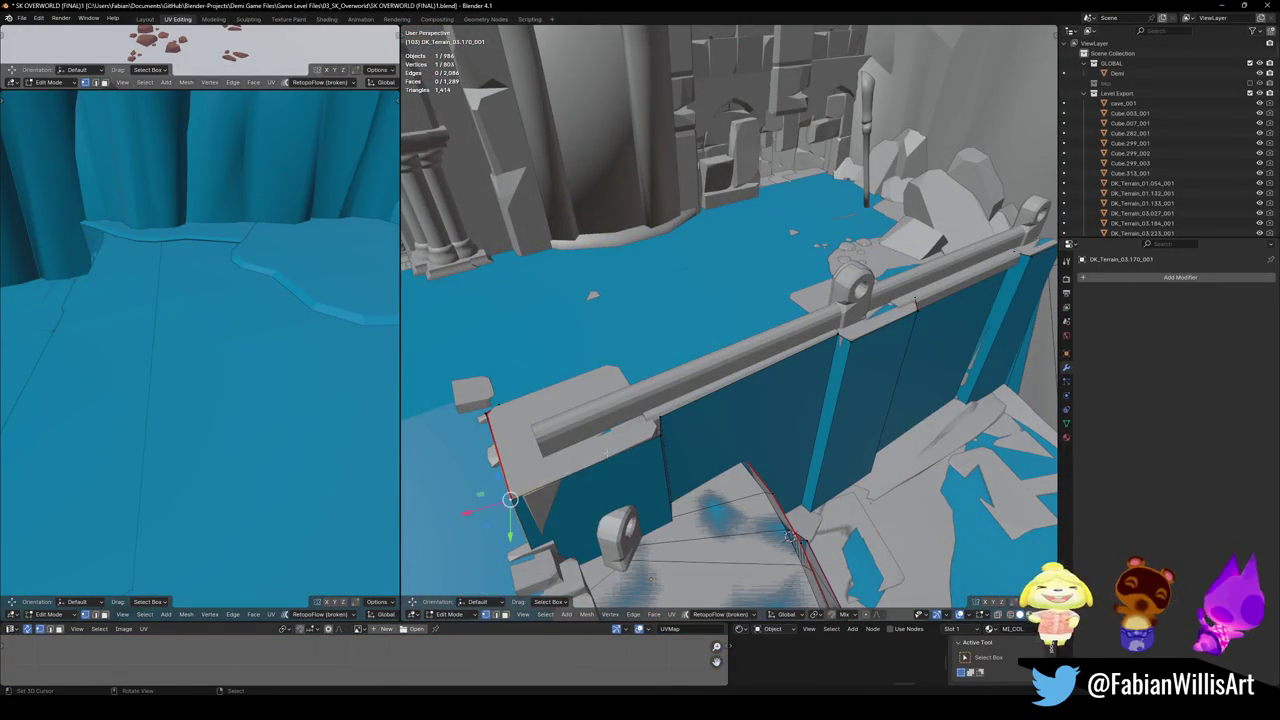
middle_drag(790, 538, 679, 389)
key(KP_Divide)
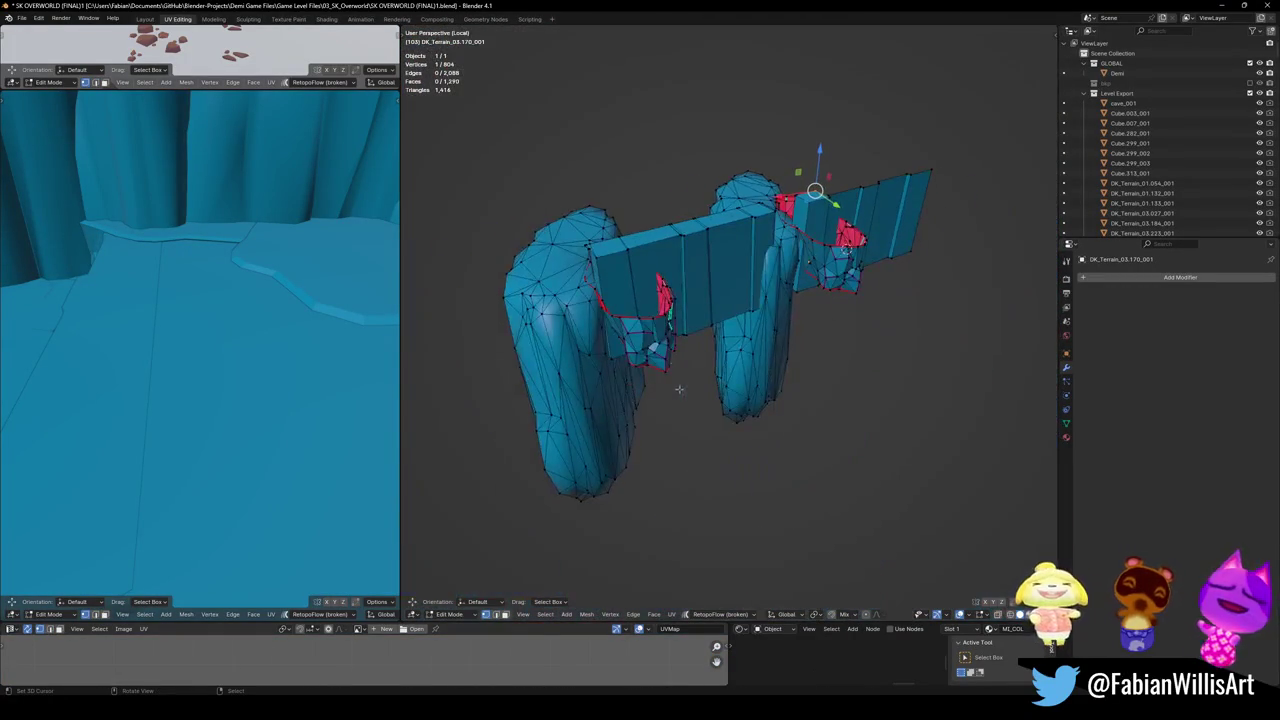
key(KP_Decimal)
mouse_move(753, 358)
middle_down()
mouse_move(825, 395)
mouse_move(789, 239)
middle_up()
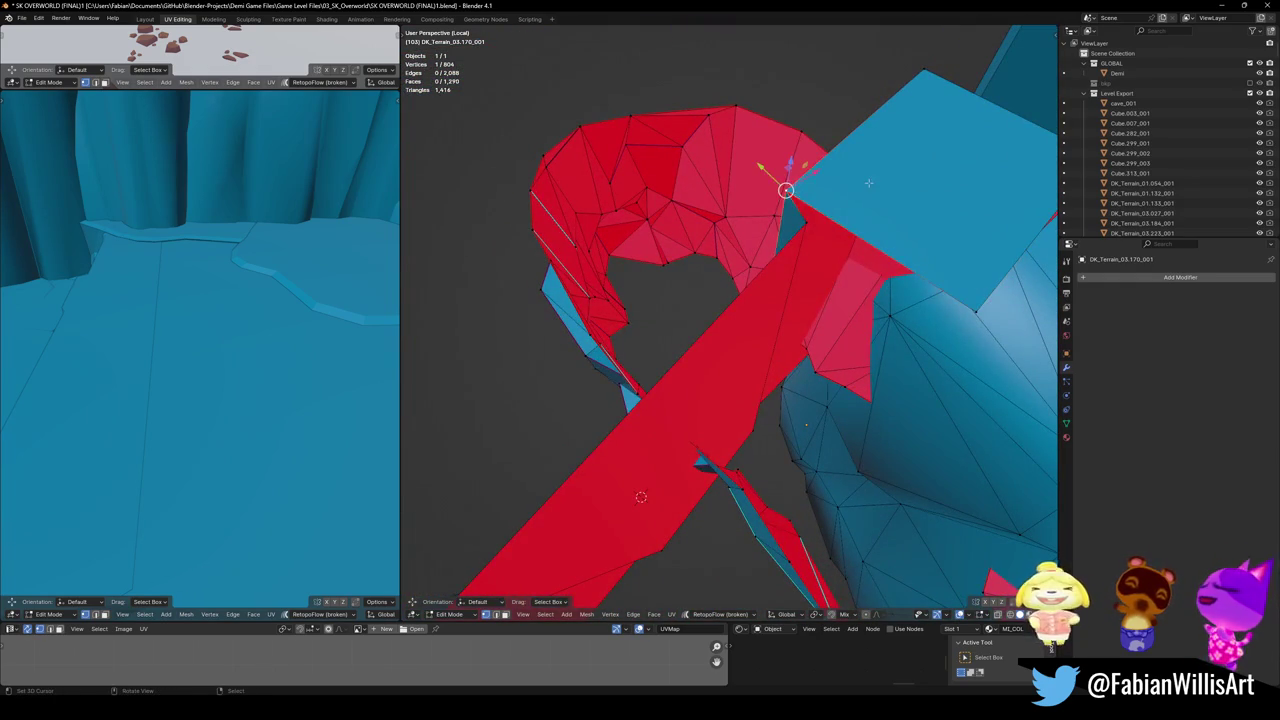
key(f)
middle_drag(808, 228, 801, 268)
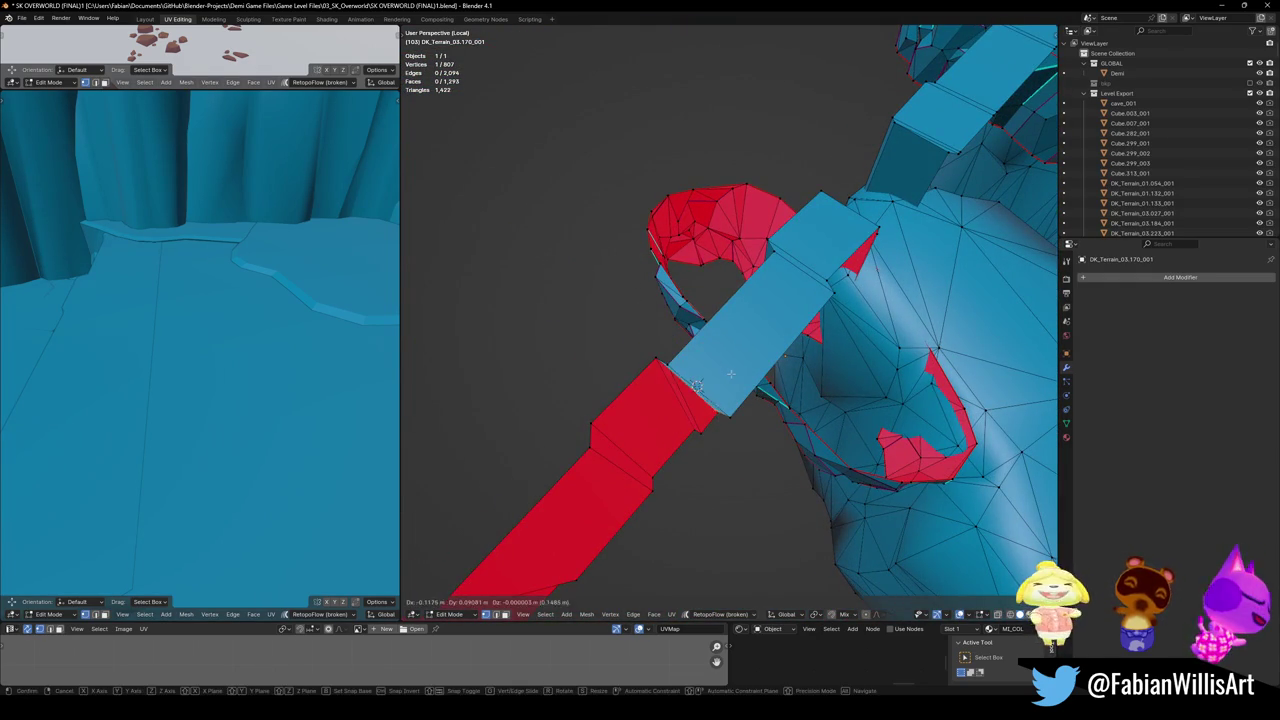
- Fill a face beside the blue block and extend the mesh with a new vertex
click(706, 379)
mouse_move(763, 397)
middle_down()
mouse_move(690, 425)
mouse_move(727, 393)
middle_up()
key(f)
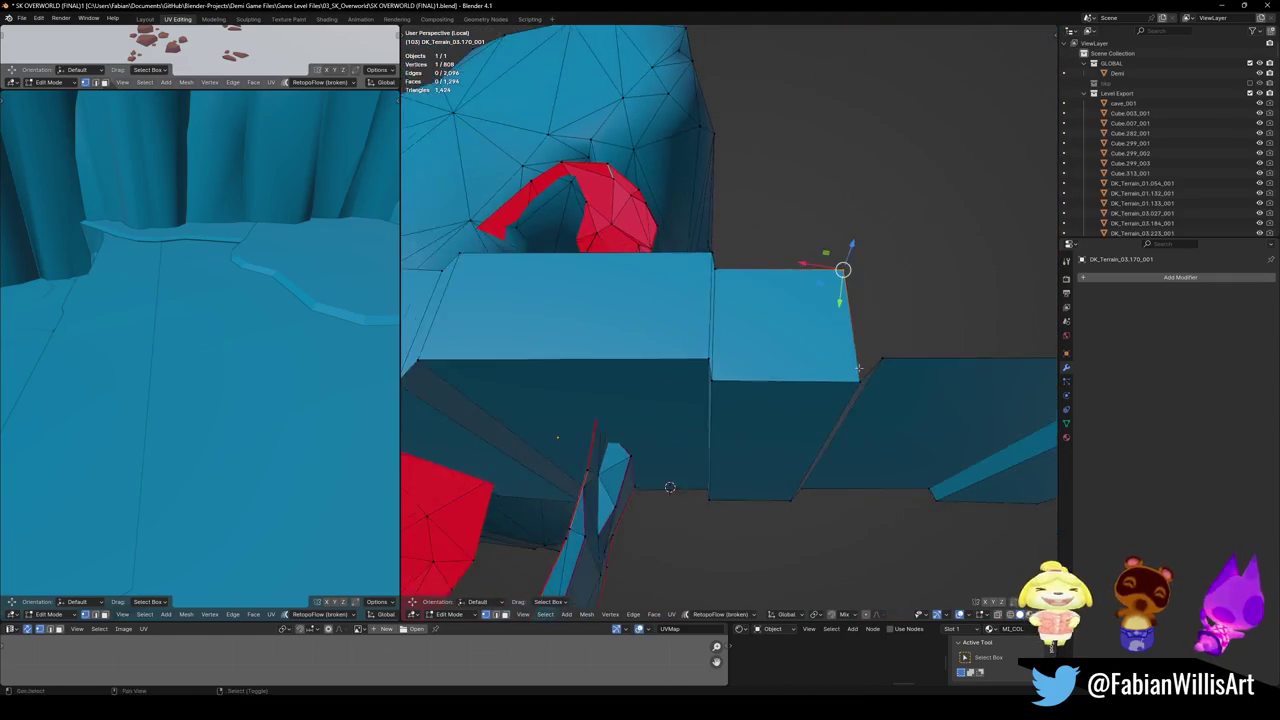
ctrl+right_click(763, 352)
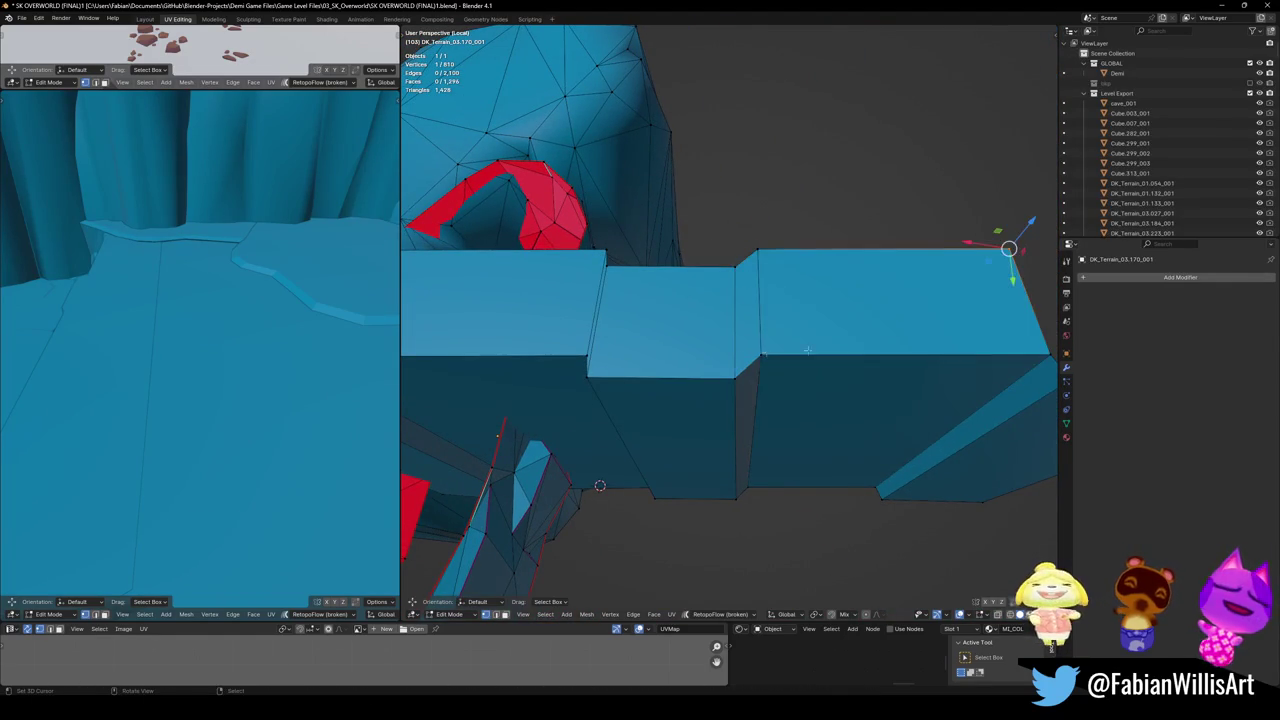
middle_drag(763, 352, 733, 348)
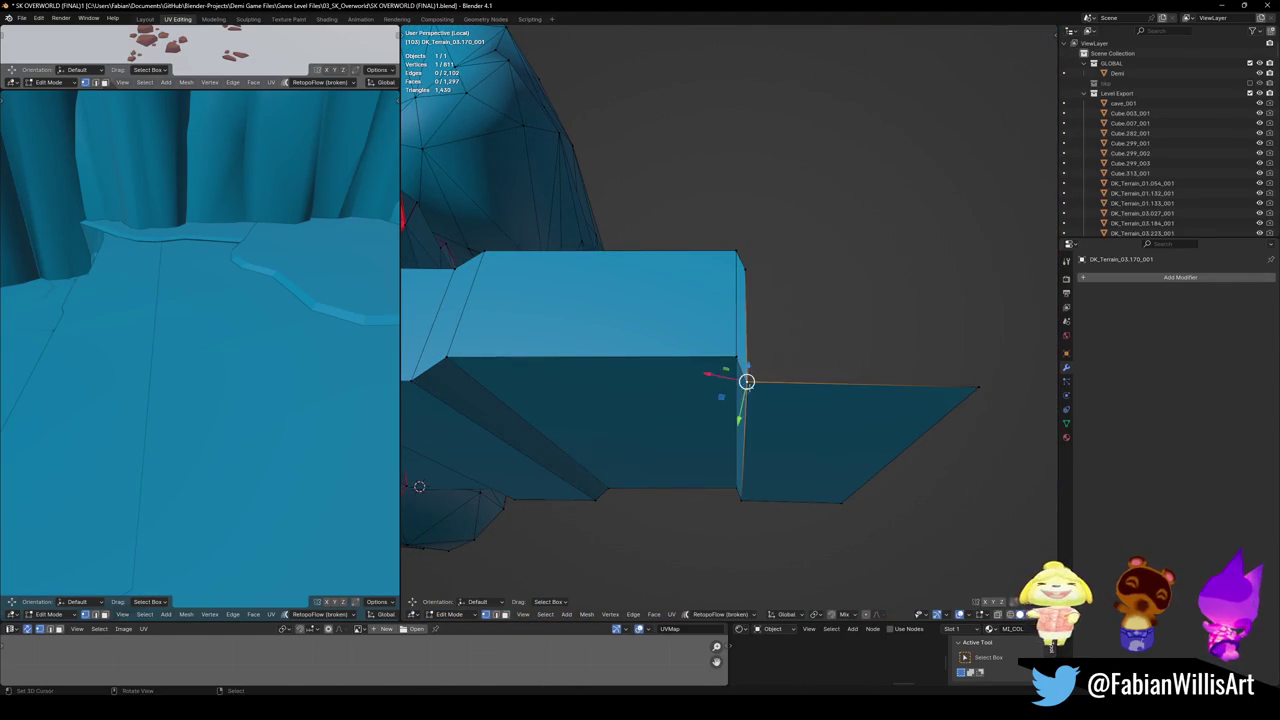
middle_drag(823, 357, 760, 362)
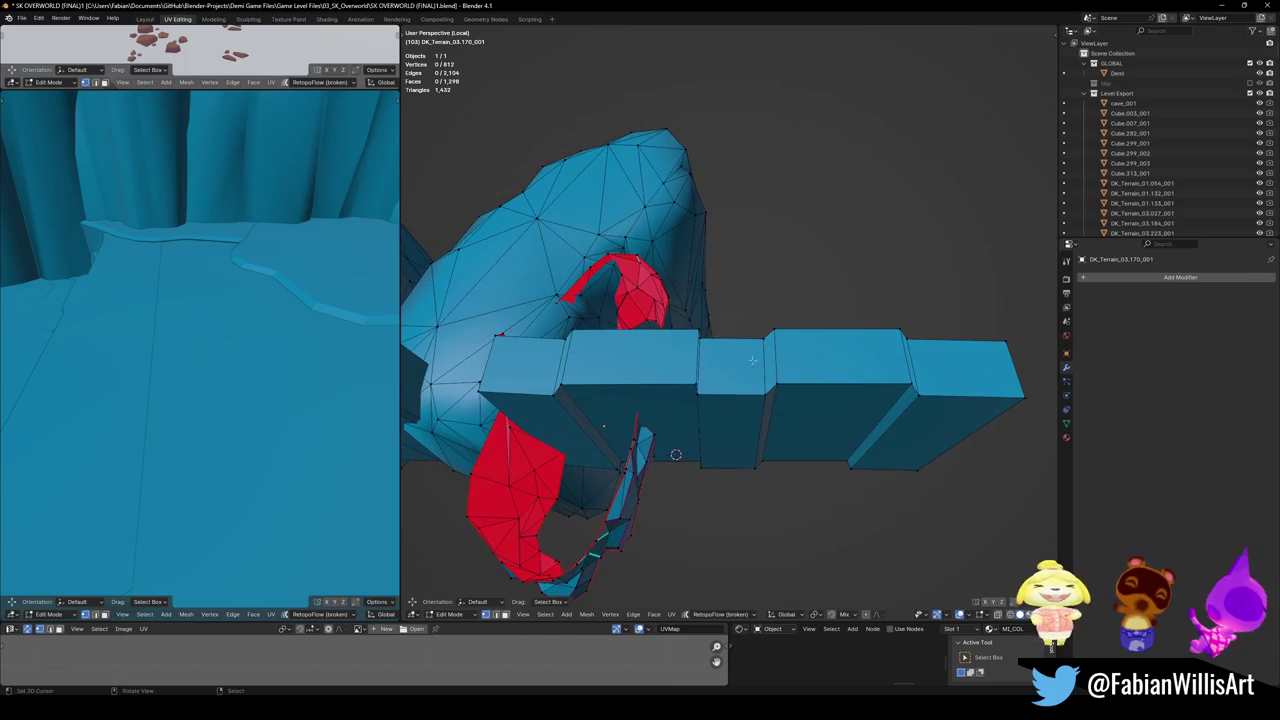
- Leave local view and return DK_Terrain_03.170_001 to Object Mode
mouse_move(597, 368)
middle_down()
mouse_move(763, 430)
mouse_move(833, 428)
middle_up()
mouse_move(840, 375)
middle_down()
mouse_move(780, 400)
mouse_move(712, 403)
mouse_move(760, 420)
middle_up()
key(KP_Divide)
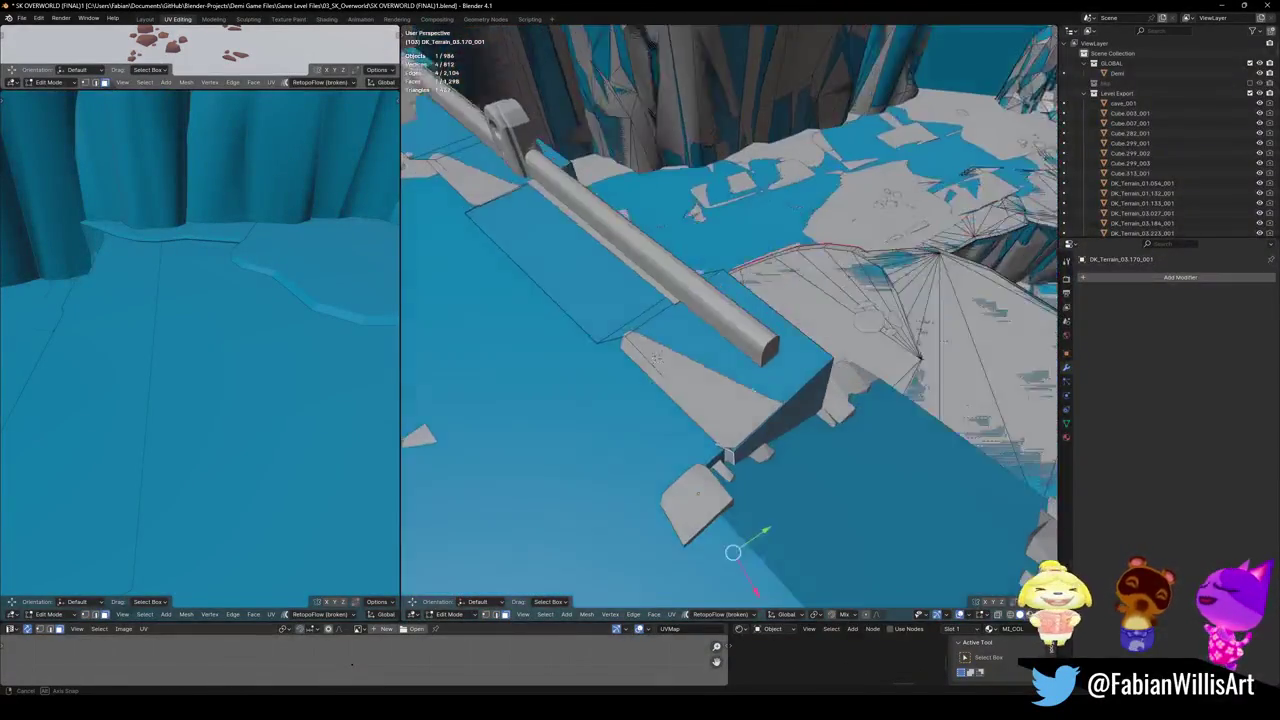
mouse_move(733, 553)
middle_down()
mouse_move(849, 534)
mouse_move(760, 508)
mouse_move(730, 568)
middle_up()
key(Tab)
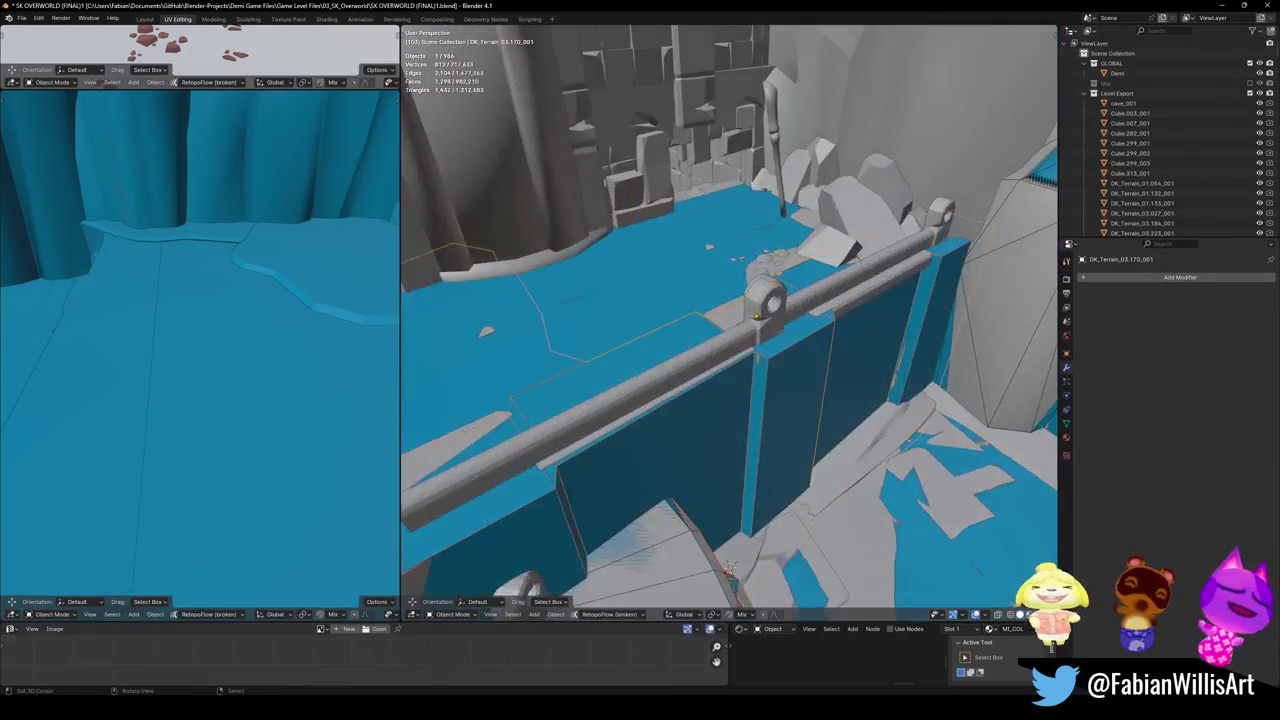
- Save the level and inspect the pipe bracket and rail pieces
key(ctrl+s)
click(759, 308)
key(KP_Decimal)
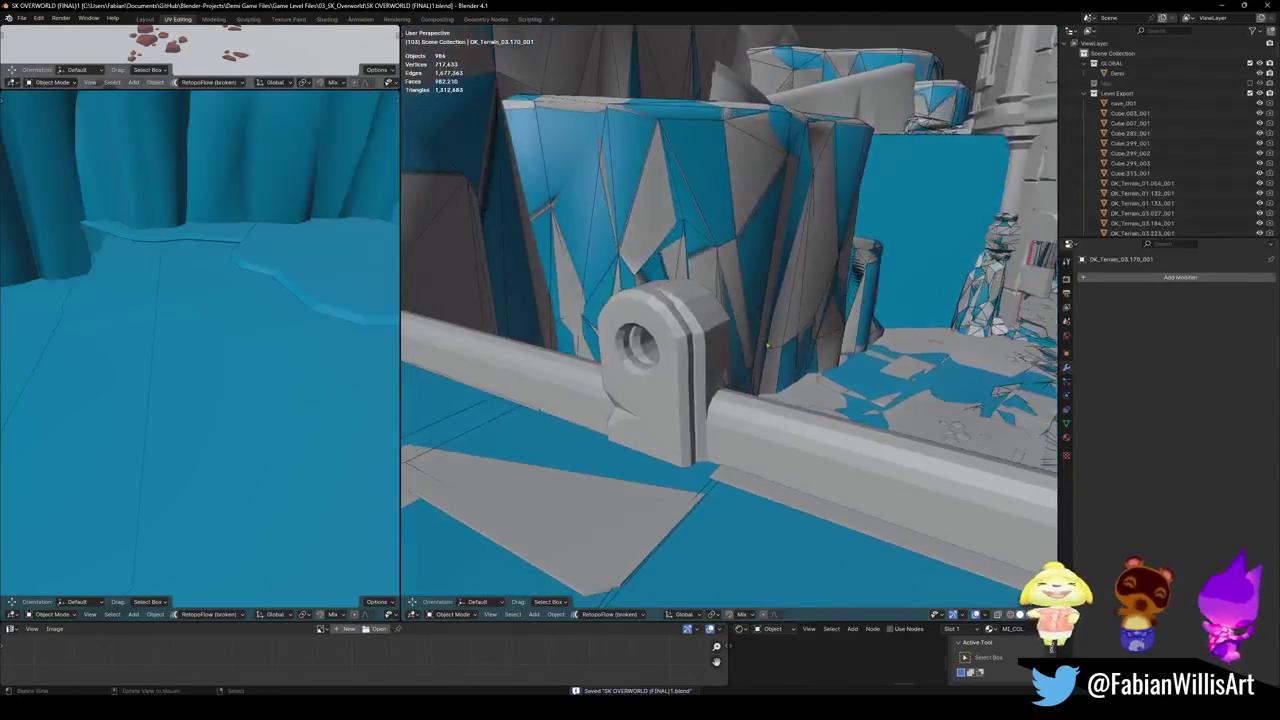
mouse_move(759, 308)
middle_down()
mouse_move(700, 350)
mouse_move(622, 327)
middle_up()
mouse_move(838, 354)
middle_down()
mouse_move(750, 385)
mouse_move(790, 360)
mouse_move(727, 368)
middle_up()
click(727, 368)
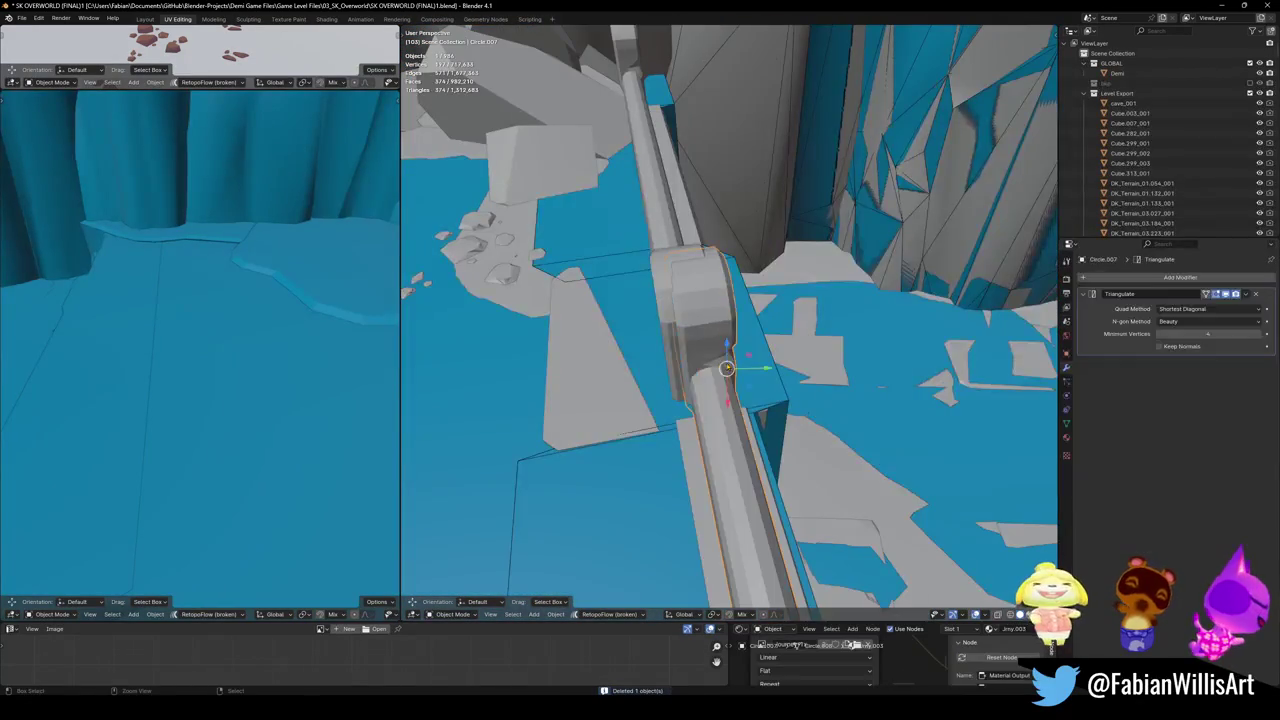
key(ctrl+z)
mouse_move(662, 330)
middle_down()
mouse_move(723, 357)
mouse_move(697, 376)
mouse_move(780, 345)
middle_up()
- Shift rail Circle.005 slightly along the global Y axis and save the file
click(723, 357)
key(g)
key(y)
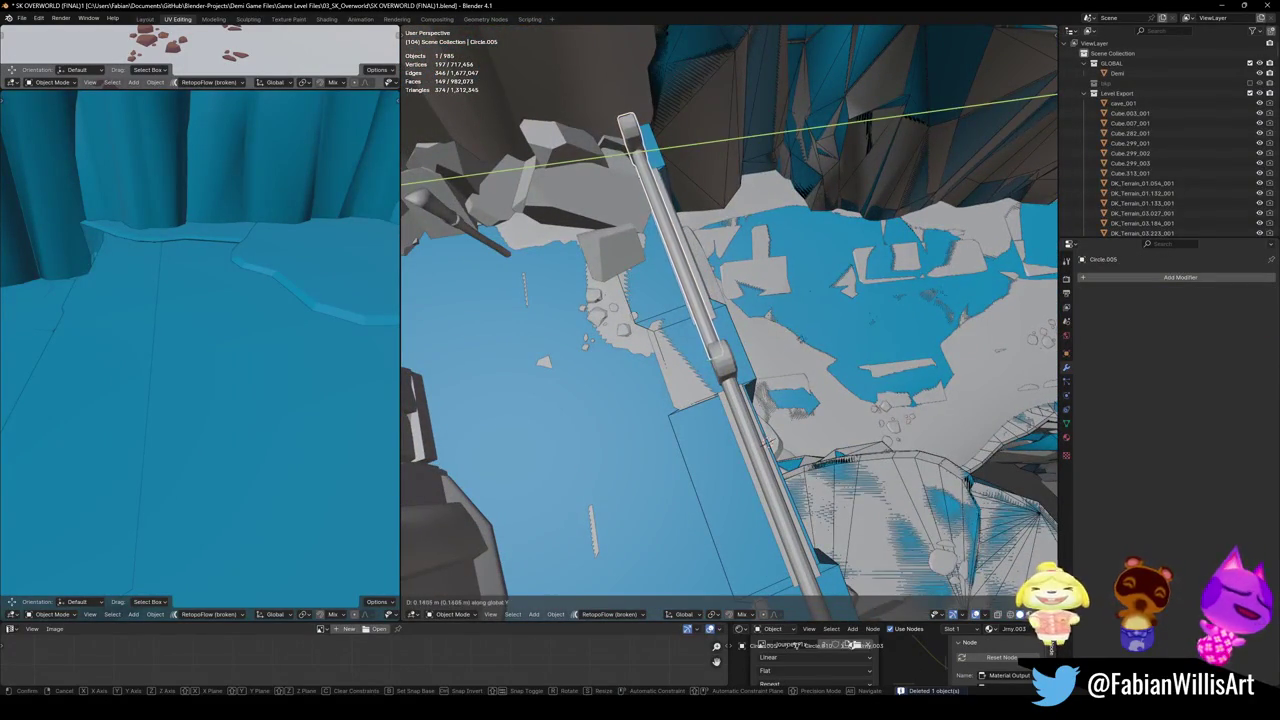
click(735, 375)
mouse_move(735, 375)
middle_down()
mouse_move(653, 400)
mouse_move(634, 380)
middle_up()
key(ctrl+s)
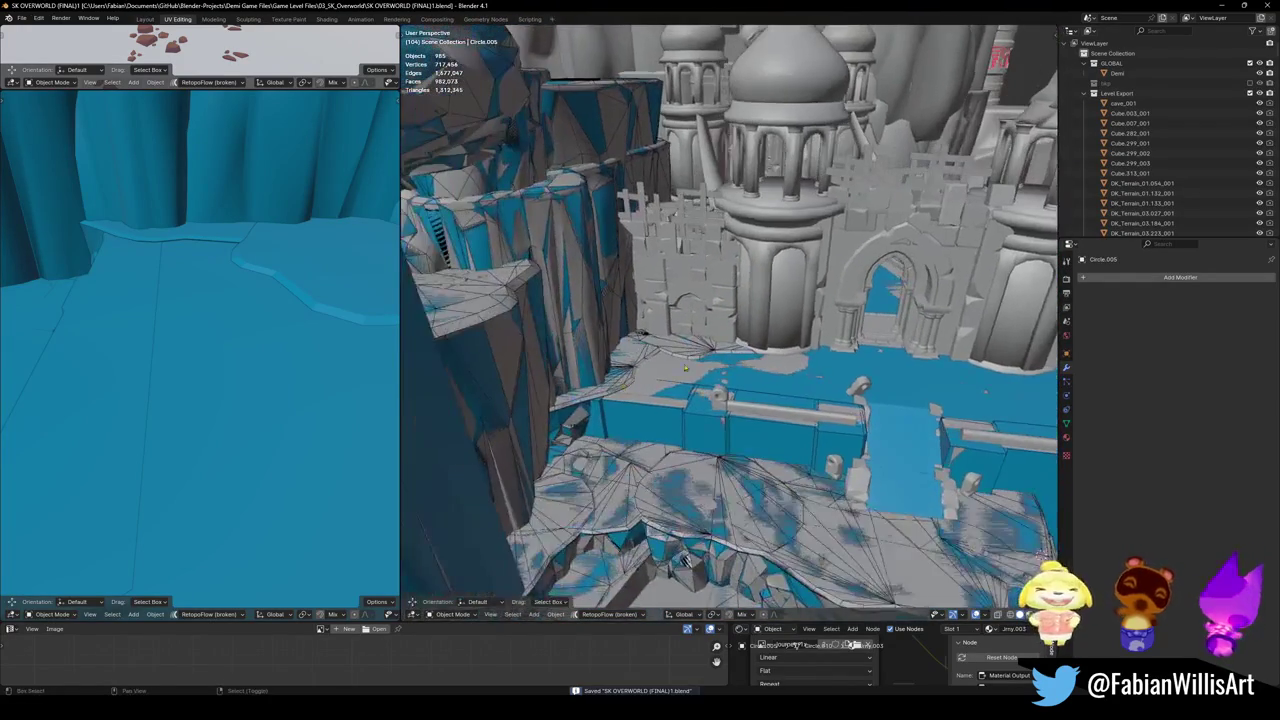
mouse_move(770, 314)
middle_down()
mouse_move(750, 381)
mouse_move(754, 363)
mouse_move(696, 334)
mouse_move(674, 386)
middle_up()
key(ctrl+s)
key(shift+grave)
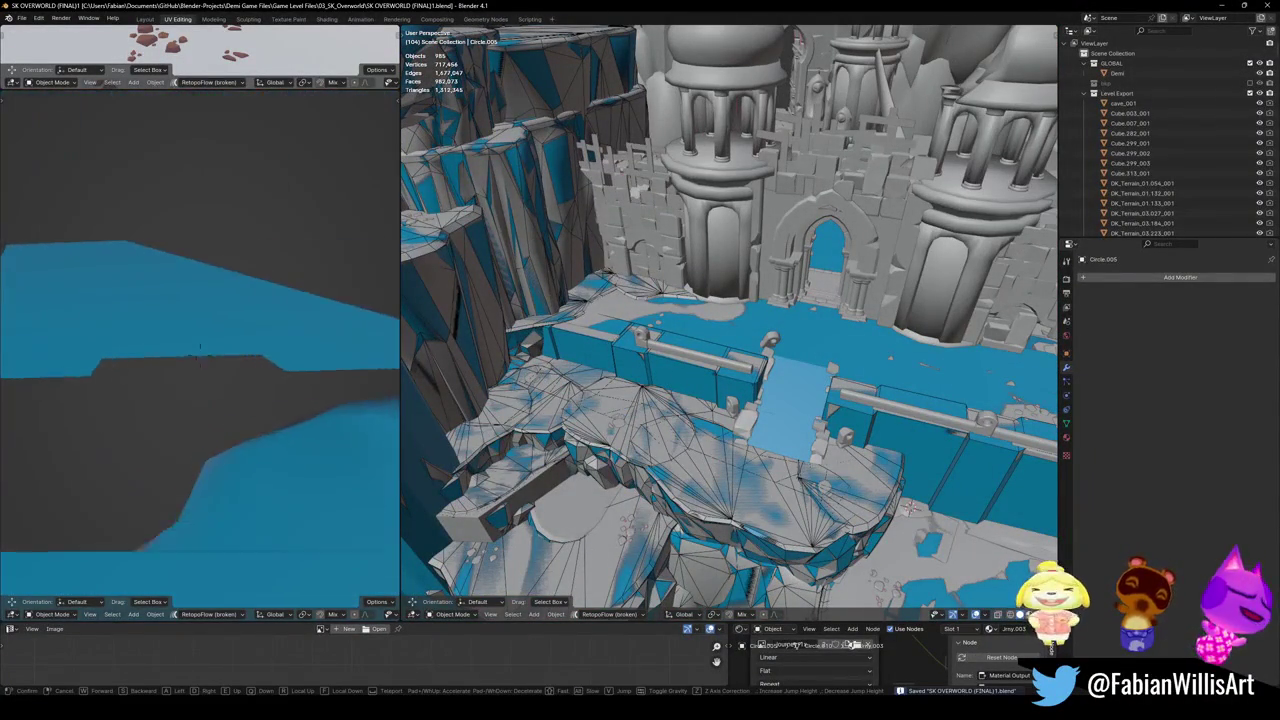
key(s)
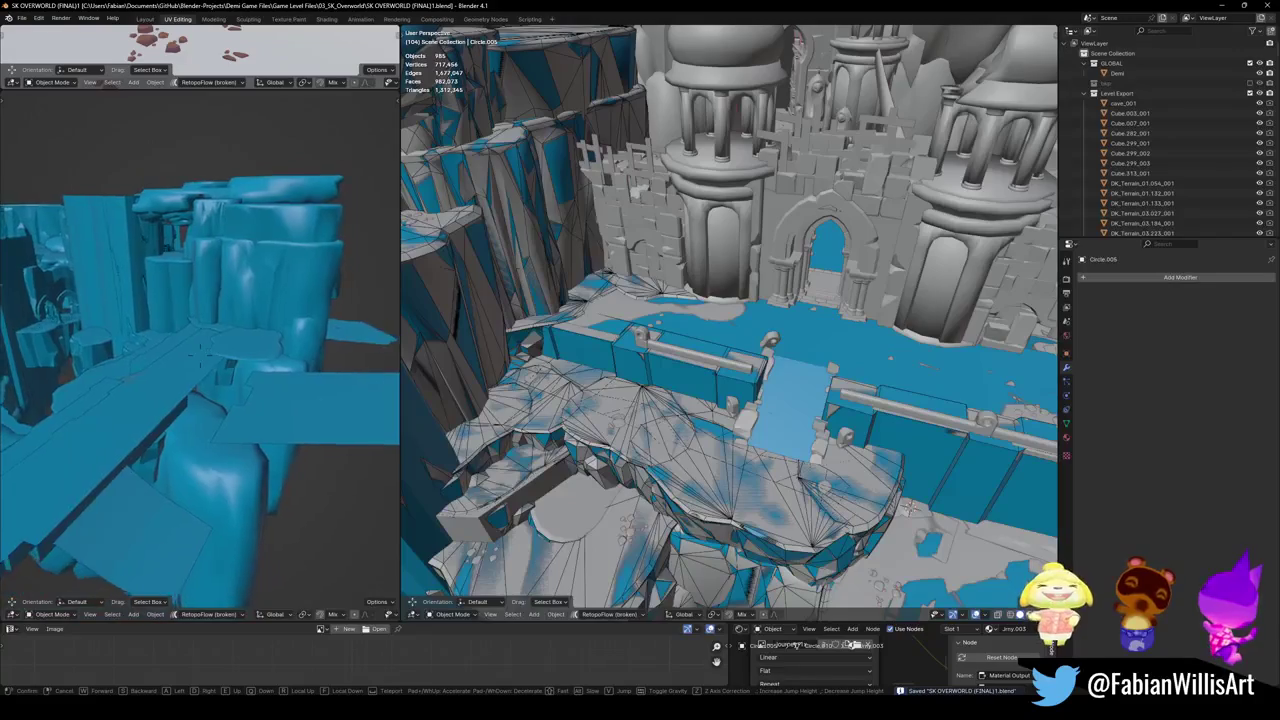
key(w)
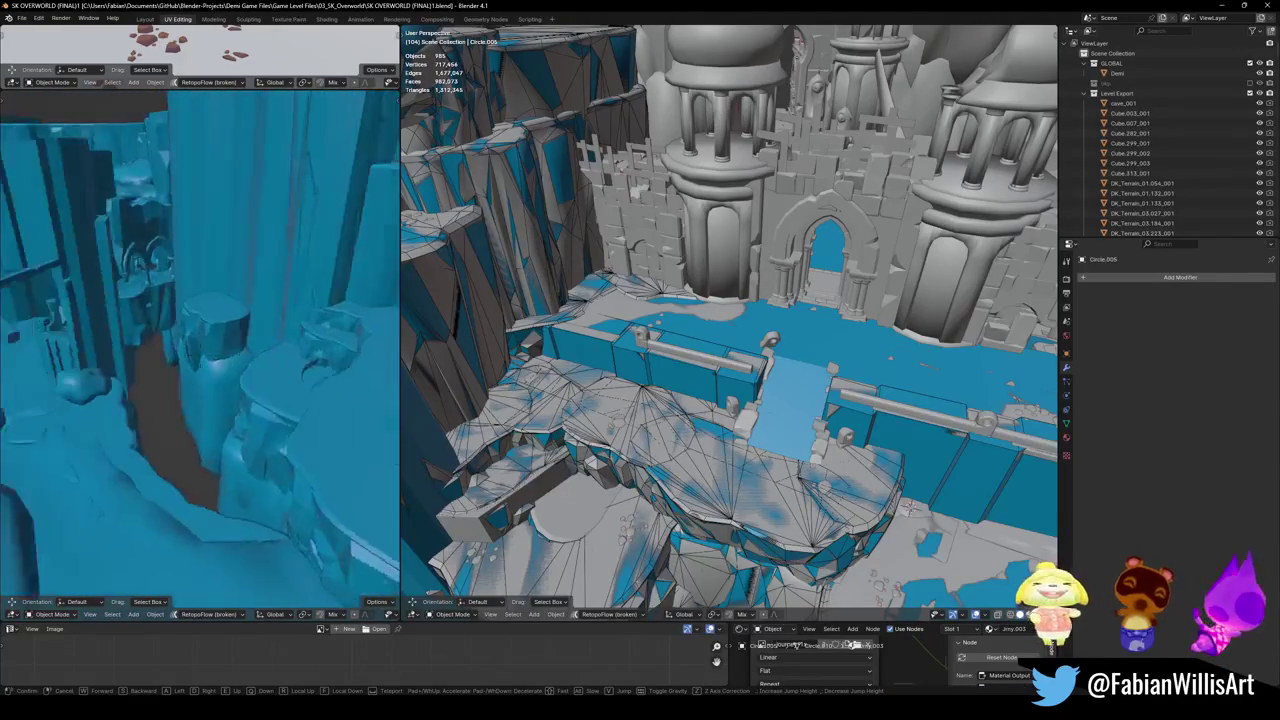
key(w)
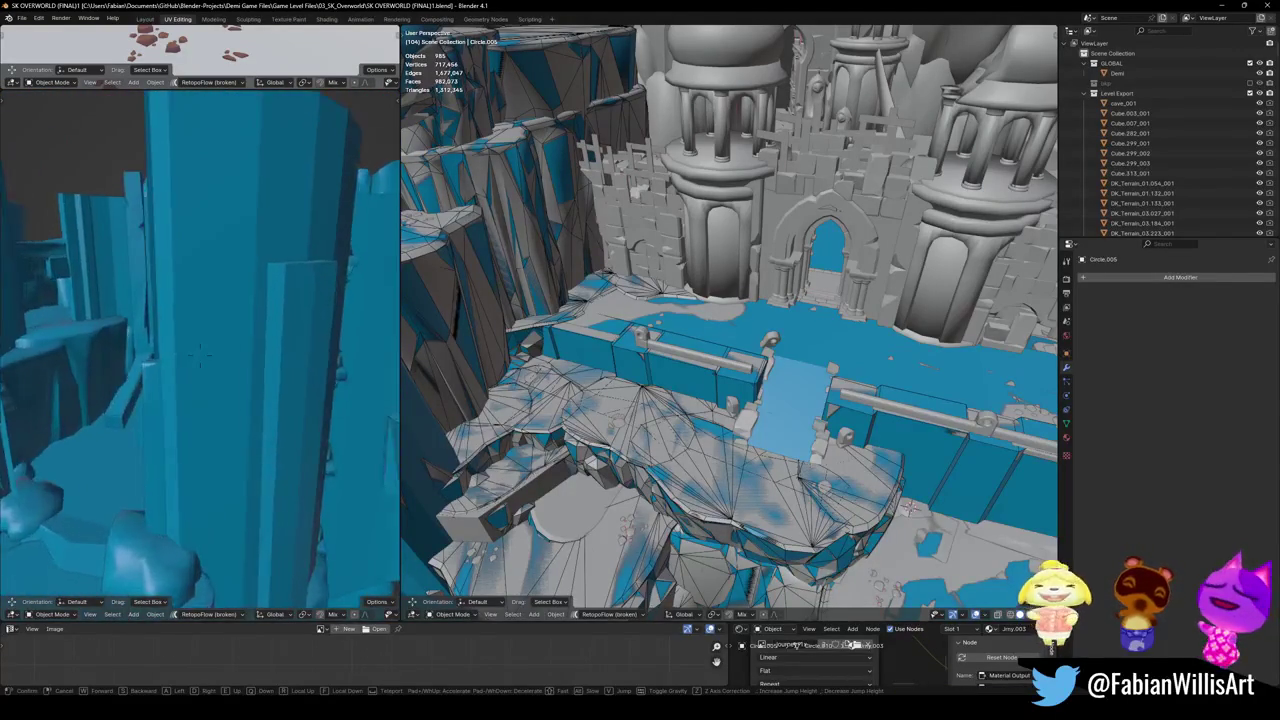
key(w)
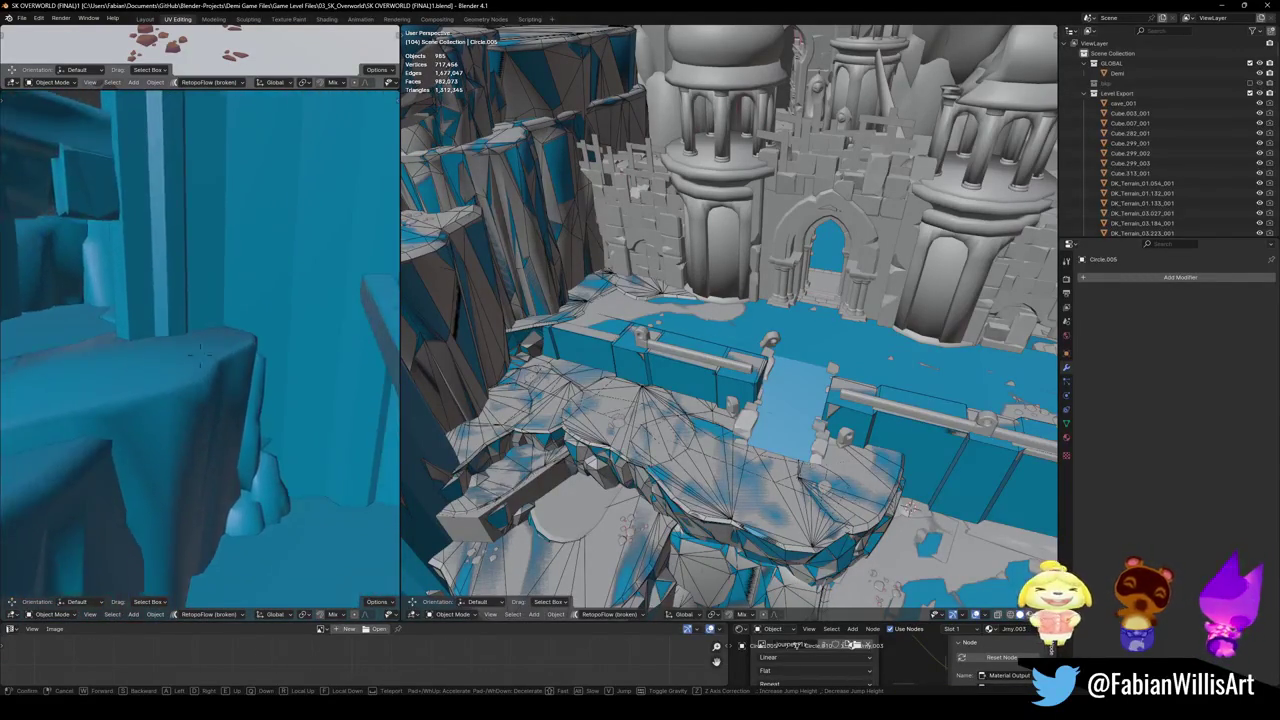
key(w)
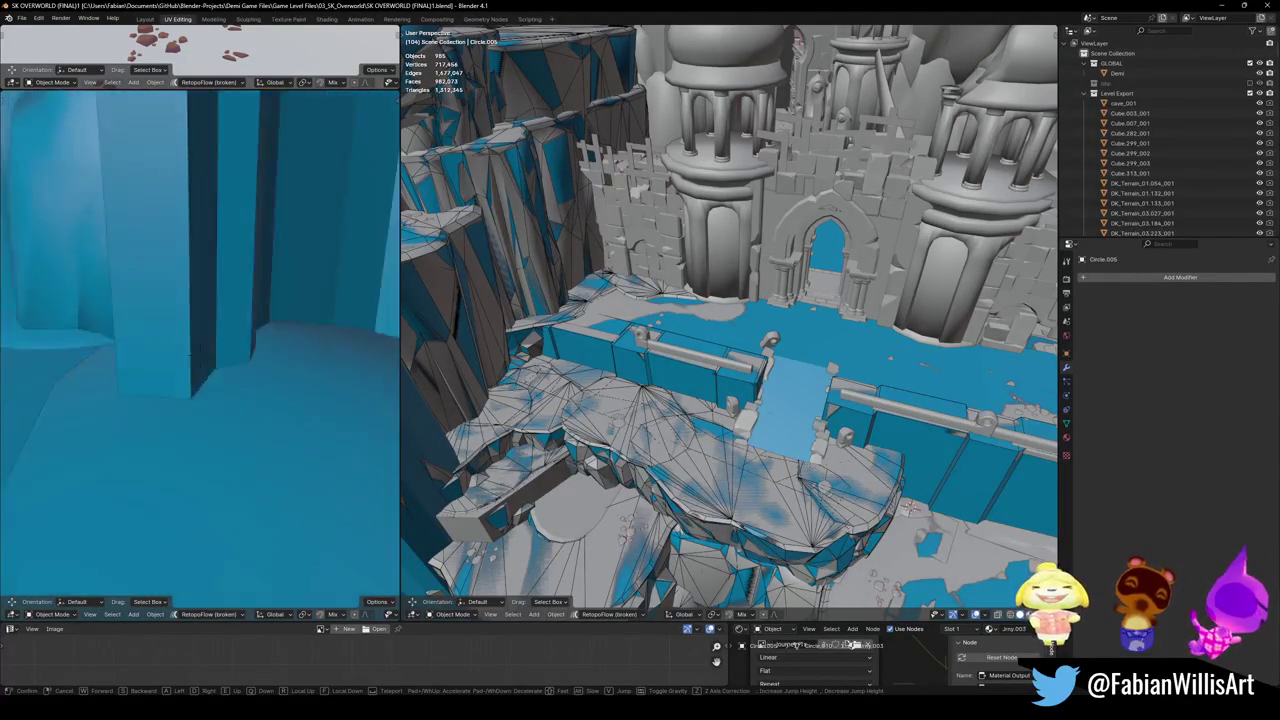
key(w)
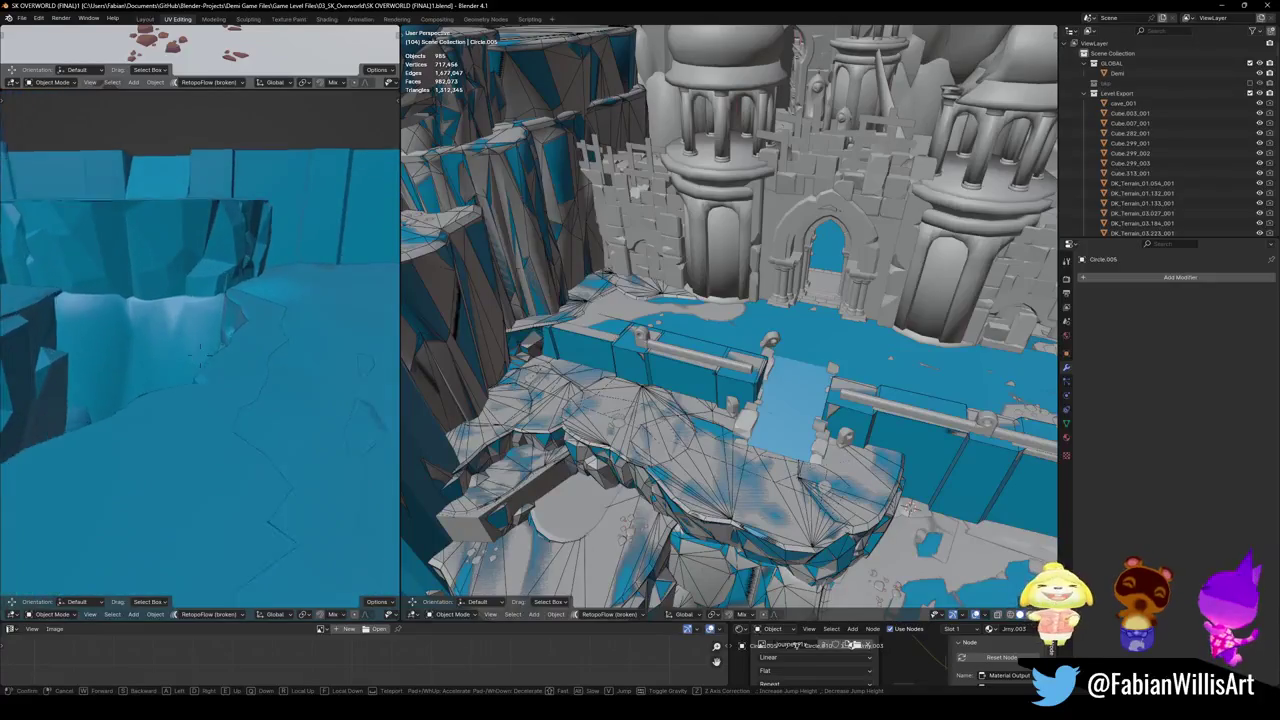
key(w)
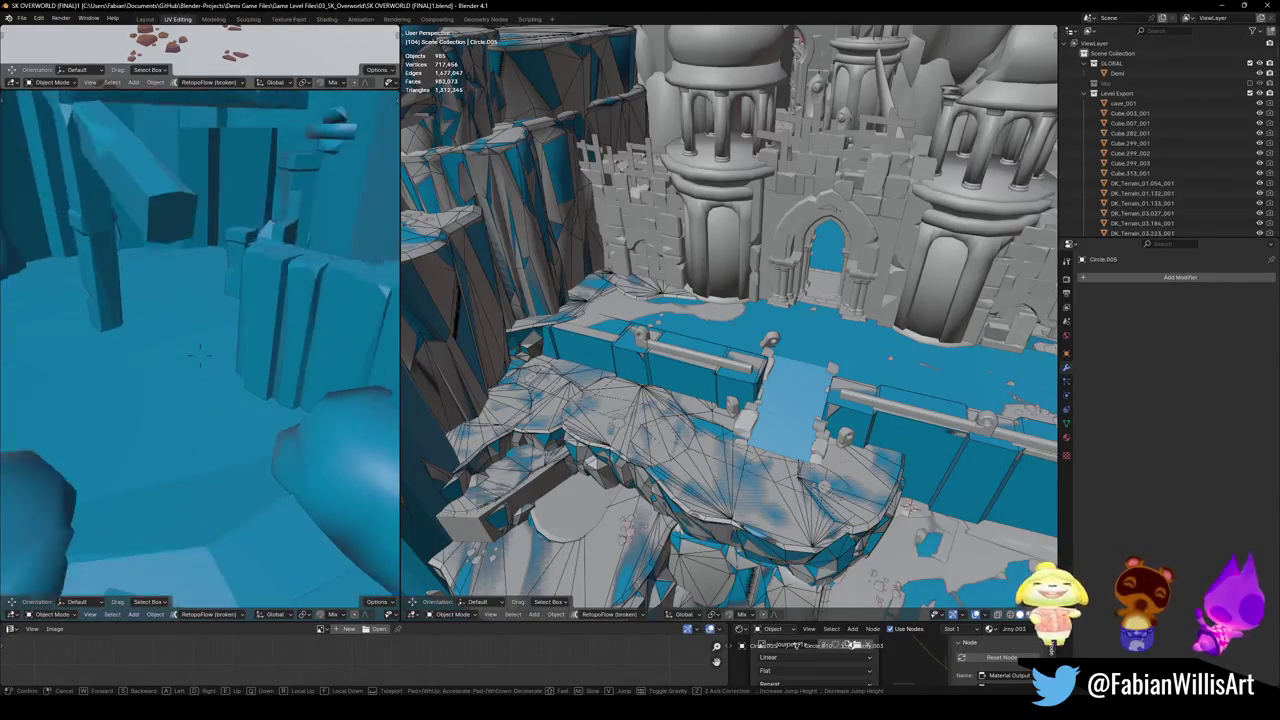
click(181, 349)
key(shift+grave)
key(w)
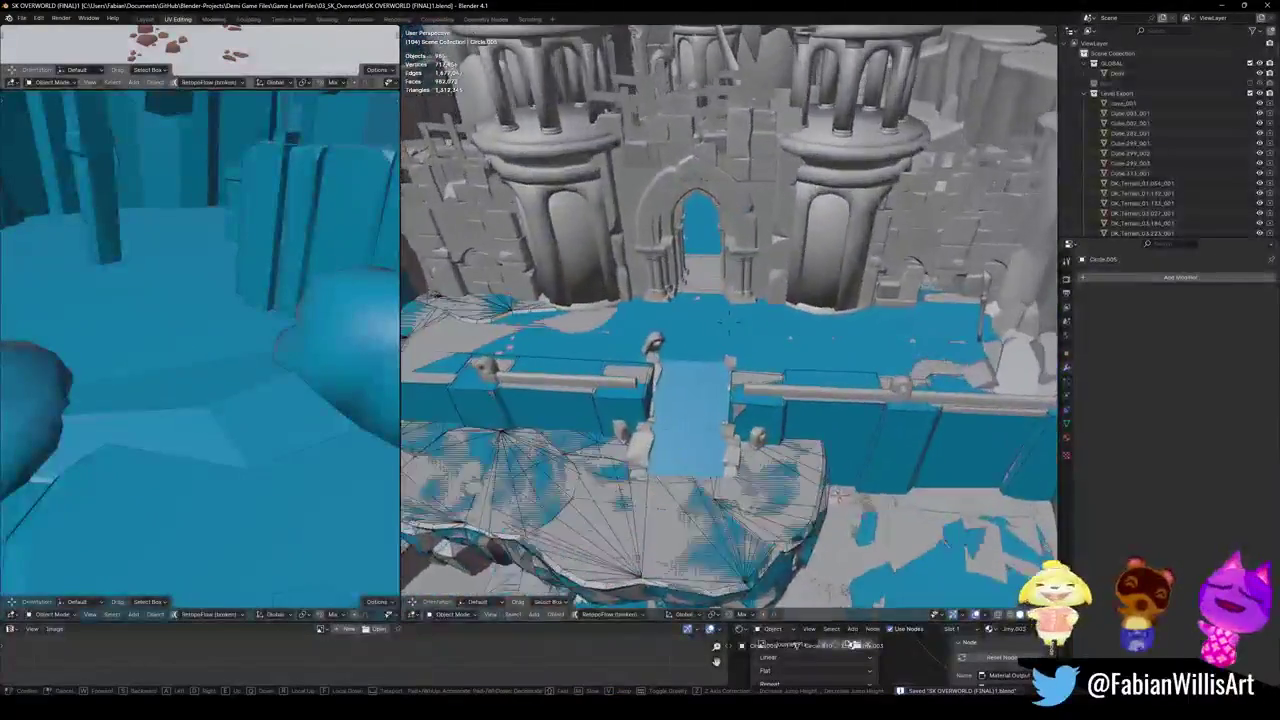
key(w)
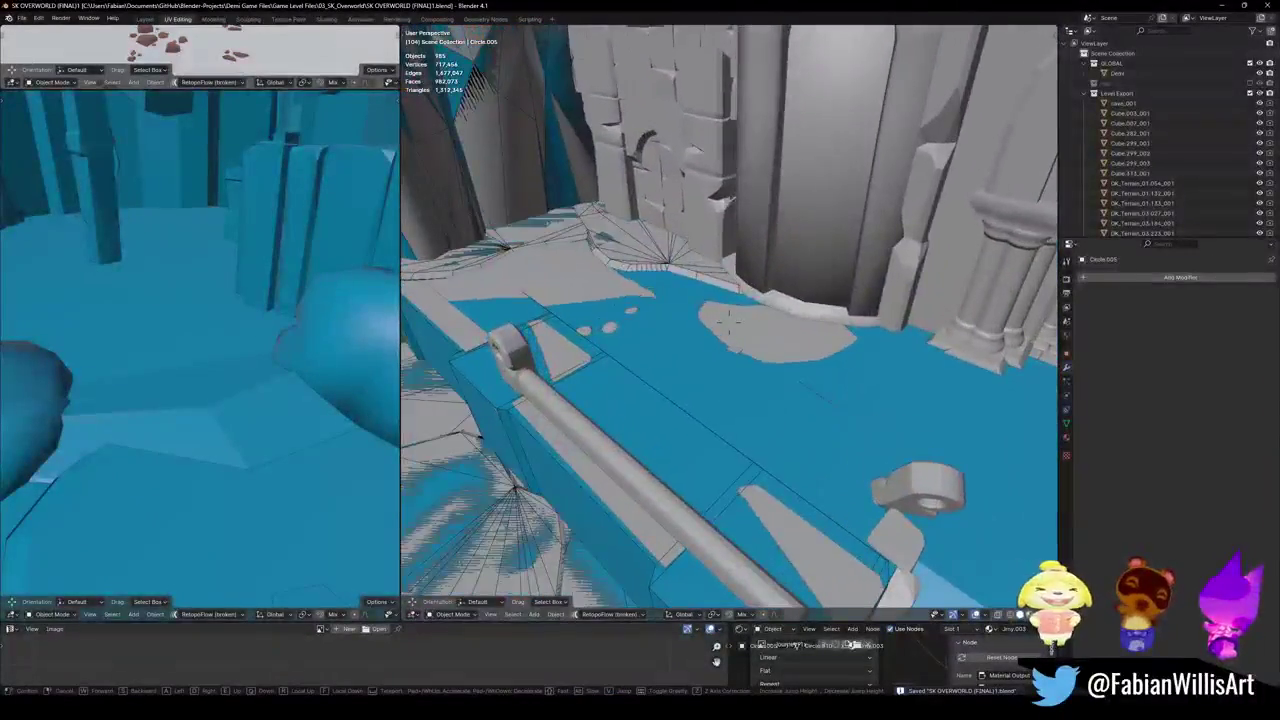
key(shift+grave)
key(w)
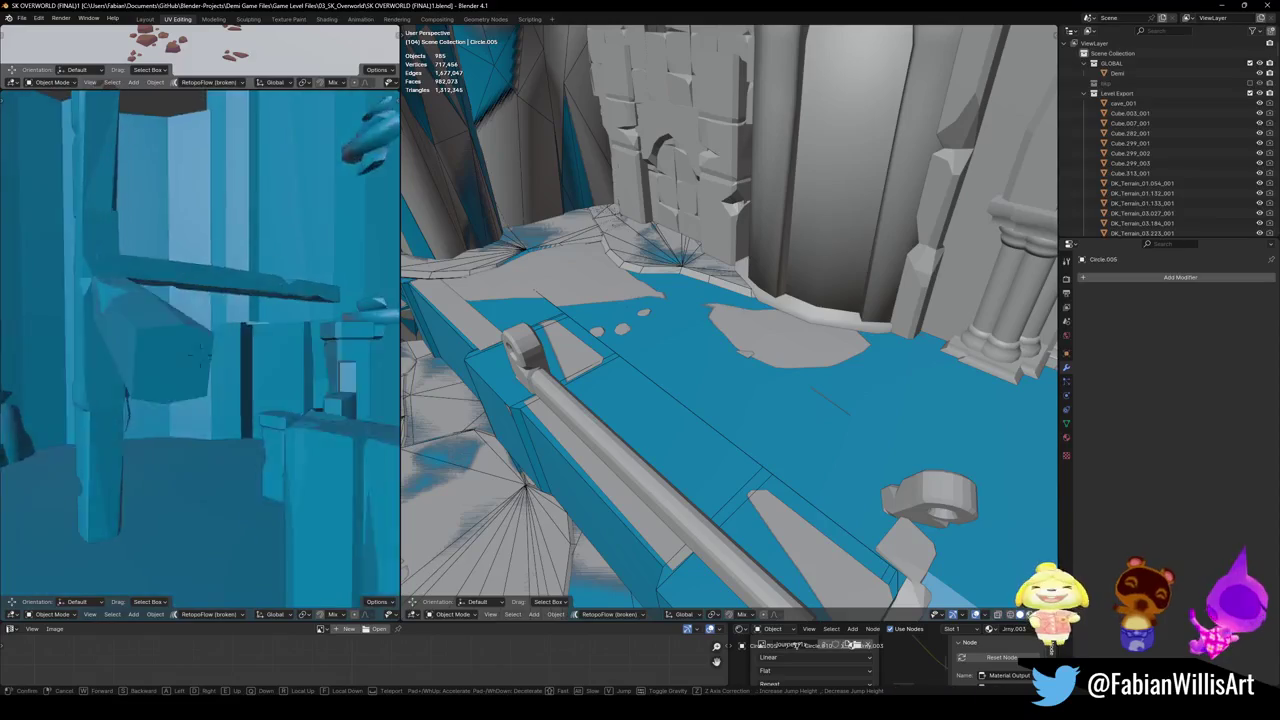
key(w)
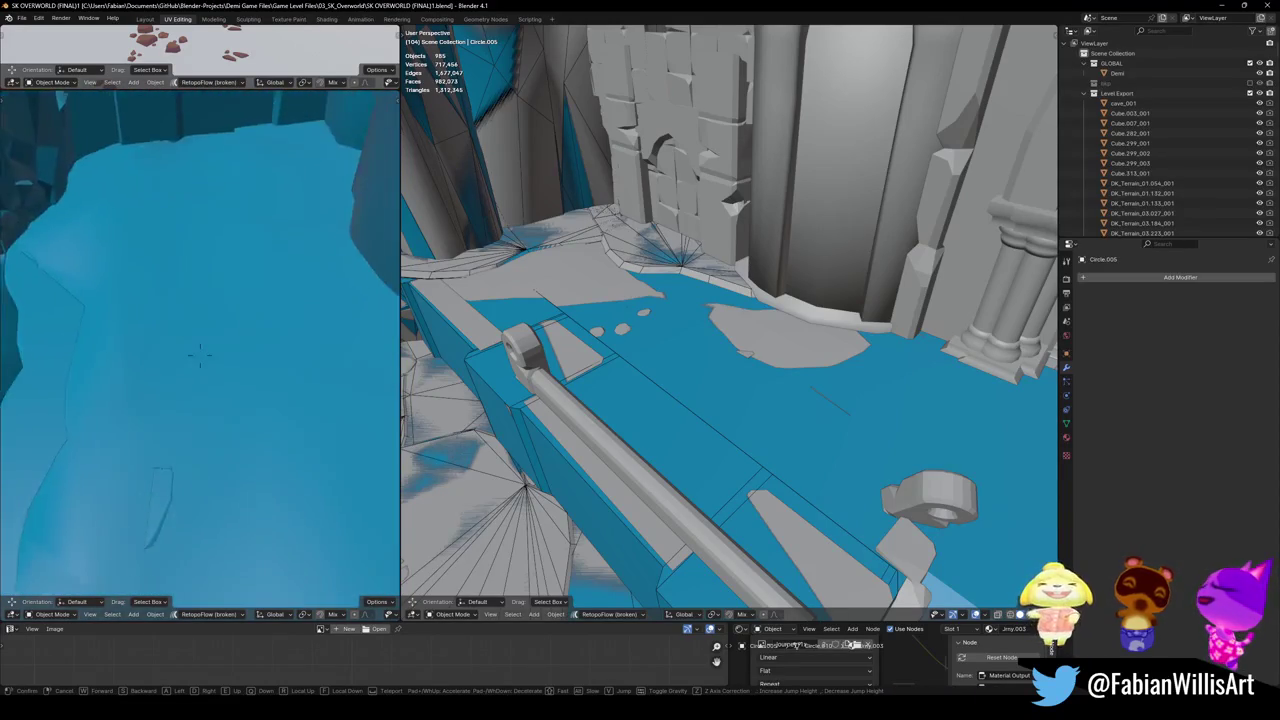
key(w)
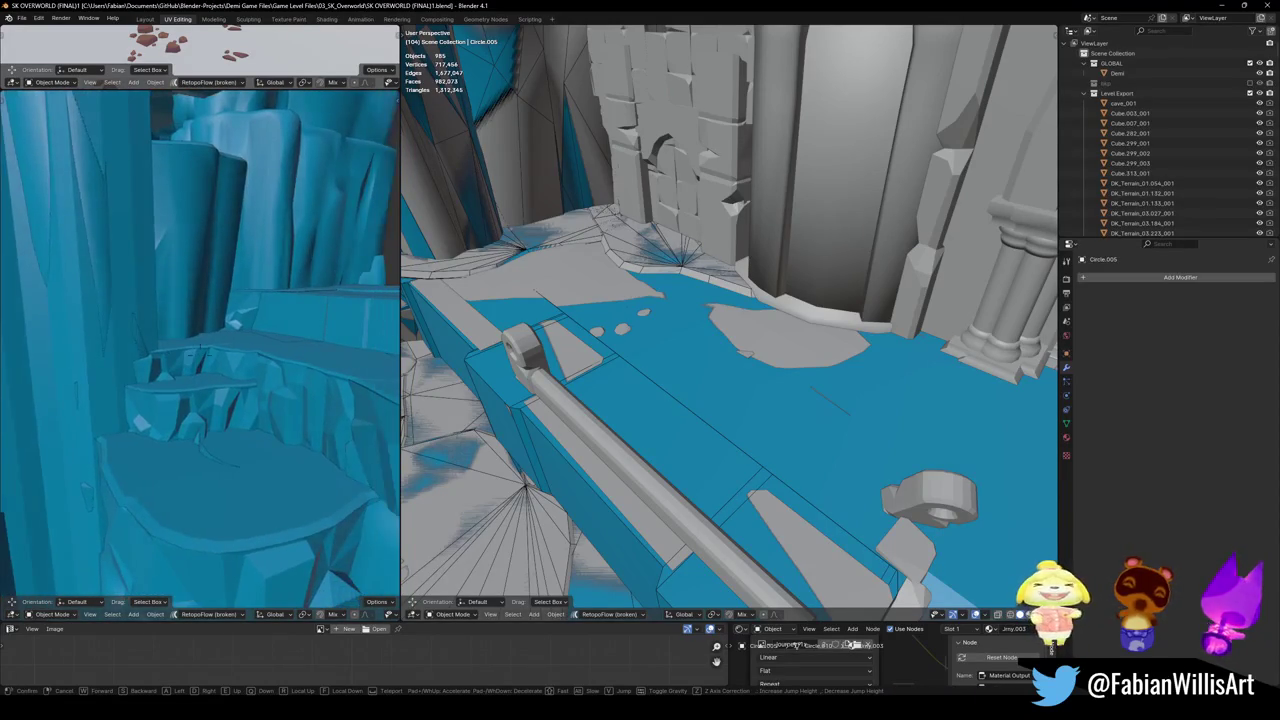
key(w)
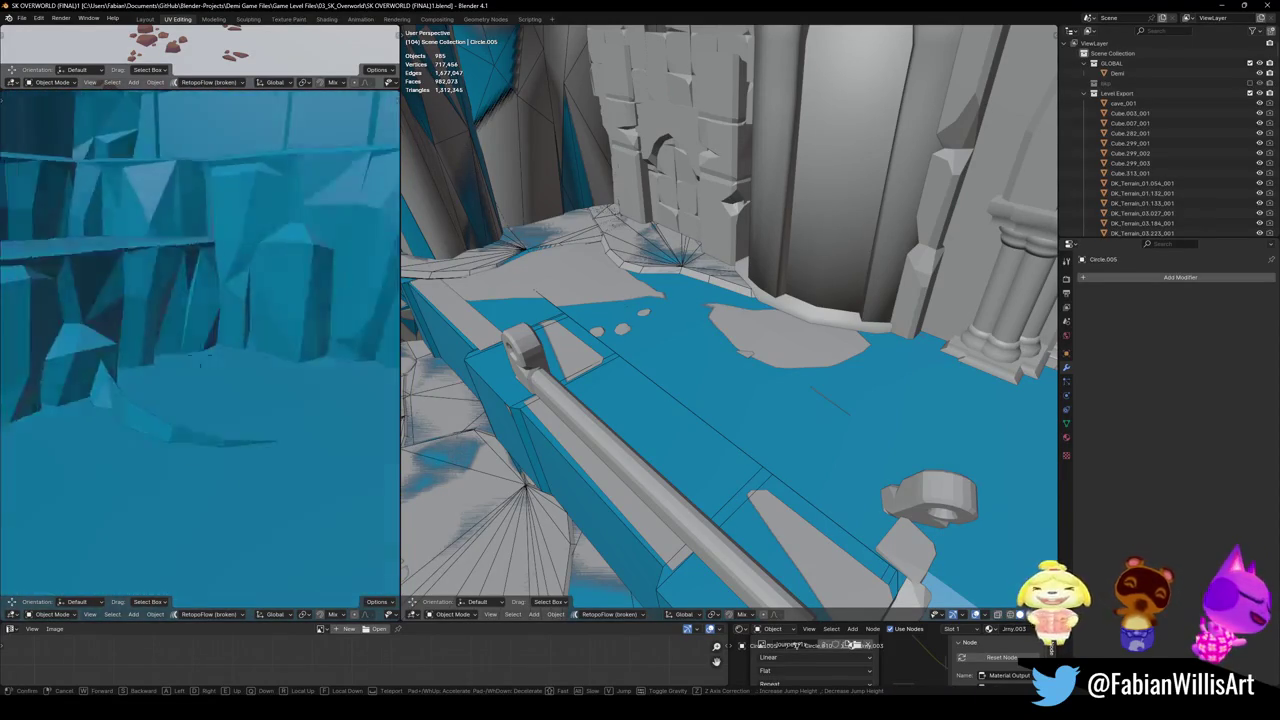
key(Return)
key(shift+grave)
key(w)
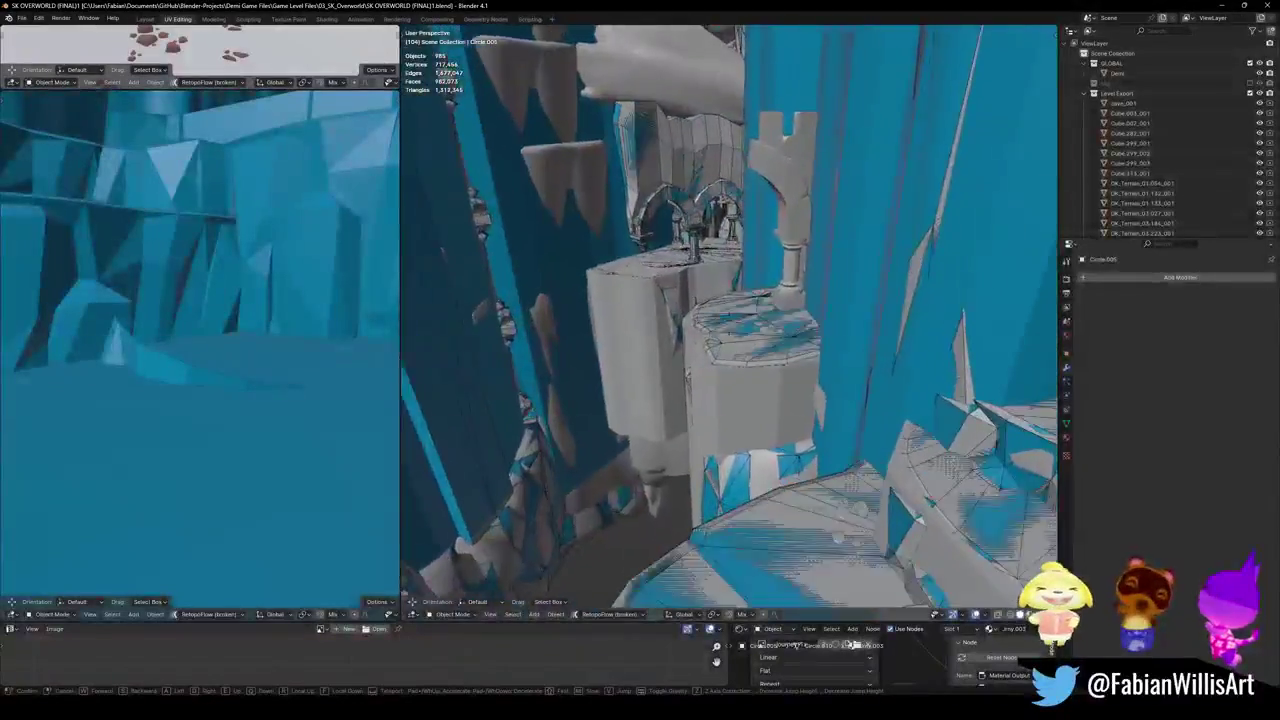
key(Return)
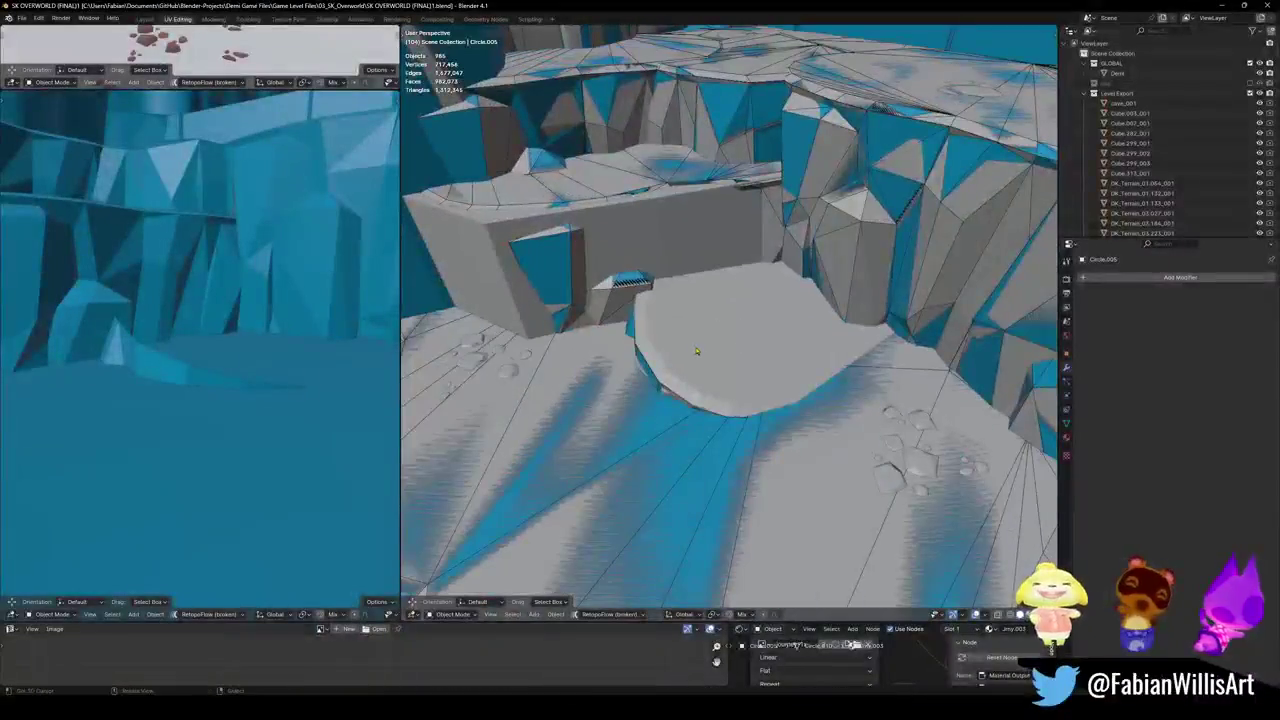
- Add a mesh collider to DK_Terrain_03.177 and save the level
click(707, 348)
key(q)
key(Escape)
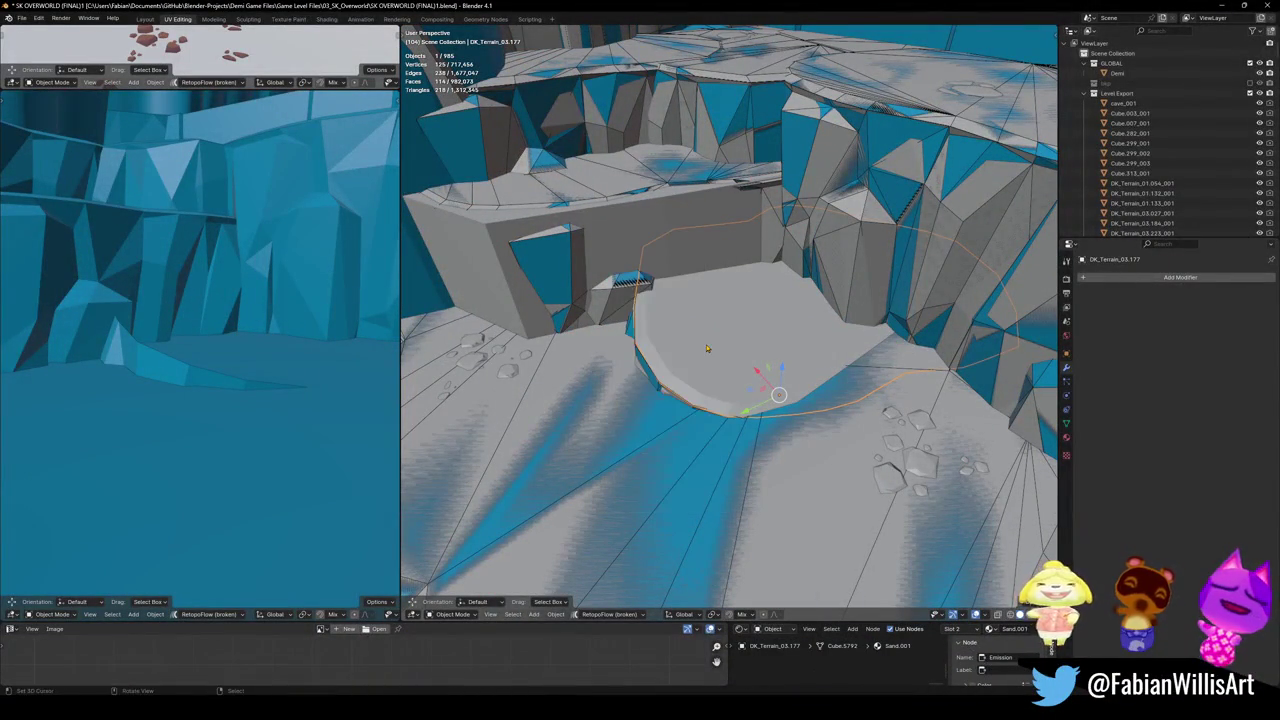
key(shift+alt+c)
click(640, 310)
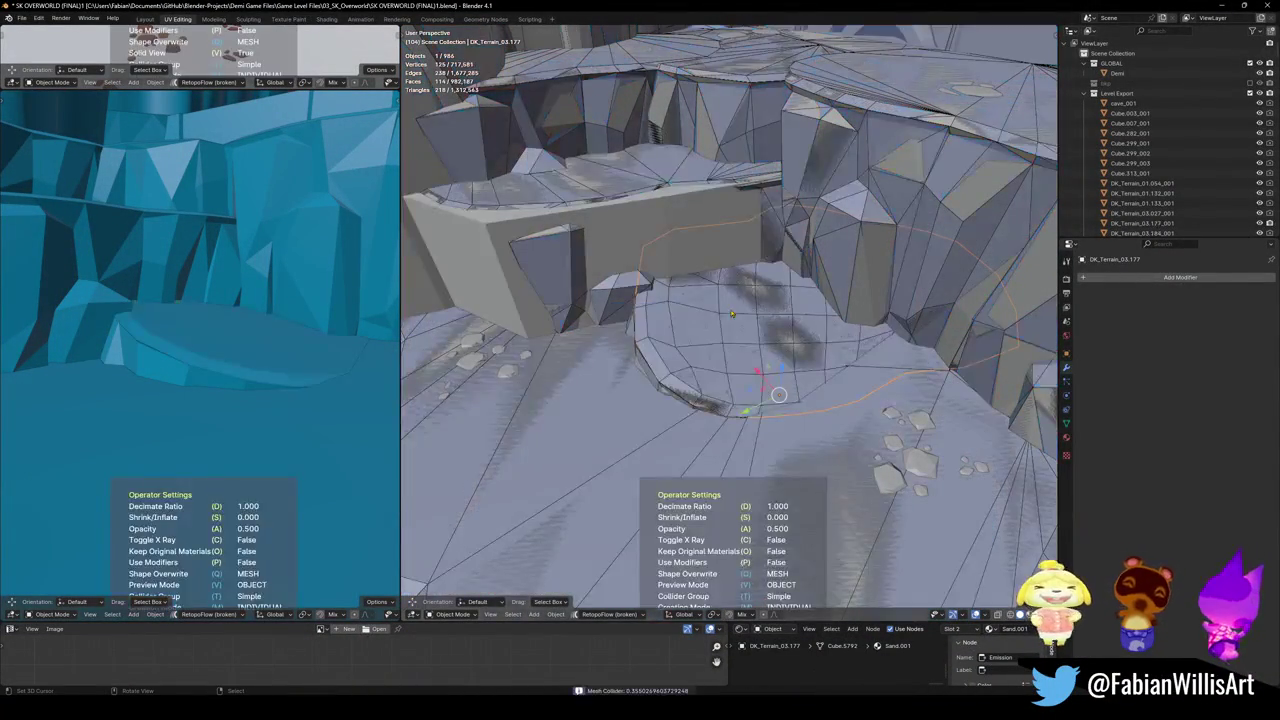
key(shift+grave)
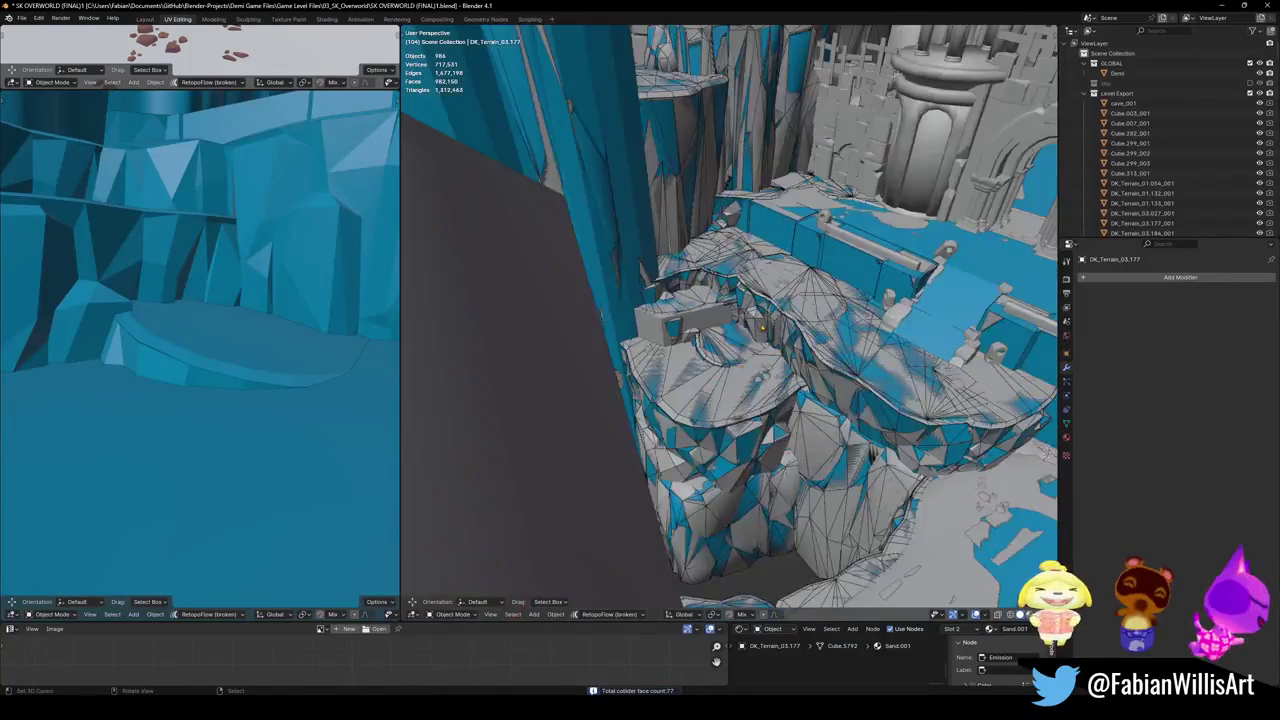
key(w)
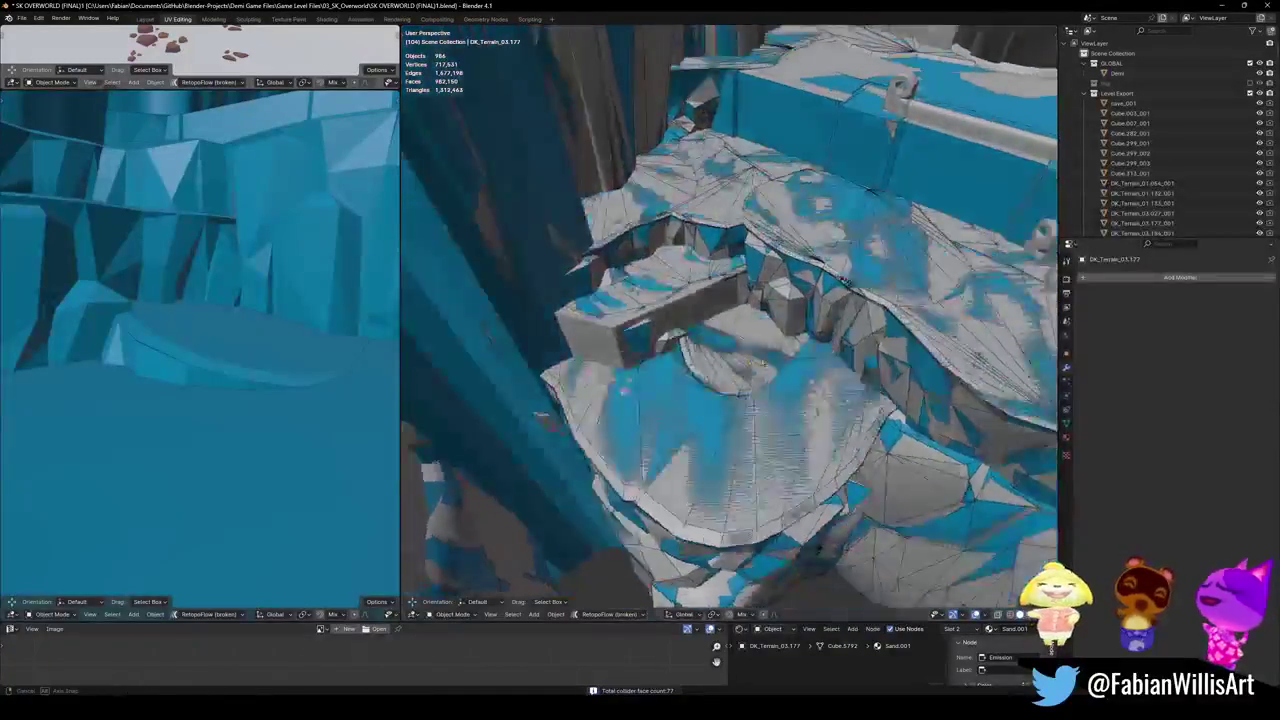
key(ctrl+s)
- Select Cube.070, widen and reorient the left viewport, then save again
click(748, 313)
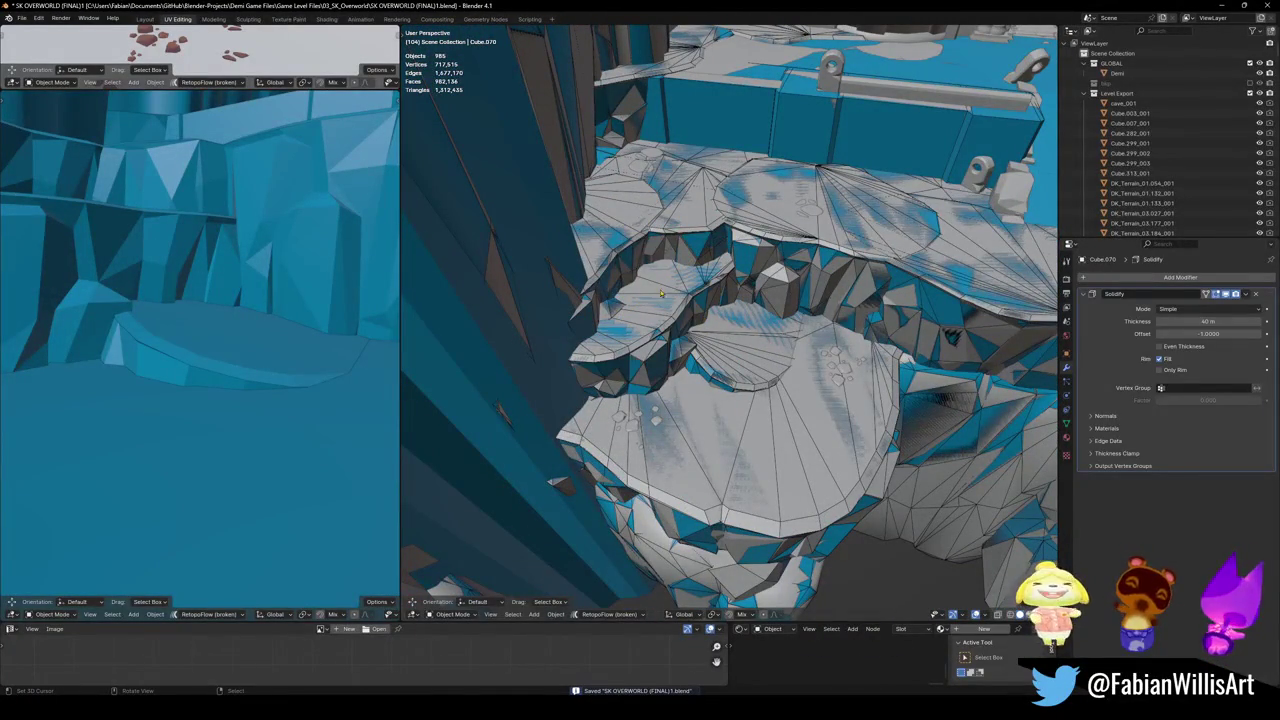
middle_drag(790, 180, 760, 200)
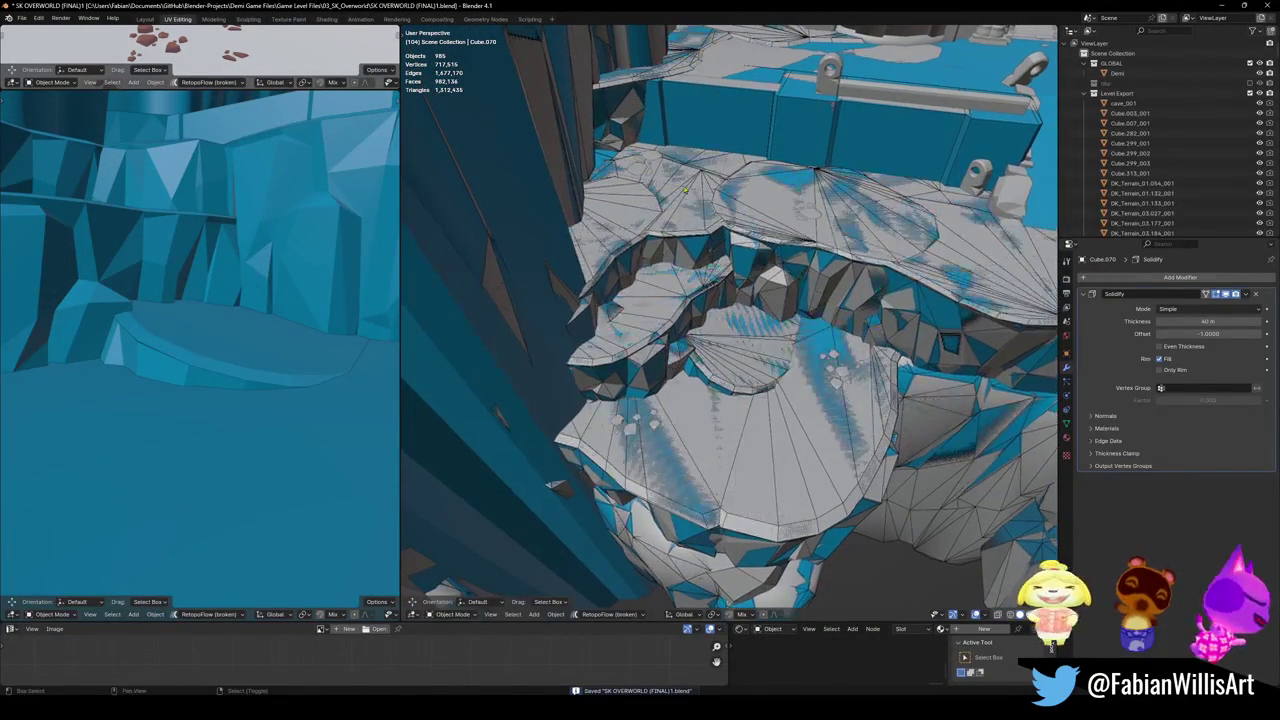
middle_drag(200, 350, 397, 277)
drag(401, 280, 455, 280)
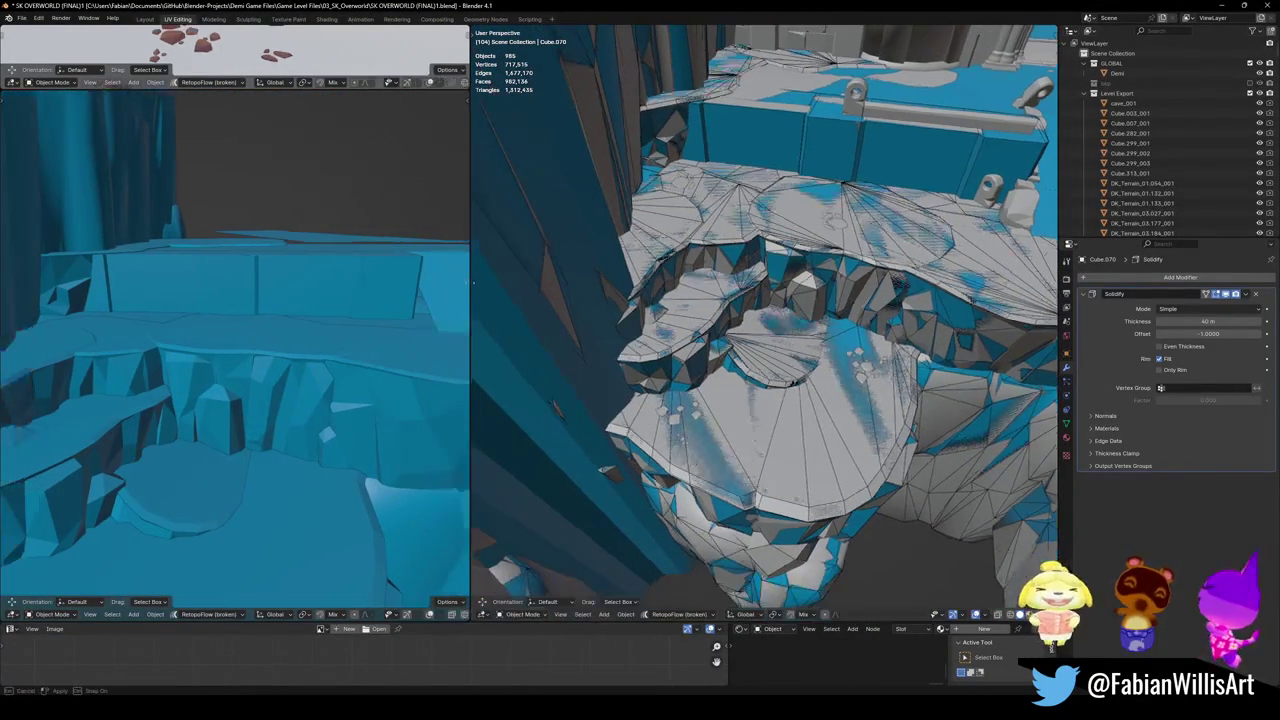
middle_drag(220, 420, 234, 448)
middle_drag(268, 395, 245, 415)
key(ctrl+s)
- Select the SD_MirageStair_01.001 stair and bring up the collider options
mouse_move(860, 340)
middle_down()
mouse_move(910, 363)
mouse_move(748, 380)
middle_up()
click(748, 390)
key(shift+c)
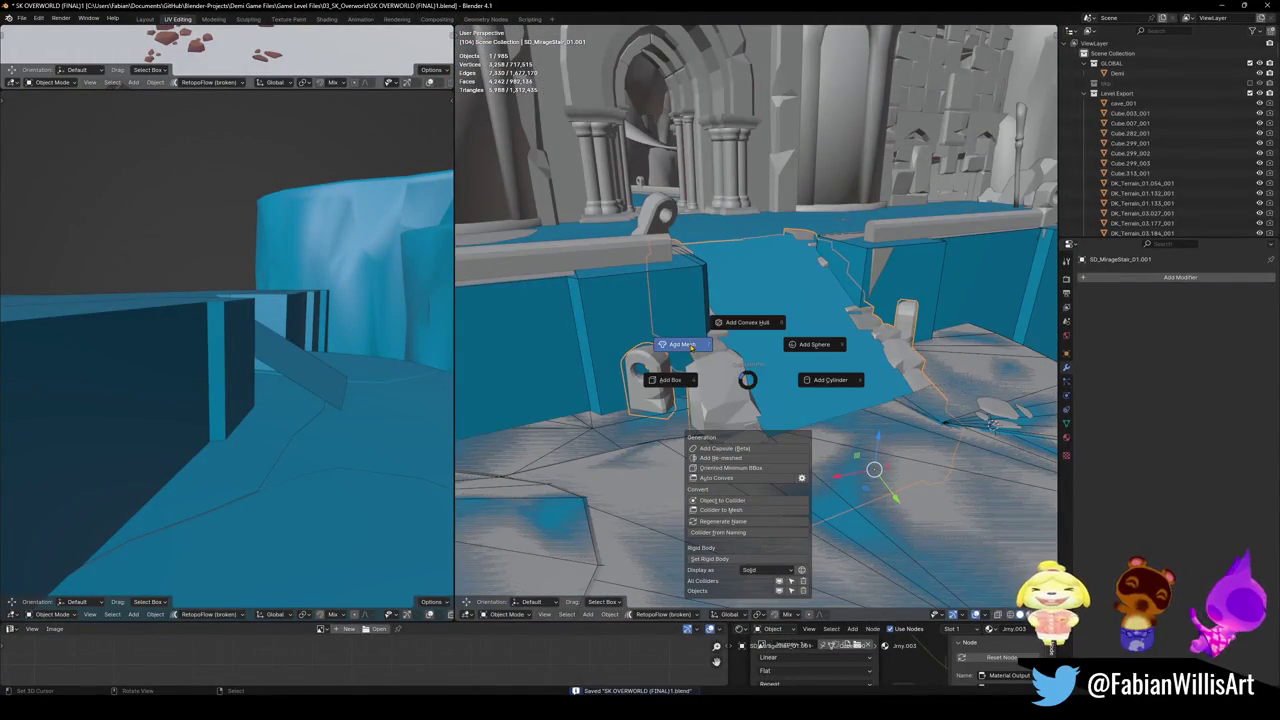
- Add a mesh collider to the stair with Decimate Ratio 0.368, then delete it again
click(684, 345)
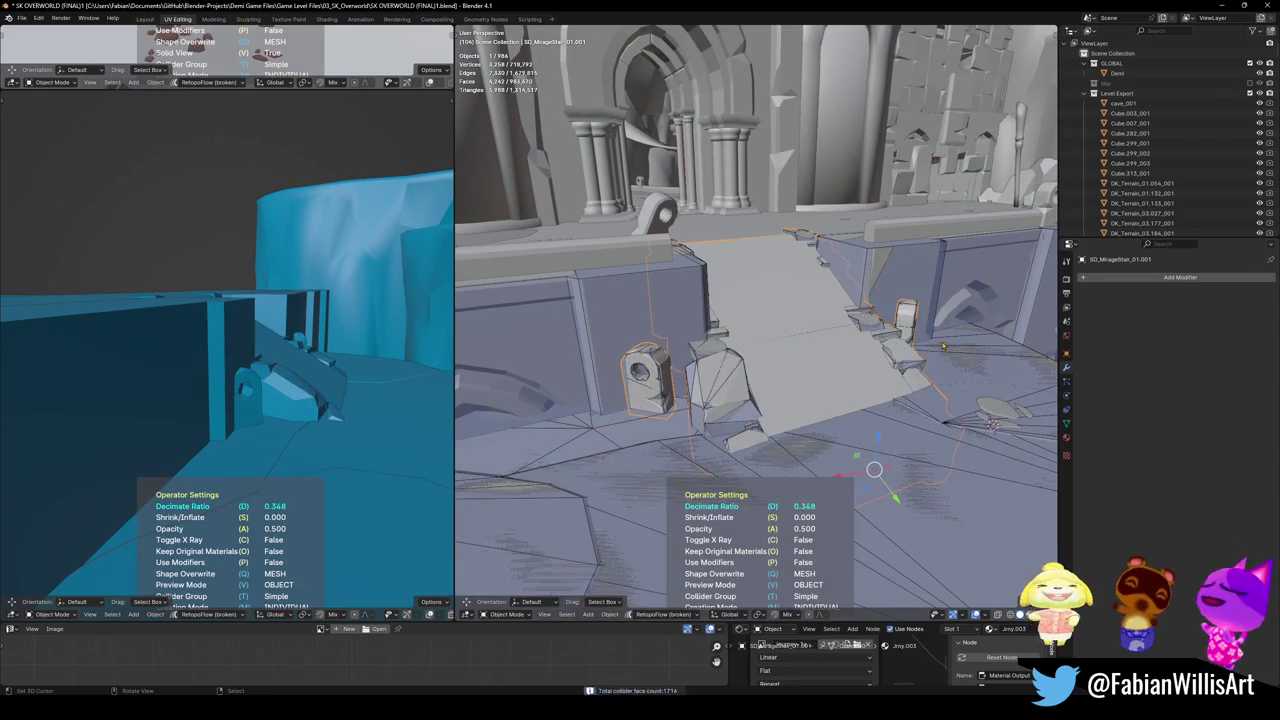
click(943, 346)
middle_drag(943, 346, 716, 380)
key(Delete)
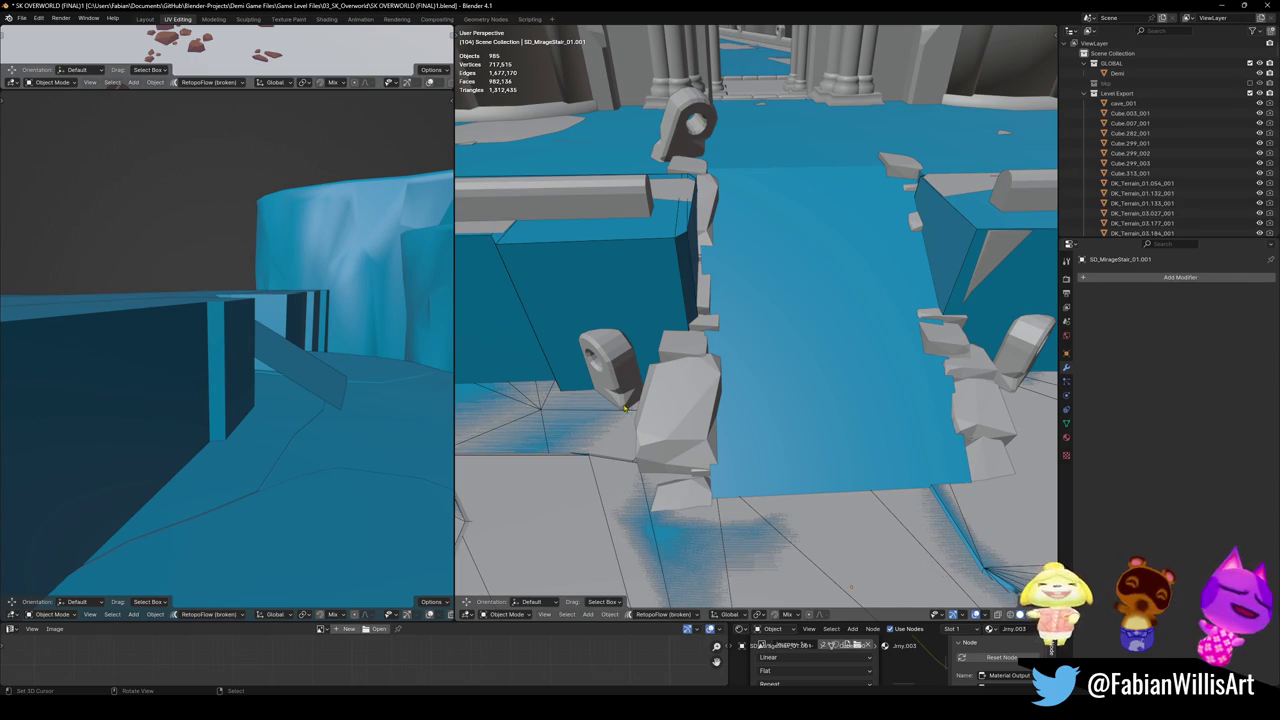
scroll(719, 362, down, 5)
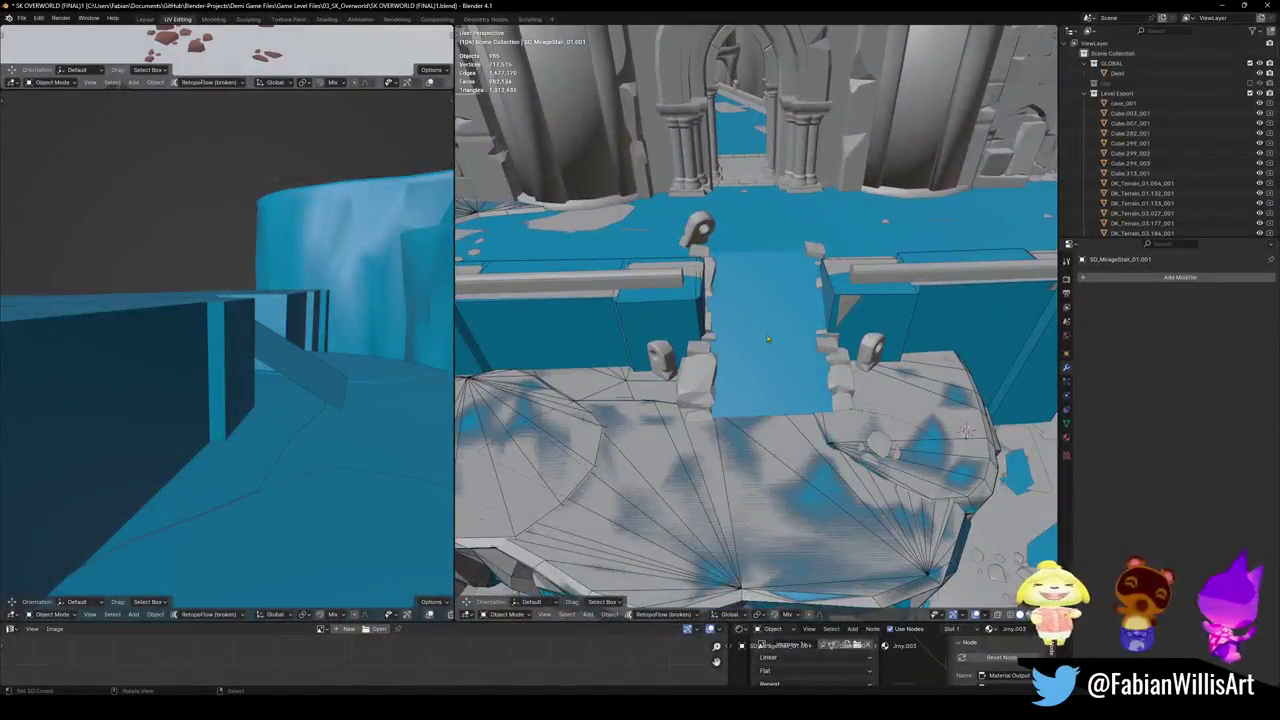
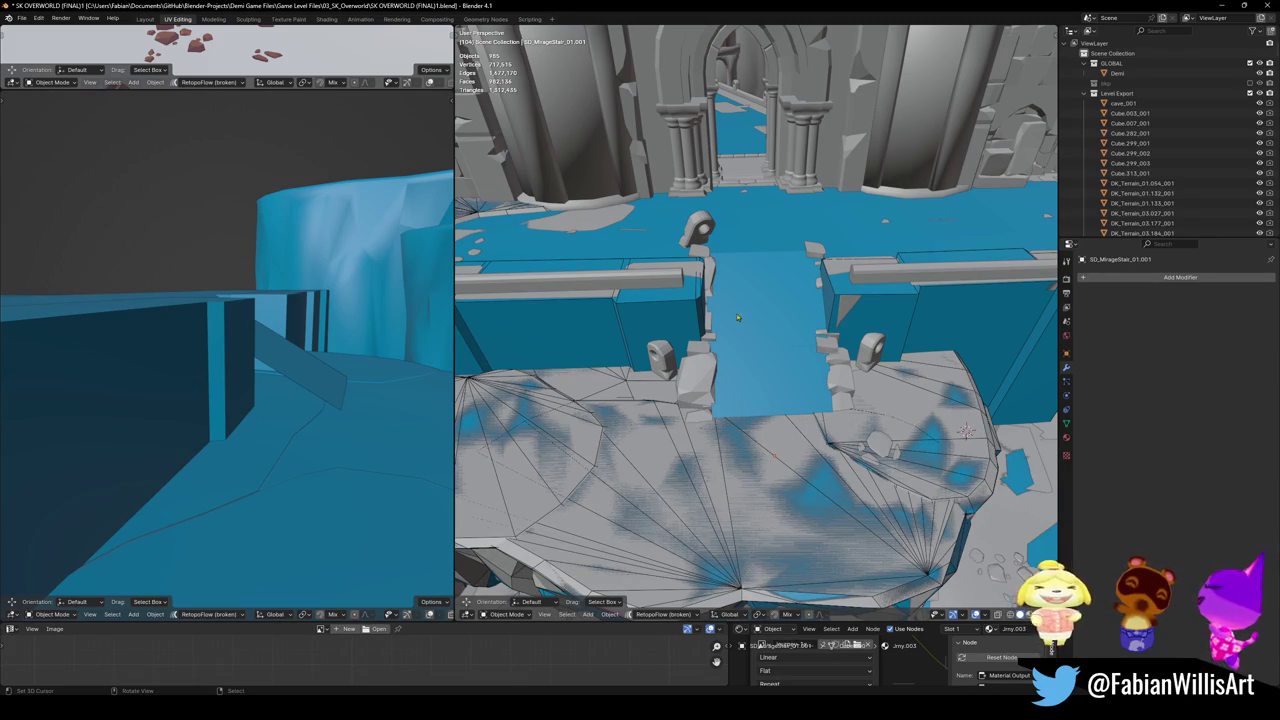
- Isolate the Mirage stair in local view and enter Edit Mode with nothing selected
click(697, 367)
scroll(720, 368, up, 3)
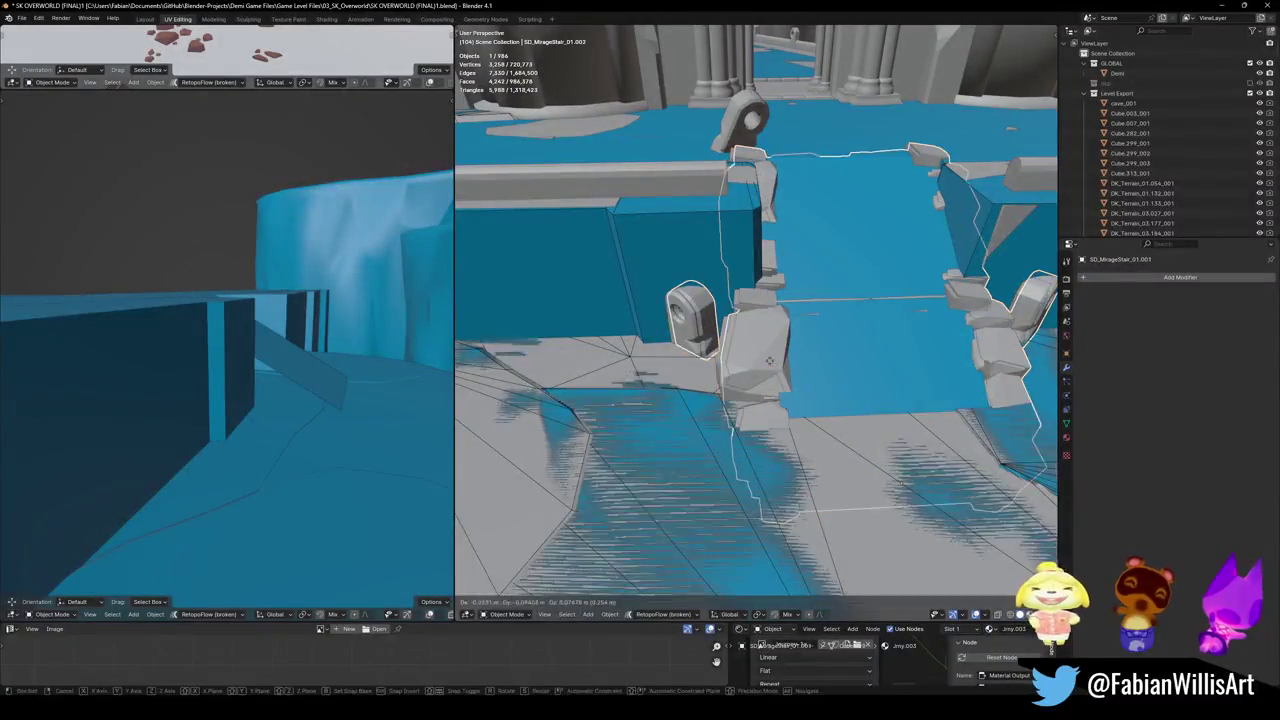
key(KP_Divide)
middle_drag(770, 362, 724, 395)
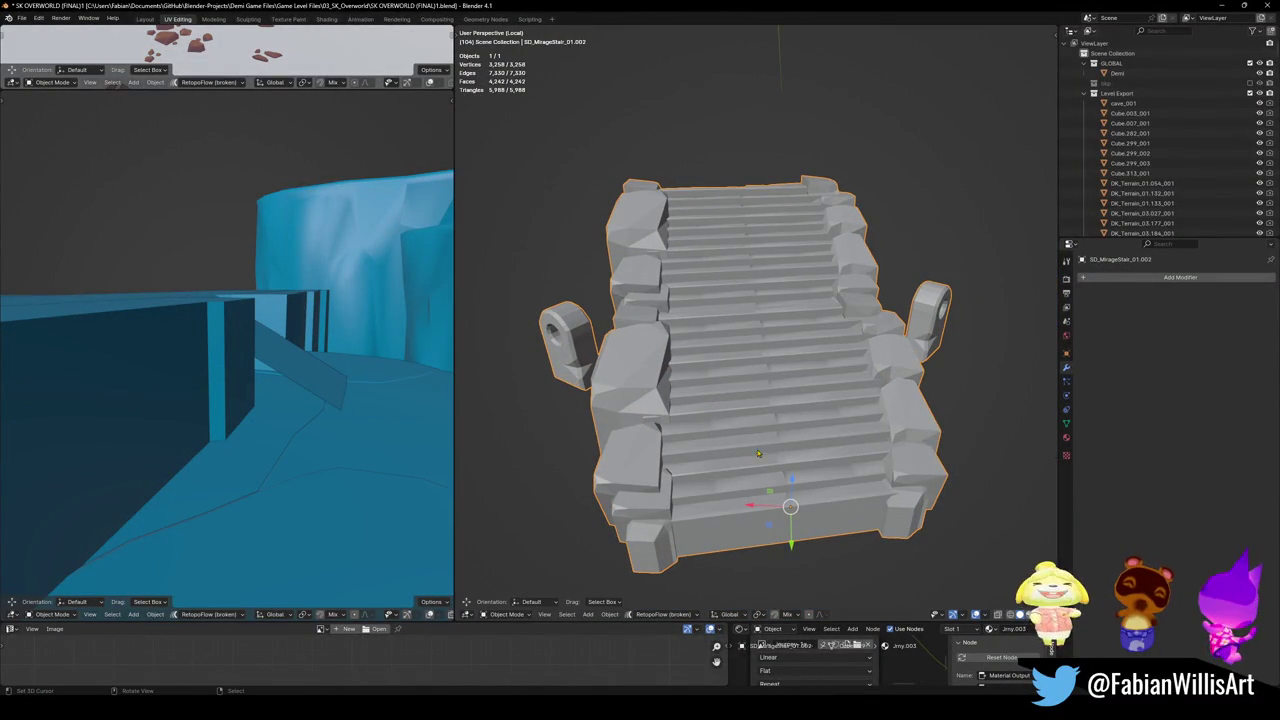
key(Tab)
key(a)
key(alt+a)
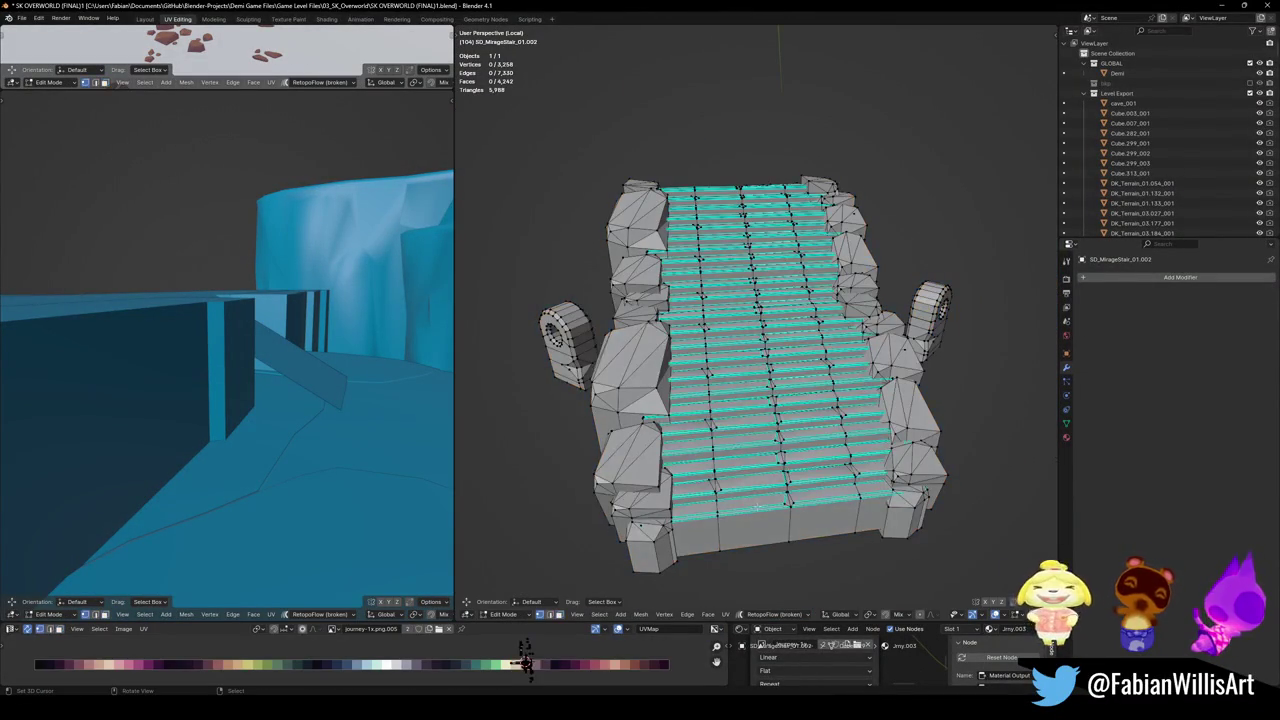
- Select the linked stair steps and delete their vertices
key(l)
key(l)
key(l)
key(l)
key(l)
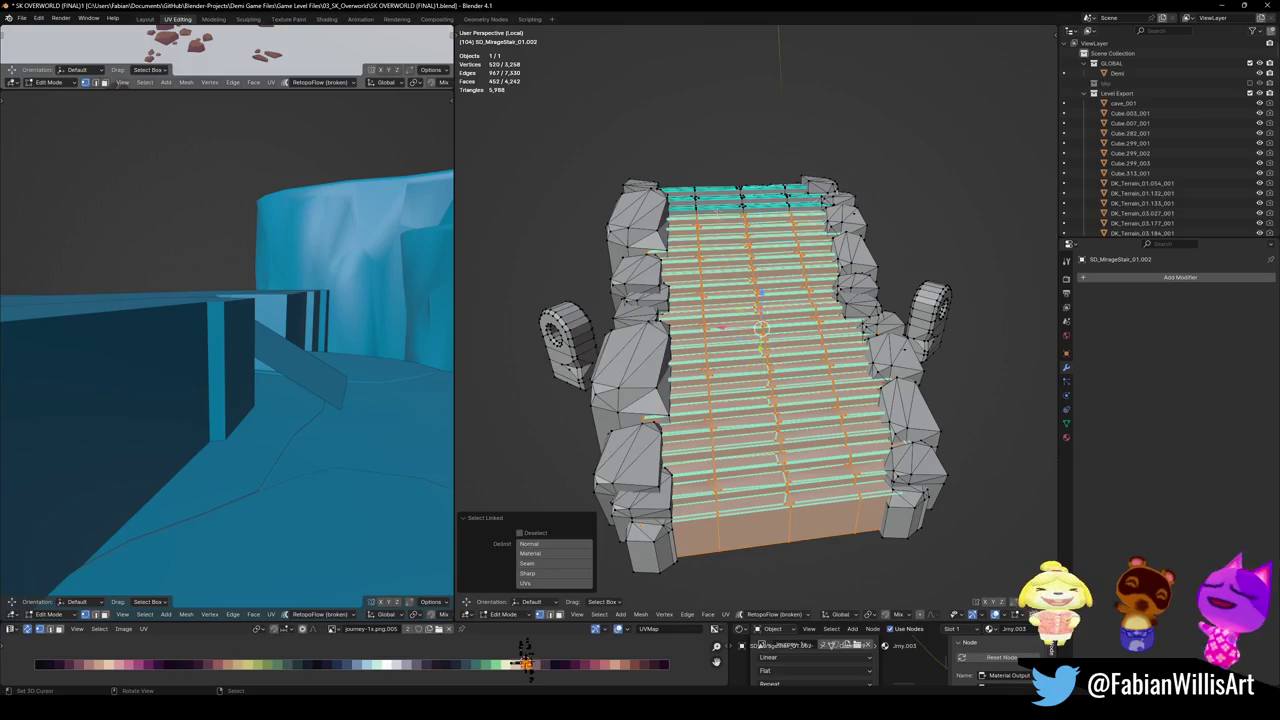
key(l)
key(x)
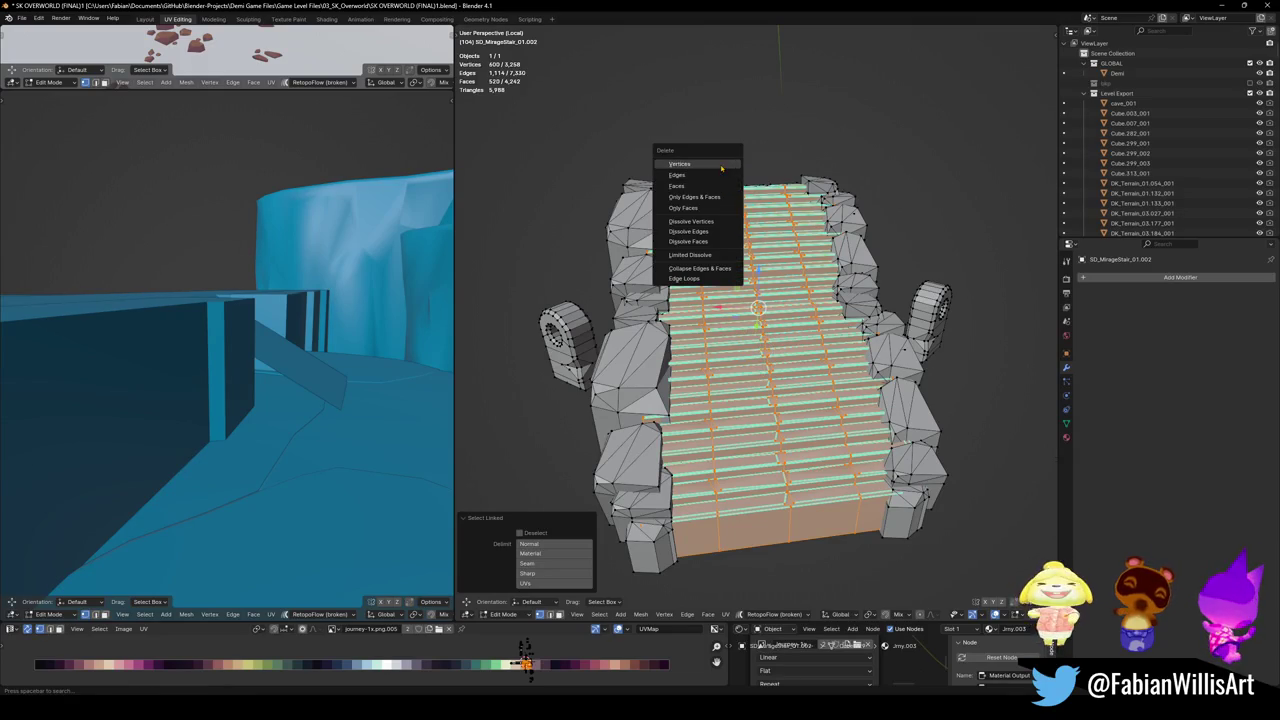
click(721, 168)
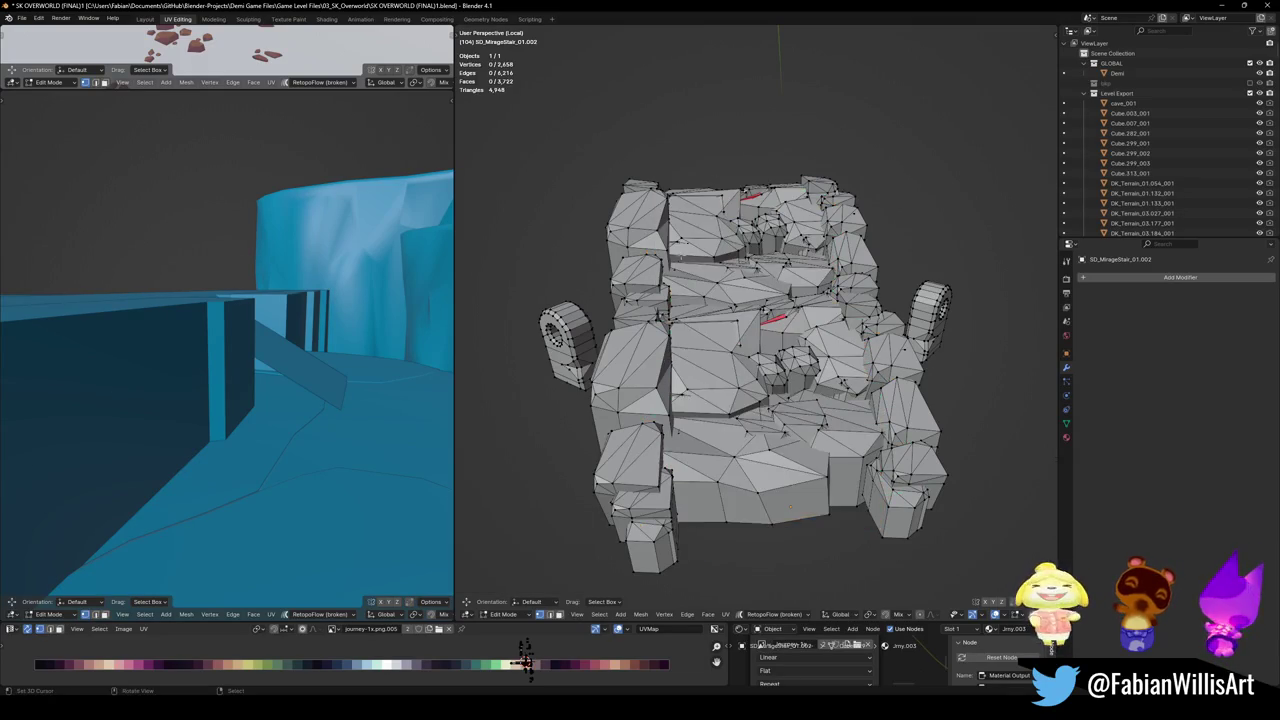
- Delete the linked centre rock pieces running up the middle of the stair
mouse_move(721, 168)
middle_down()
mouse_move(730, 290)
mouse_move(782, 503)
middle_up()
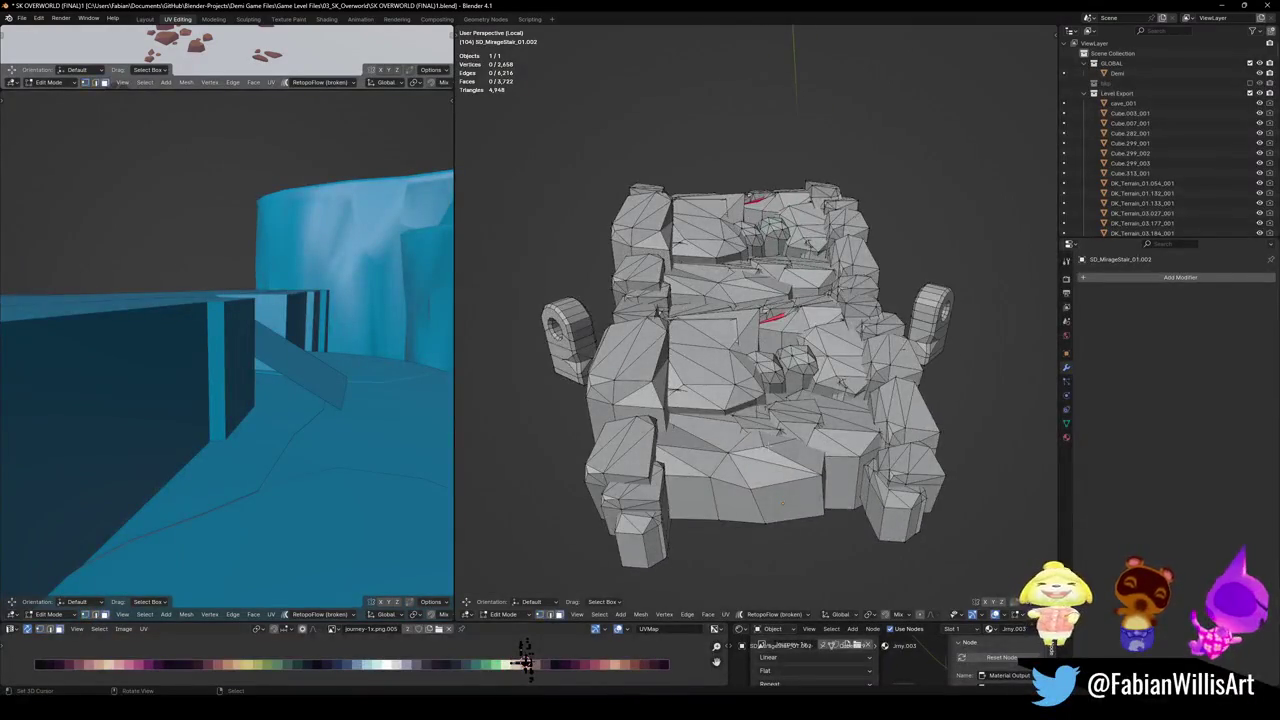
key(l)
key(l)
key(l)
key(l)
key(l)
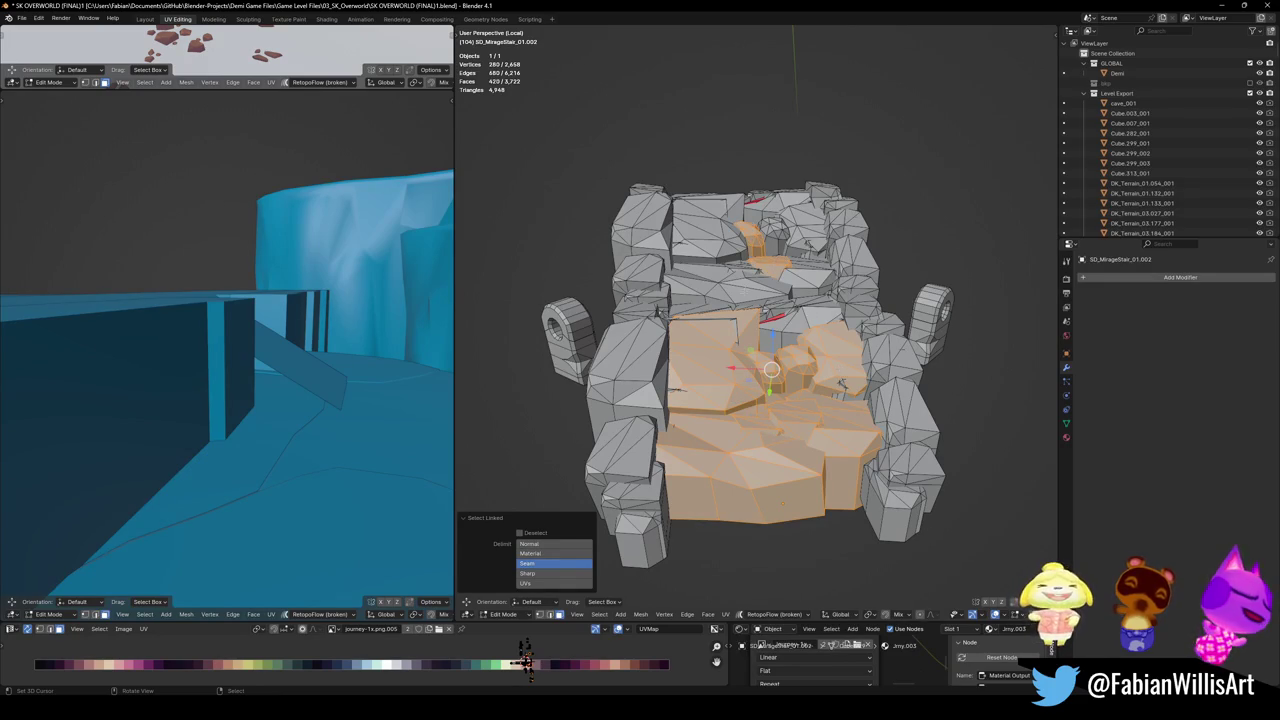
key(l)
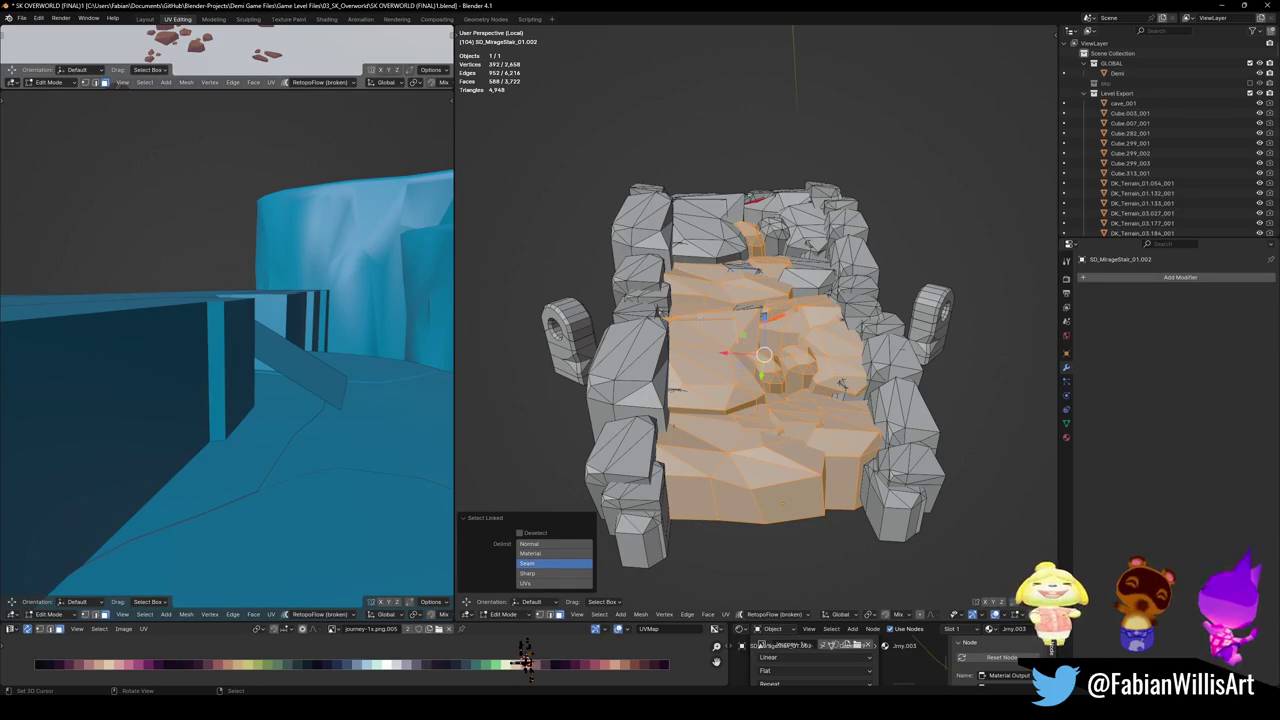
key(l)
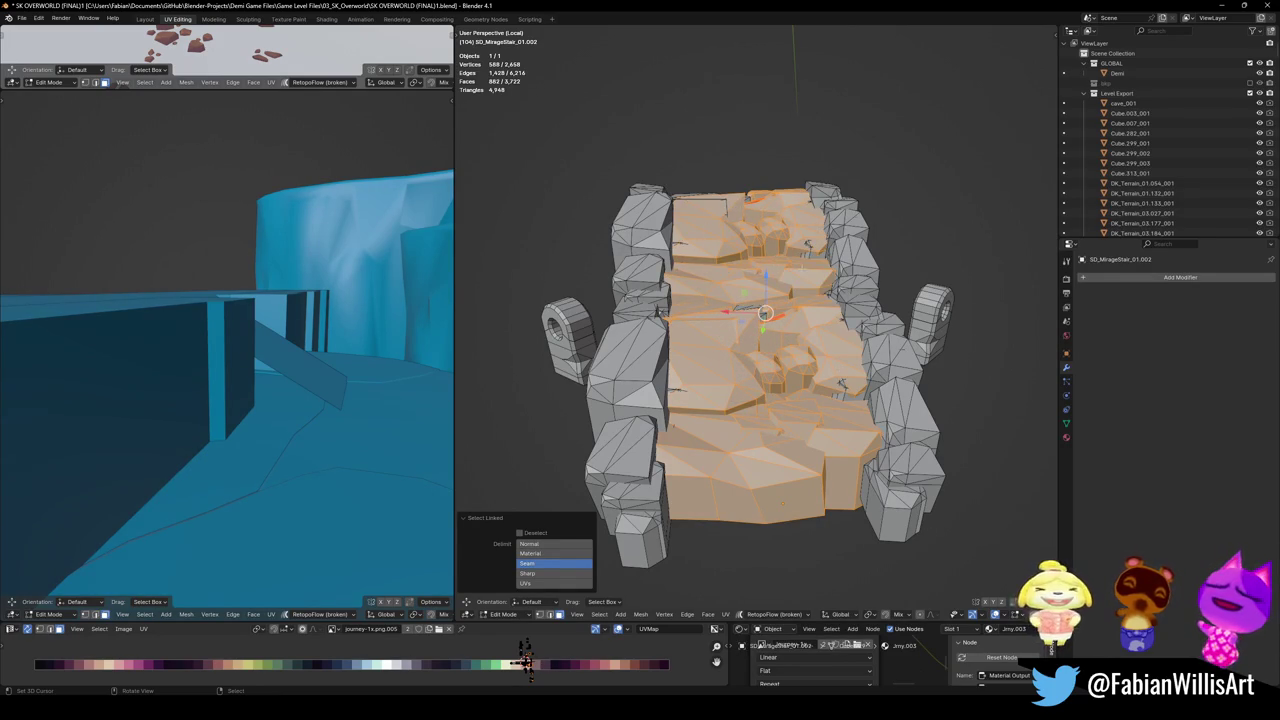
key(x)
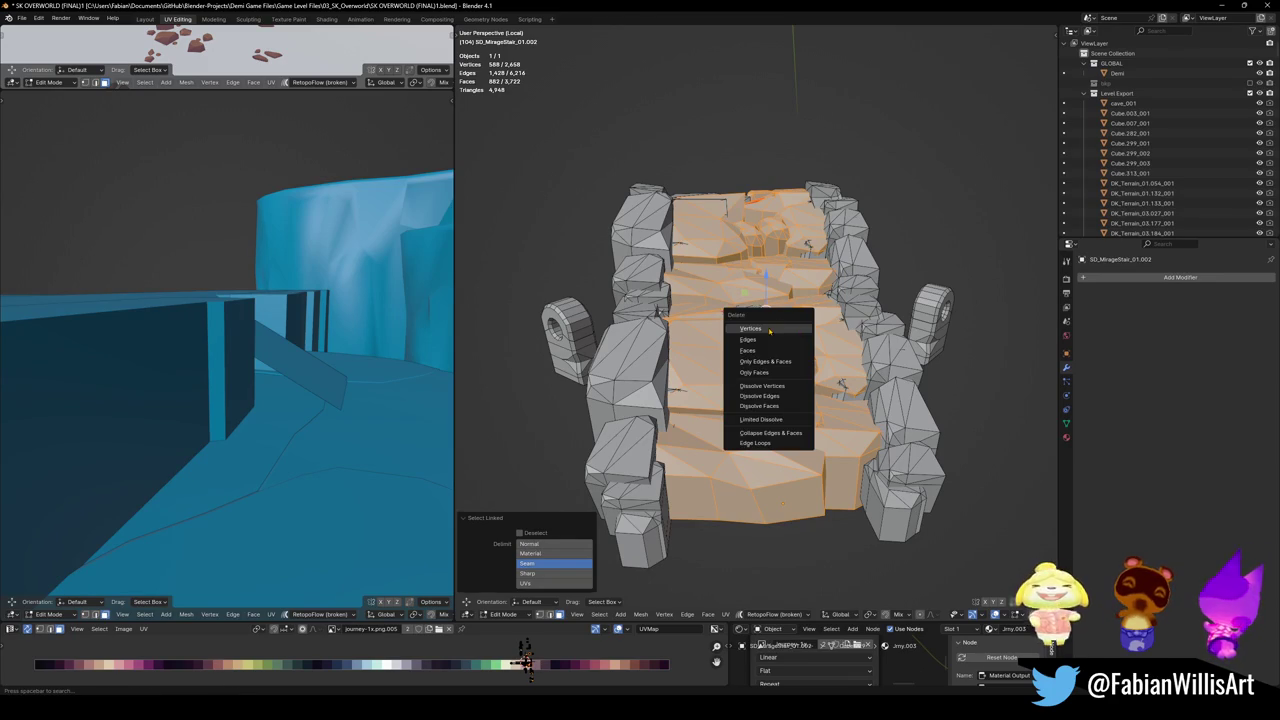
click(769, 331)
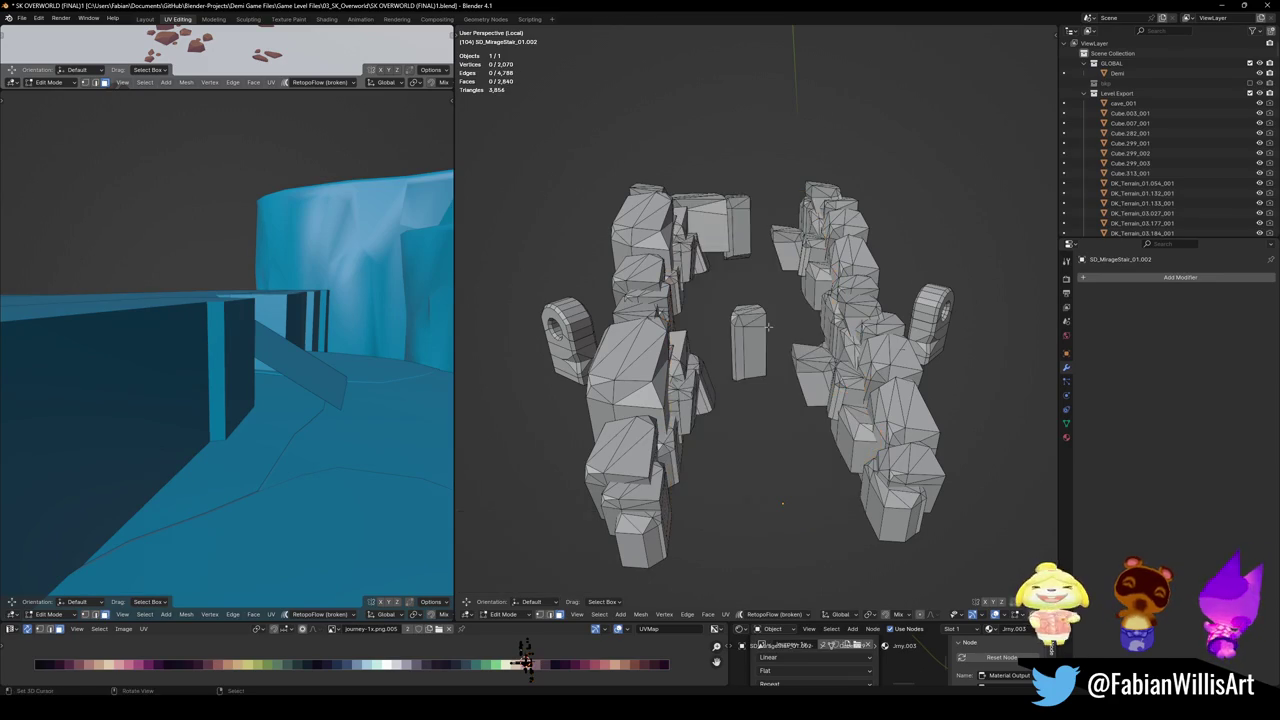
- Delete the leftover pillar and small loose pieces, then return to Object Mode
key(l)
middle_drag(753, 338, 672, 372)
key(l)
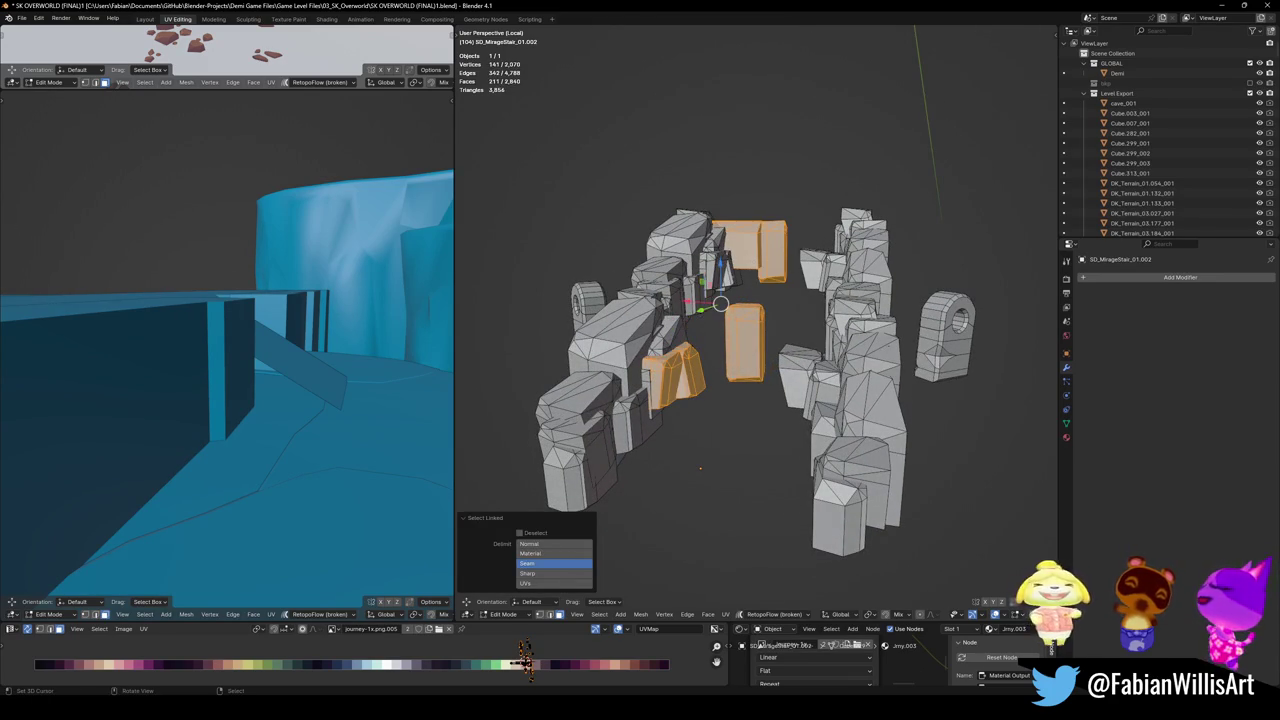
key(x)
click(740, 356)
mouse_move(740, 356)
middle_down()
mouse_move(750, 386)
mouse_move(718, 356)
middle_up()
scroll(718, 356, down, 3)
key(Tab)
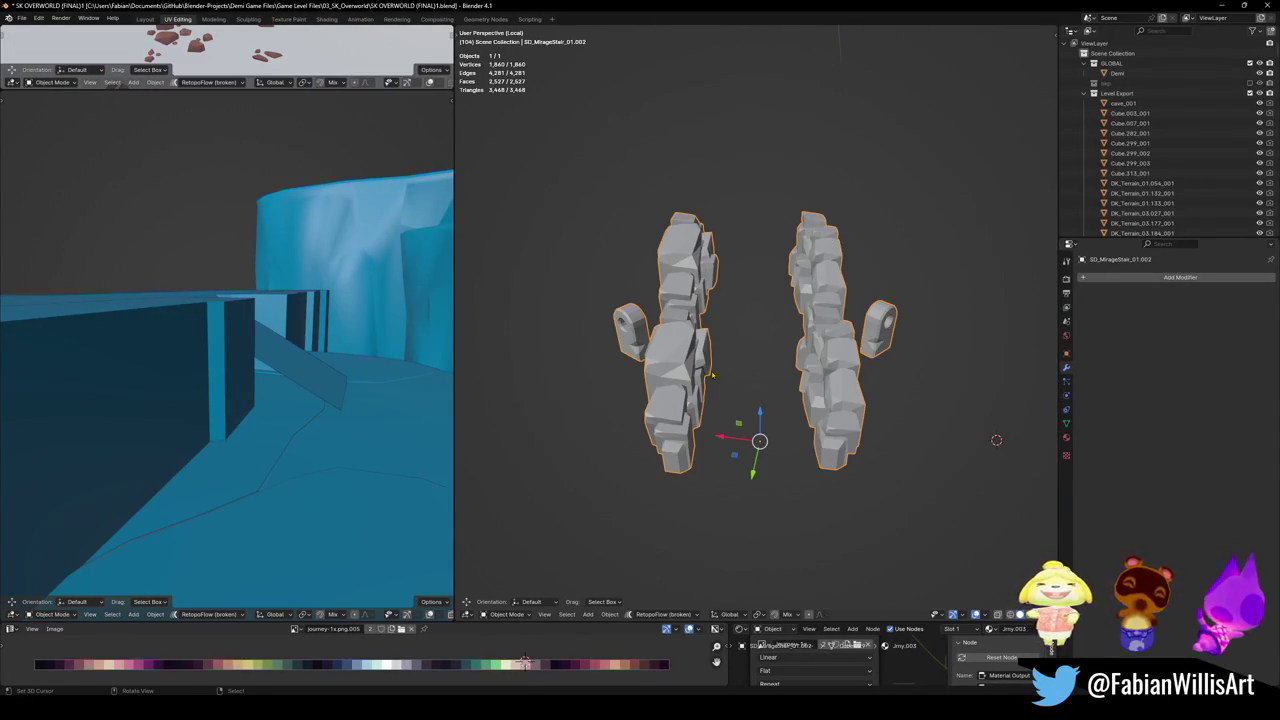
- Add a Remesh modifier to the rock rows with a 0.246 m voxel size
click(1164, 283)
text(re)
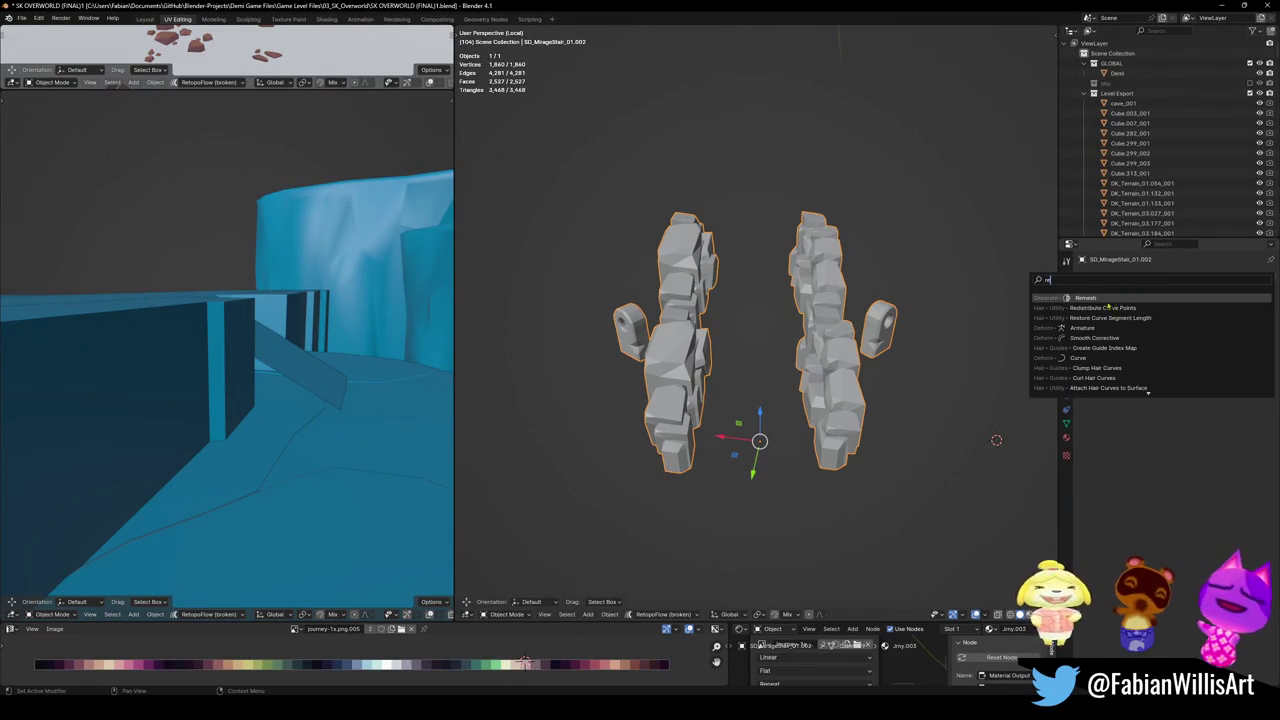
click(1112, 298)
middle_drag(631, 342, 741, 352)
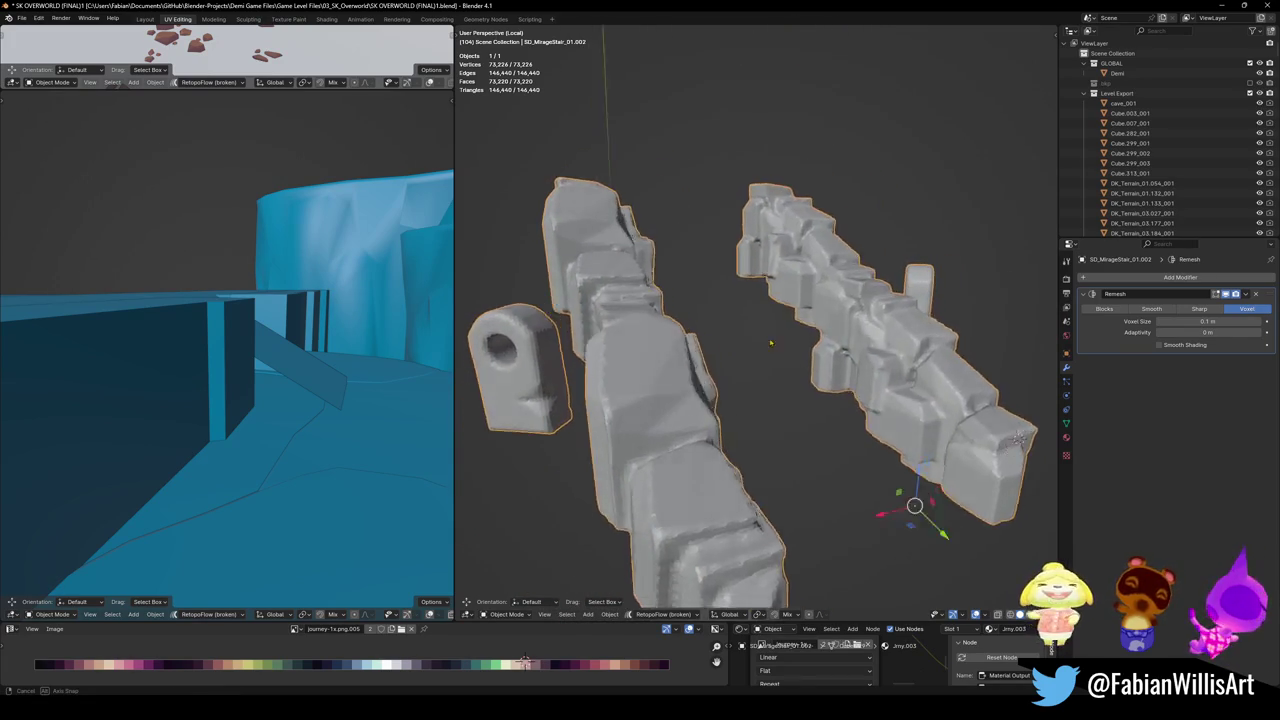
middle_drag(741, 352, 1047, 432)
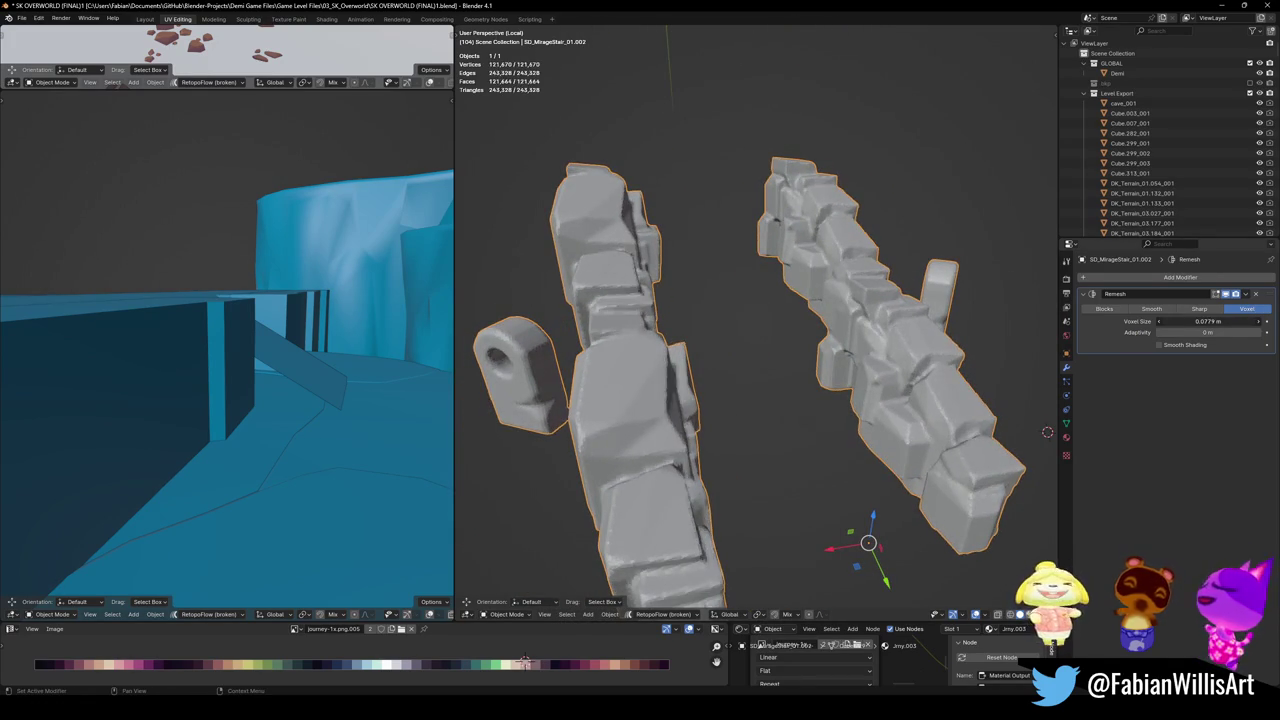
drag(1208, 321, 1262, 321)
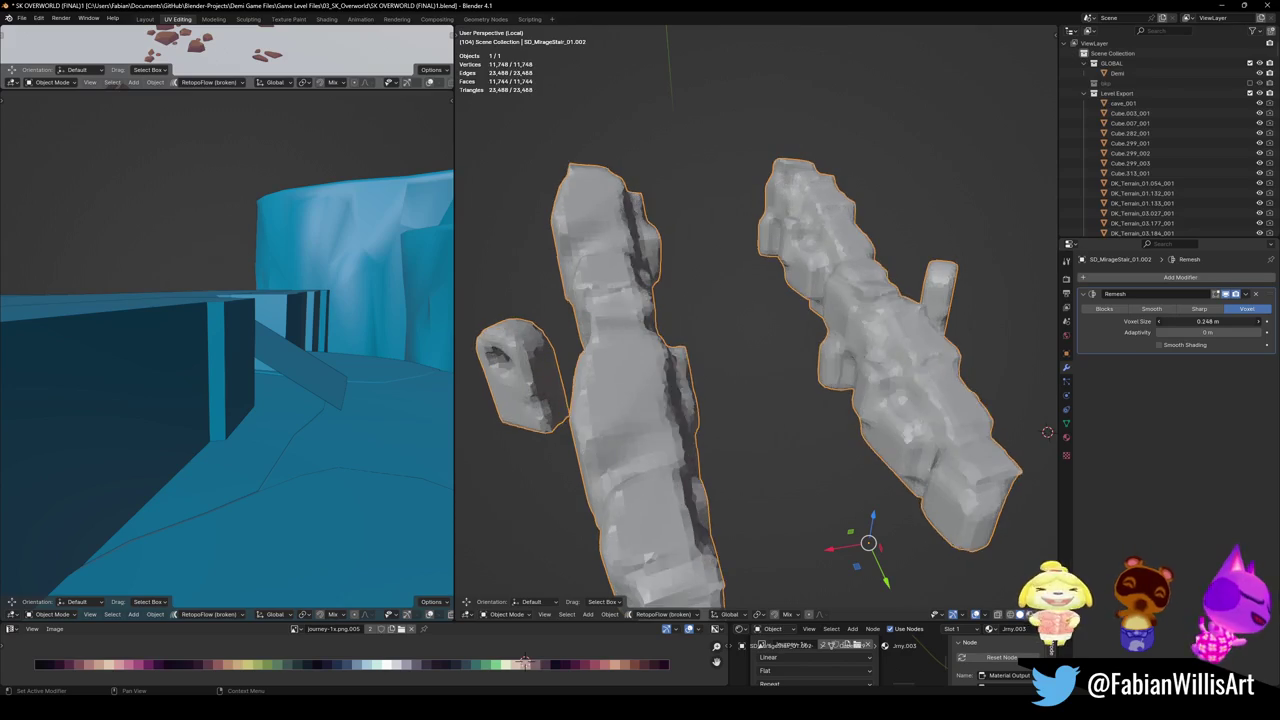
- Add a Decimate modifier on top of the Remesh
click(1186, 277)
text(dec)
key(Return)
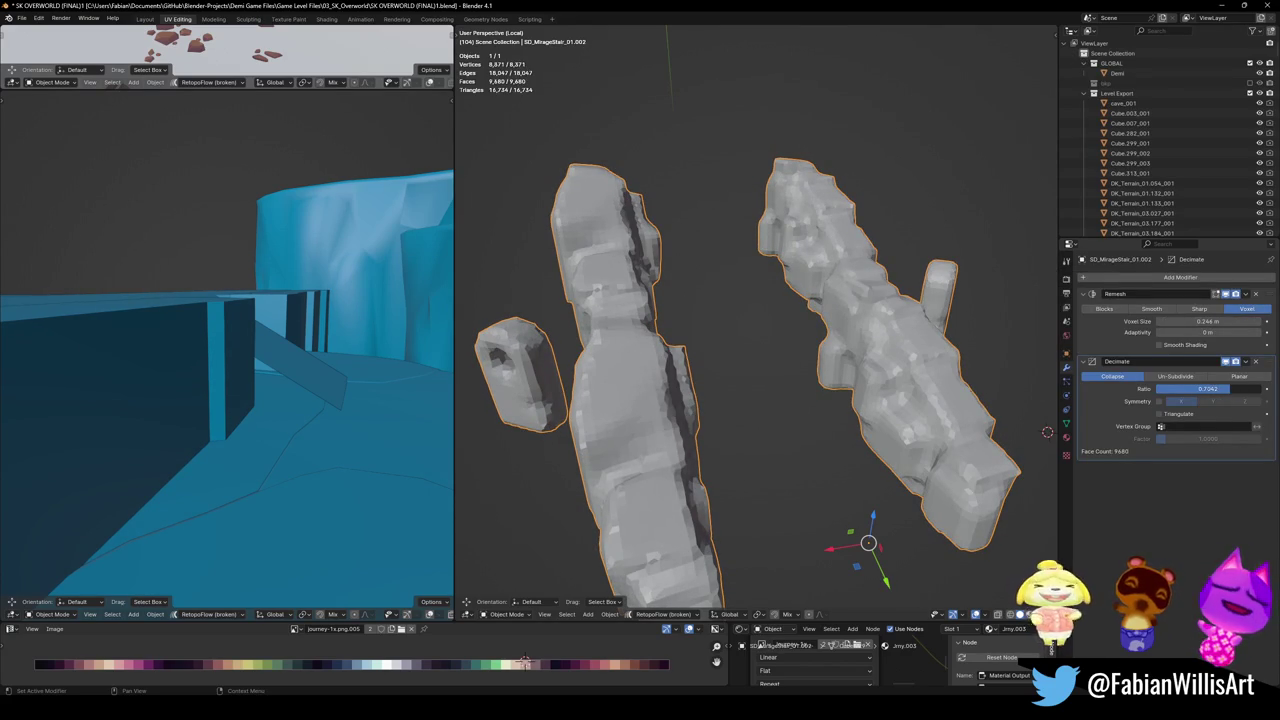
- Delete the small end rock piece in Edit Mode and apply the Remesh modifier
key(Tab)
key(a)
key(alt+a)
key(l)
key(x)
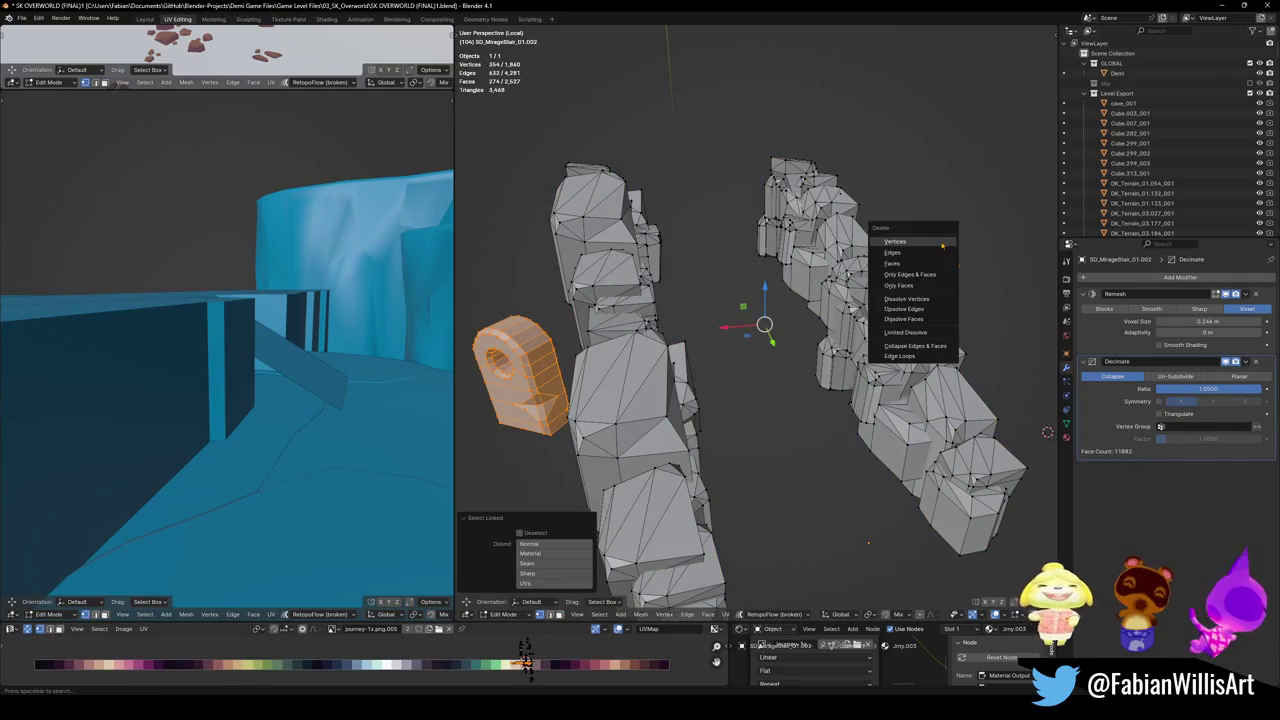
click(942, 243)
key(Tab)
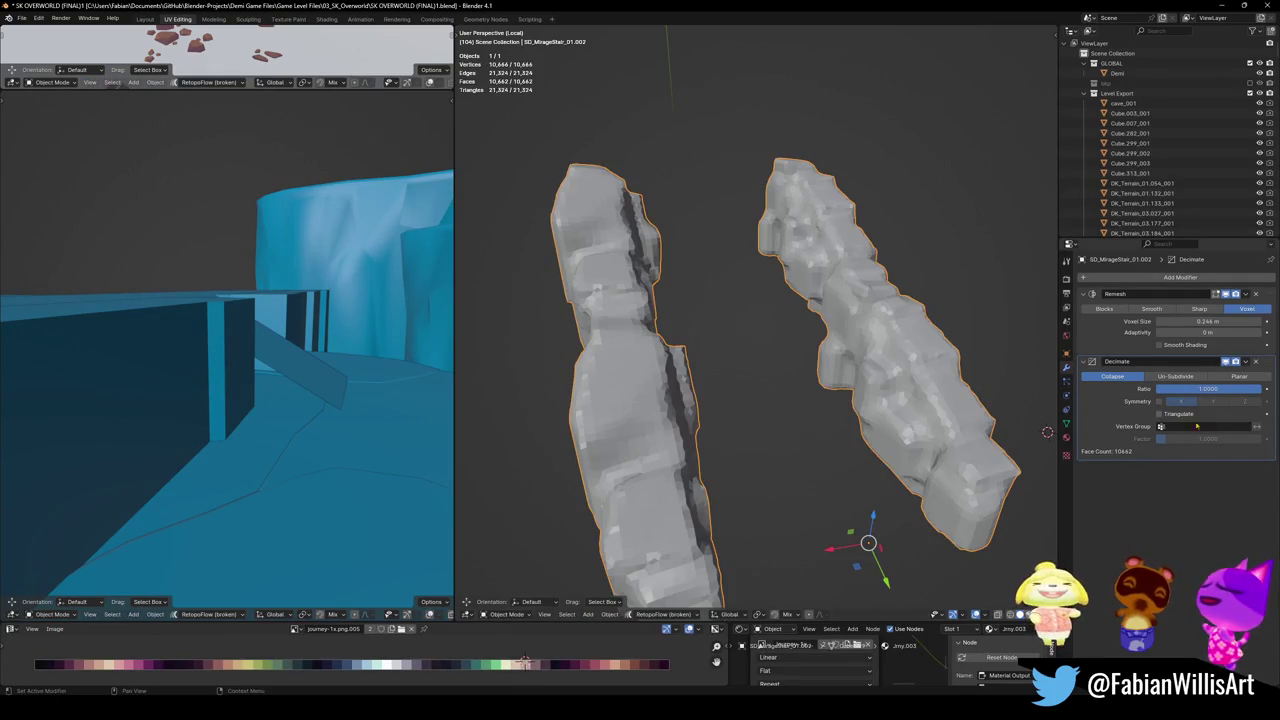
key(ctrl+a)
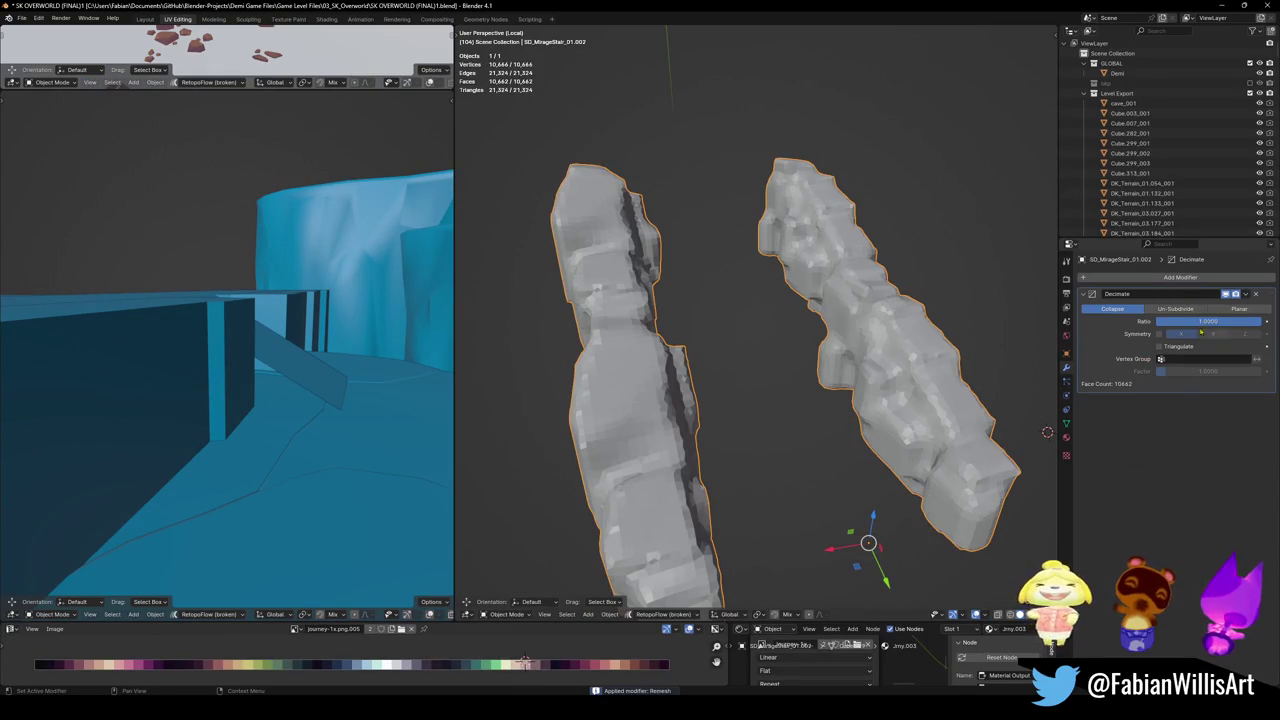
- Lower the Decimate ratio to 0.0235 (493 faces) and return to the full level view
mouse_move(1208, 321)
mouse_down()
mouse_move(1180, 321)
mouse_move(1196, 321)
mouse_up()
scroll(760, 320, down, 3)
mouse_move(760, 320)
middle_down()
mouse_move(817, 291)
mouse_move(800, 312)
mouse_move(835, 302)
mouse_move(797, 364)
mouse_move(781, 352)
mouse_move(820, 335)
middle_up()
scroll(817, 291, up, 5)
key(KP_Divide)
key(g)
click(835, 302)
drag(1208, 321, 1185, 321)
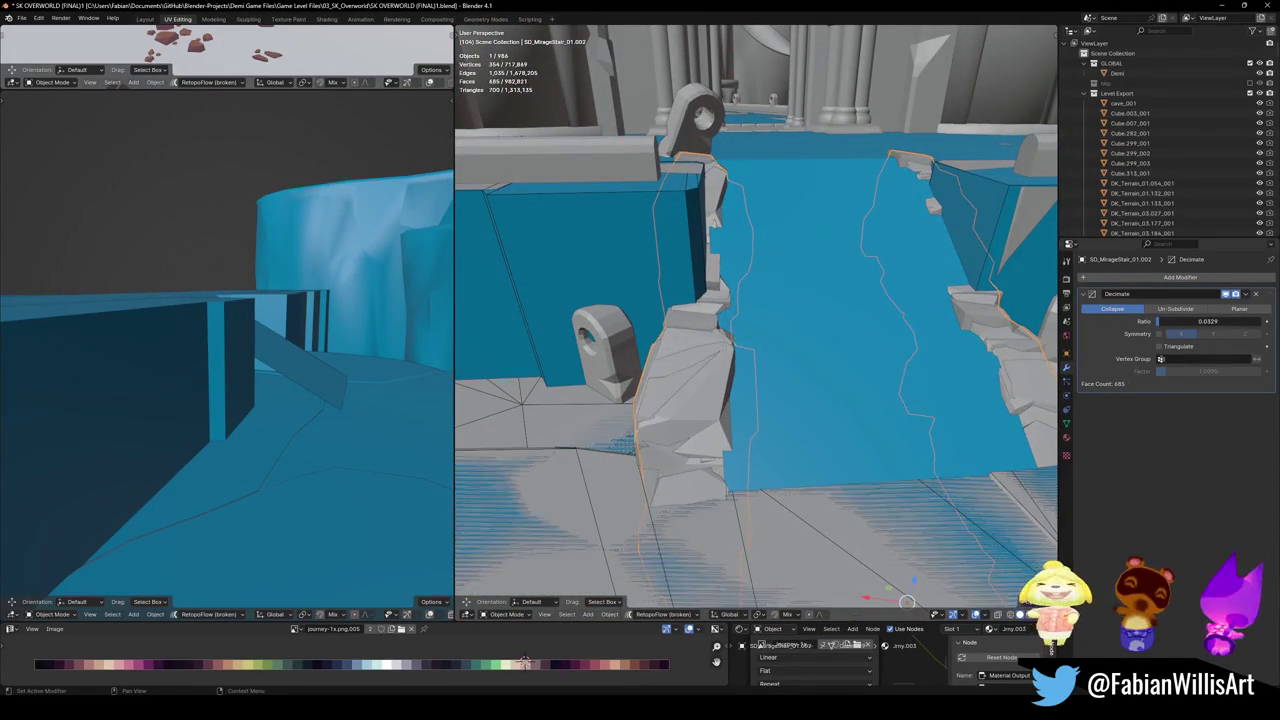
- Move the rock collision mesh into a collection and save the level
middle_drag(913, 325, 886, 327)
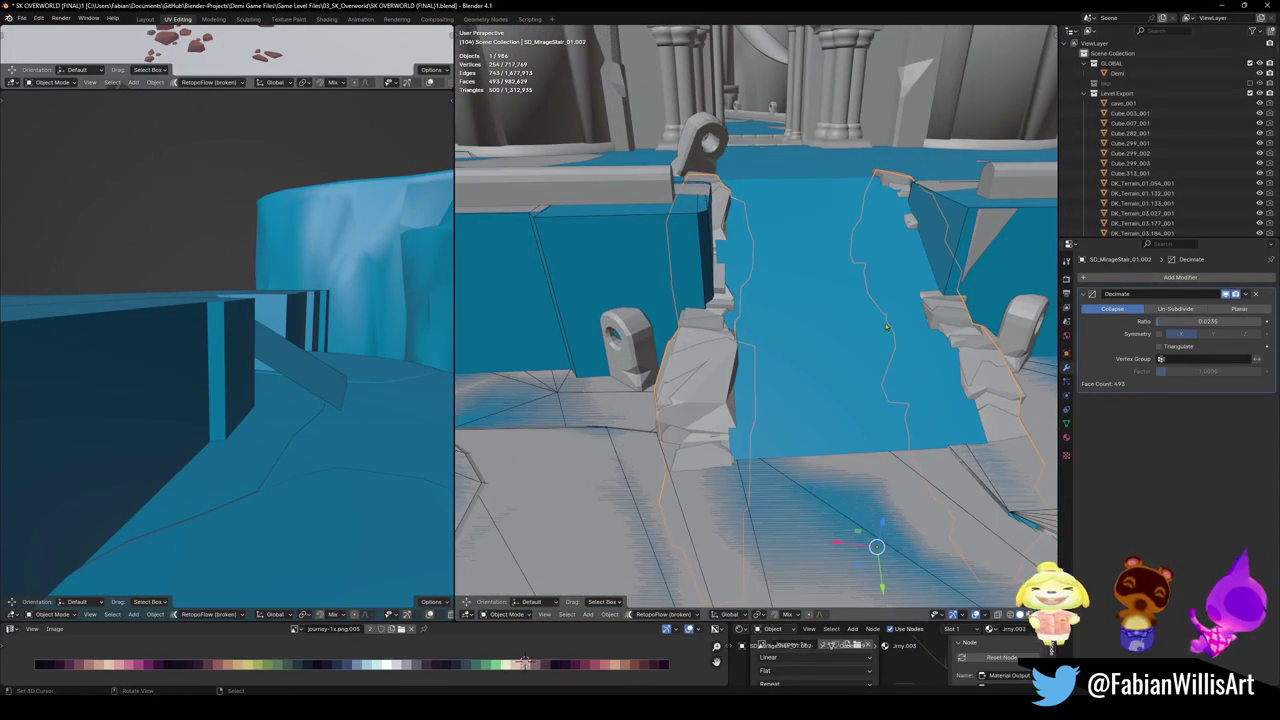
click(800, 340)
key(q)
key(Escape)
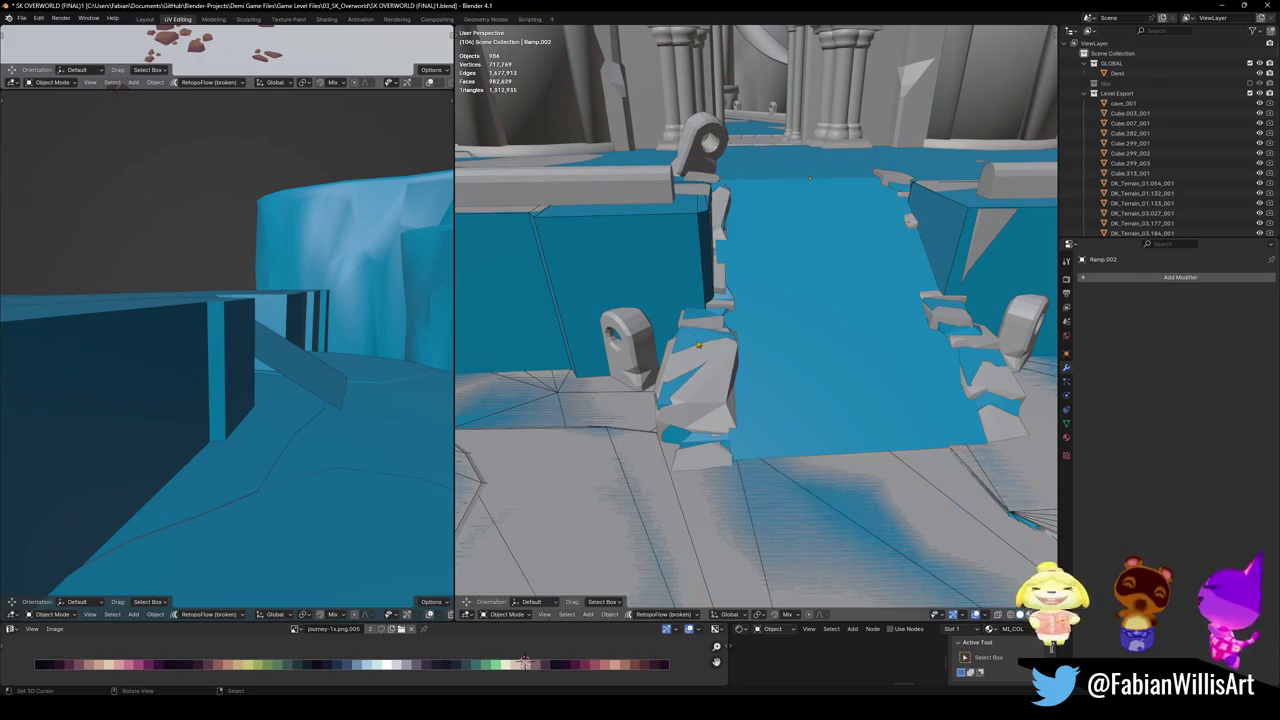
right_click(694, 337)
key(m)
click(694, 337)
key(ctrl+s)
- Frame the rock mesh in the left view, inspect the stairs, and save again
key(KP_Decimal)
middle_drag(300, 340, 145, 338)
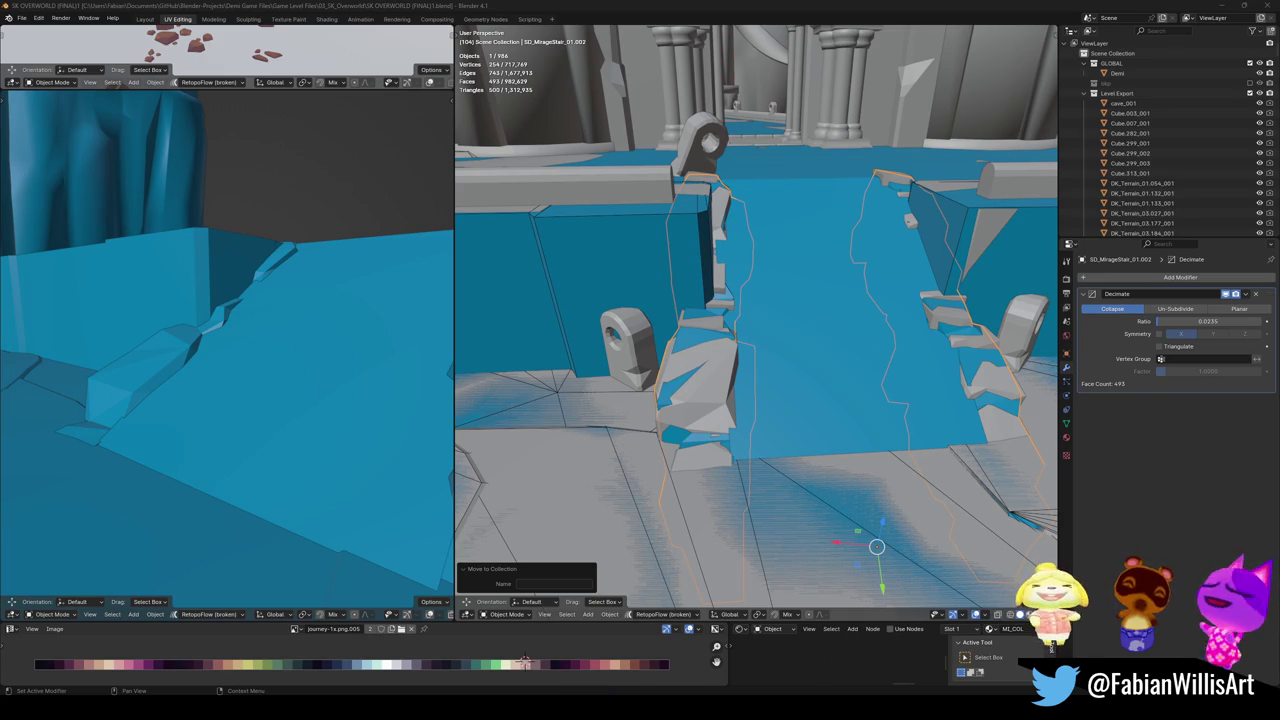
scroll(818, 337, down, 1)
middle_drag(798, 343, 770, 340)
key(ctrl+s)
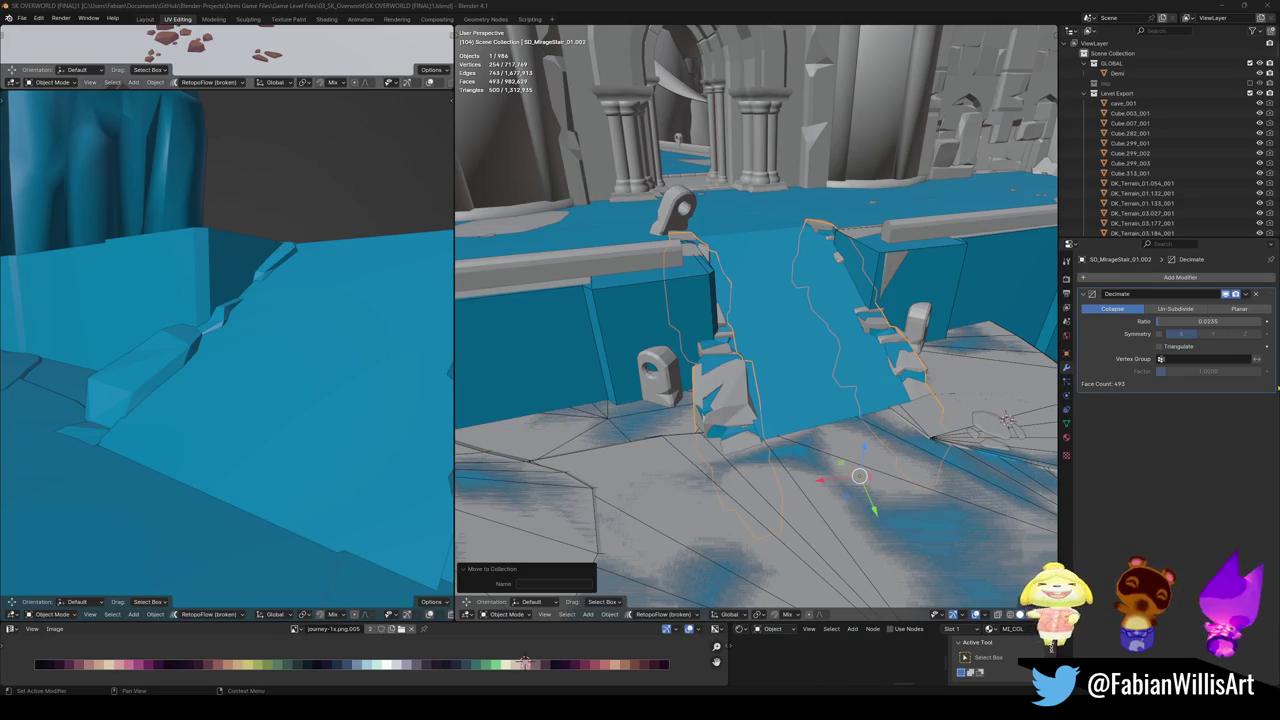
- Delete the stair pillar object
click(648, 376)
mouse_move(648, 376)
middle_down()
mouse_move(700, 380)
mouse_move(885, 517)
middle_up()
key(Tab)
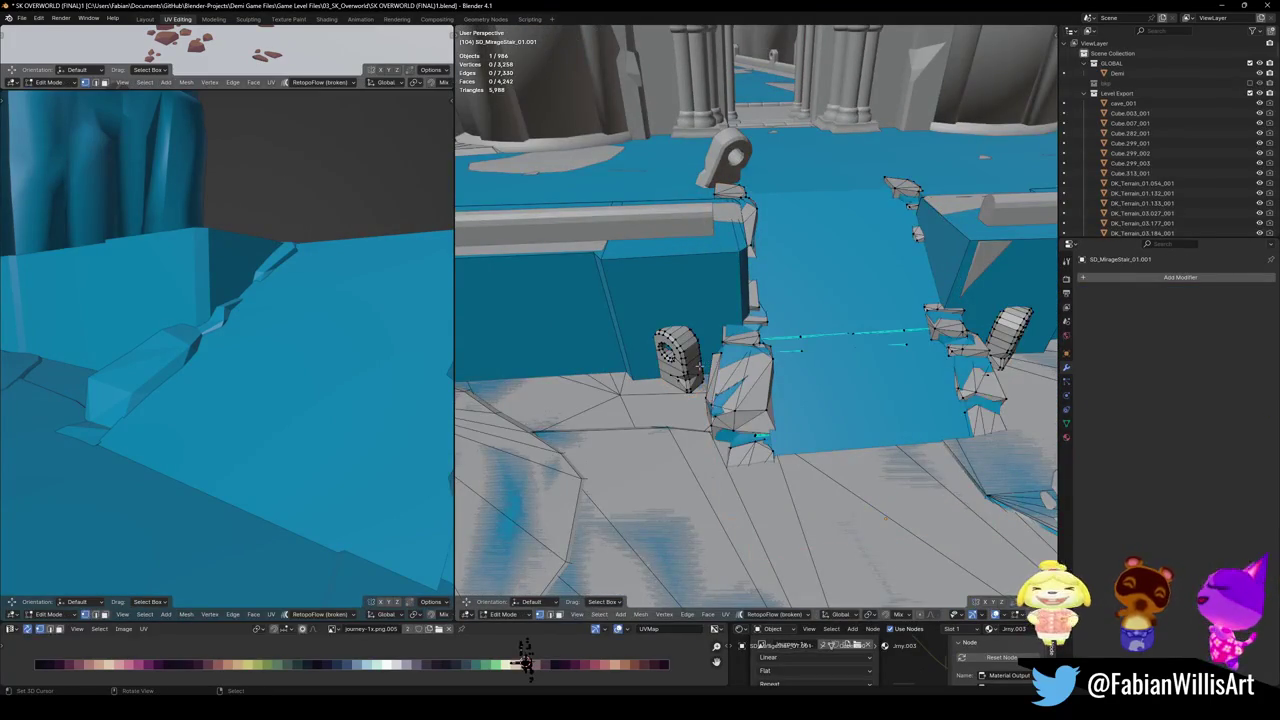
key(l)
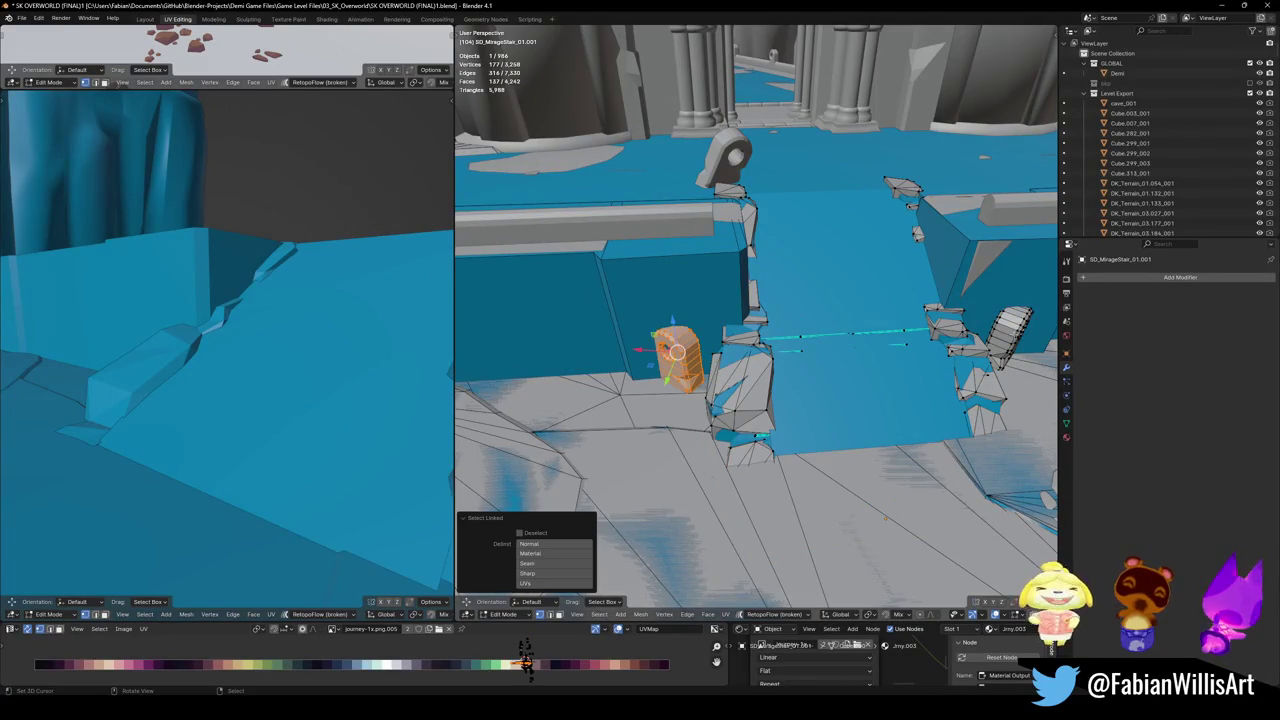
key(alt+h)
key(ctrl+Tab)
click(775, 229)
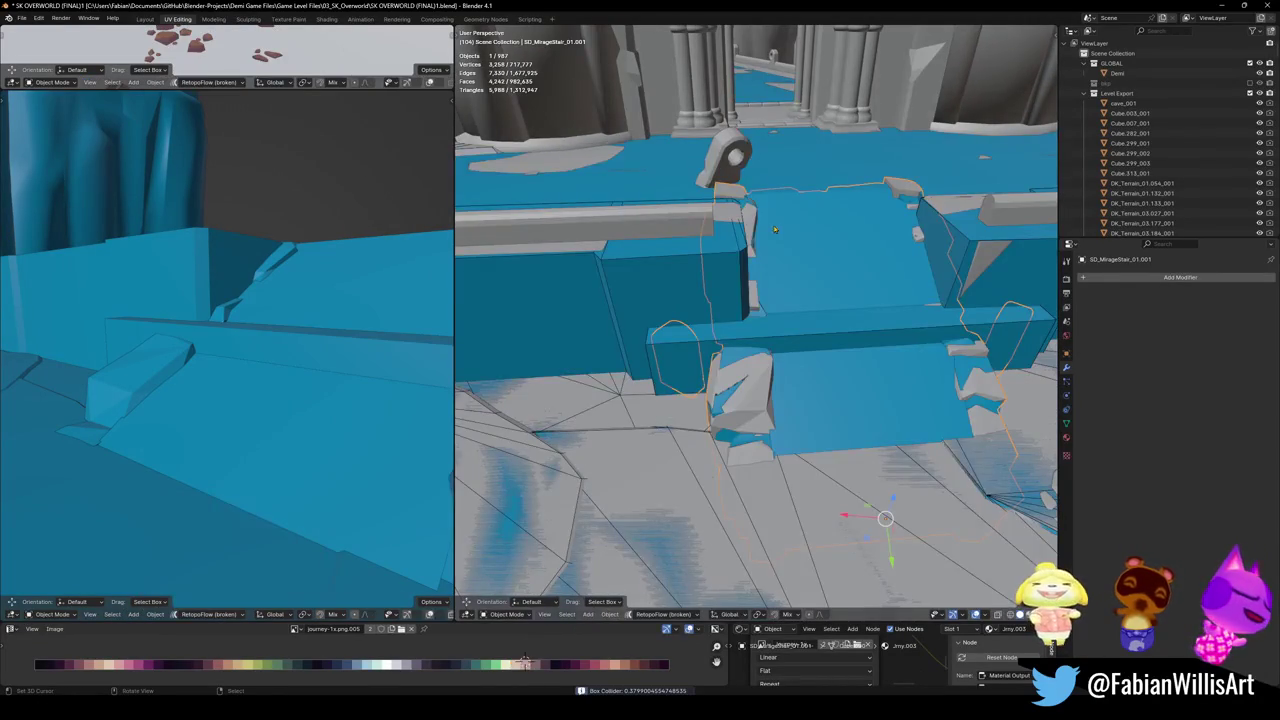
key(Delete)
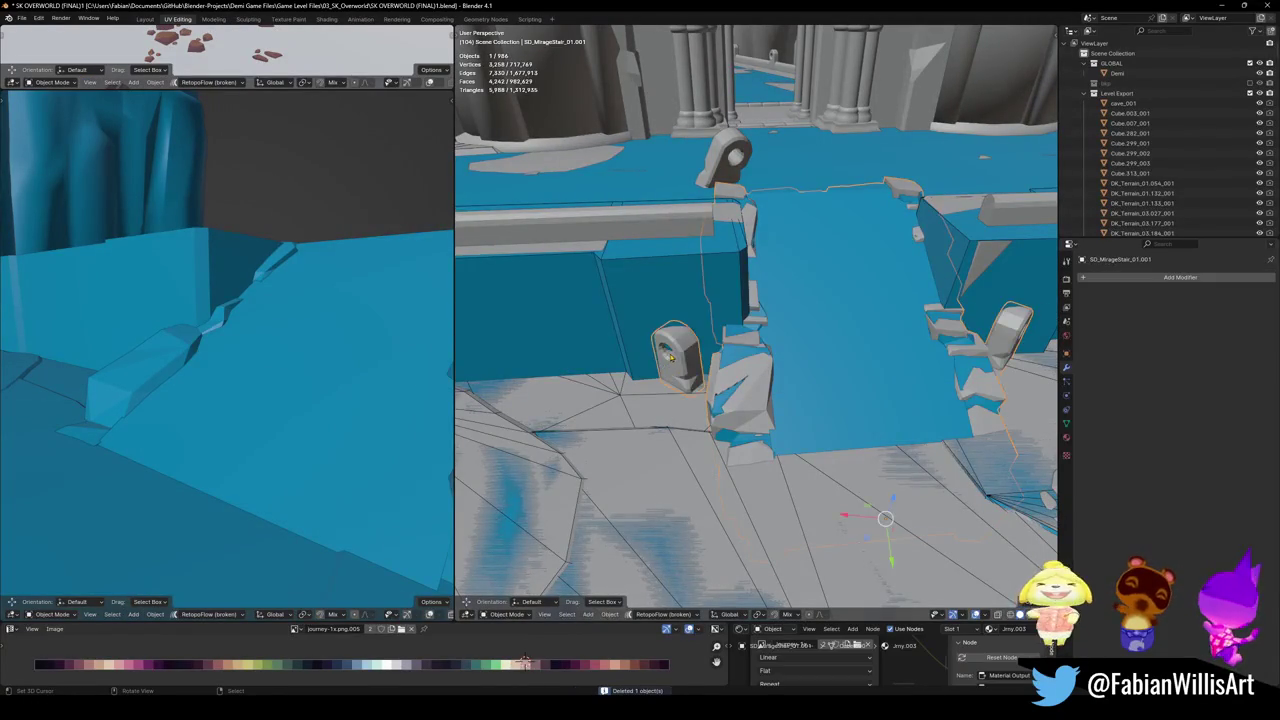
- Add a Simple Collider mesh collider to the staircase and save the level
key(Tab)
key(shift+c)
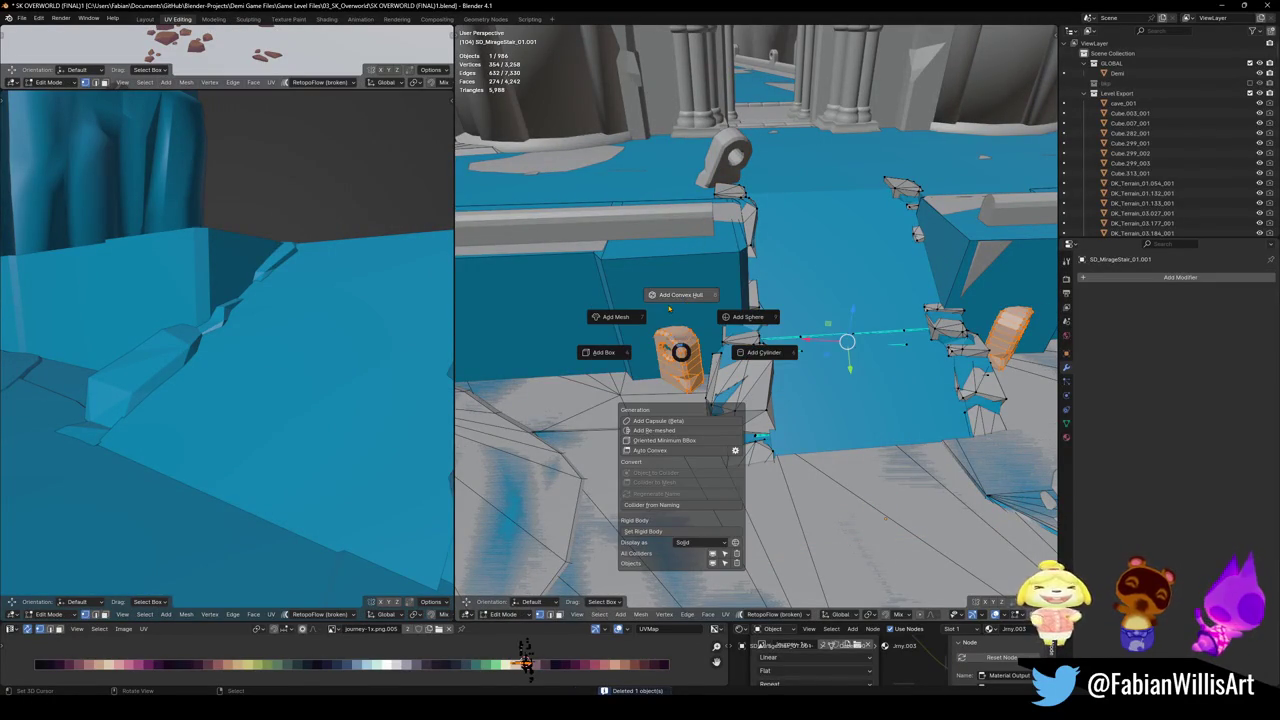
click(615, 317)
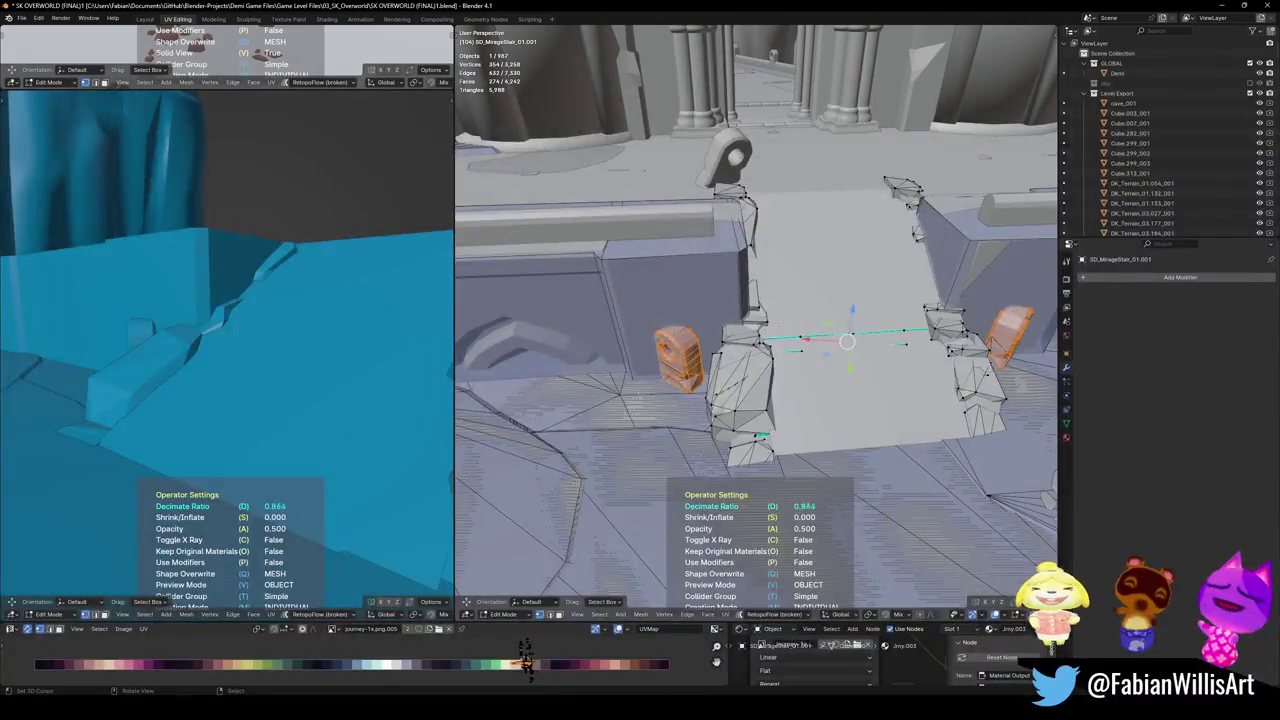
key(Tab)
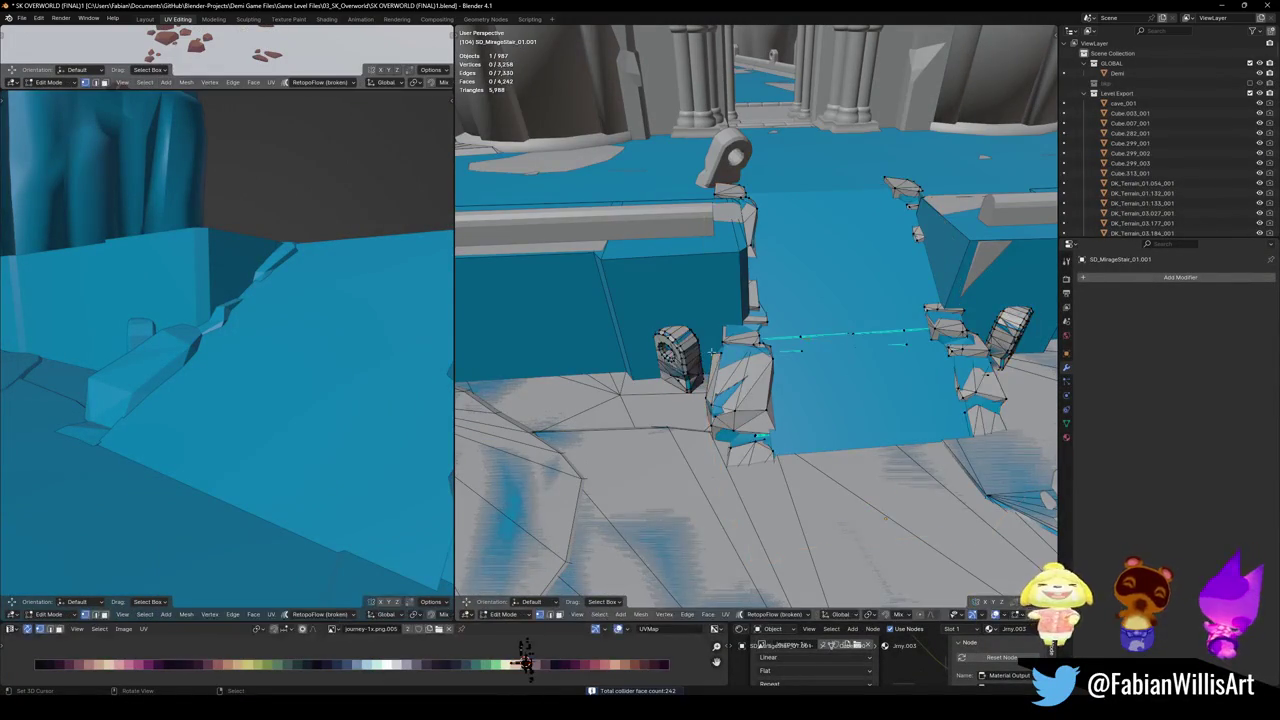
key(ctrl+s)
- Orbit out to a wide view of the gate and stairs, undoing a reveal of hidden objects
middle_drag(780, 345, 764, 395)
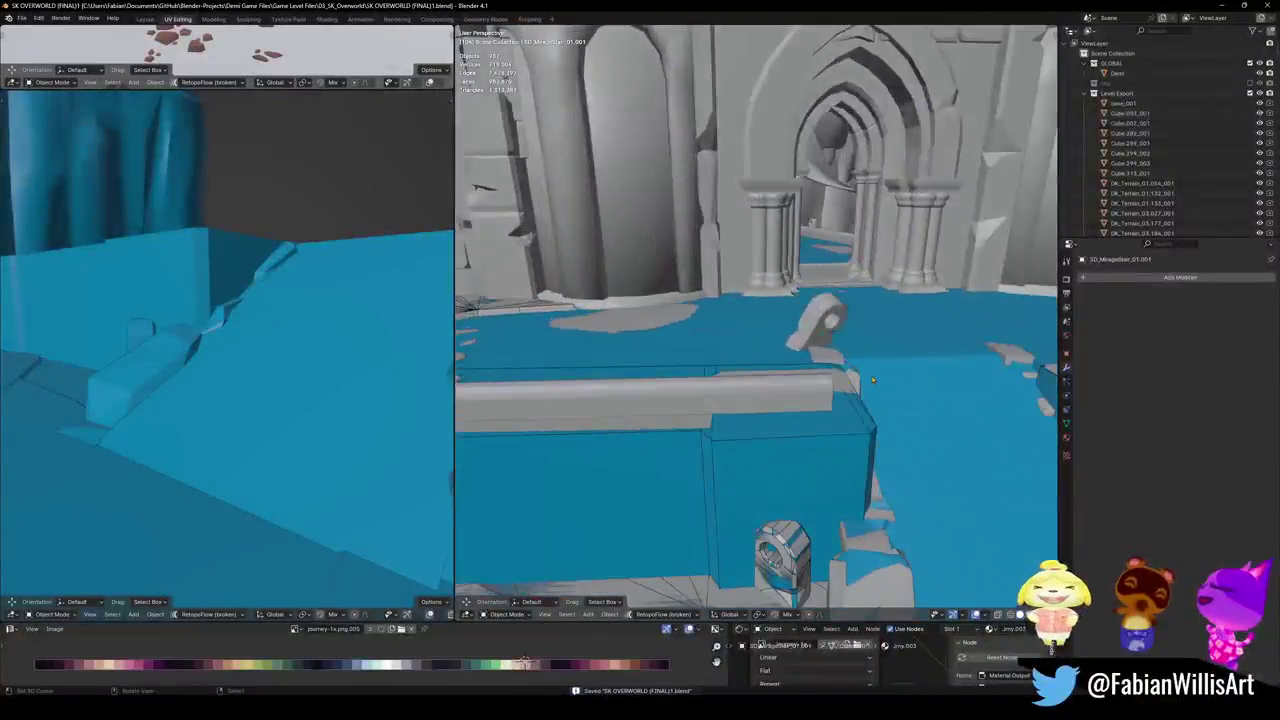
middle_drag(764, 395, 797, 403)
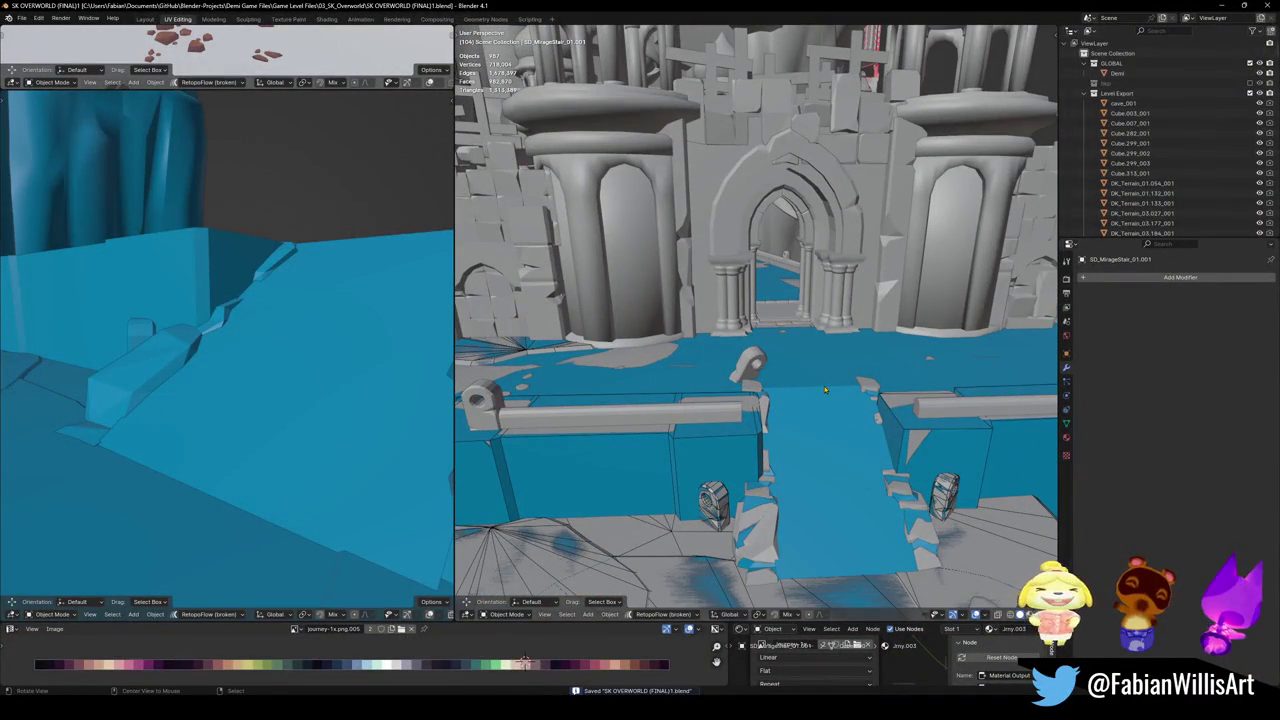
key(alt+h)
key(ctrl+z)
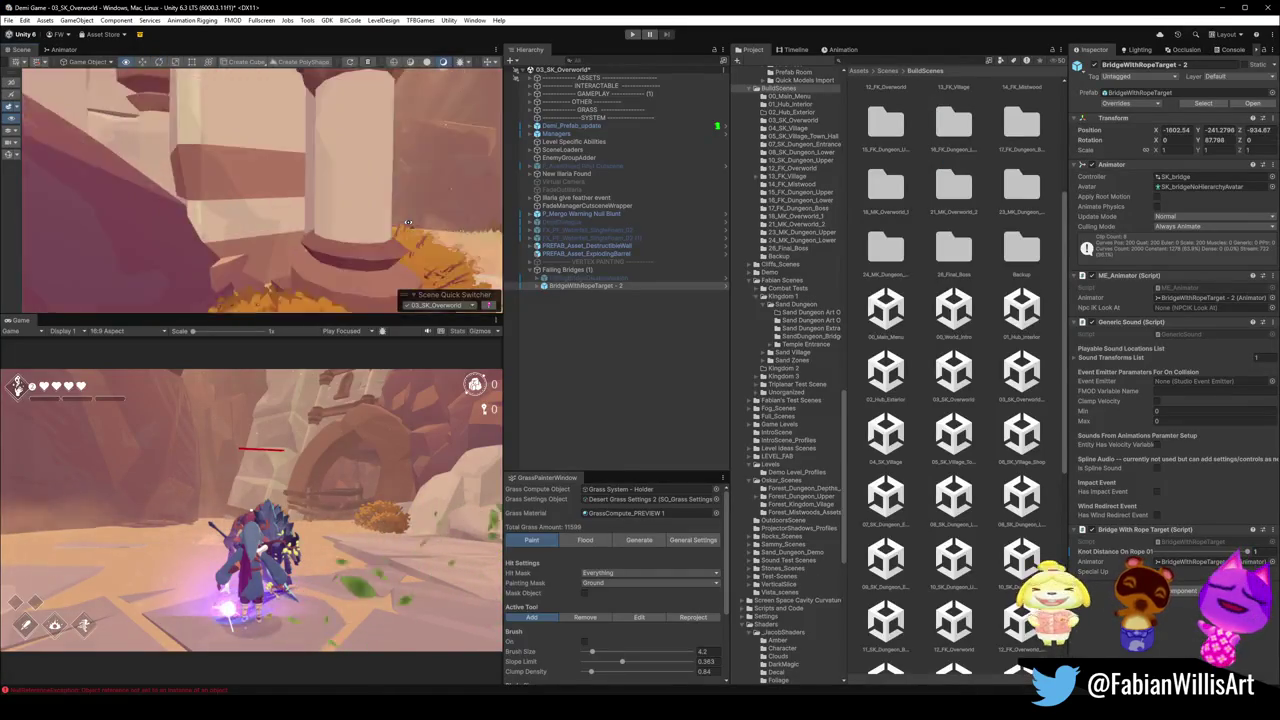
right_drag(408, 222, 408, 222)
mouse_move(220, 160)
right_down()
mouse_move(595, 182)
mouse_move(348, 181)
mouse_move(355, 162)
mouse_move(300, 150)
right_up()
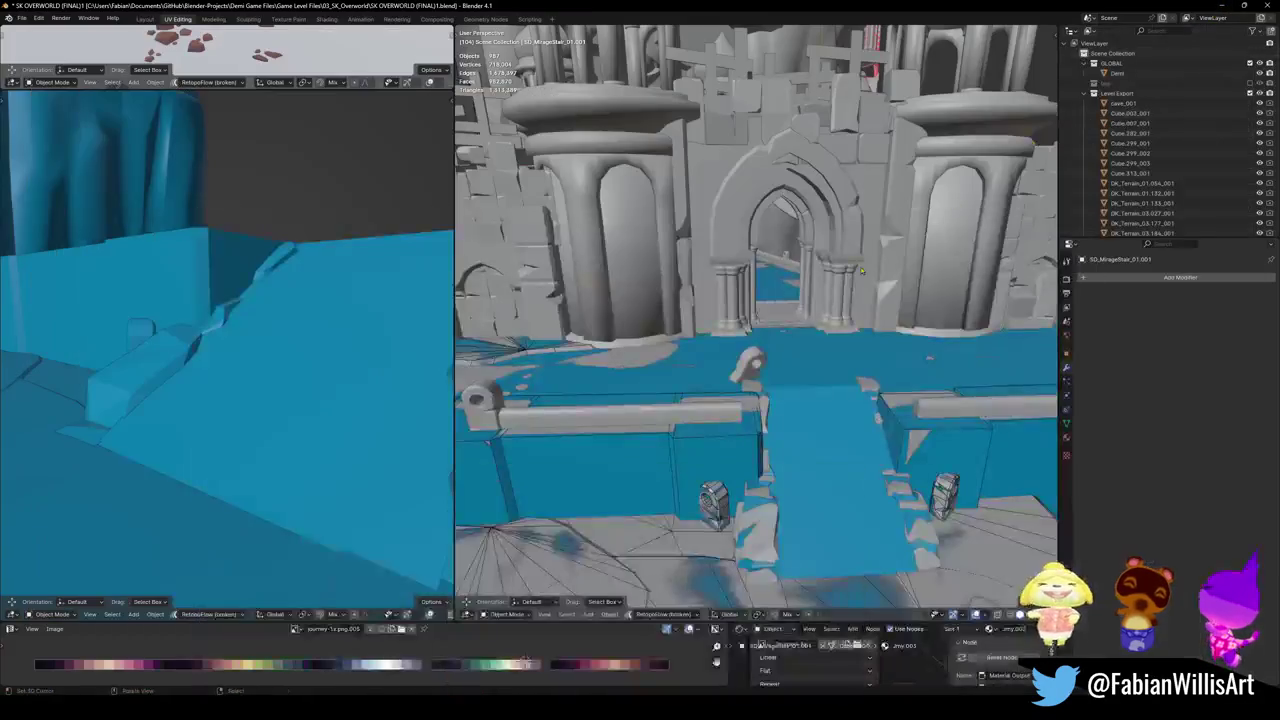
- Select the Circle.008 rail beside the gate stairs and frame it closely
mouse_move(953, 202)
middle_down()
mouse_move(793, 342)
mouse_move(737, 349)
mouse_move(802, 331)
mouse_move(700, 340)
middle_up()
click(802, 331)
key(KP_Decimal)
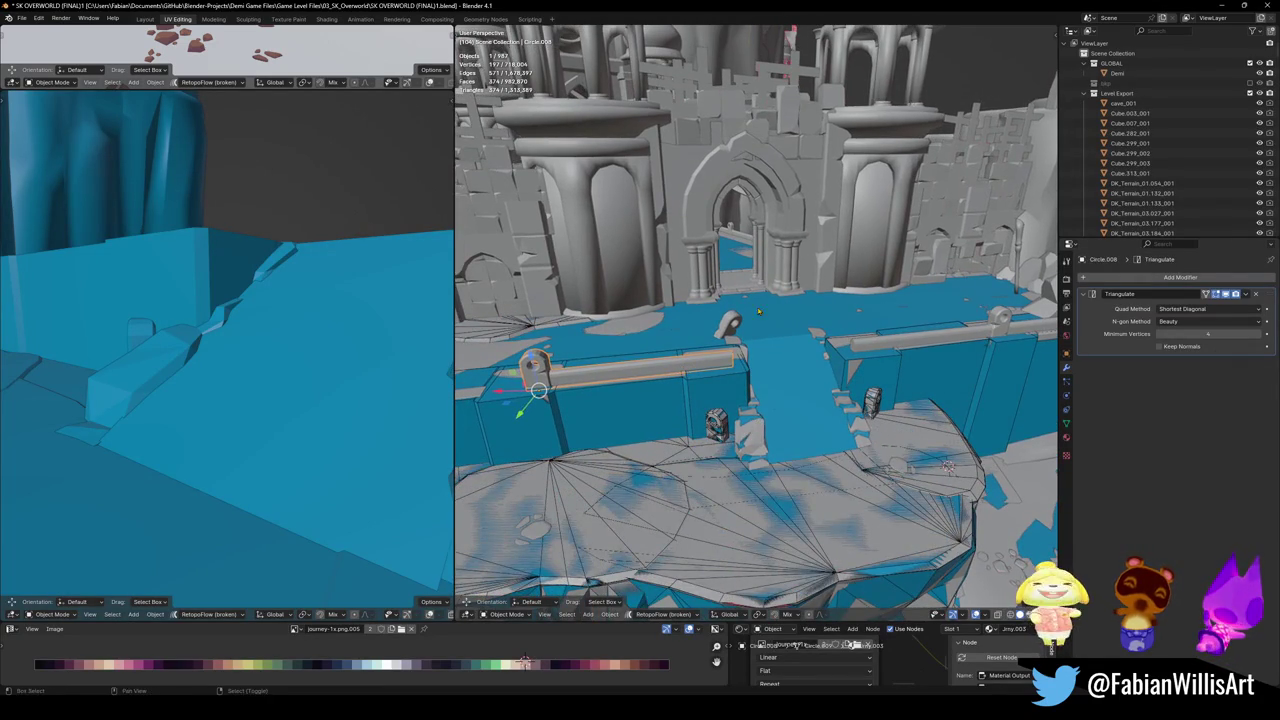
shift+middle_drag(755, 320, 755, 400)
key(shift+grave)
- Walk forward through the castle arches toward the rocky ledges to check collisions
key(w)
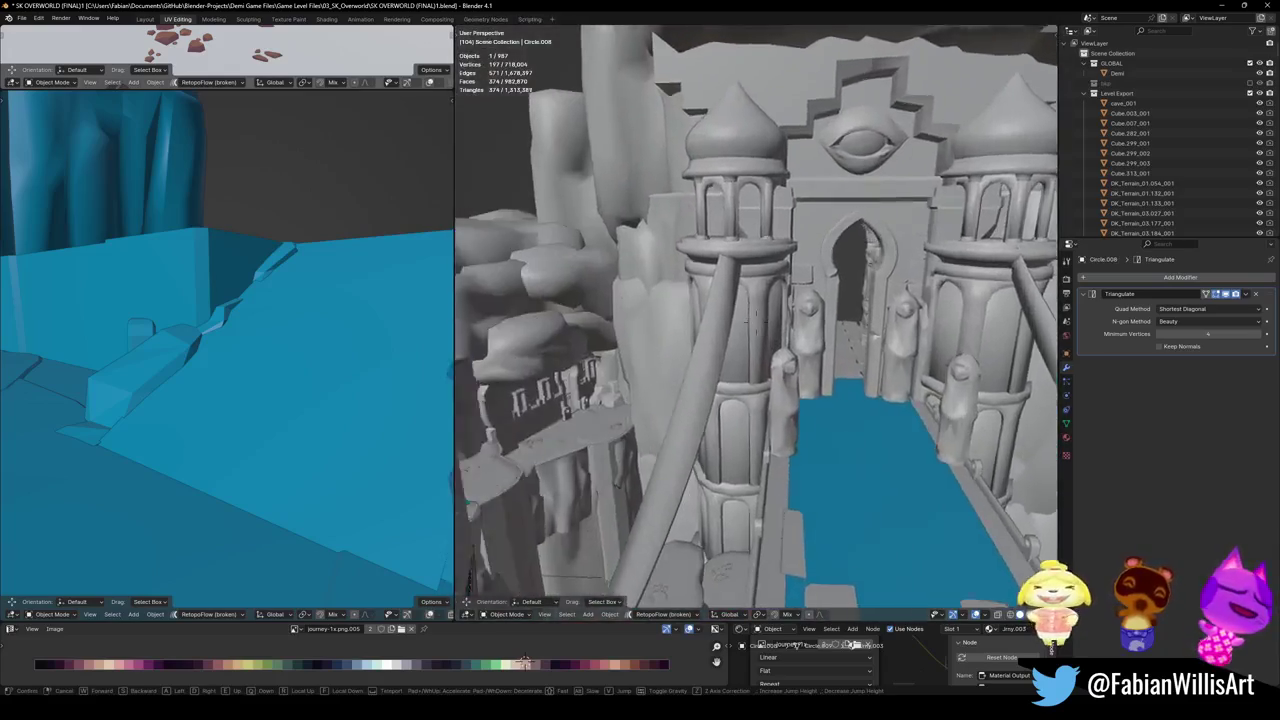
key(w)
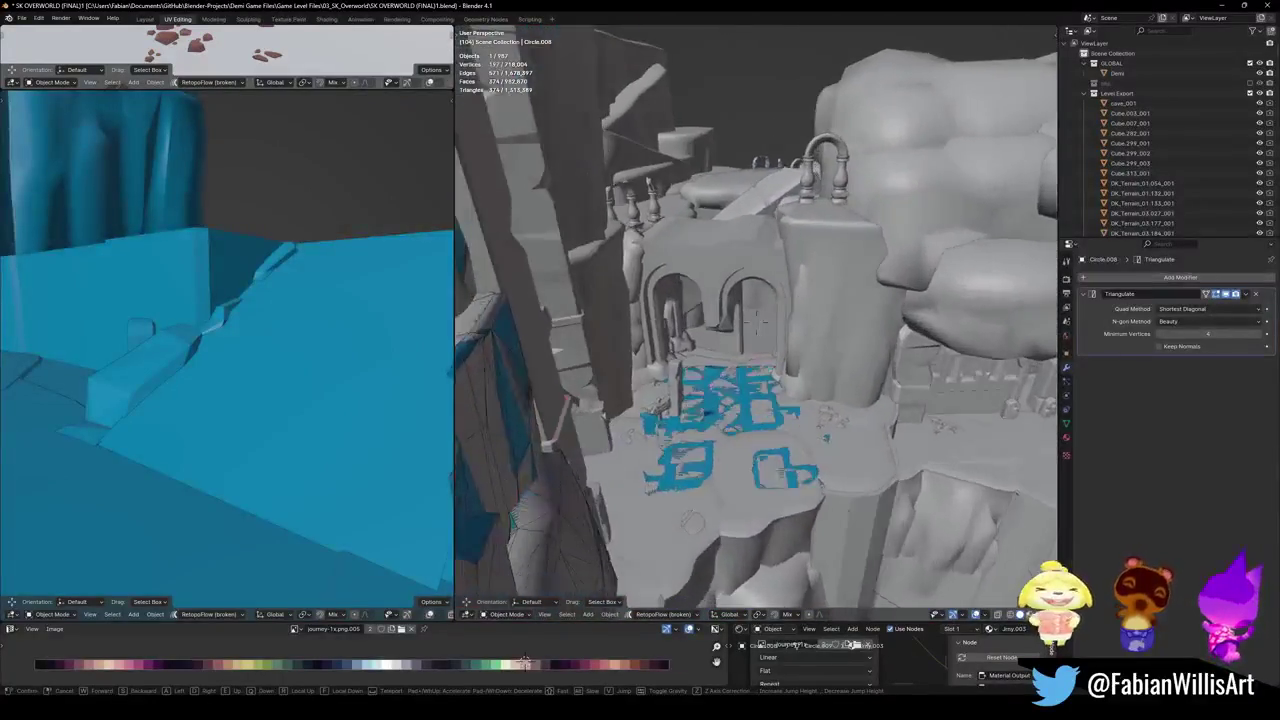
key(w)
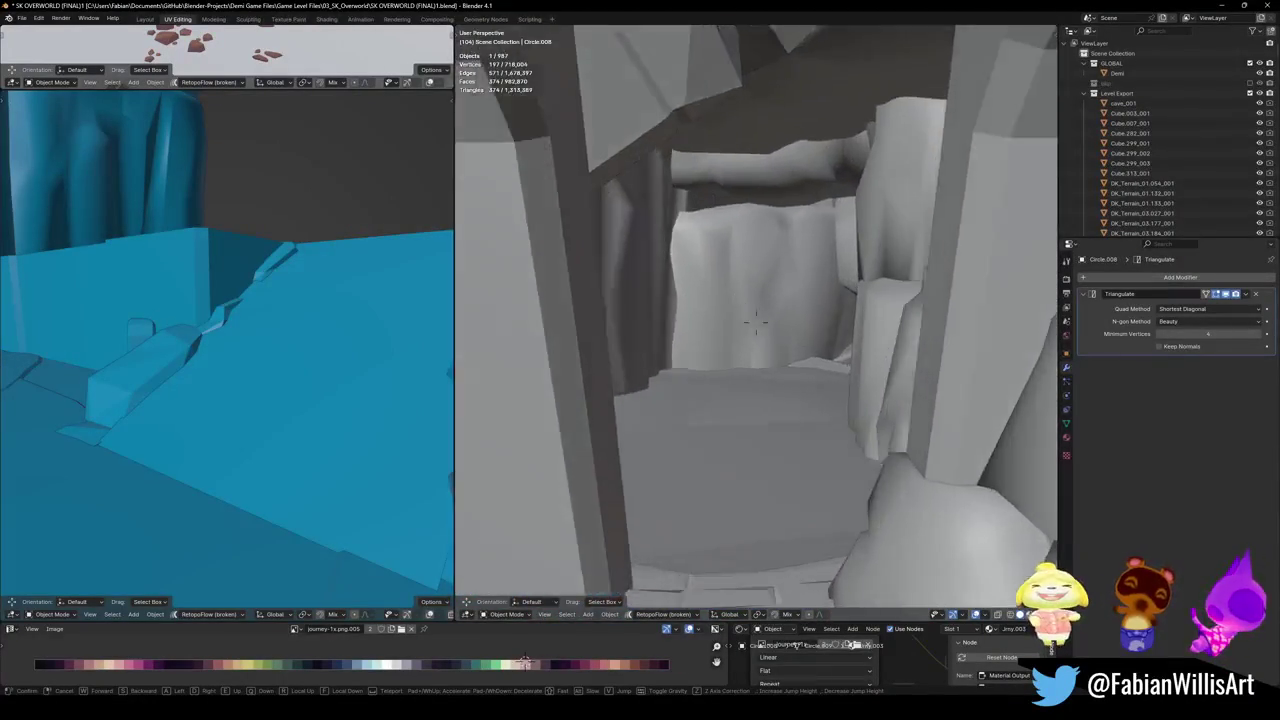
key(s)
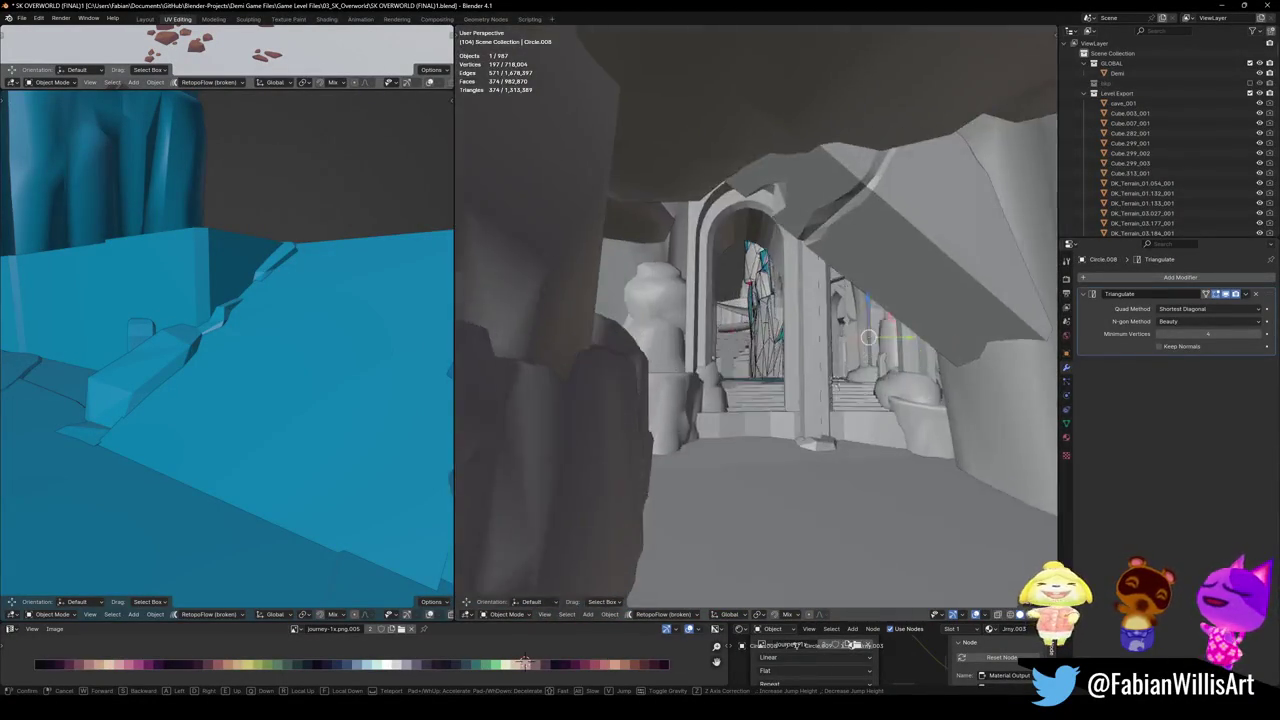
key(w)
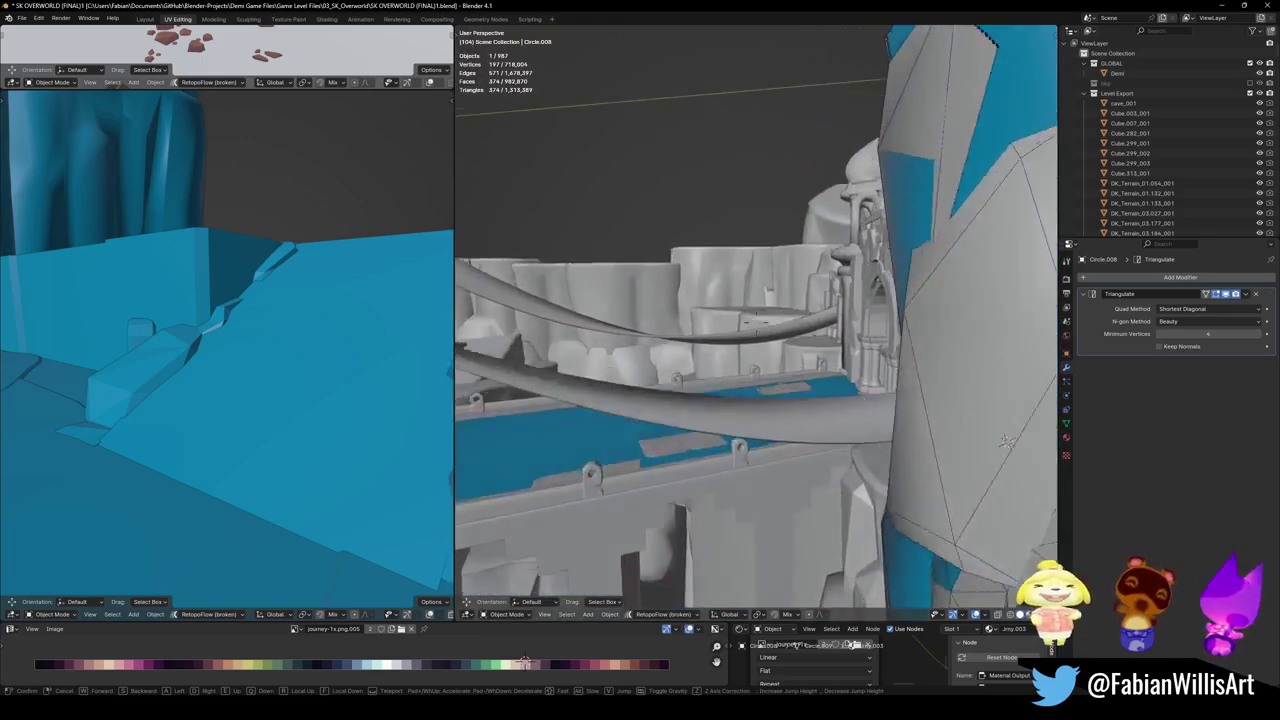
key(w)
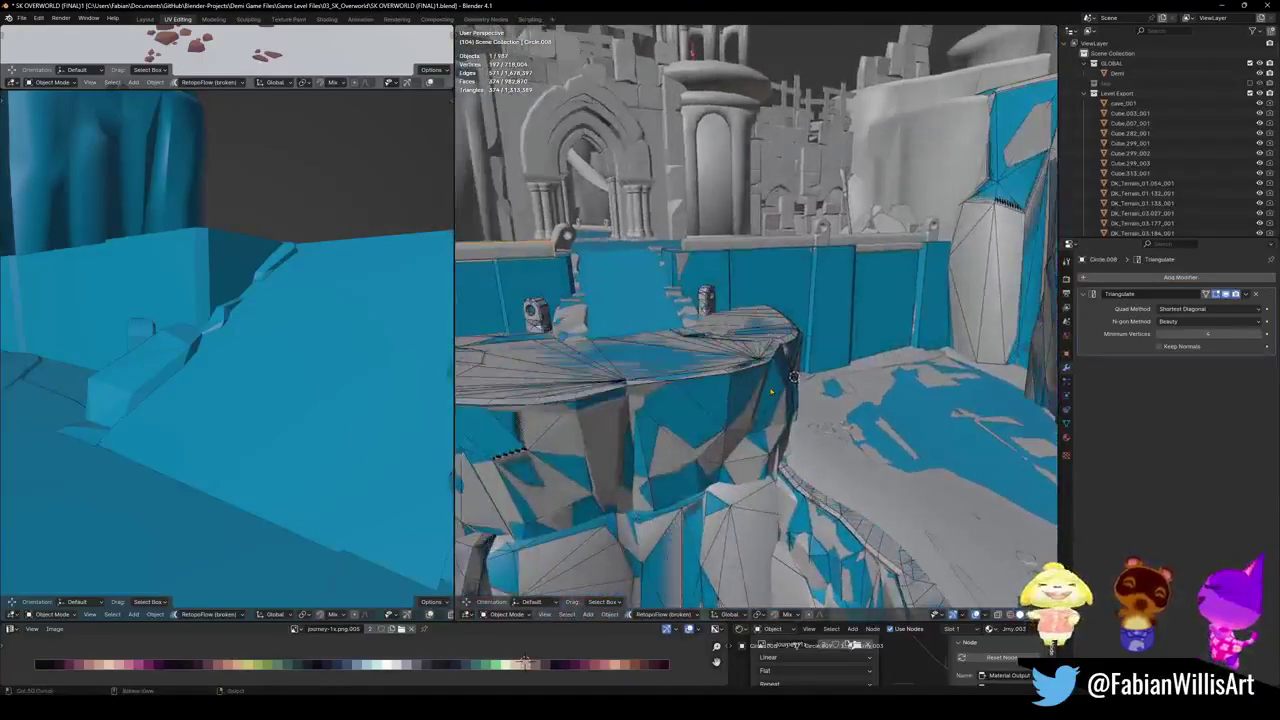
click(793, 377)
- Save the level, orbit around the platform, and save again
key(ctrl+s)
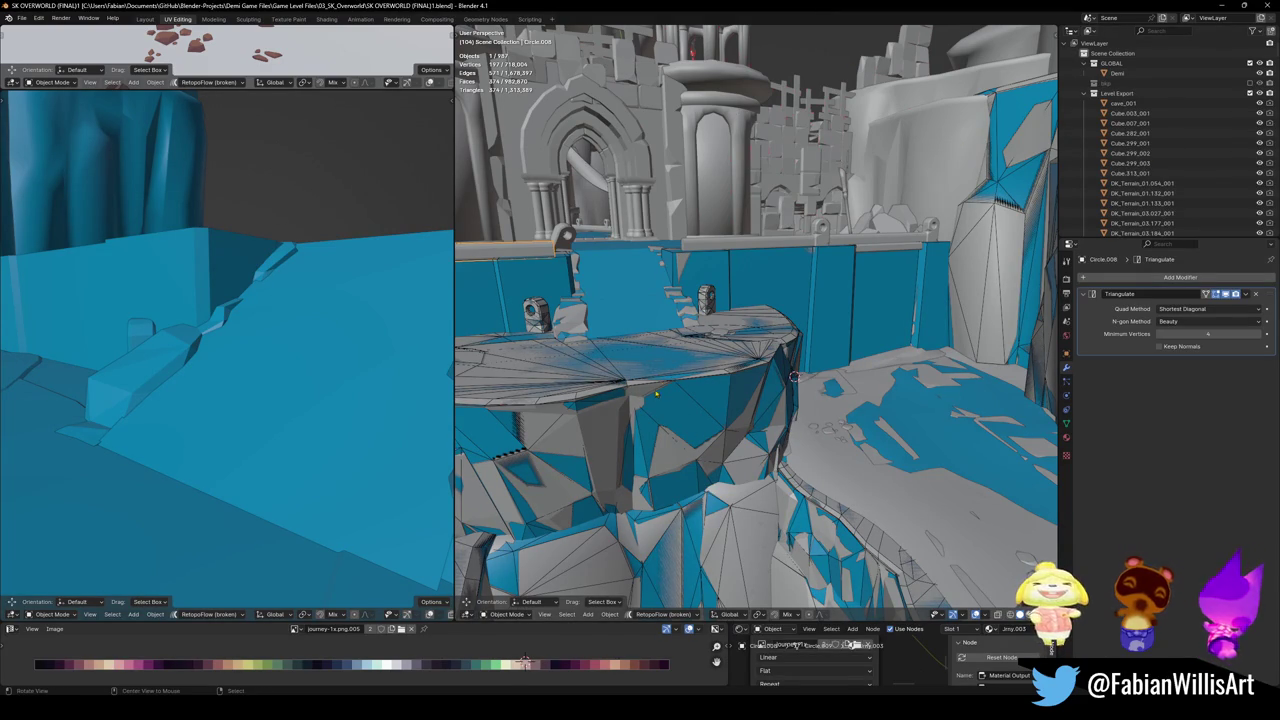
middle_drag(793, 377, 668, 193)
key(ctrl+s)
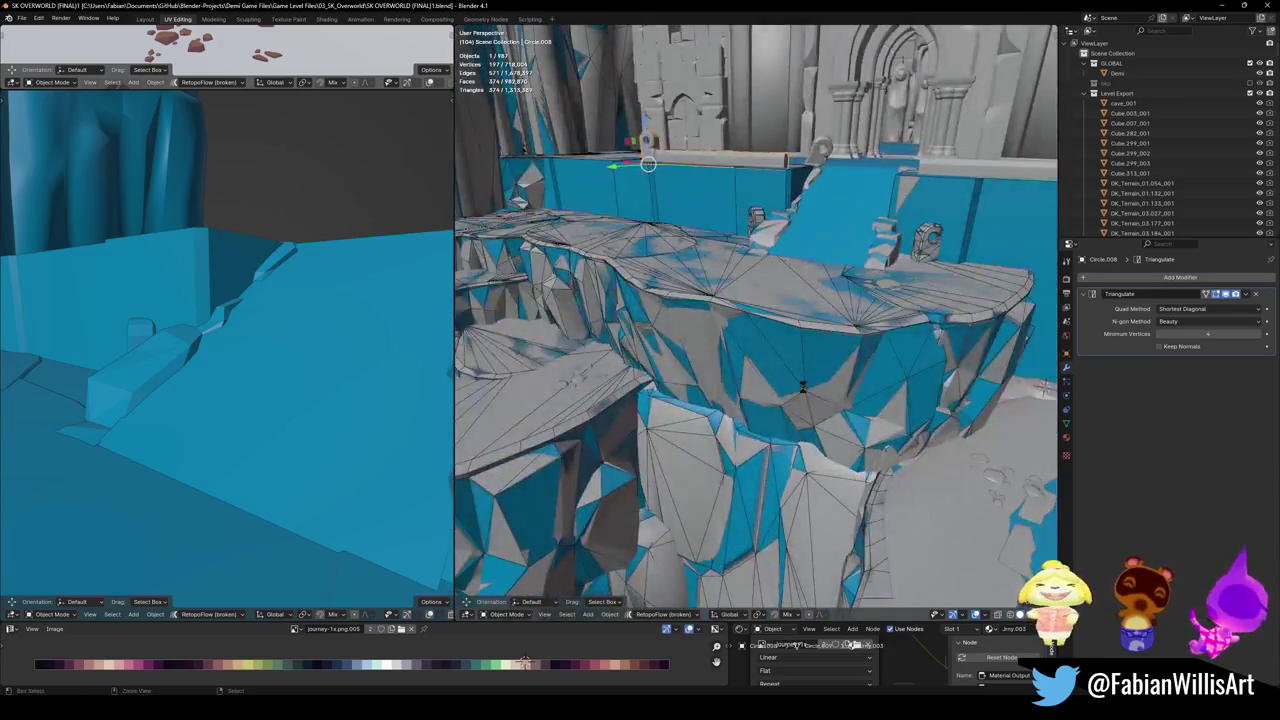
- Select the cliff ledge ground piece Plane.103, checking it in the left view
mouse_move(802, 398)
middle_down()
mouse_move(838, 398)
mouse_move(768, 329)
mouse_move(739, 419)
mouse_move(800, 403)
middle_up()
click(768, 329)
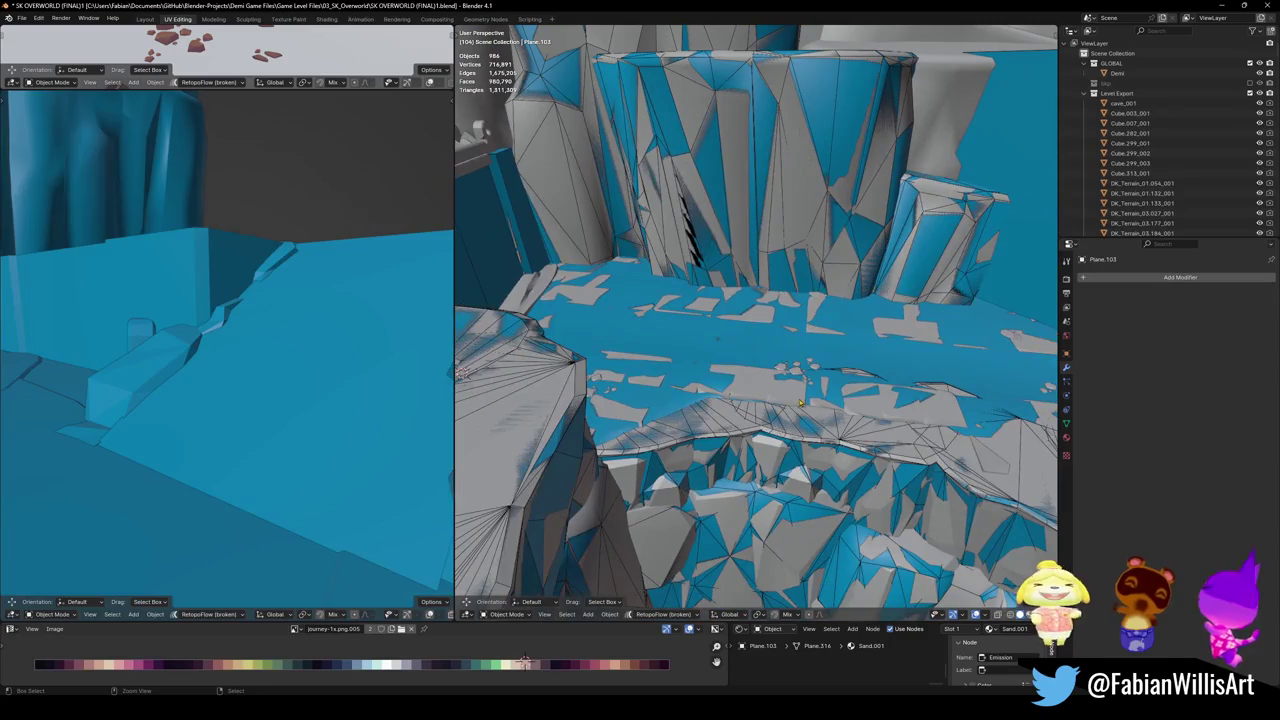
key(shift+grave)
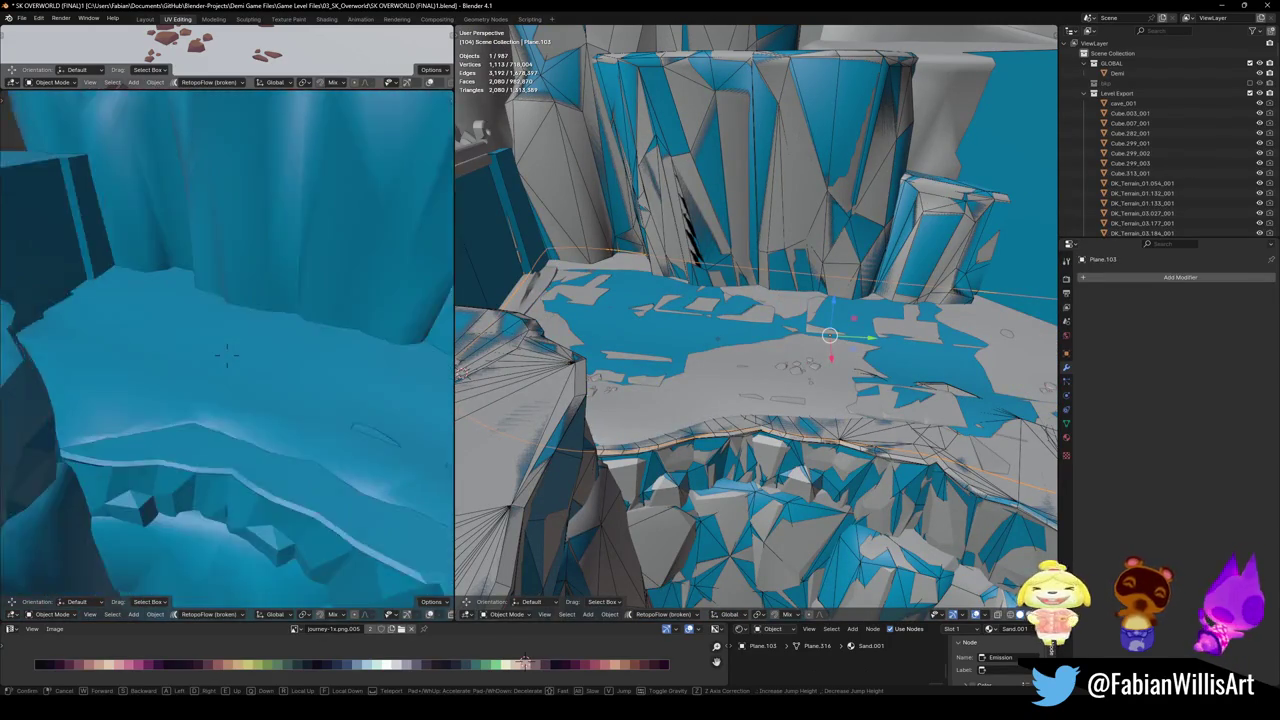
click(219, 367)
key(grave)
click(725, 396)
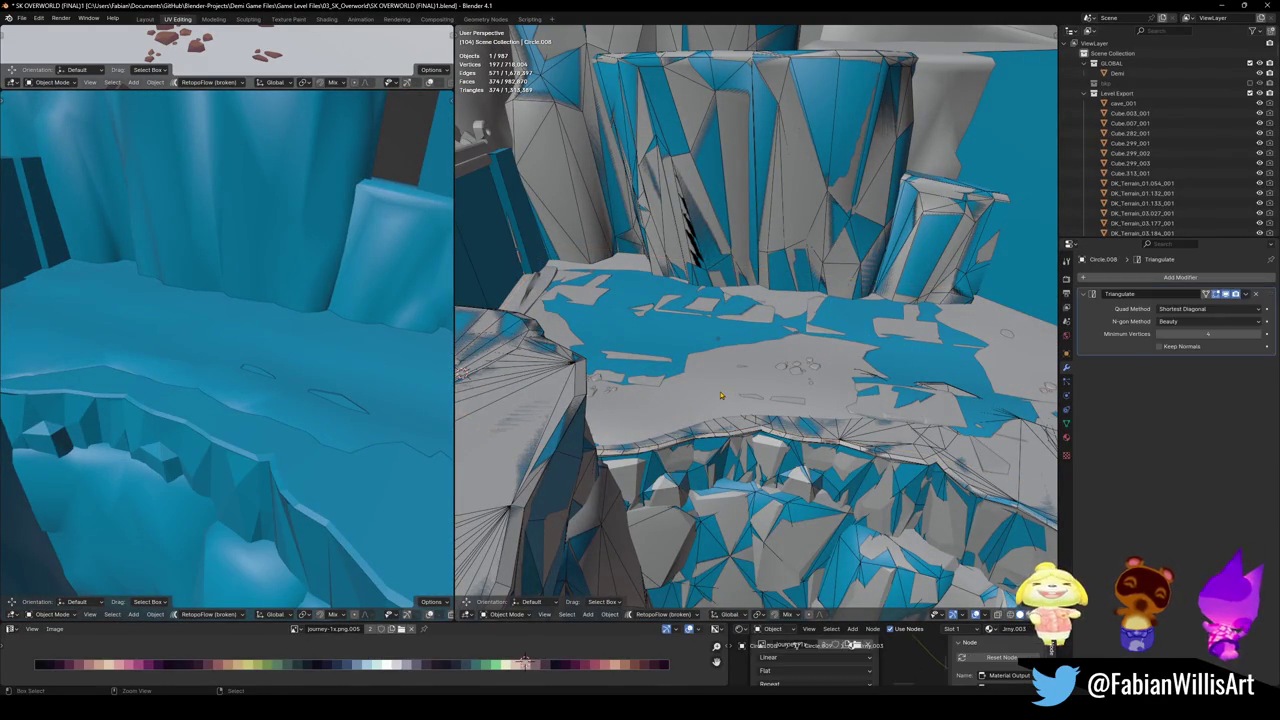
click(669, 413)
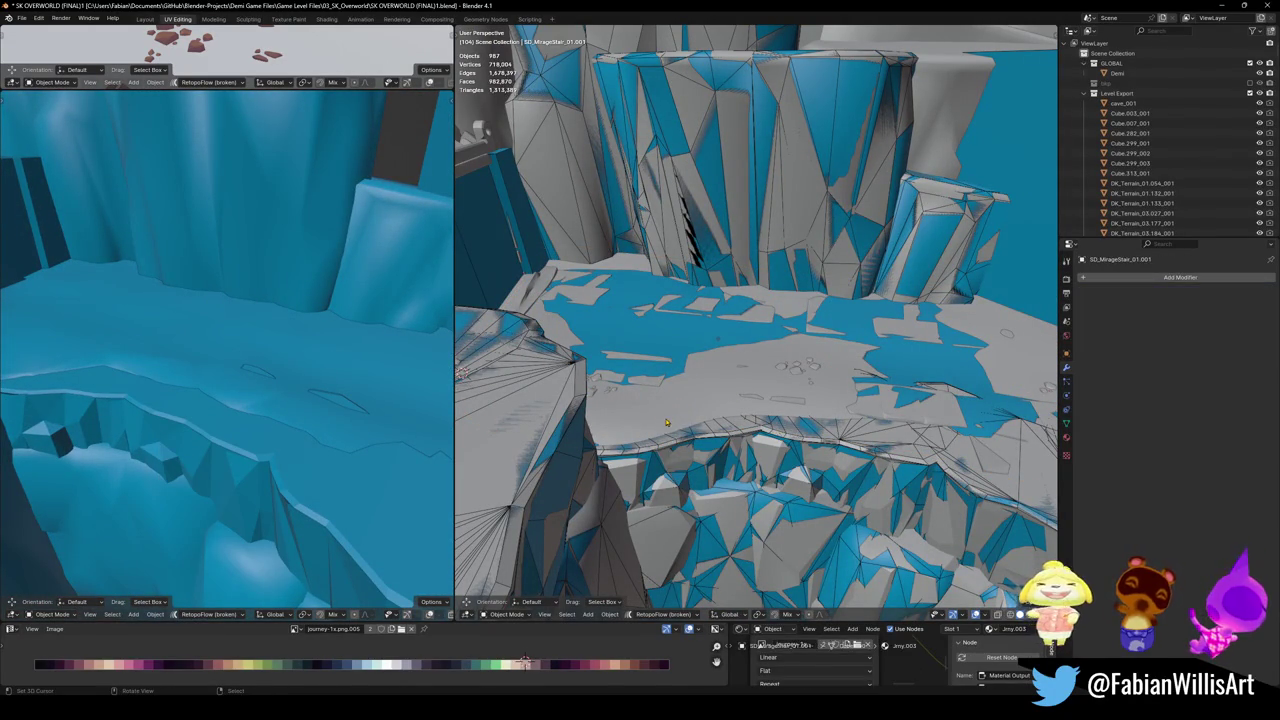
- Add a mesh collider to the ledge decimated to ratio 0.226 (~540 faces) and save
key(shift+alt+c)
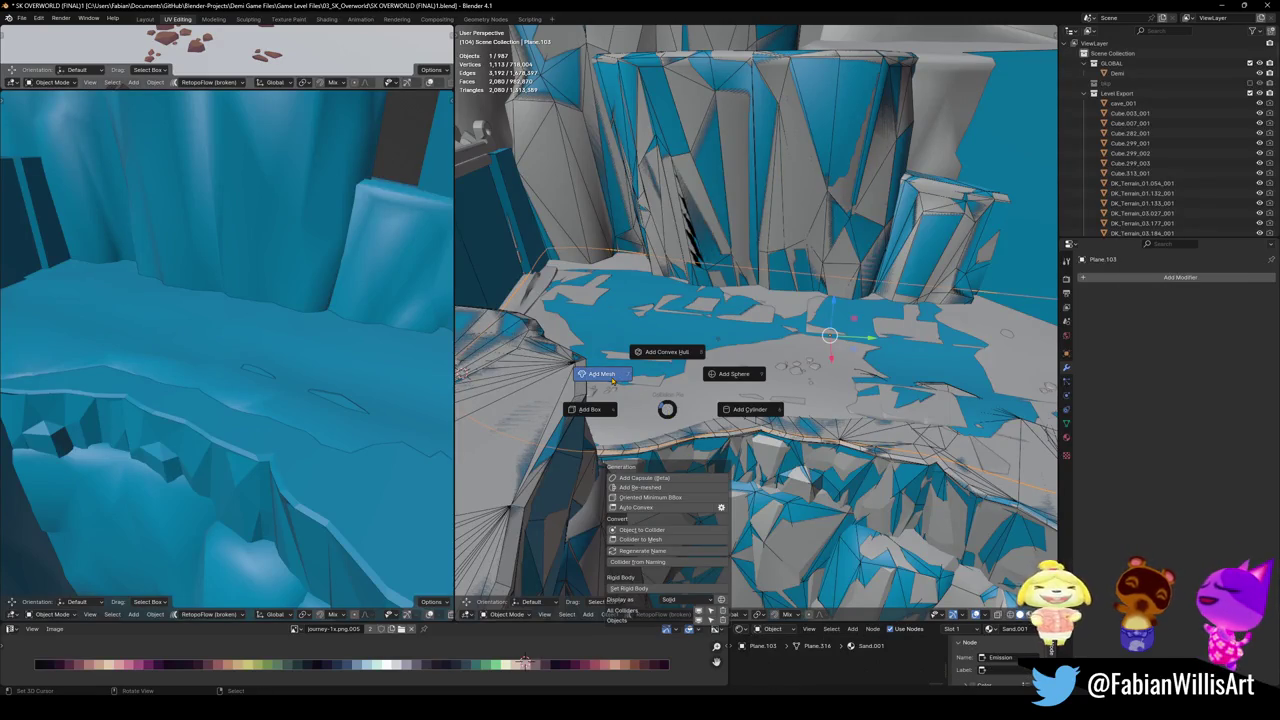
click(612, 381)
key(d)
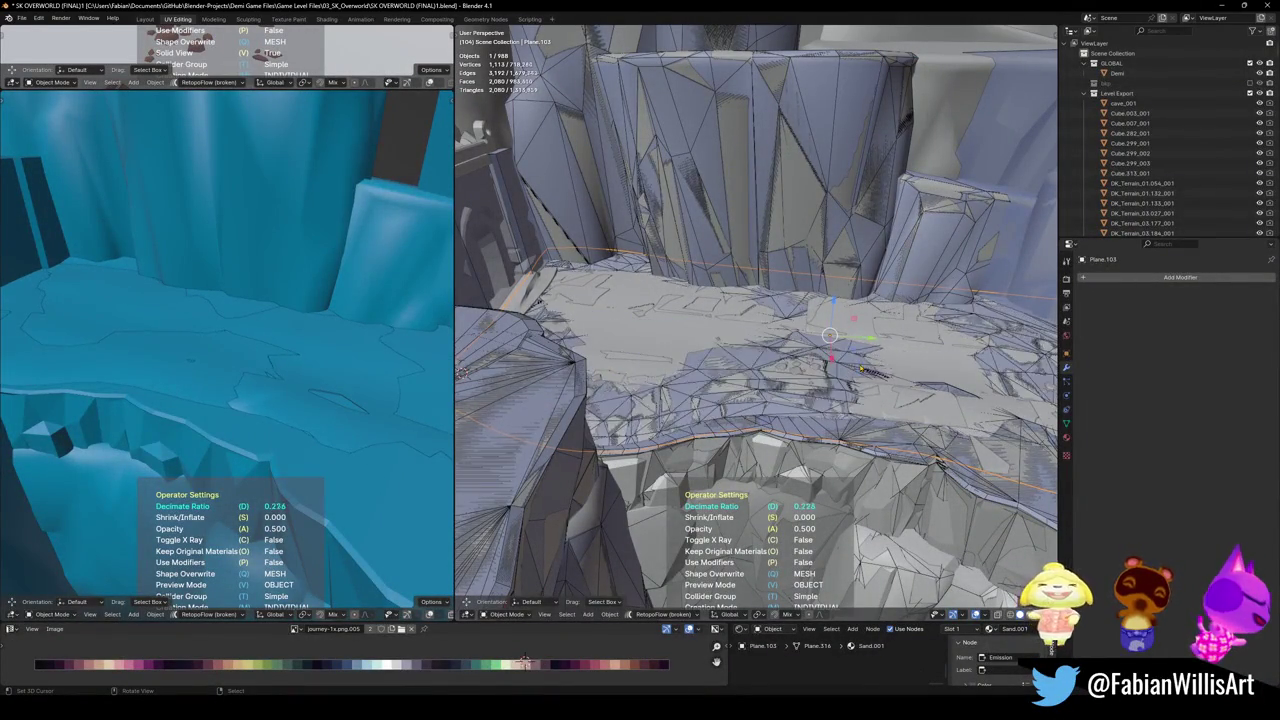
click(900, 368)
key(ctrl+s)
mouse_move(908, 371)
middle_down()
mouse_move(808, 413)
mouse_move(660, 365)
middle_up()
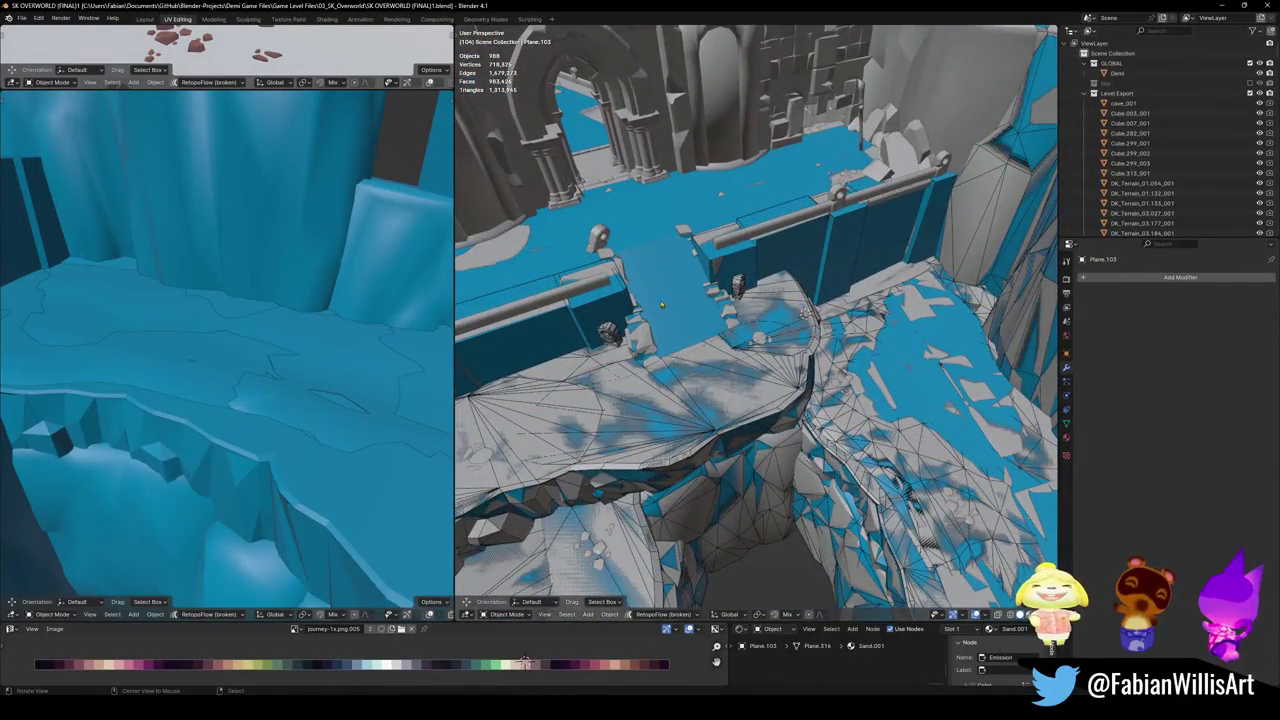
- Add a collider to the long rail beside the stairs and save the level
middle_drag(660, 365, 686, 340)
click(686, 340)
key(shift+alt+c)
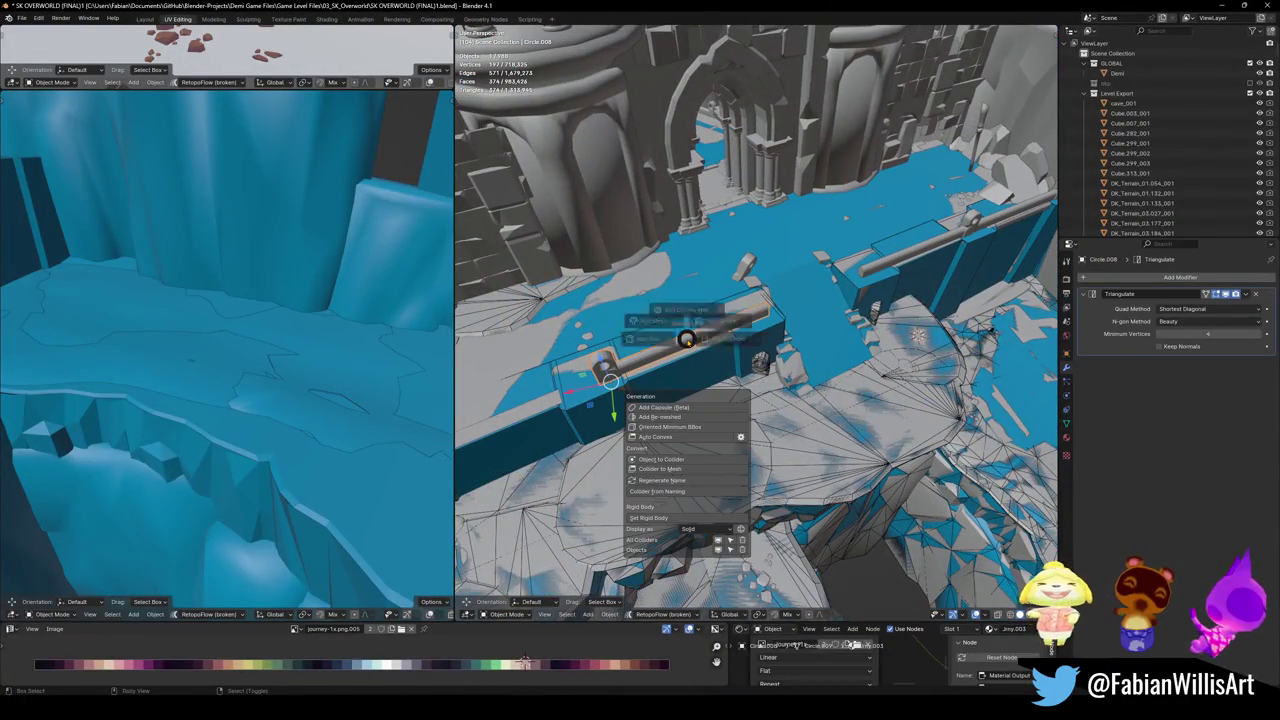
key(shift+alt+c)
click(818, 333)
scroll(818, 333, up, 3)
scroll(745, 352, up, 4)
mouse_move(745, 352)
middle_down()
mouse_move(990, 292)
mouse_move(884, 181)
middle_up()
key(ctrl+s)
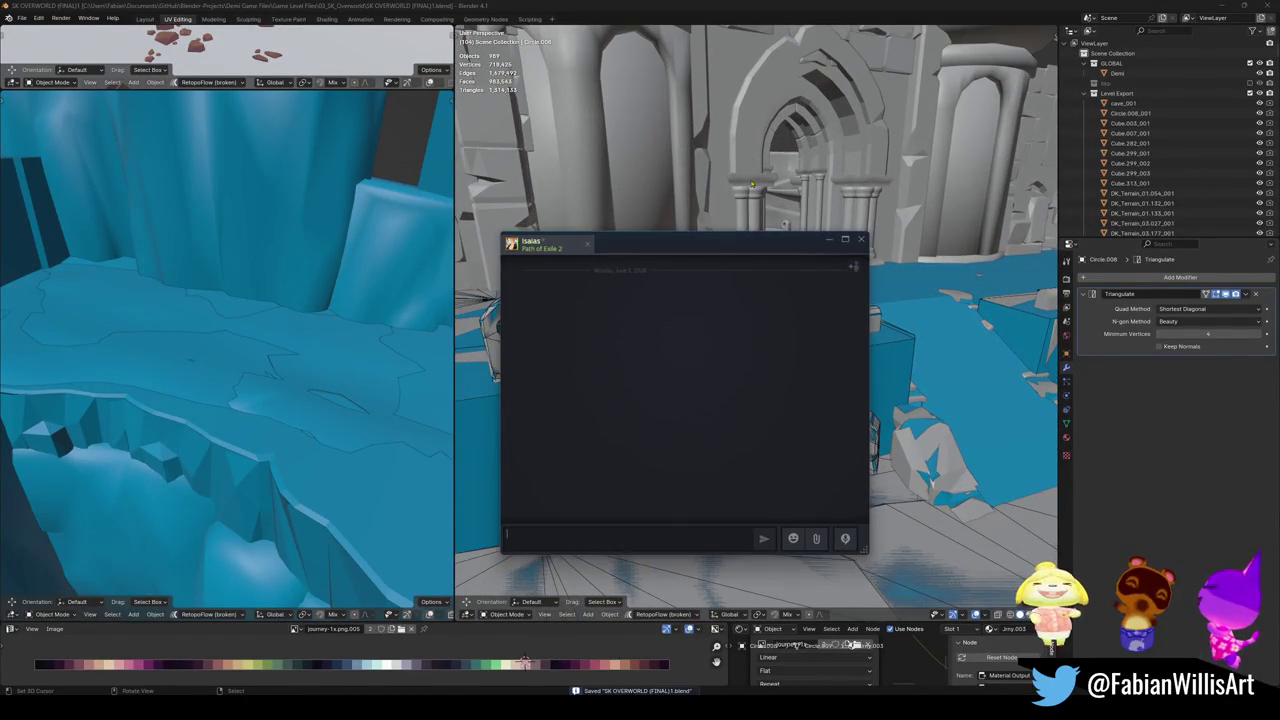
- Add a convex hull collider to the small ring piece Circle.003
click(861, 239)
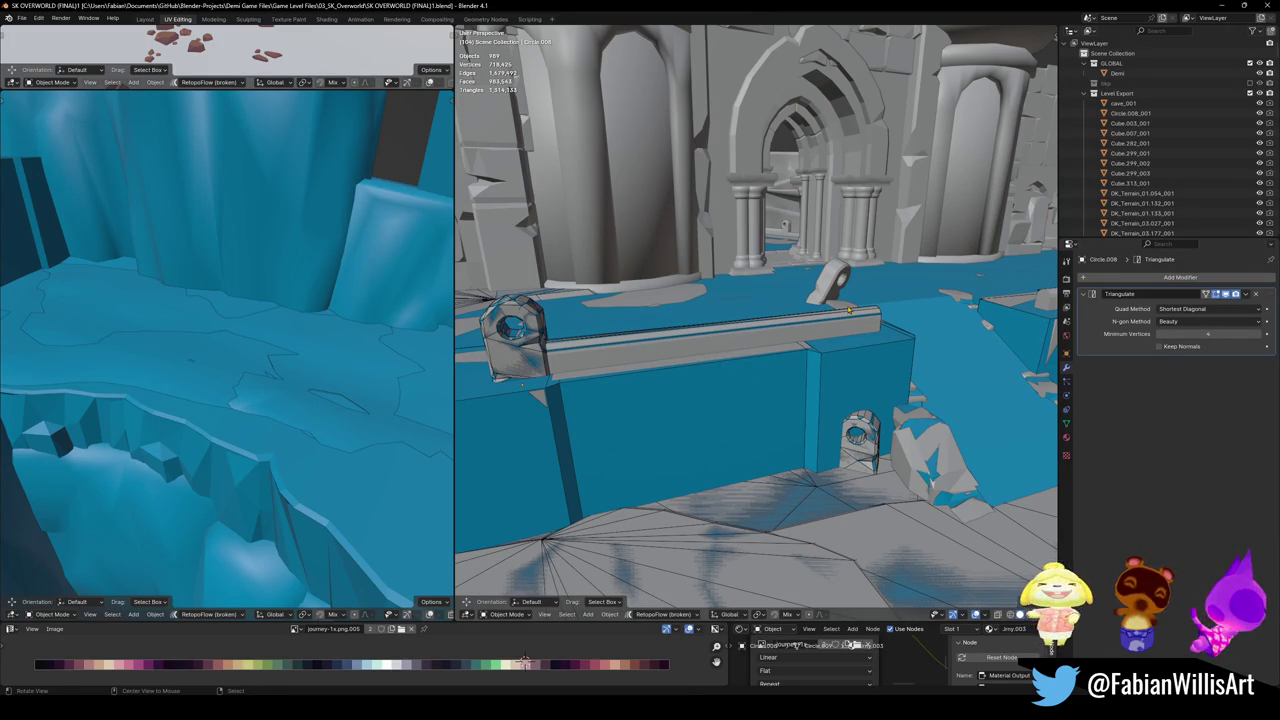
alt+middle_click(818, 284)
scroll(786, 300, up, 3)
click(730, 355)
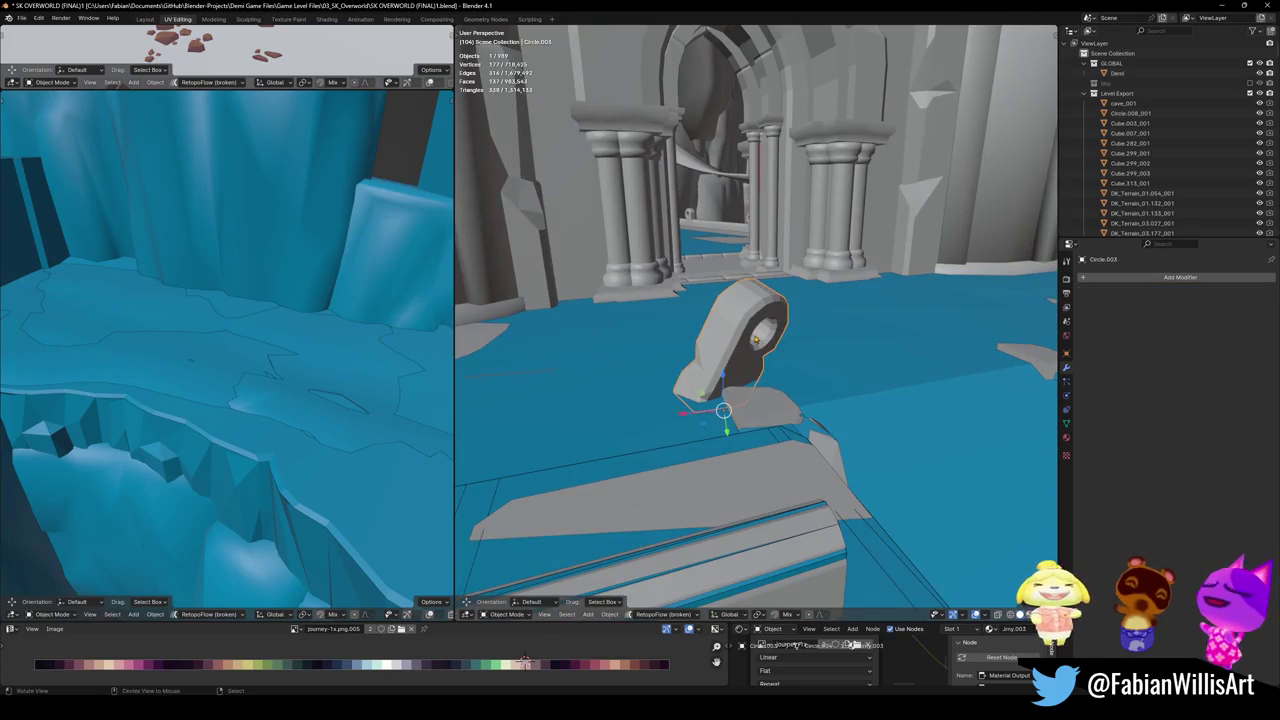
scroll(730, 355, up, 2)
key(shift+alt+c)
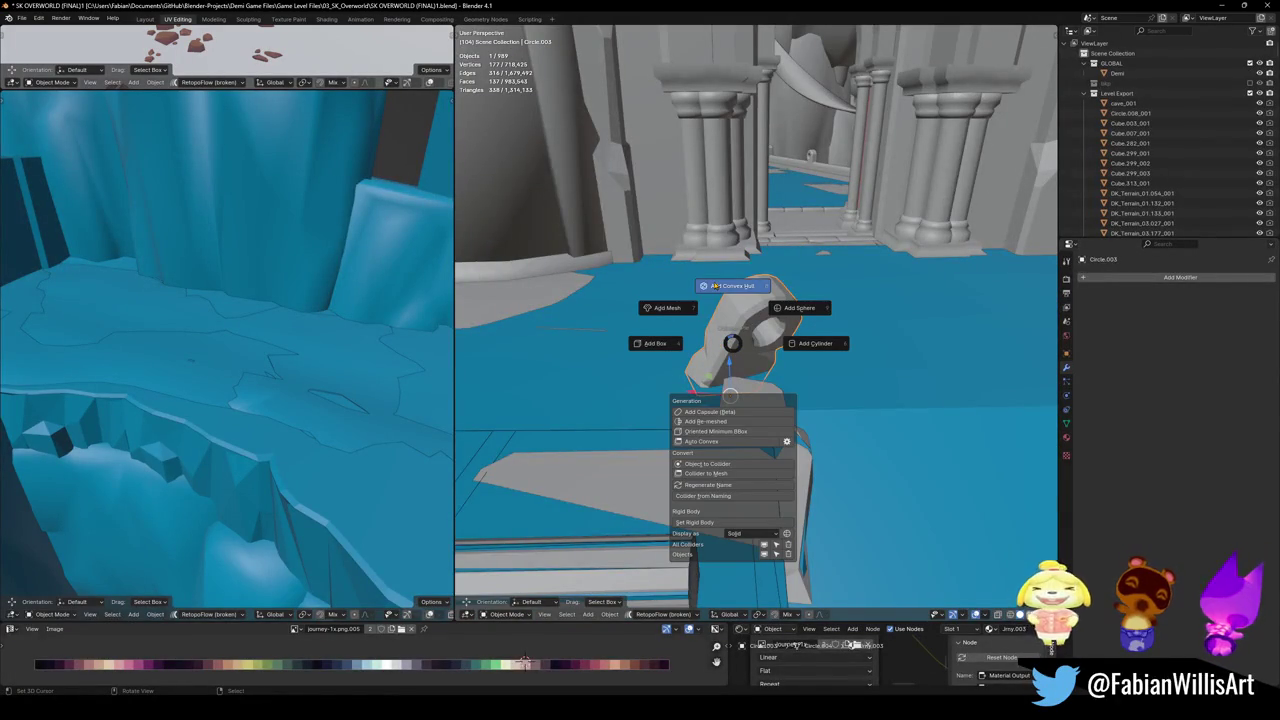
click(732, 286)
mouse_move(732, 300)
middle_down()
mouse_move(801, 334)
mouse_move(815, 425)
mouse_move(710, 420)
middle_up()
click(815, 425)
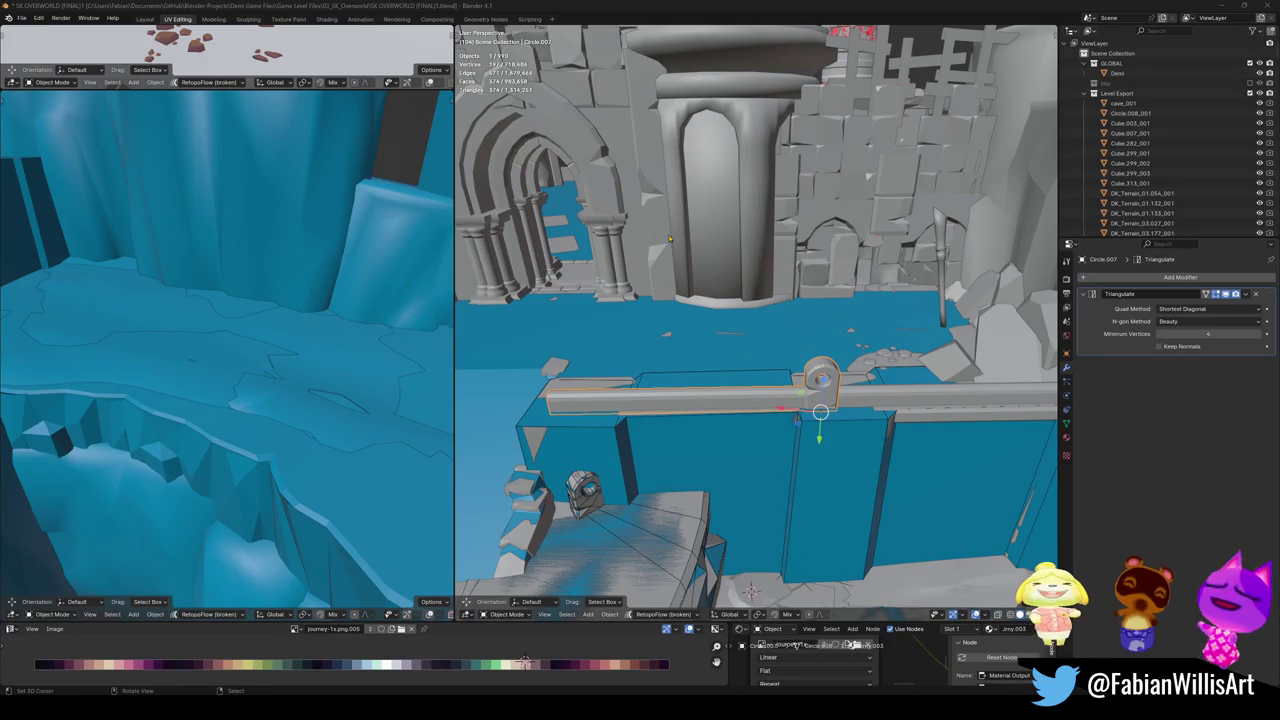
- Give the first ring piece a mesh collider after first trying a convex hull
scroll(911, 400, up, 2)
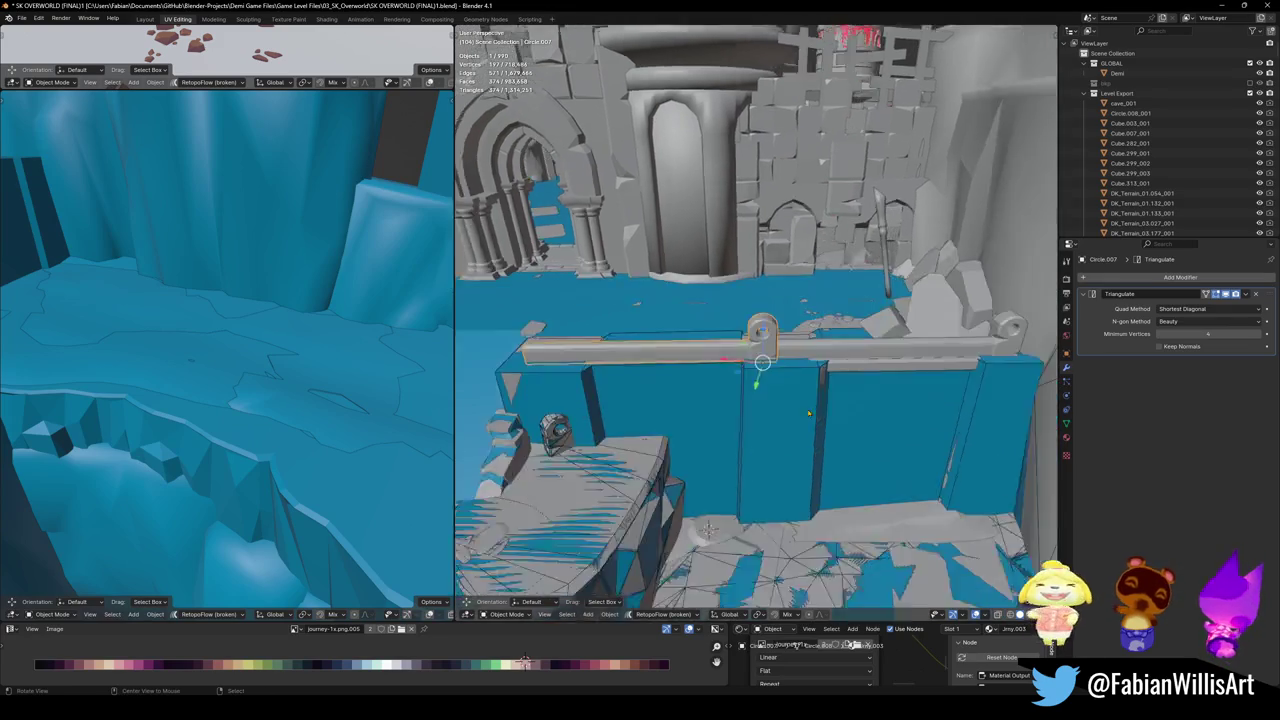
mouse_move(911, 400)
middle_down()
mouse_move(880, 410)
mouse_move(738, 370)
middle_up()
key(shift+alt+c)
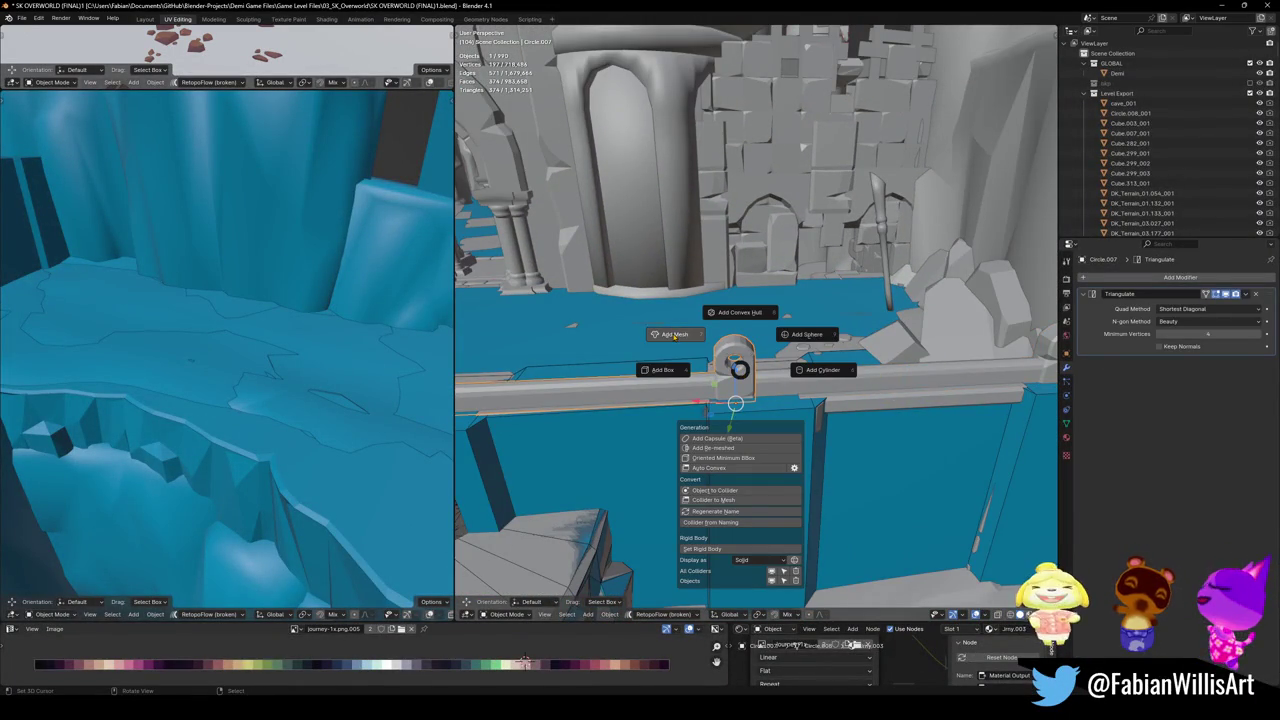
click(738, 318)
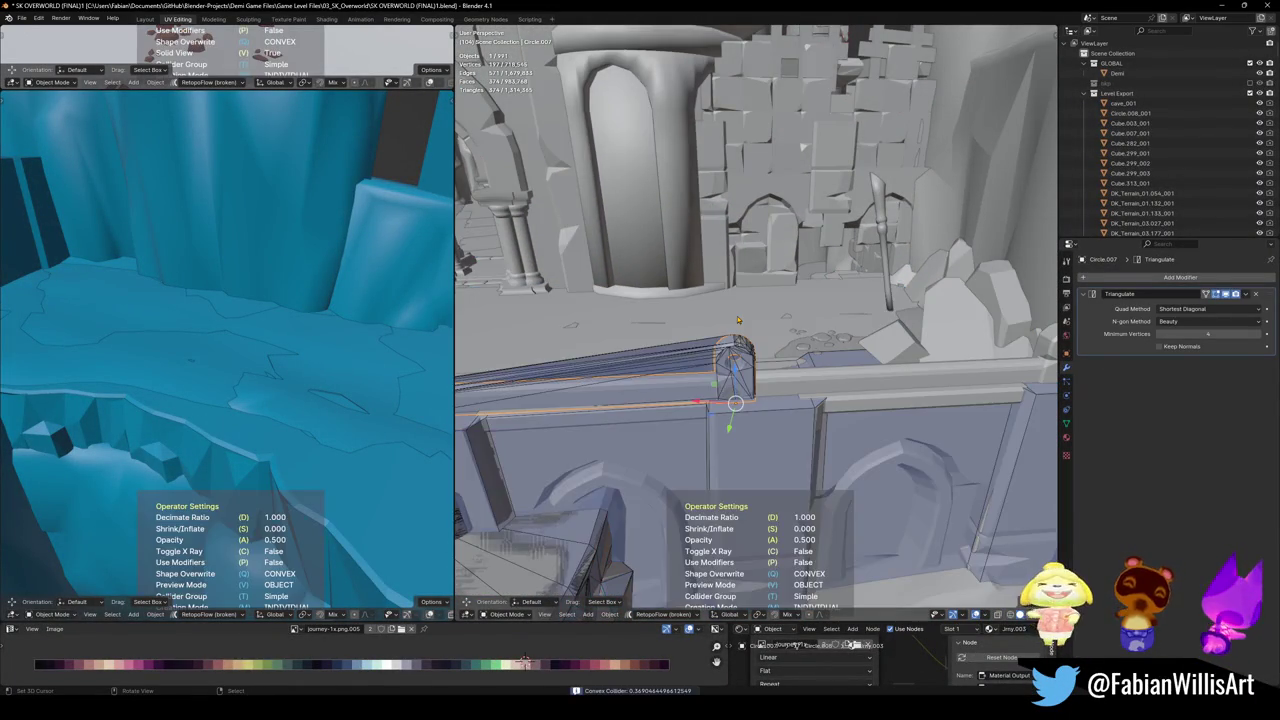
key(alt+a)
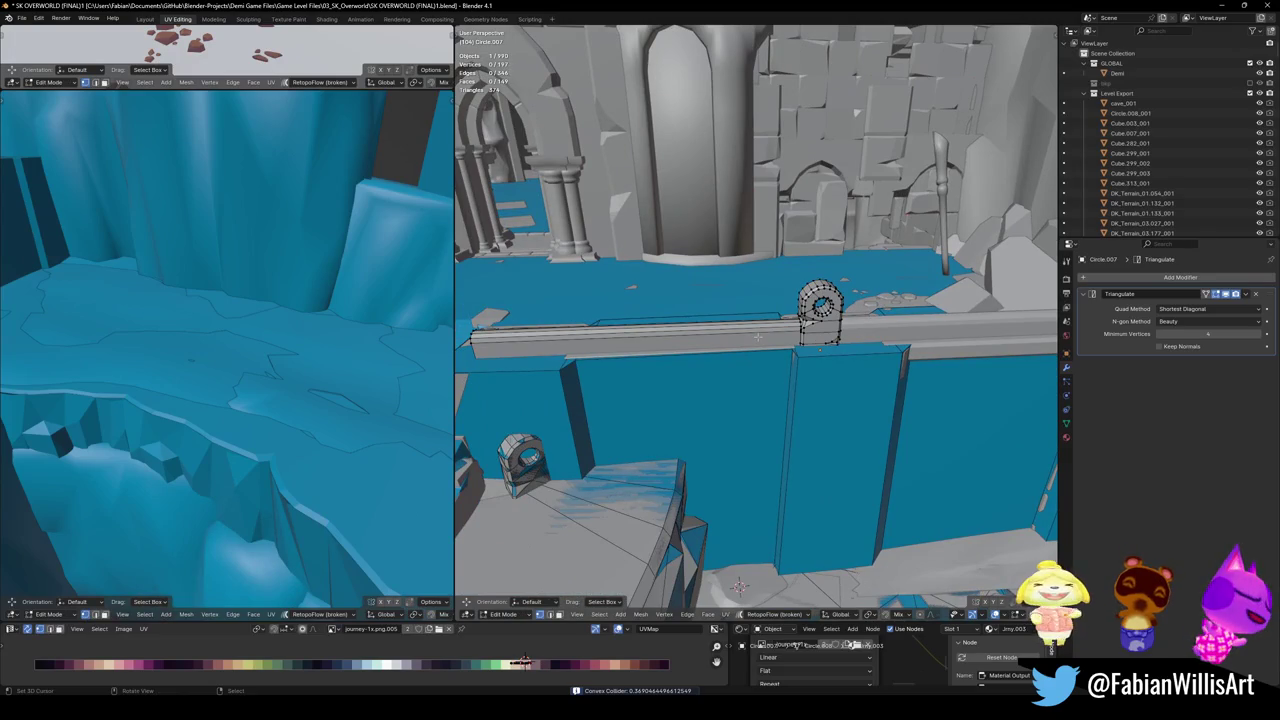
key(Tab)
key(shift+alt+c)
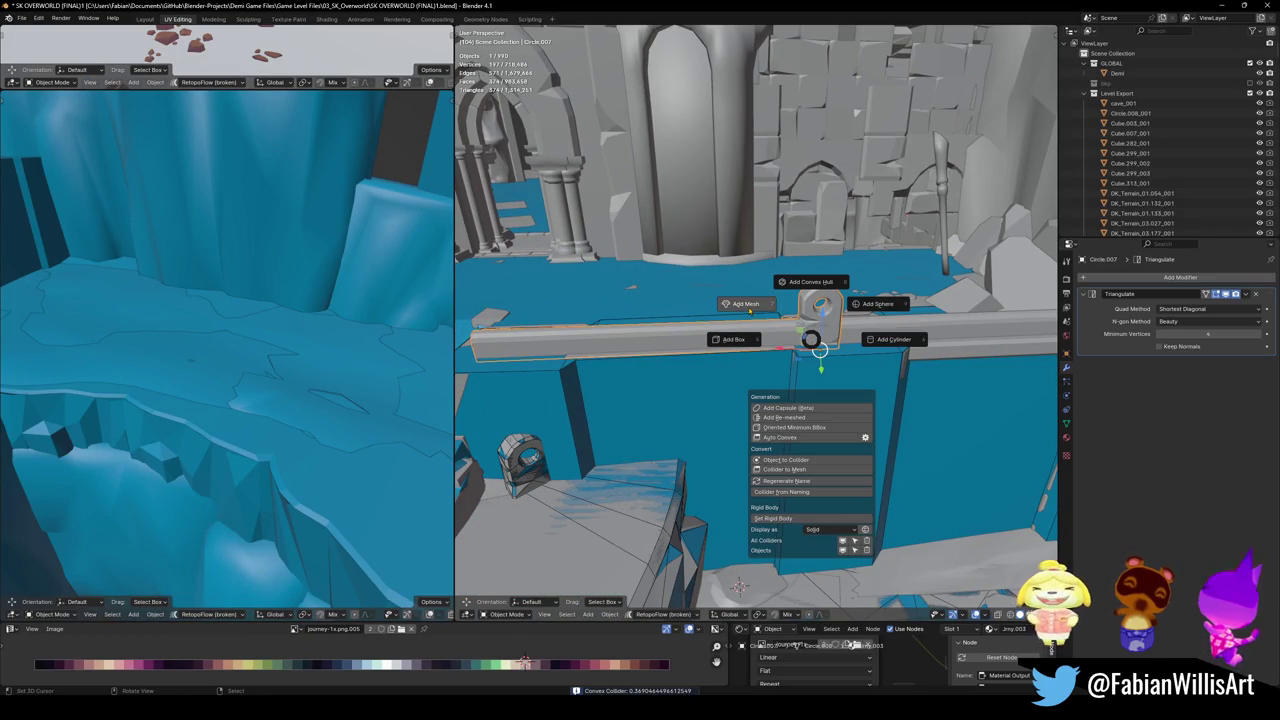
click(745, 303)
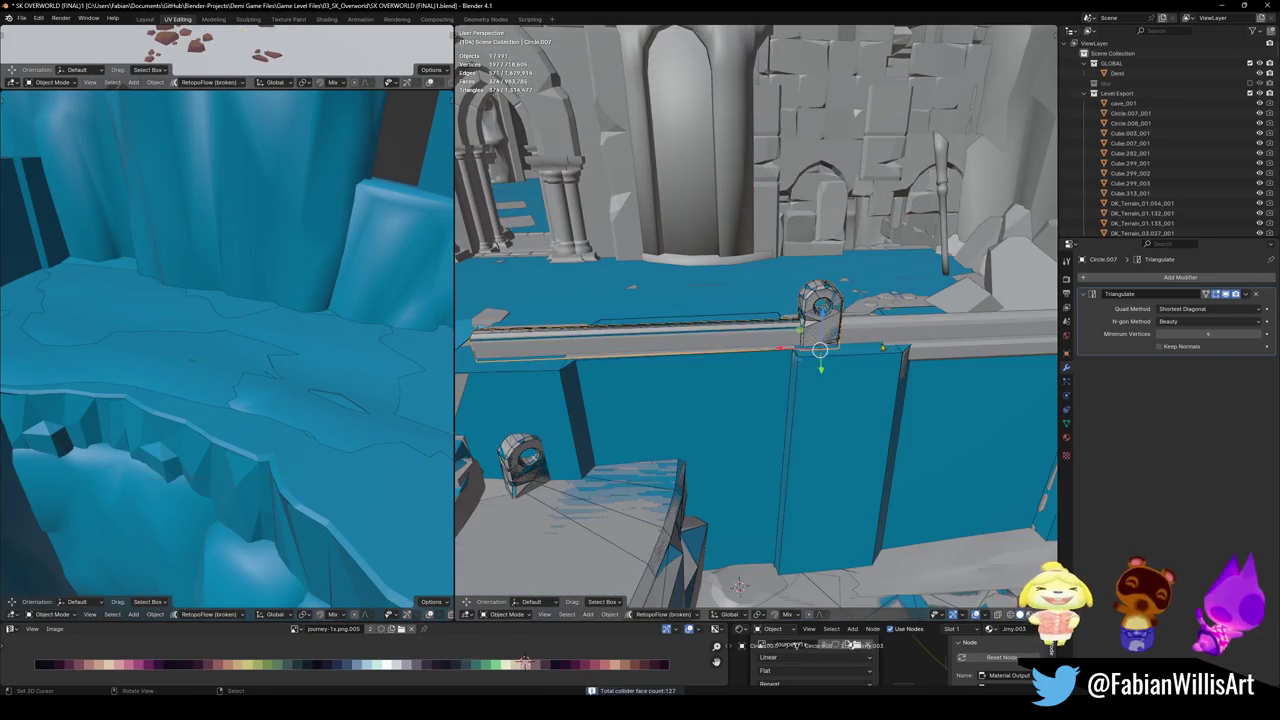
- Add a mesh collider to the ring at the other rail end and save the file
click(925, 315)
key(KP_Decimal)
key(shift+alt+c)
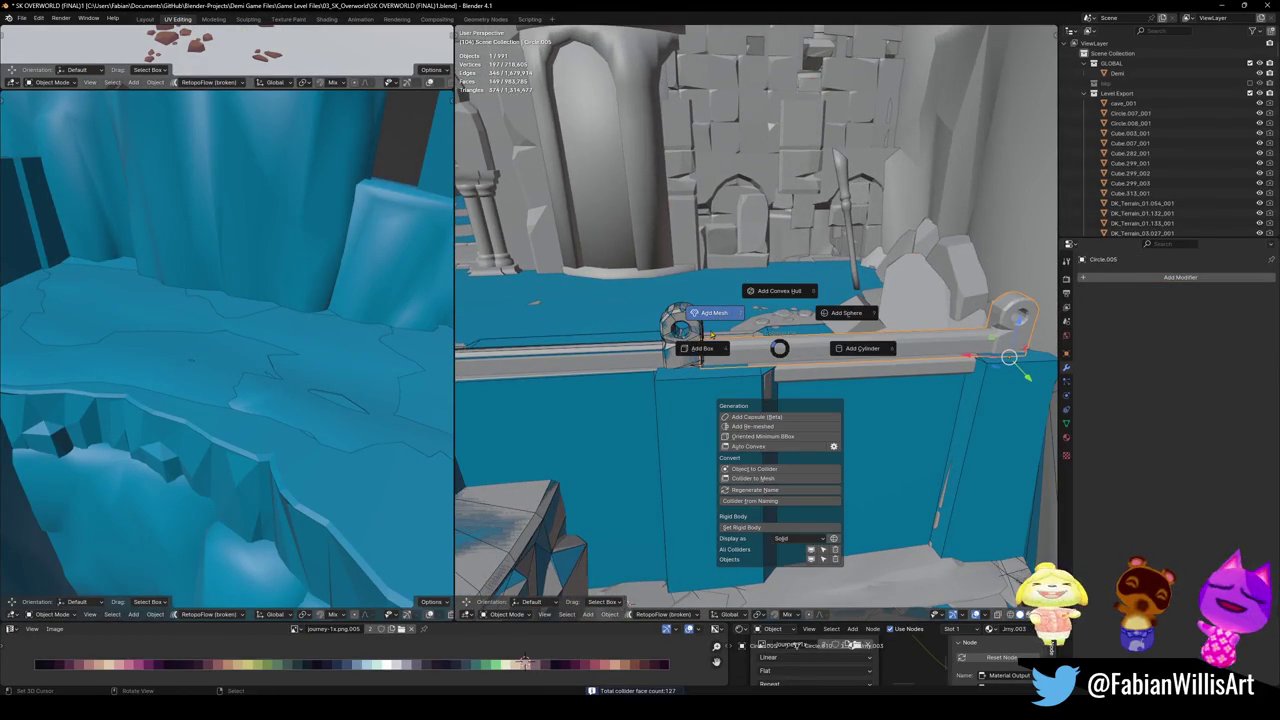
click(705, 314)
click(1009, 357)
key(ctrl+s)
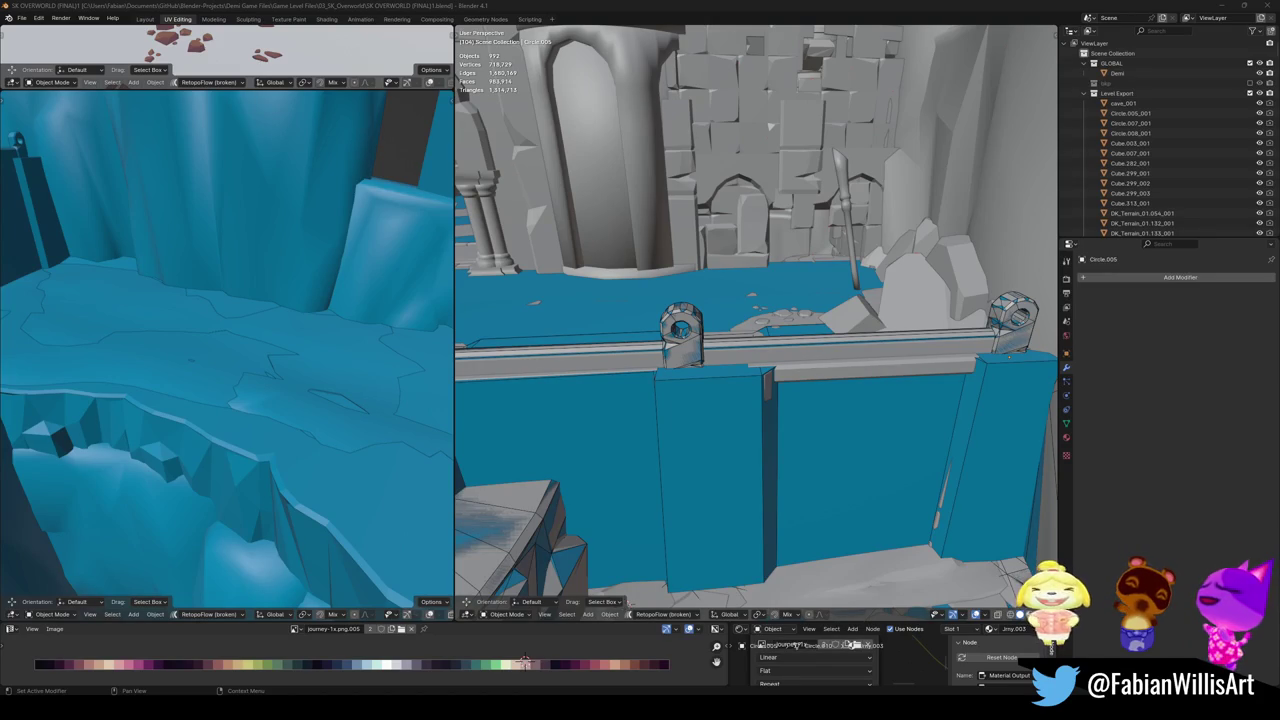
- Save the file, then select rock pieces SD_Wall_16.005, .004 and .003 beside the rail
mouse_move(740, 380)
middle_down()
mouse_move(710, 404)
mouse_move(767, 403)
middle_up()
key(ctrl+s)
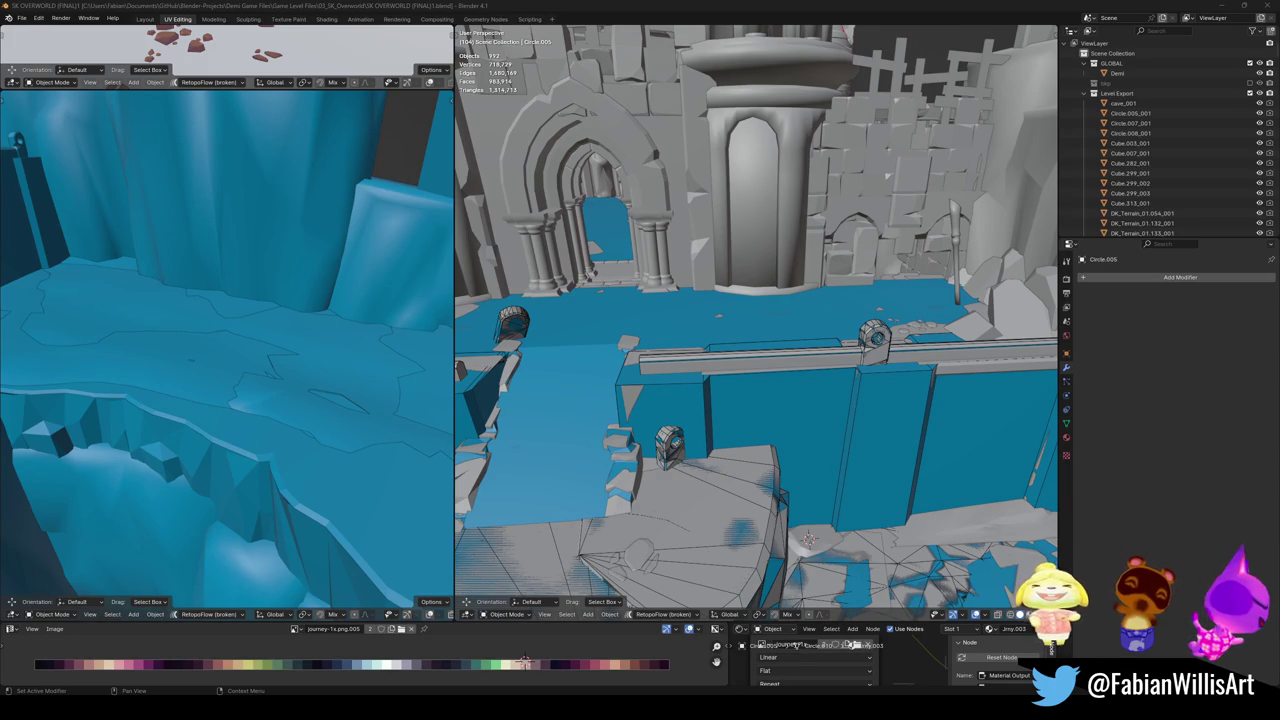
mouse_move(713, 440)
middle_down()
mouse_move(748, 346)
mouse_move(735, 445)
middle_up()
scroll(730, 420, up, 3)
click(735, 445)
shift+click(700, 368)
middle_drag(700, 368, 765, 368)
shift+click(600, 415)
scroll(690, 412, down, 3)
- Add decimated mesh colliders (ratio 0.734) to the three rocks and save the file
key(shift+c)
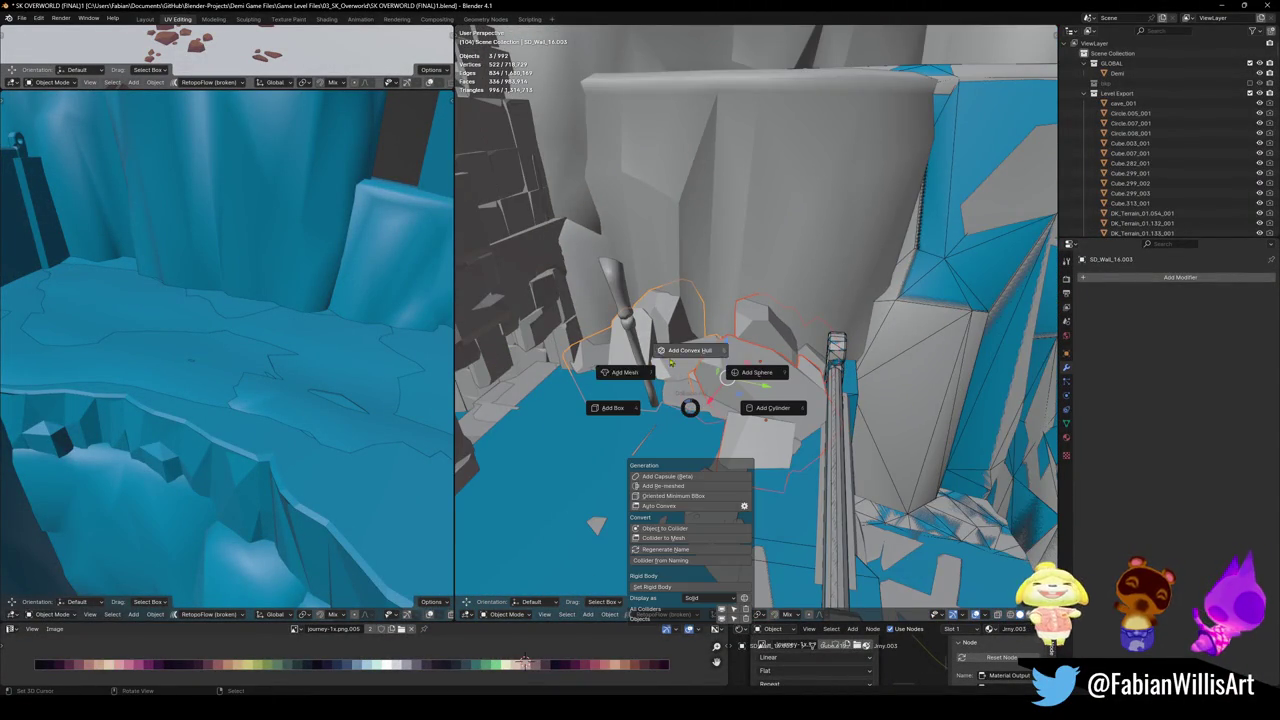
click(612, 368)
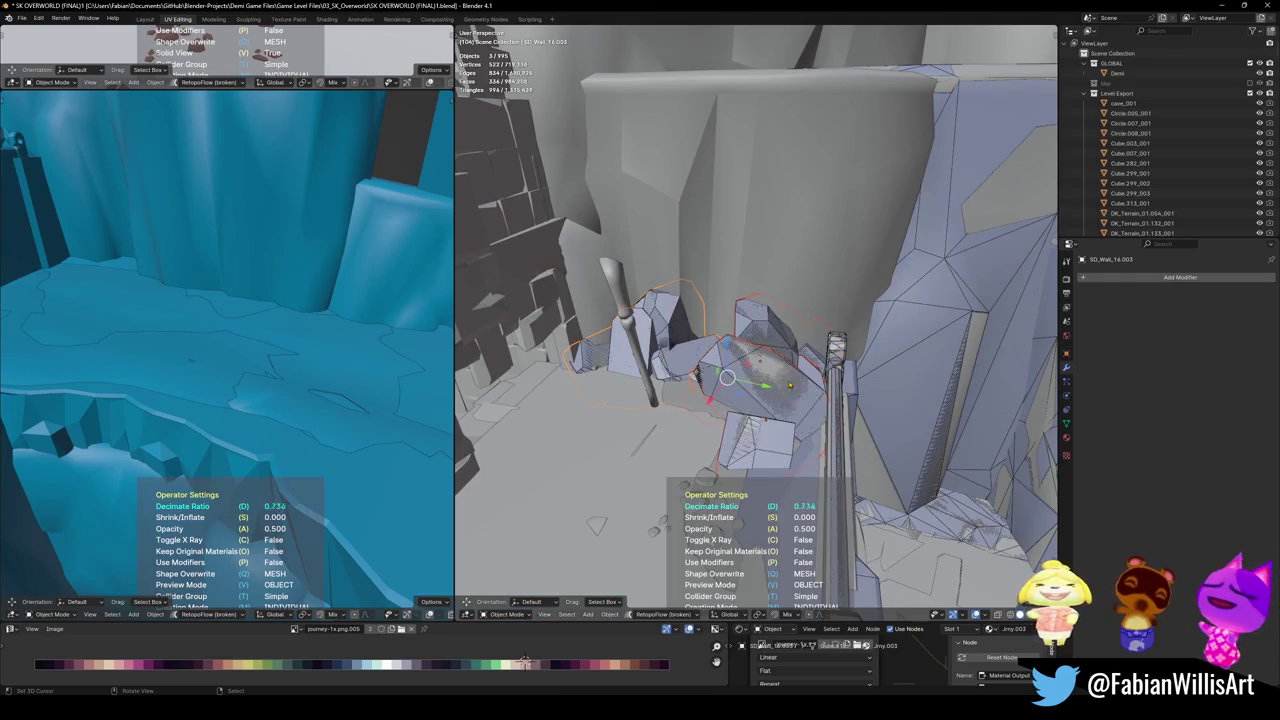
click(660, 385)
mouse_move(660, 385)
middle_down()
mouse_move(674, 381)
mouse_move(637, 378)
middle_up()
key(ctrl+s)
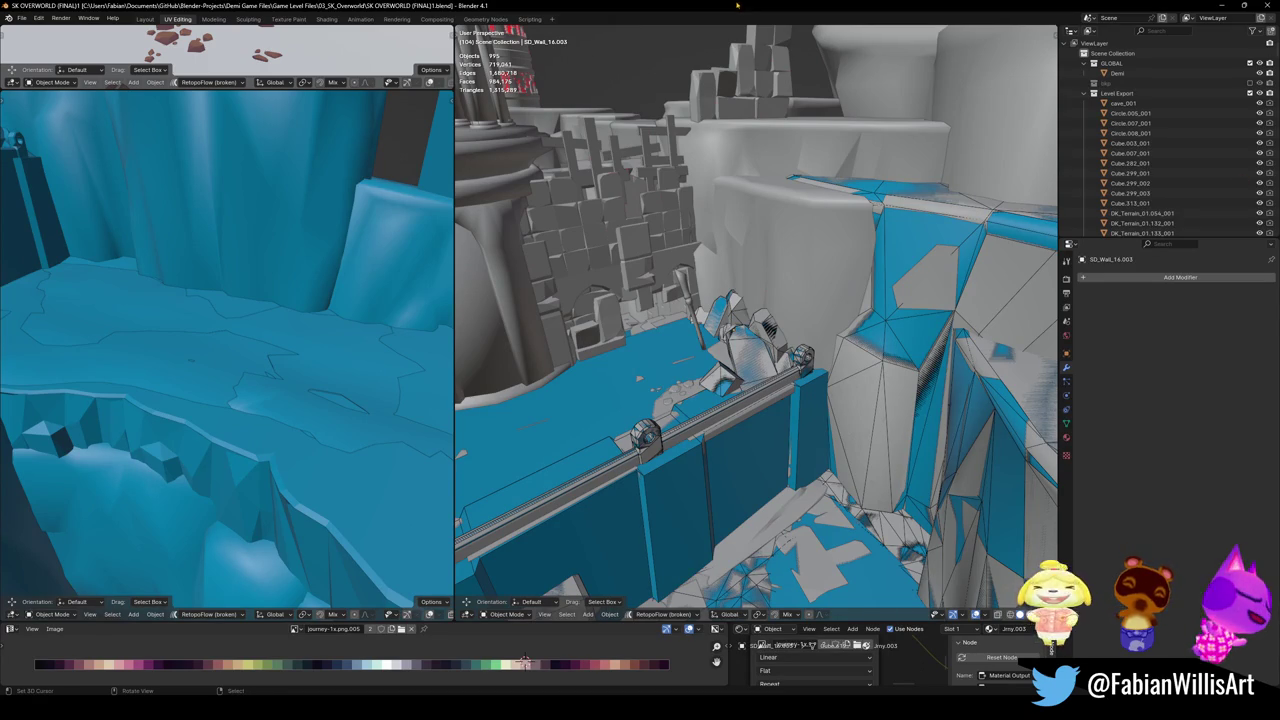
- Orbit to a frontal view of the arch and save the file
middle_drag(750, 350, 700, 360)
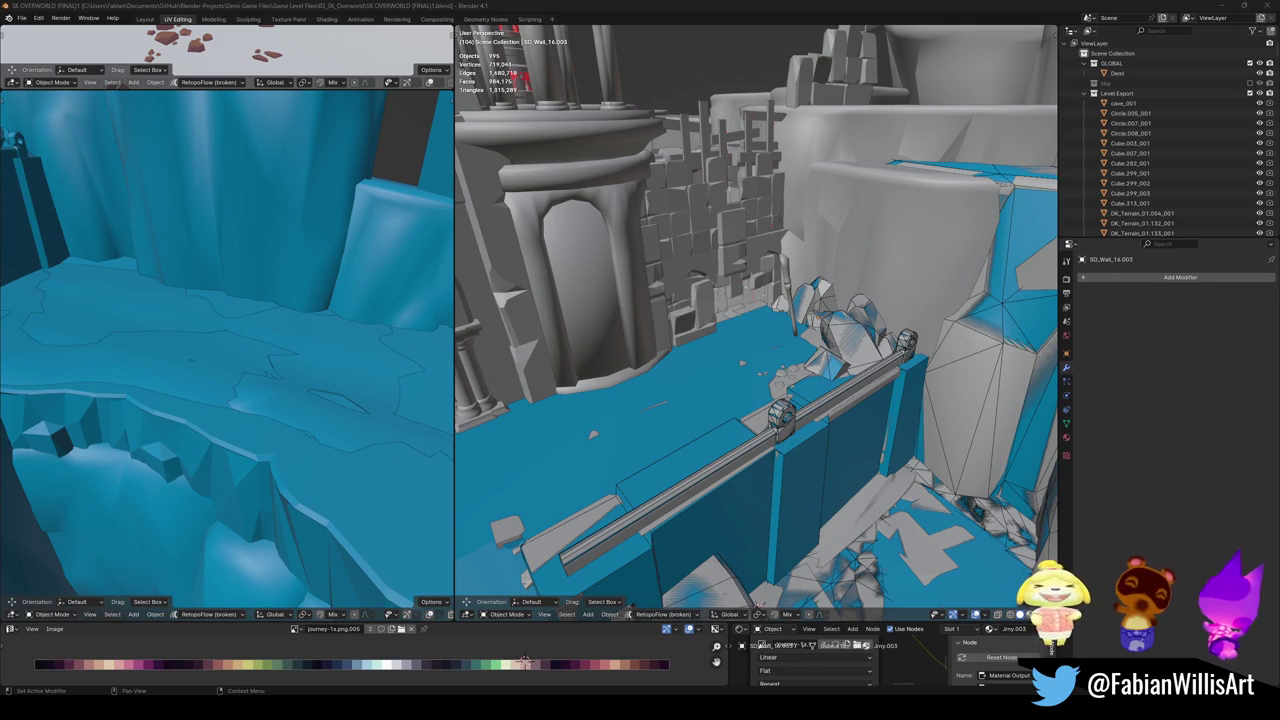
middle_drag(700, 350, 790, 335)
mouse_move(829, 417)
middle_down()
mouse_move(677, 452)
mouse_move(757, 371)
mouse_move(740, 373)
middle_up()
key(ctrl+s)
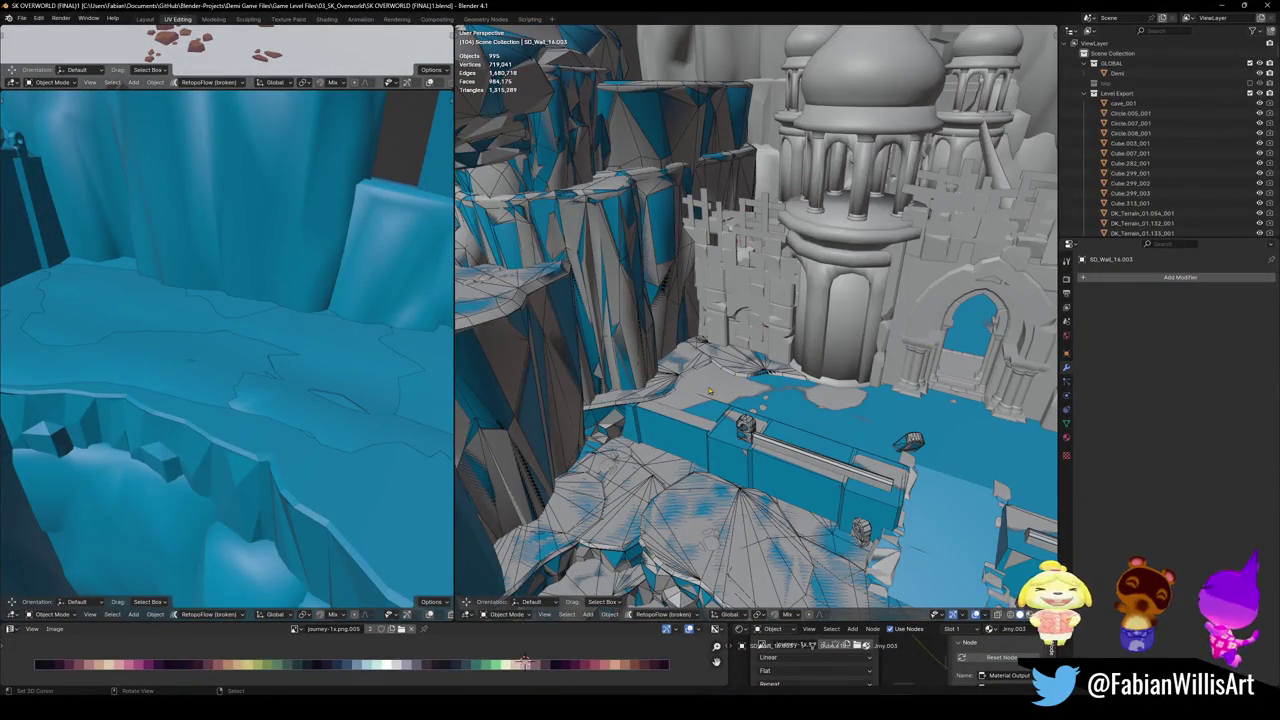
- Select the Ruins, then the DK_Terrain_03.239_001 cliff, toggling Edit Mode to check its modifiers
click(700, 390)
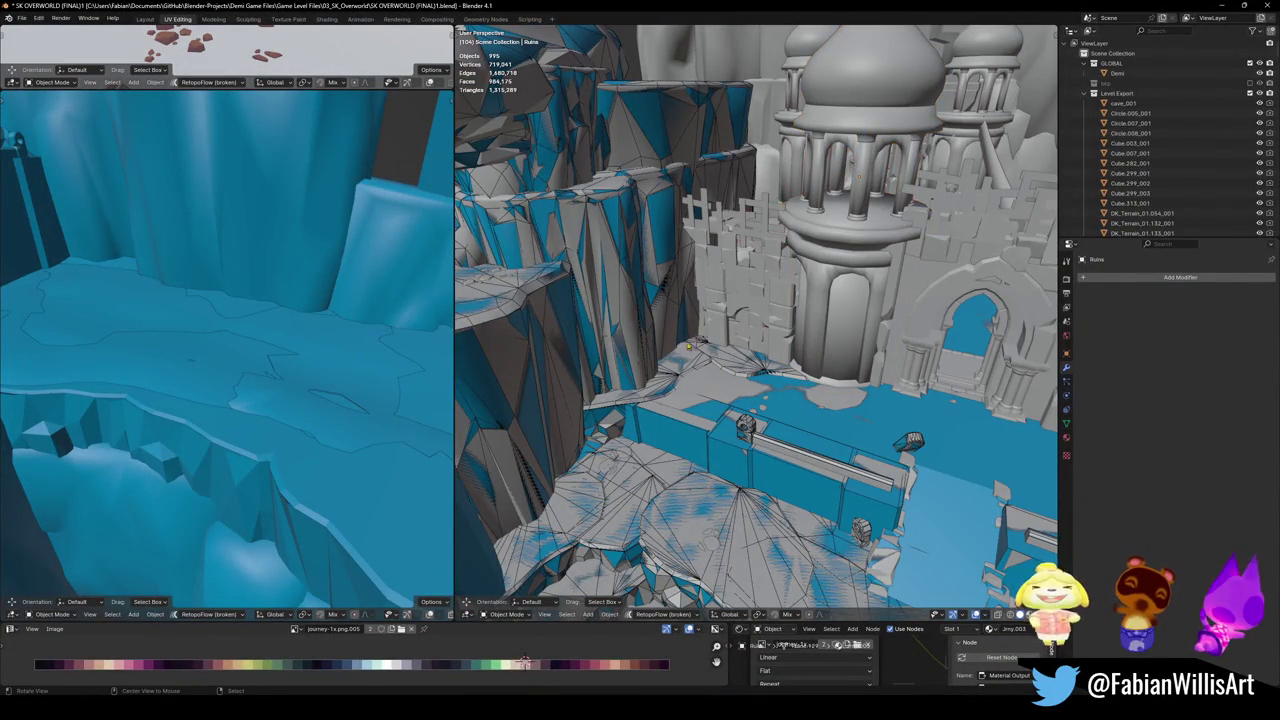
alt+middle_click(727, 318)
scroll(730, 350, up, 2)
scroll(730, 360, up, 2)
mouse_move(730, 370)
middle_down()
mouse_move(734, 392)
mouse_move(690, 364)
mouse_move(718, 403)
mouse_move(700, 380)
middle_up()
click(688, 366)
key(Tab)
key(Tab)
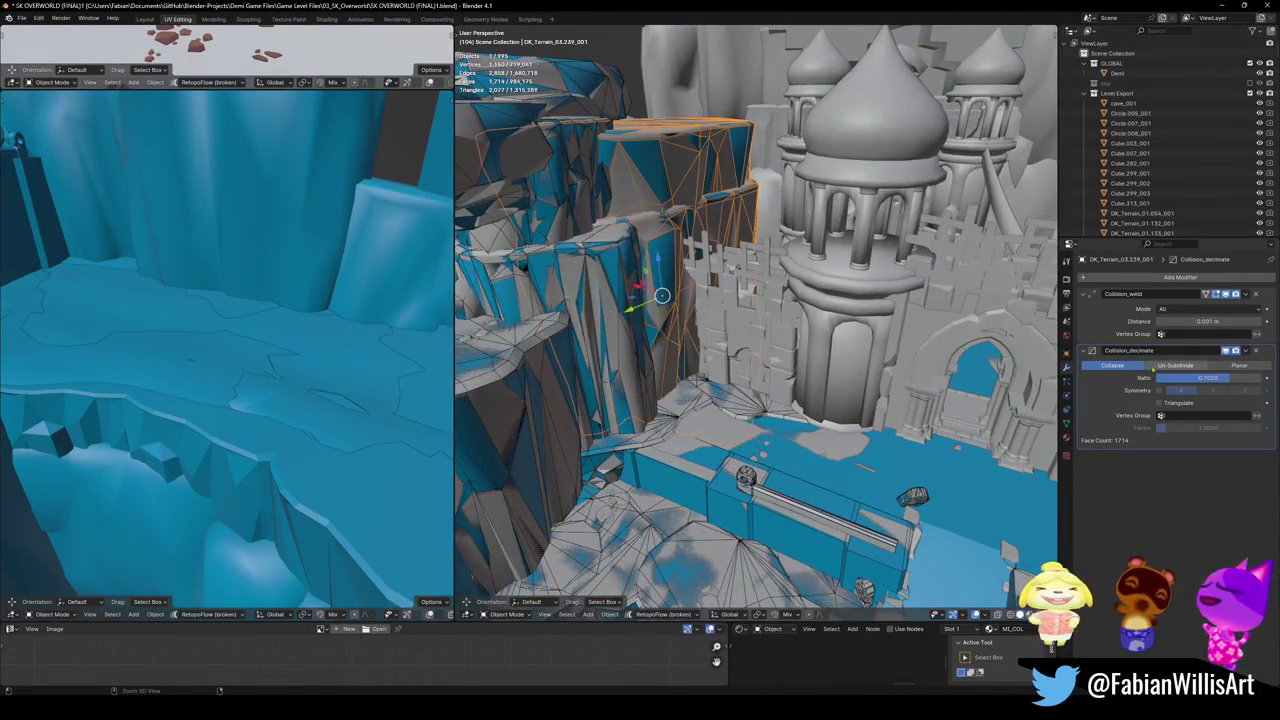
- Apply the cliff's collision modifiers and add a plane stood upright 90° on Y
key(ctrl+a)
key(ctrl+a)
key(Tab)
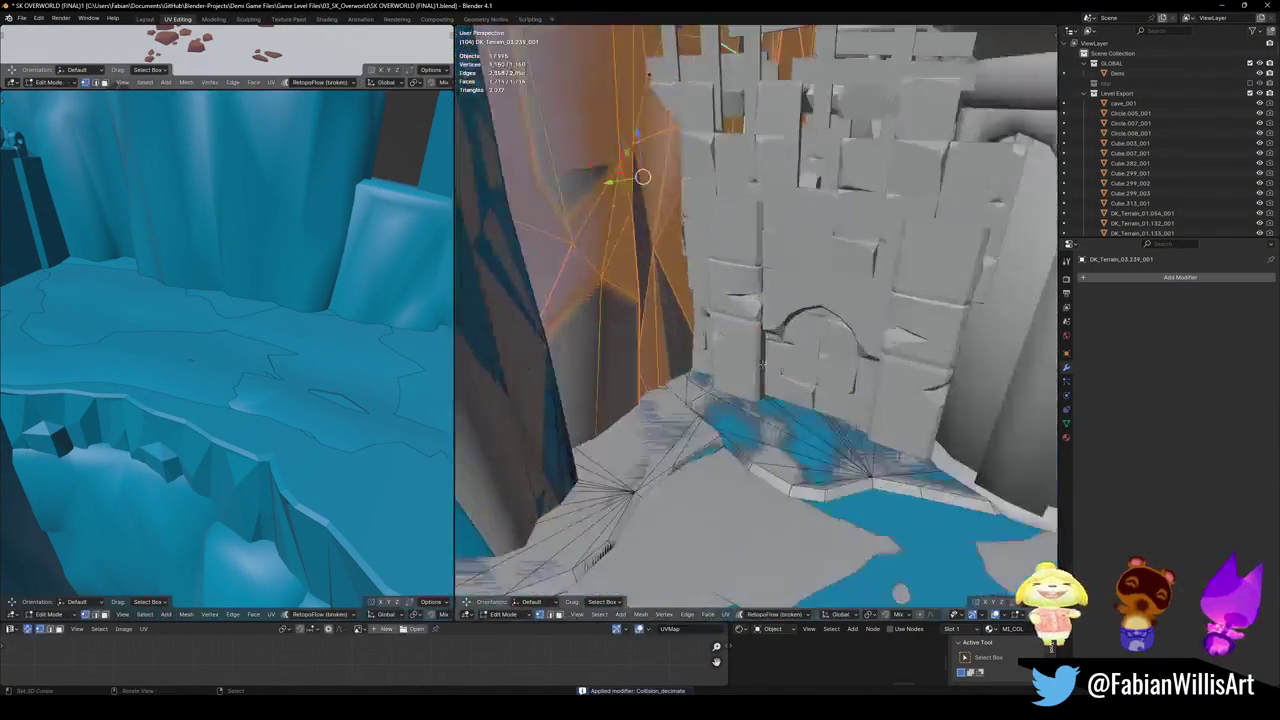
middle_drag(620, 260, 543, 205)
key(shift+a)
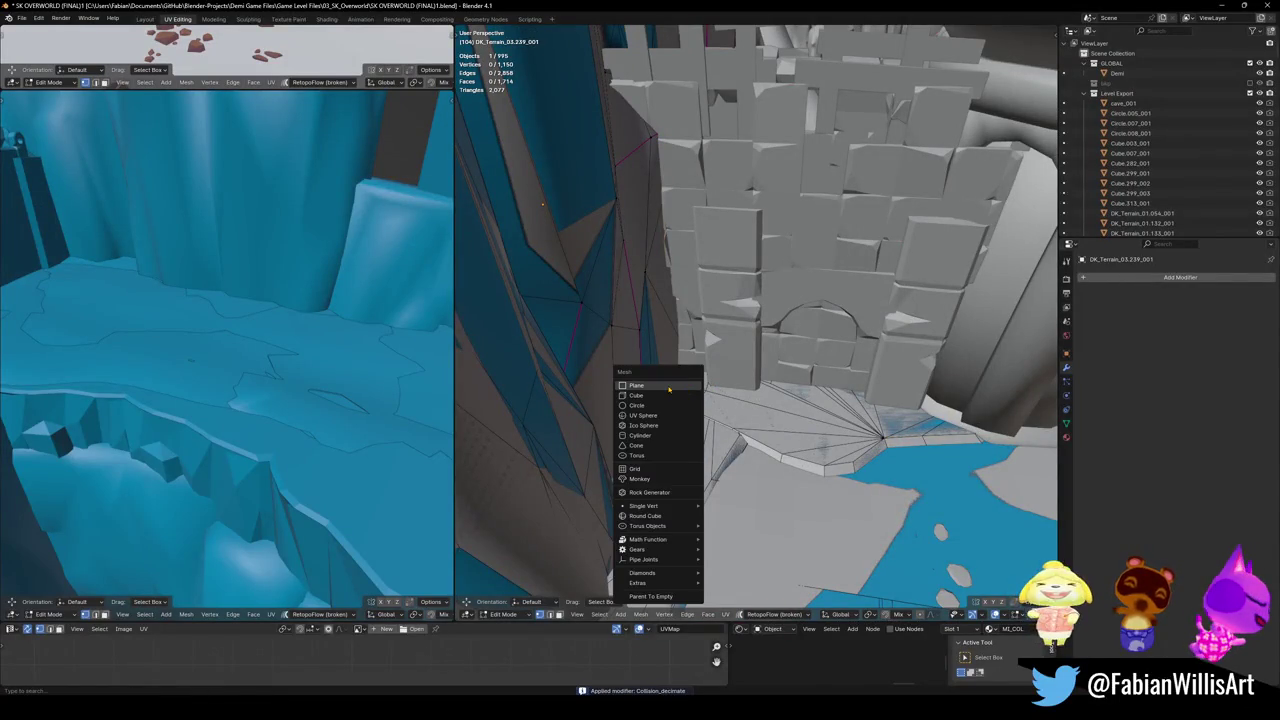
click(668, 388)
key(ctrl+z)
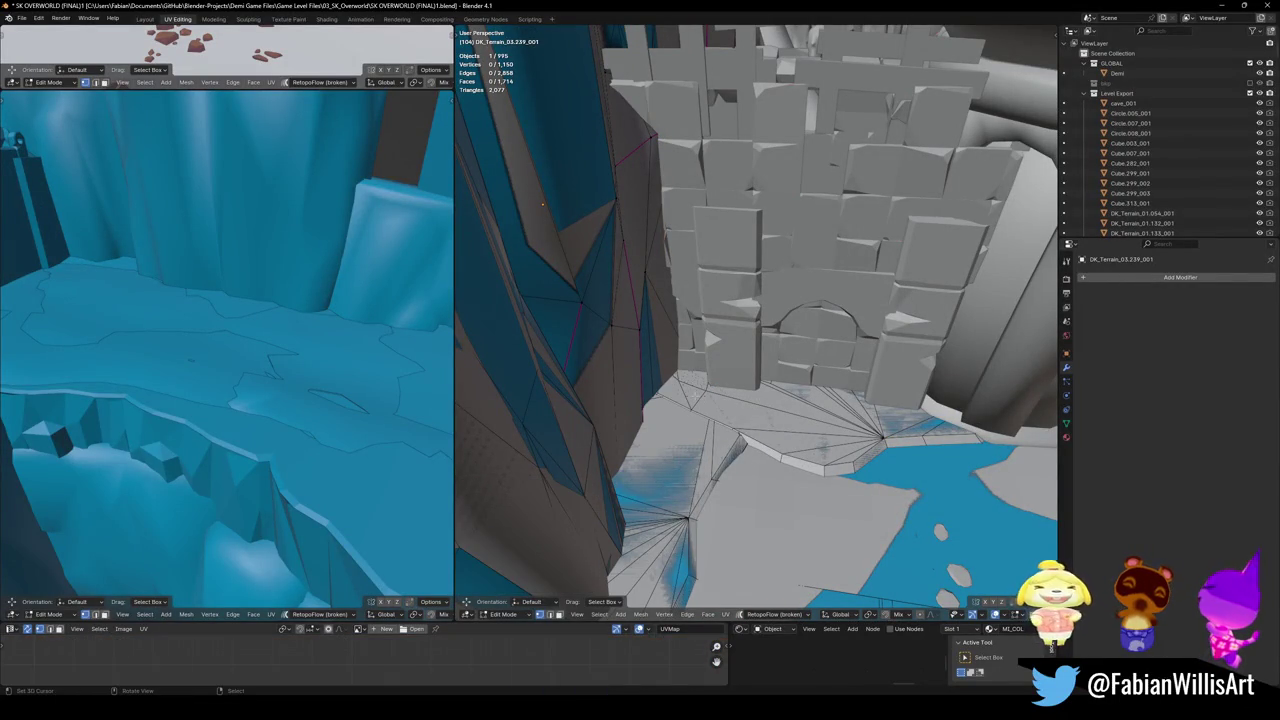
key(shift+a)
click(712, 410)
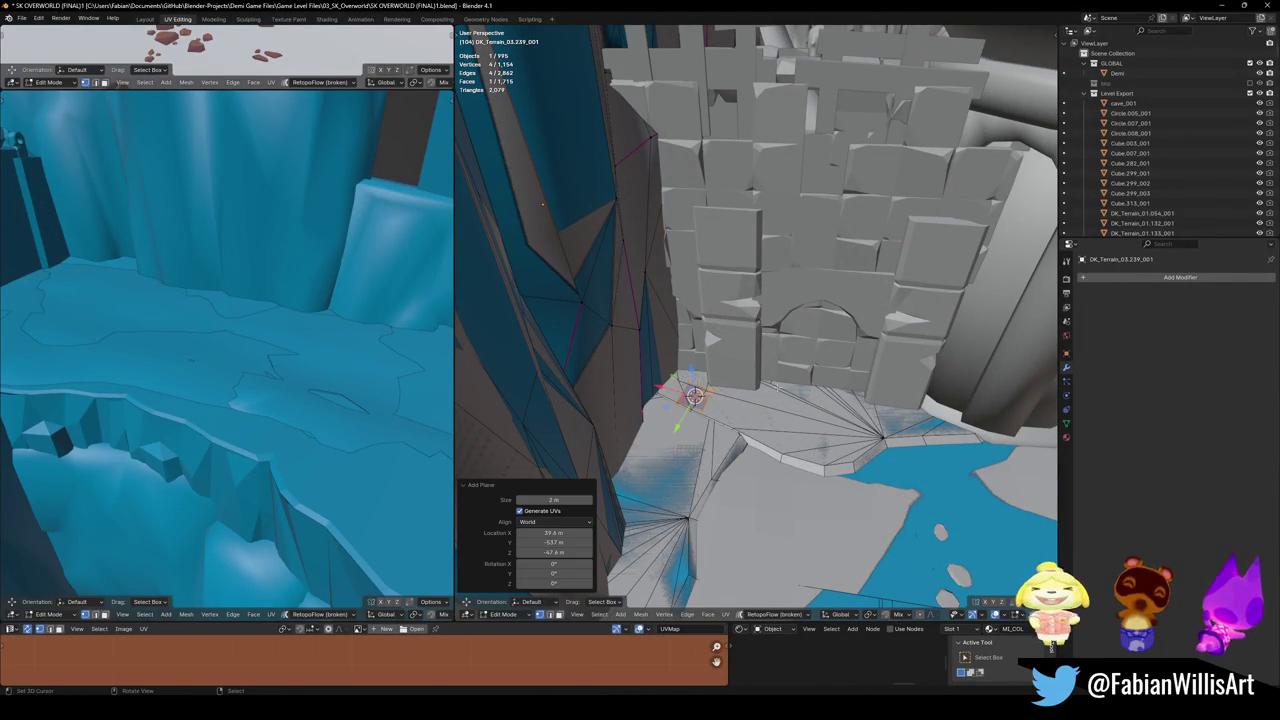
text(ry90)
key(Return)
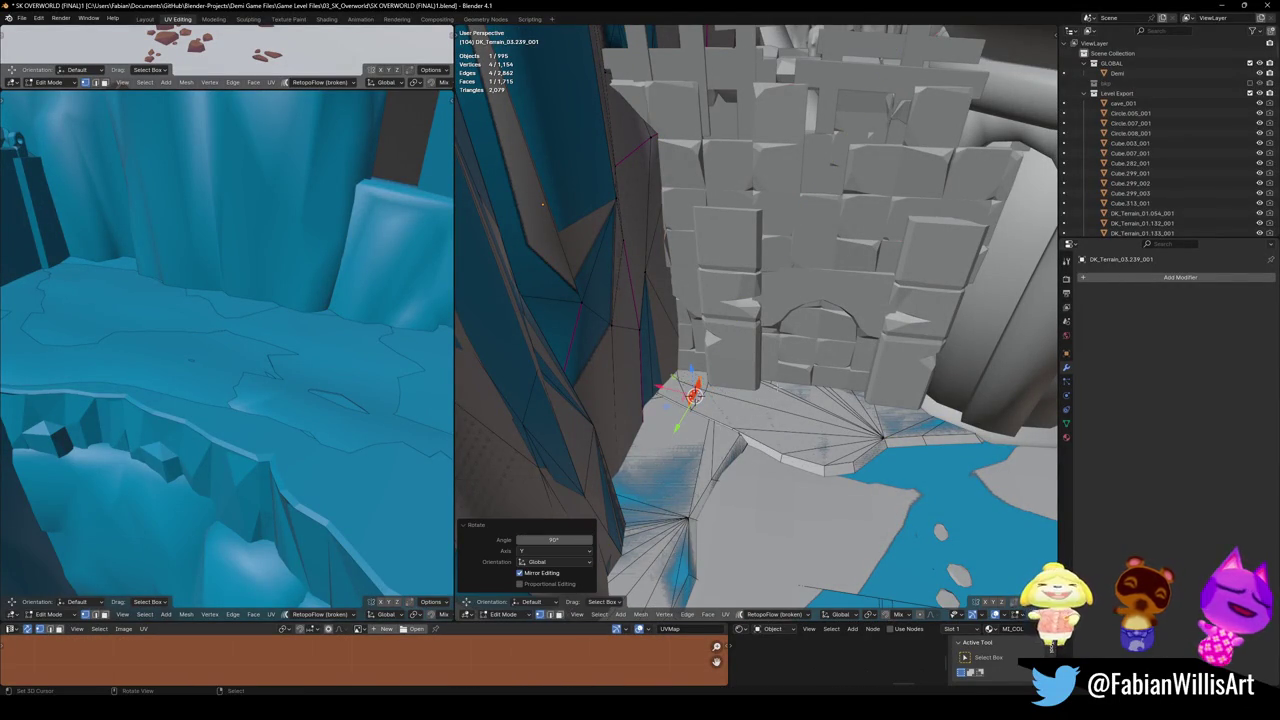
- Turn the plane about Z, place it at the cliff base, enlarge it and set its height
key(r)
key(z)
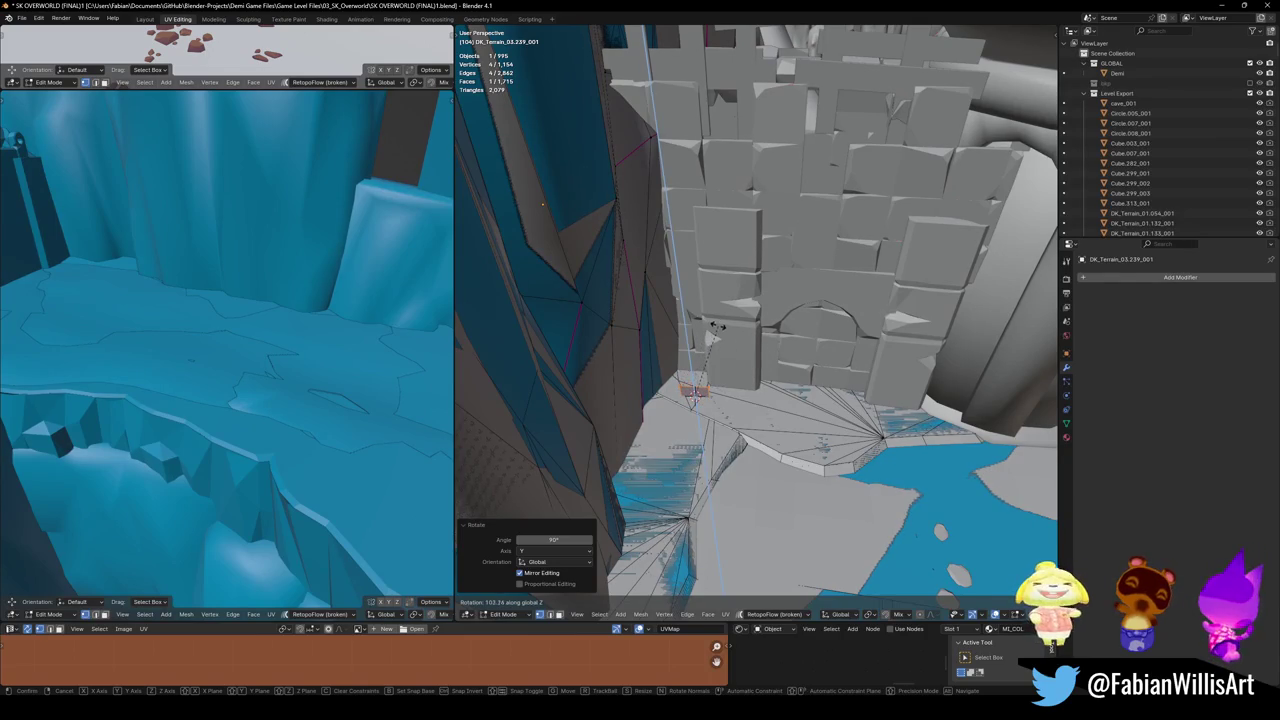
click(718, 328)
key(g)
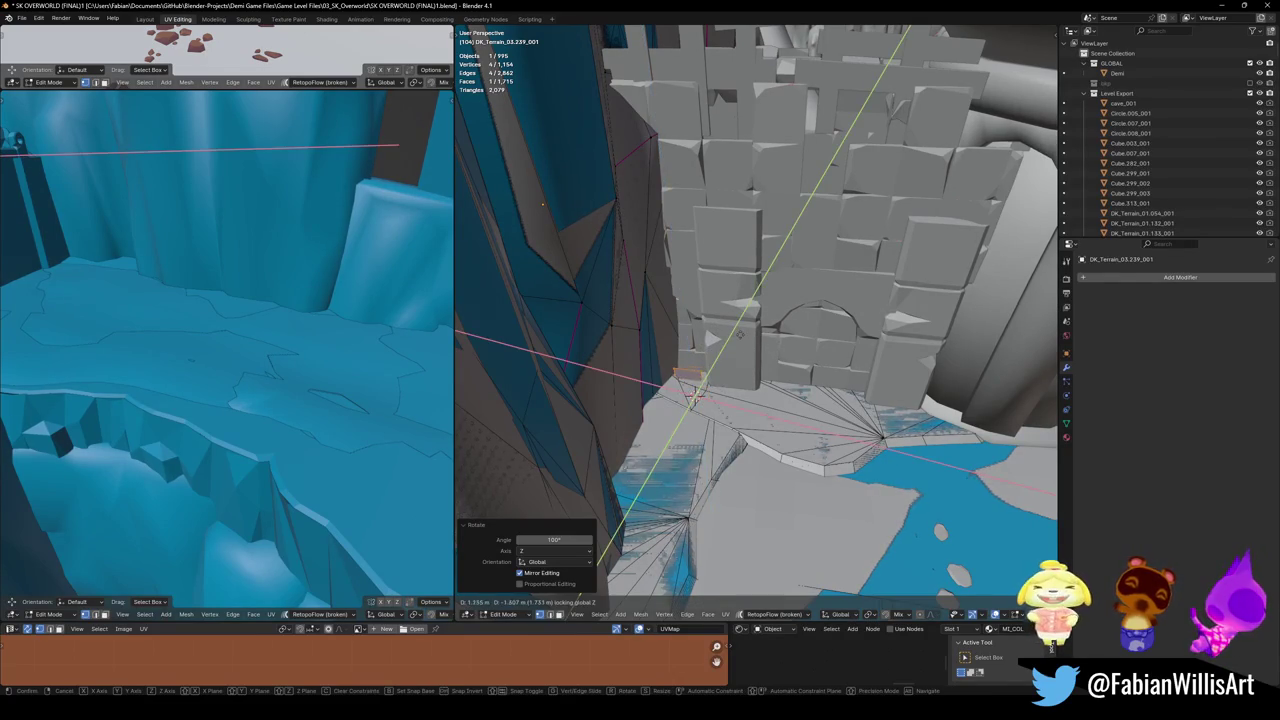
click(762, 363)
key(r)
key(Return)
key(s)
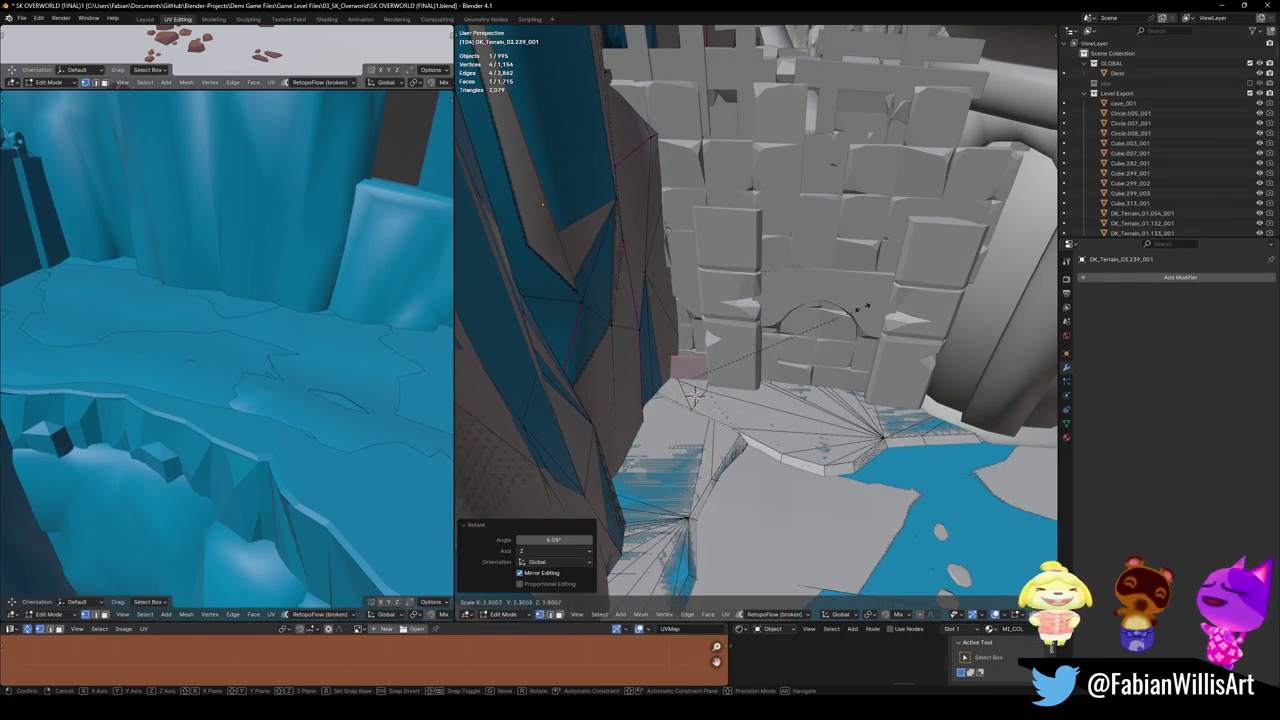
click(796, 345)
key(g)
key(z)
click(796, 350)
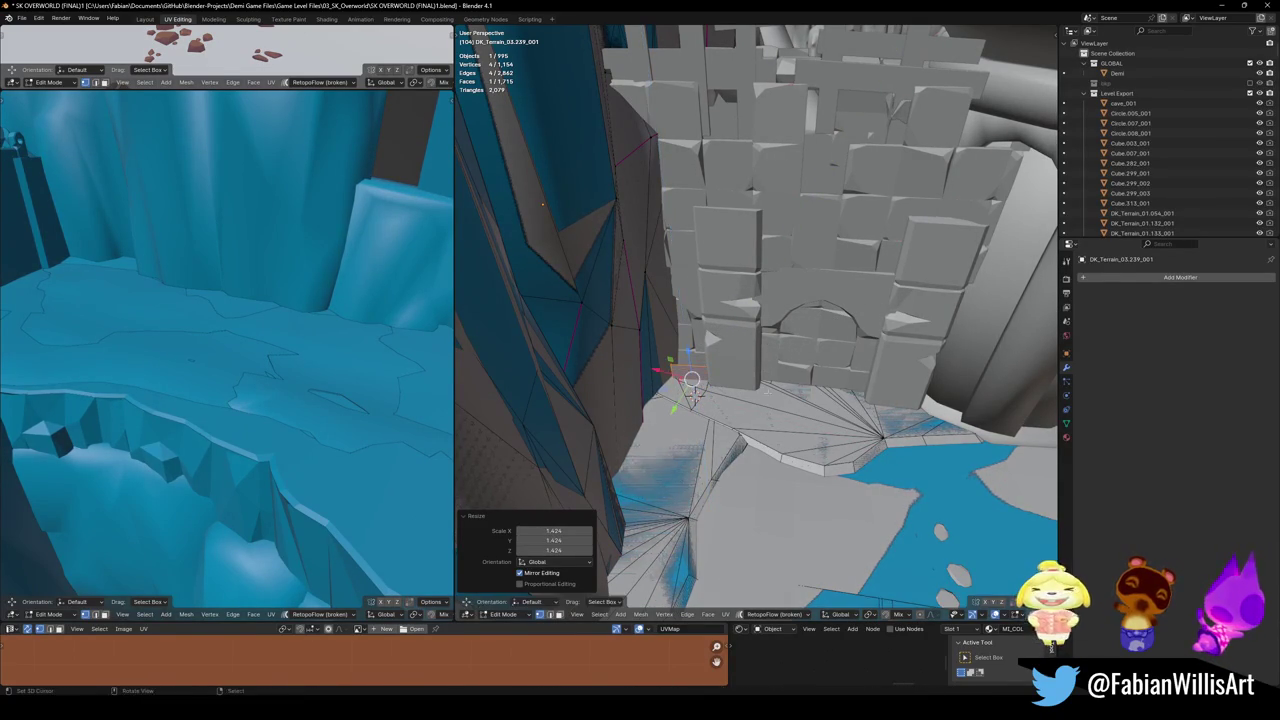
- Raise the plane's top edge vertically up the cliff
key(alt+a)
click(693, 395)
key(g)
key(z)
middle_drag(693, 395, 711, 391)
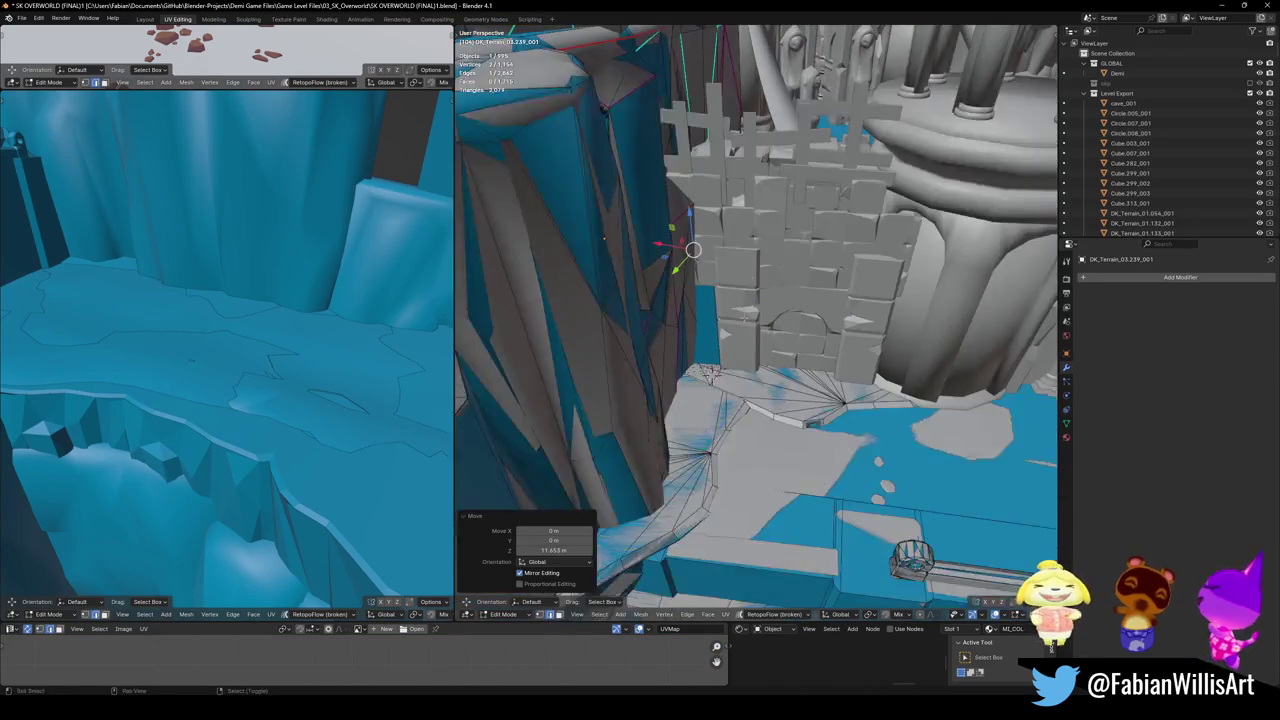
click(708, 390)
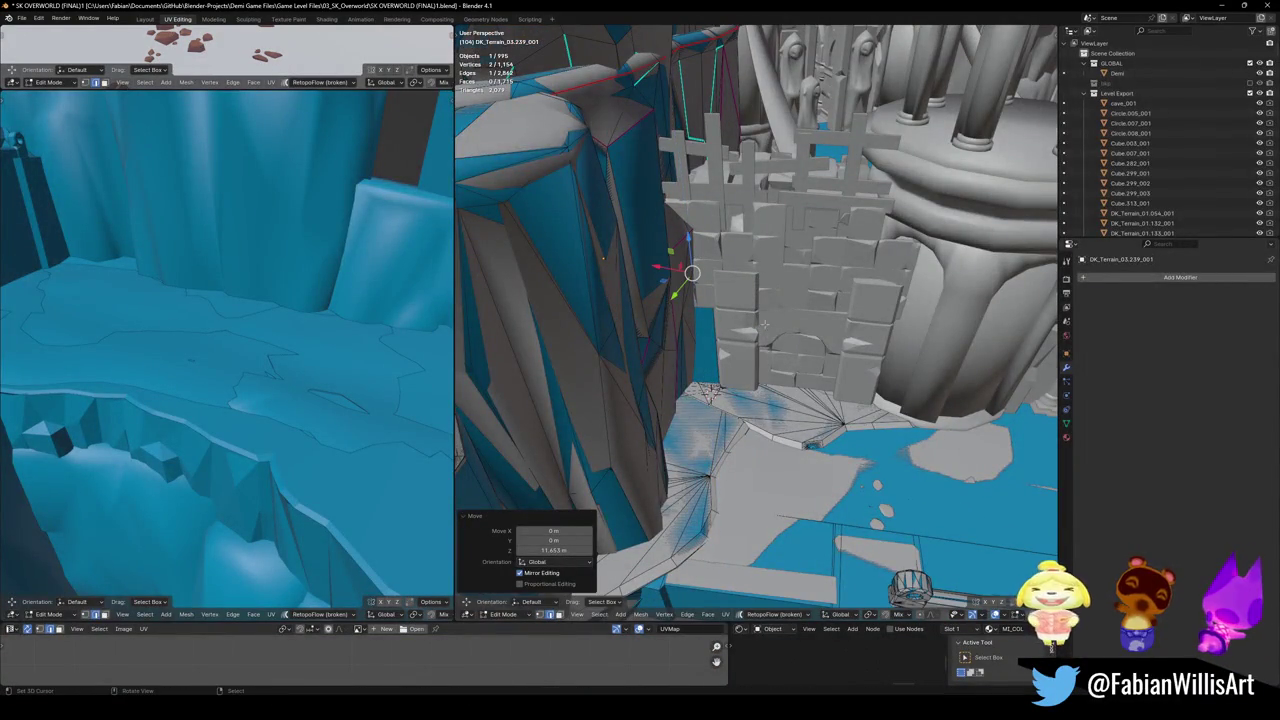
- Select more of the plane's vertices and move them vertically
middle_drag(666, 278, 661, 202)
middle_drag(720, 315, 690, 320)
shift+click(672, 310)
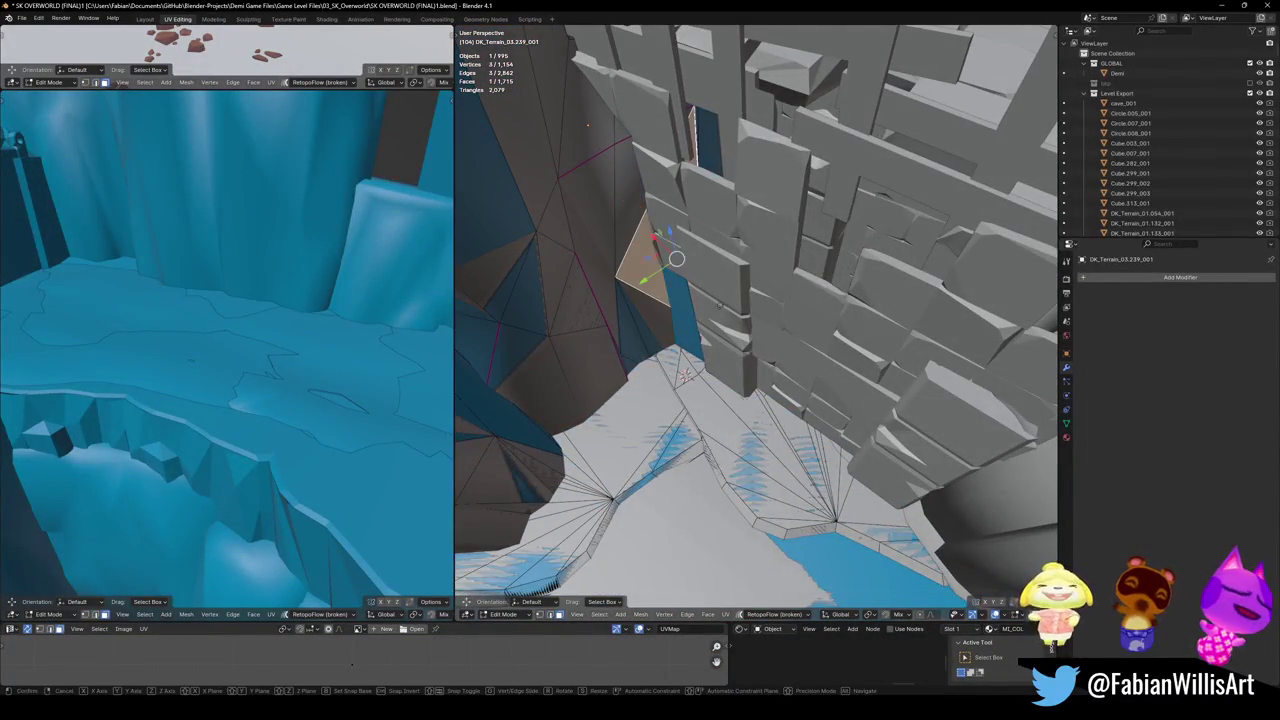
shift+click(676, 325)
key(g)
key(z)
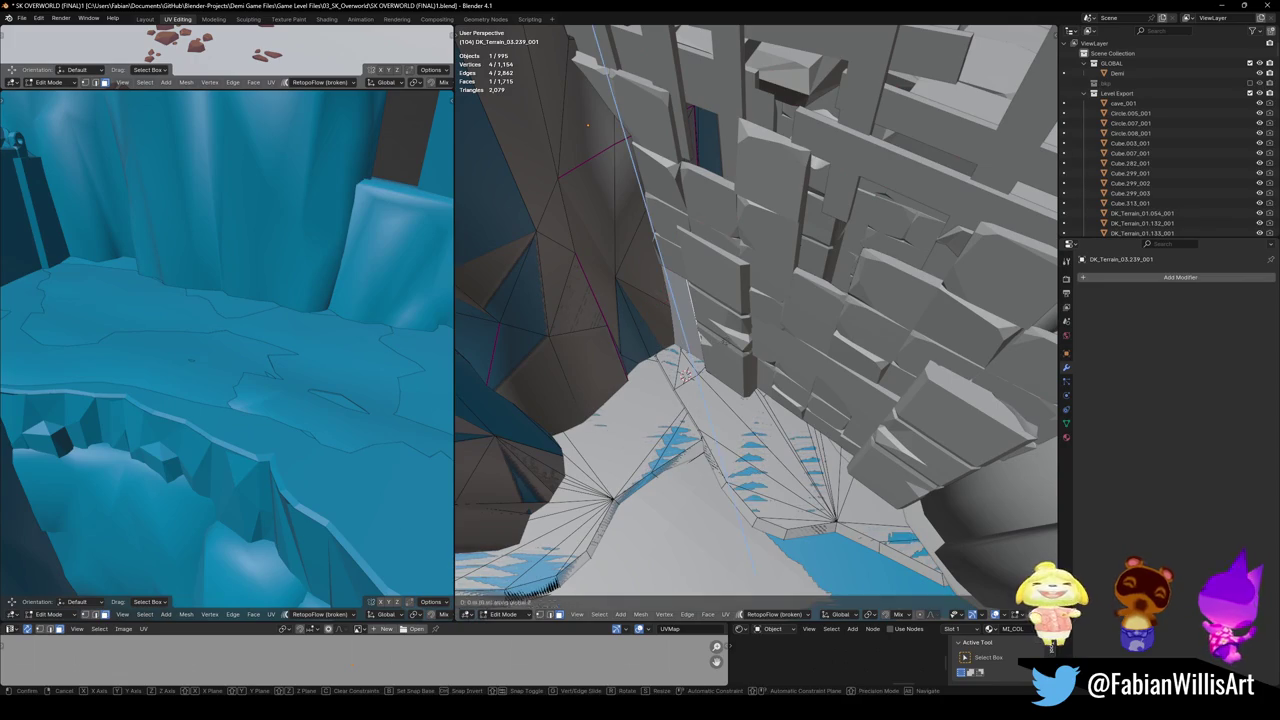
click(731, 410)
- Shift the selected face horizontally and enlarge it to face the wall
middle_drag(731, 410, 705, 350)
key(g)
key(shift+z)
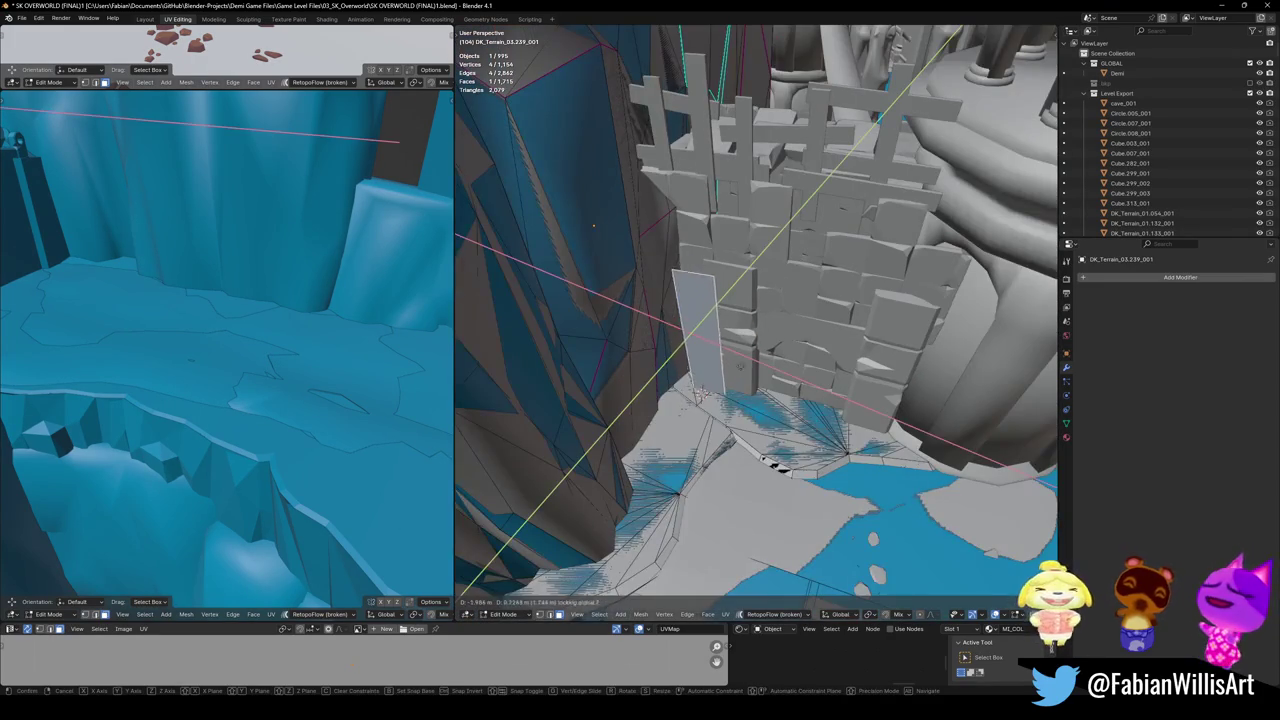
click(770, 463)
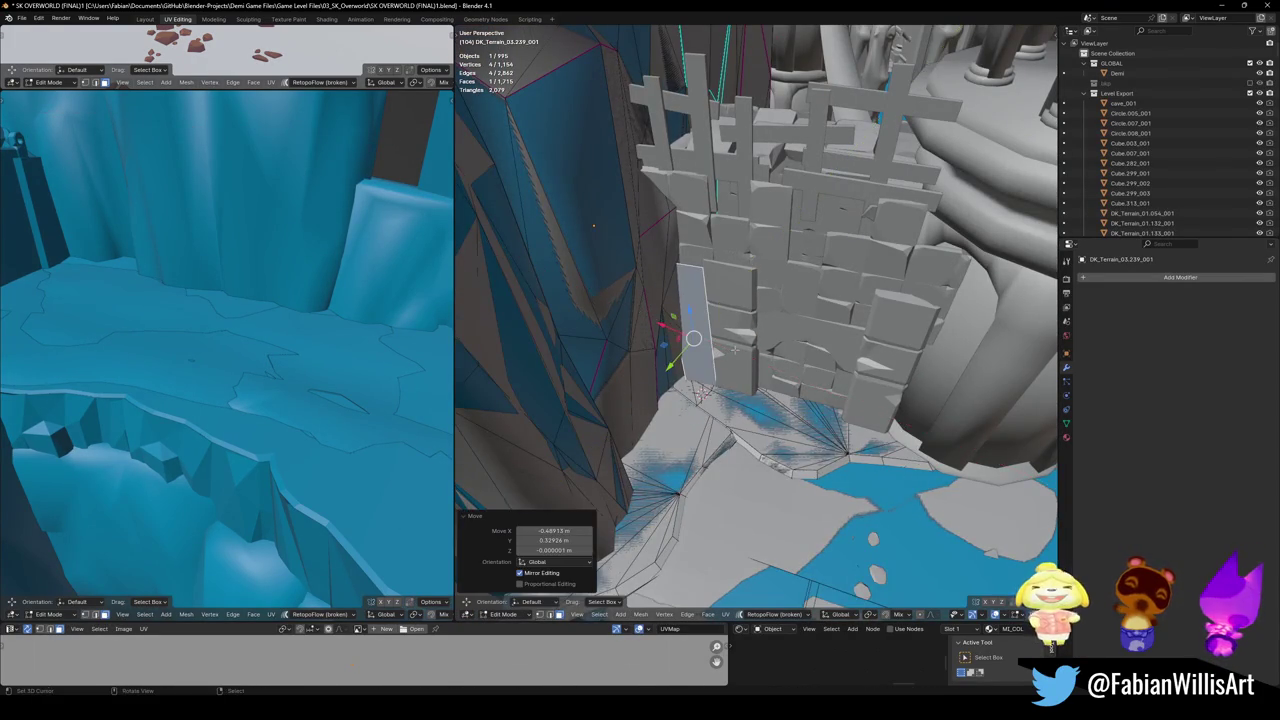
scroll(670, 433, up, 3)
mouse_move(660, 400)
middle_down()
mouse_move(680, 385)
mouse_move(688, 270)
middle_up()
key(s)
click(680, 382)
- Separate the face into its own object and stretch it toward the cliff
key(p)
click(680, 379)
key(g)
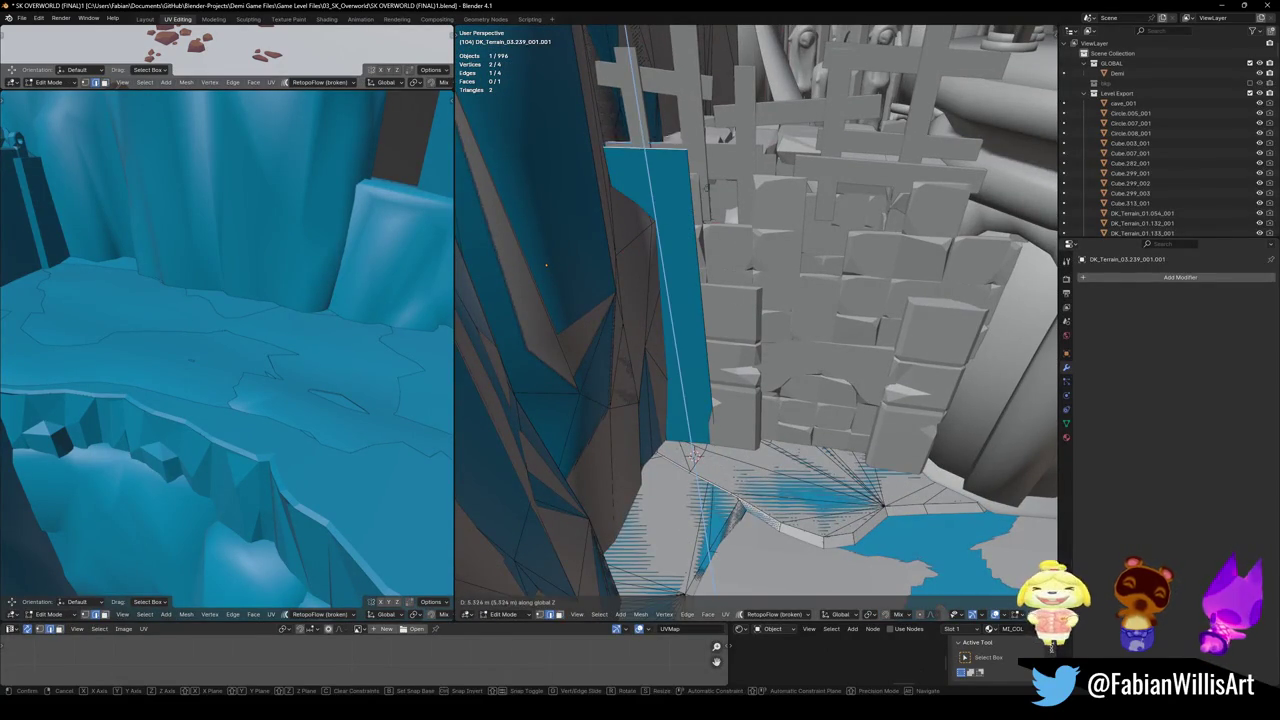
key(Return)
middle_drag(546, 265, 606, 283)
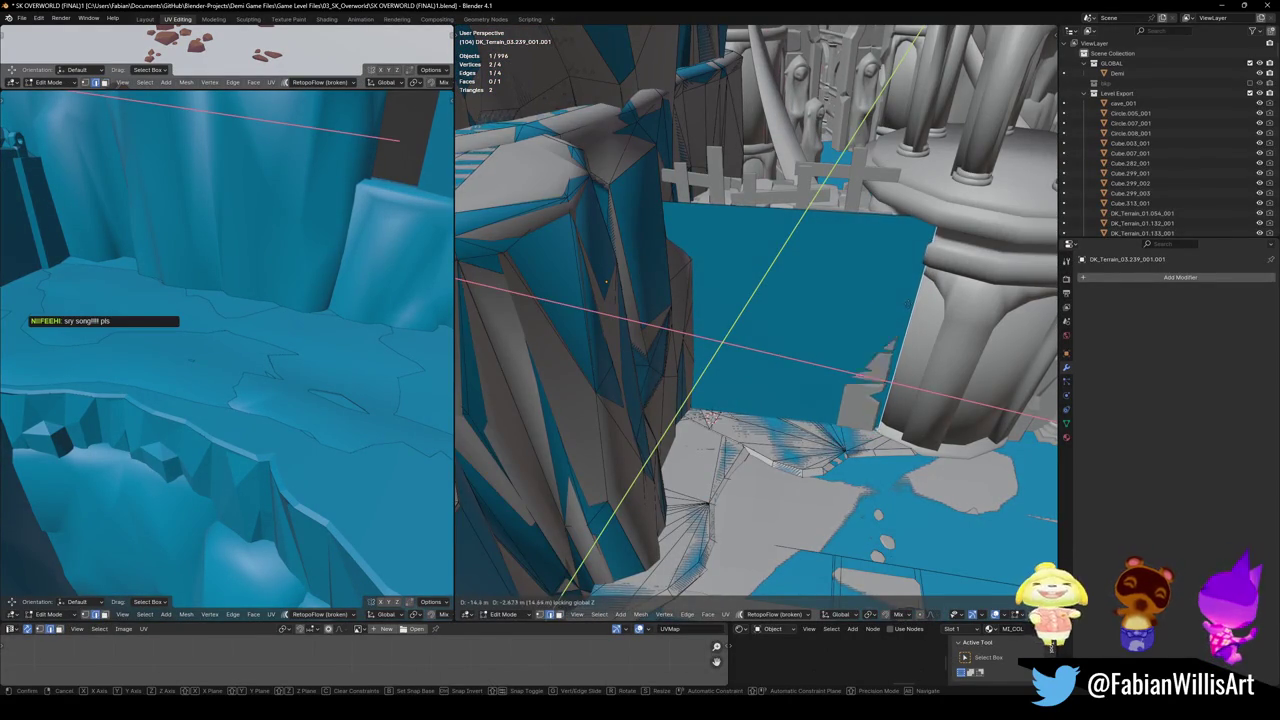
click(868, 352)
middle_drag(890, 350, 820, 366)
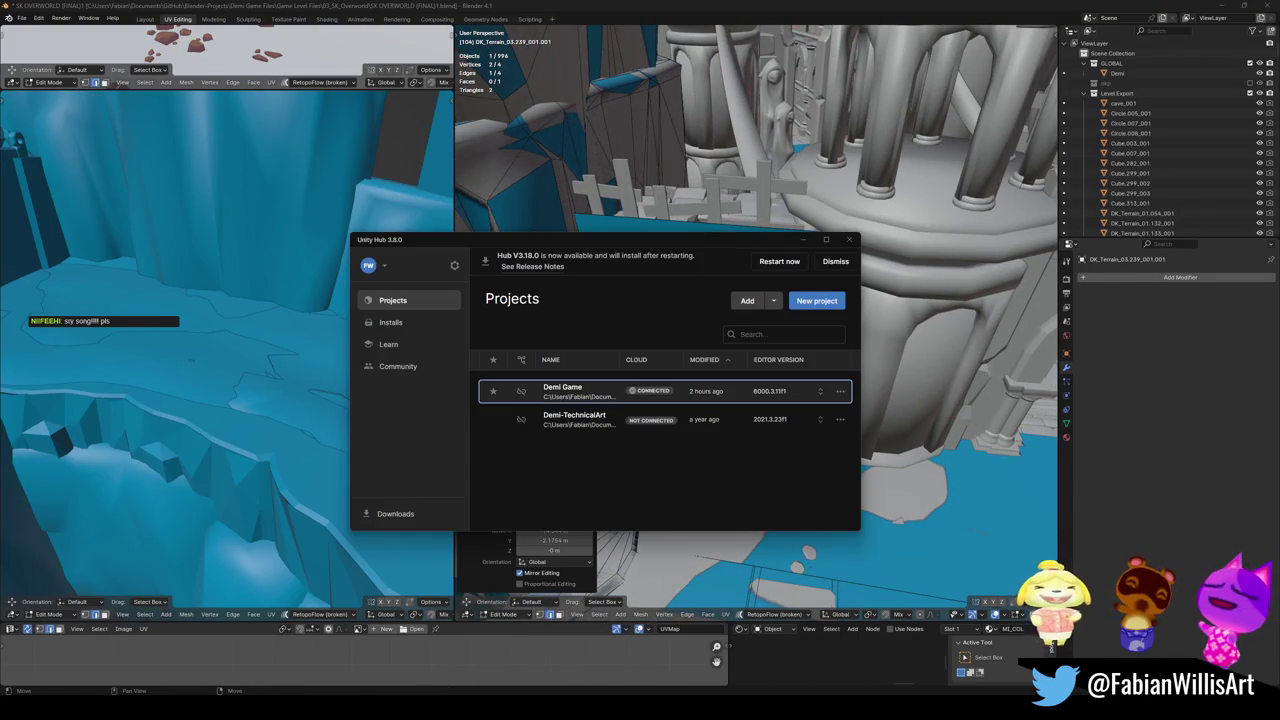
- Switch away from Unity Hub back to the Blender wall plane
key(alt+Tab)
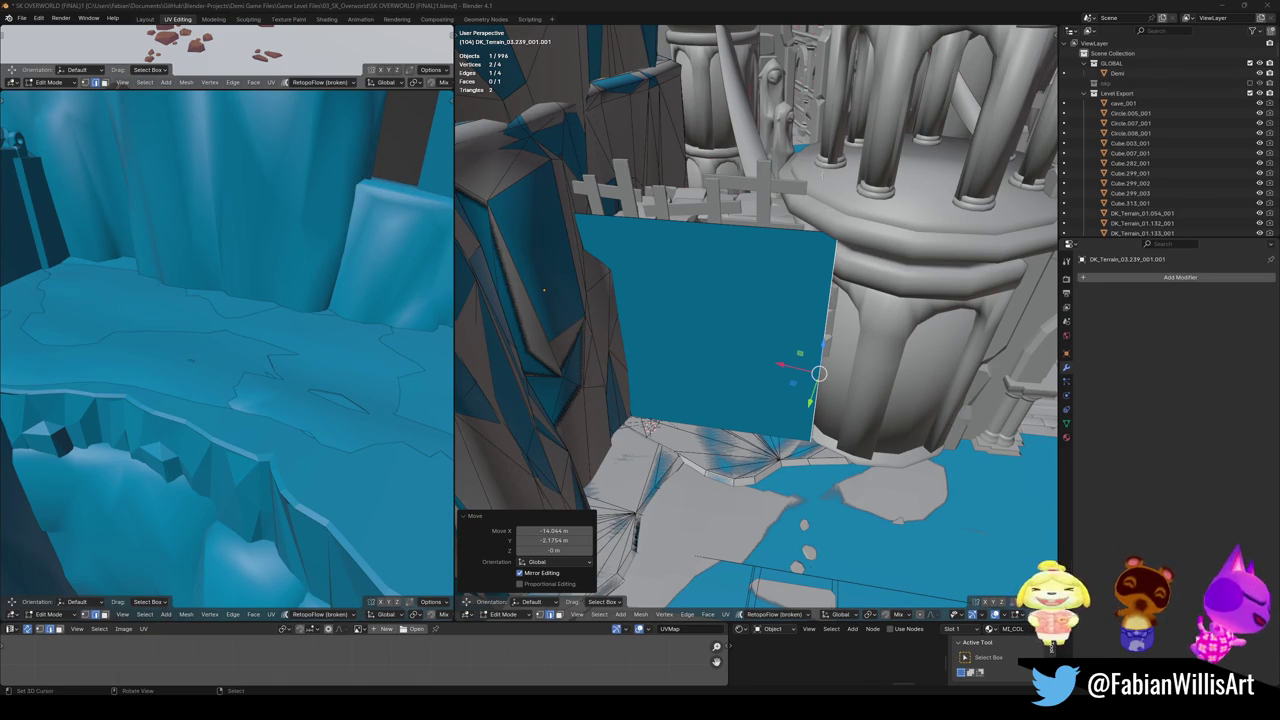
middle_drag(818, 373, 818, 378)
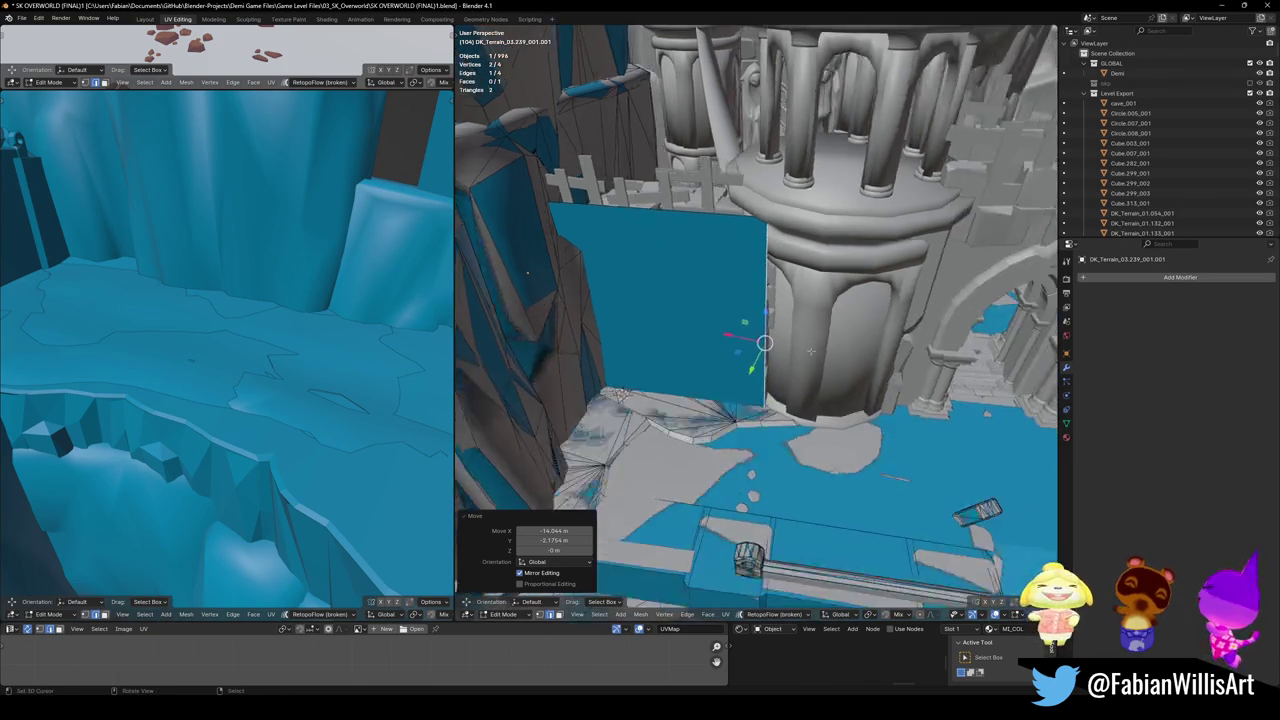
- Slide the wall edge horizontally and extrude a first height-locked panel
key(g)
key(shift+z)
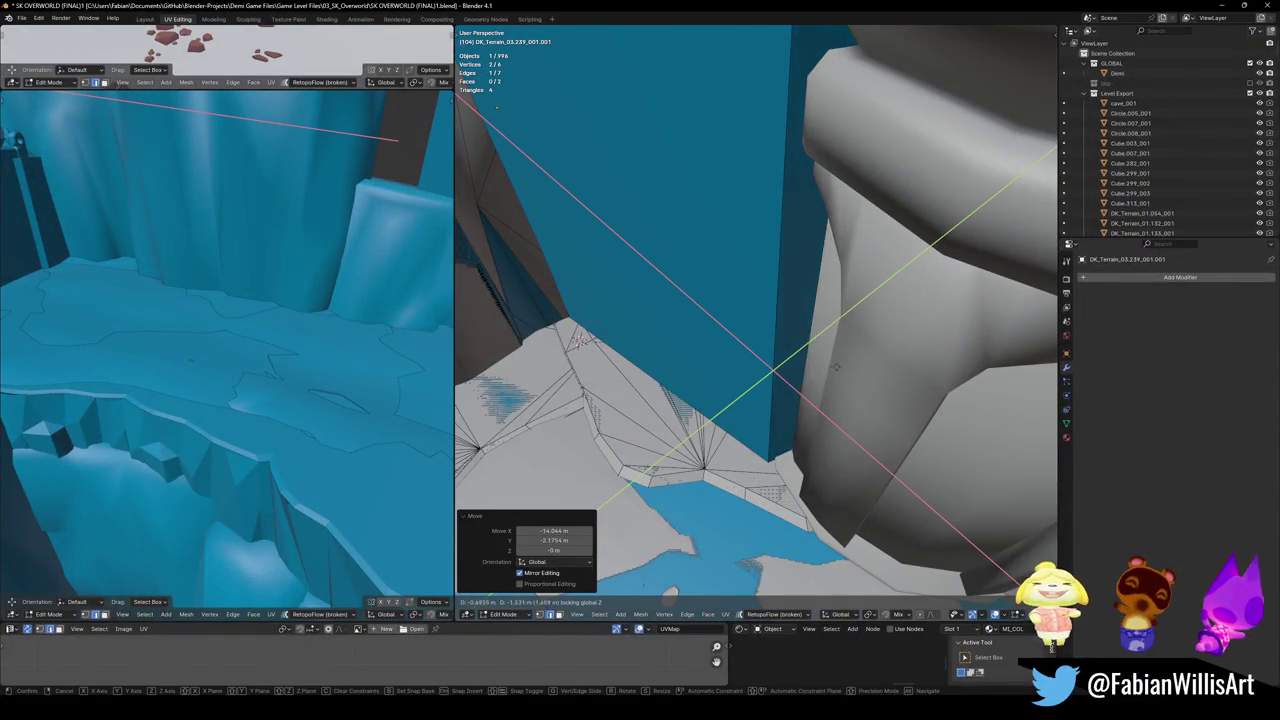
click(835, 371)
key(e)
key(shift+z)
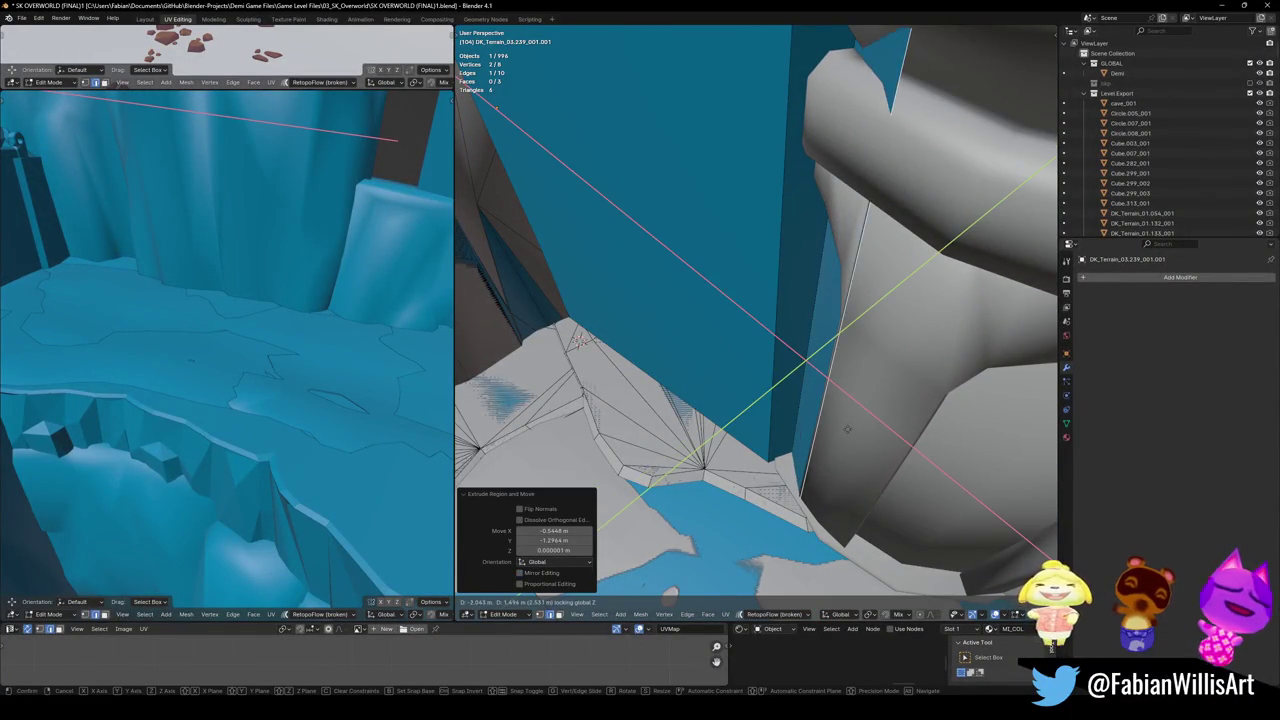
click(814, 414)
mouse_move(814, 414)
middle_down()
mouse_move(775, 413)
mouse_move(826, 430)
middle_up()
- Extrude two more panels along the tower, placing them against its base
key(e)
key(shift+z)
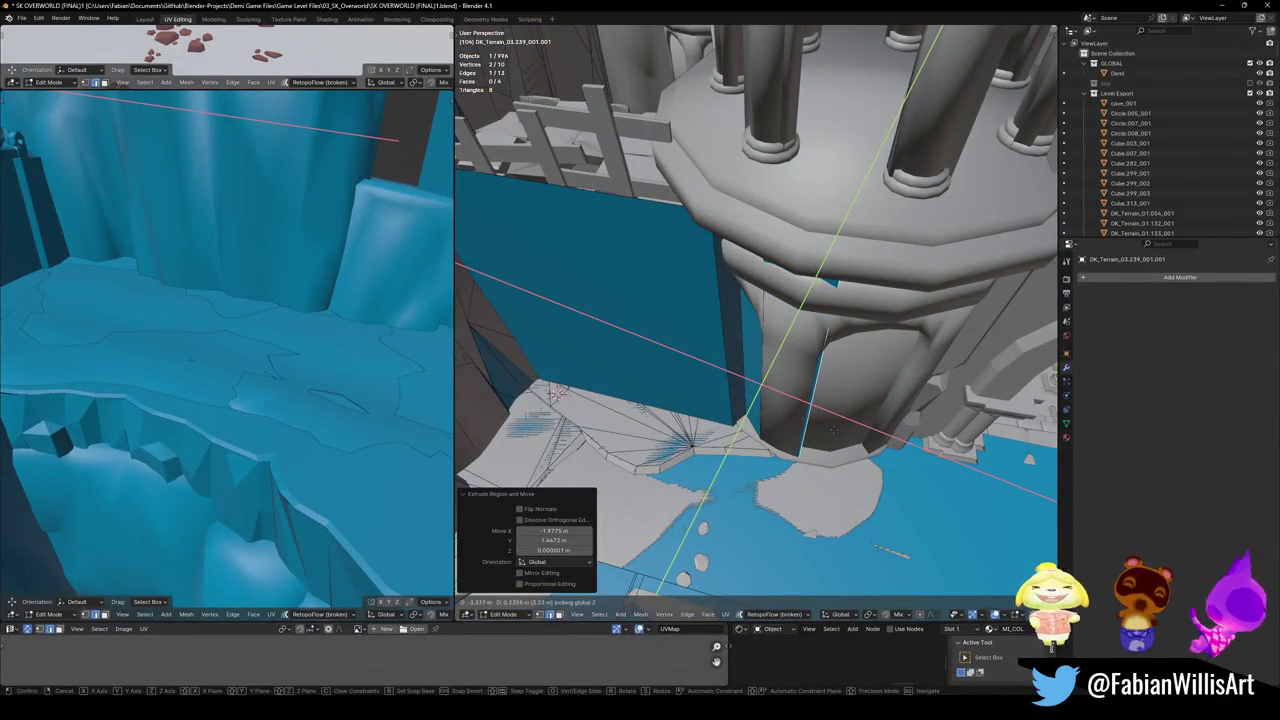
click(776, 417)
key(g)
key(z)
key(Escape)
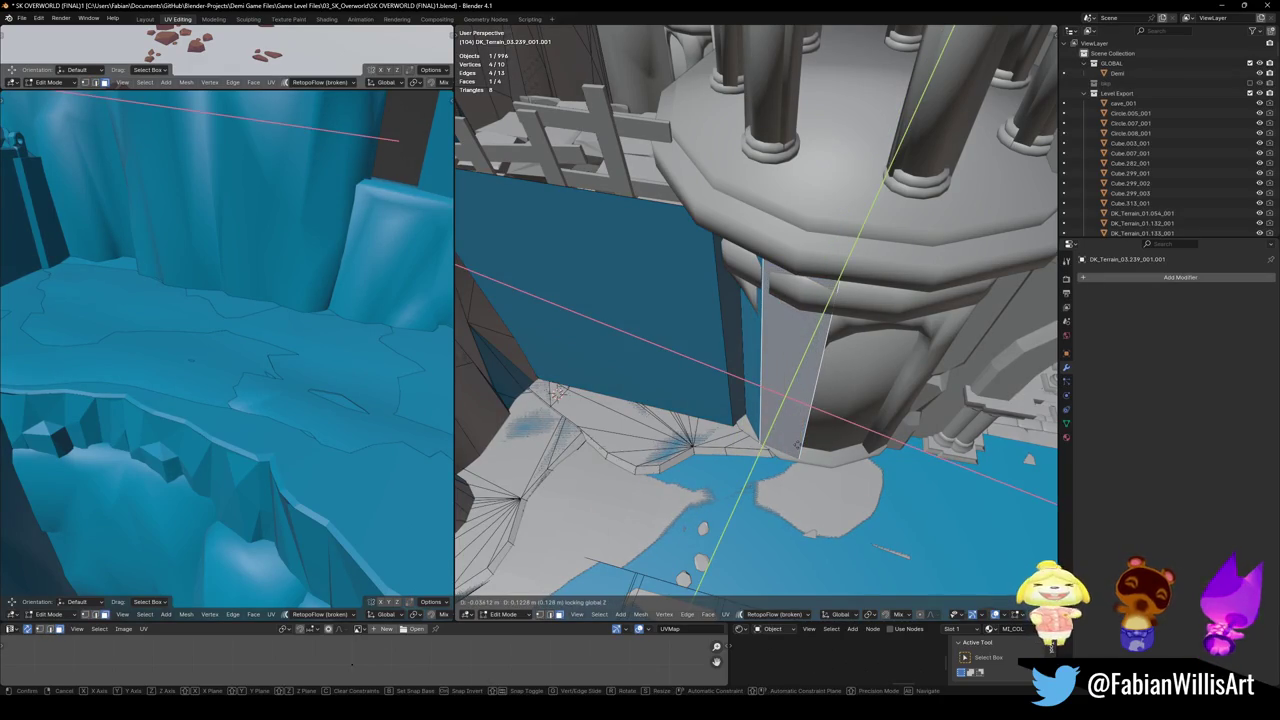
middle_drag(797, 444, 723, 370)
key(e)
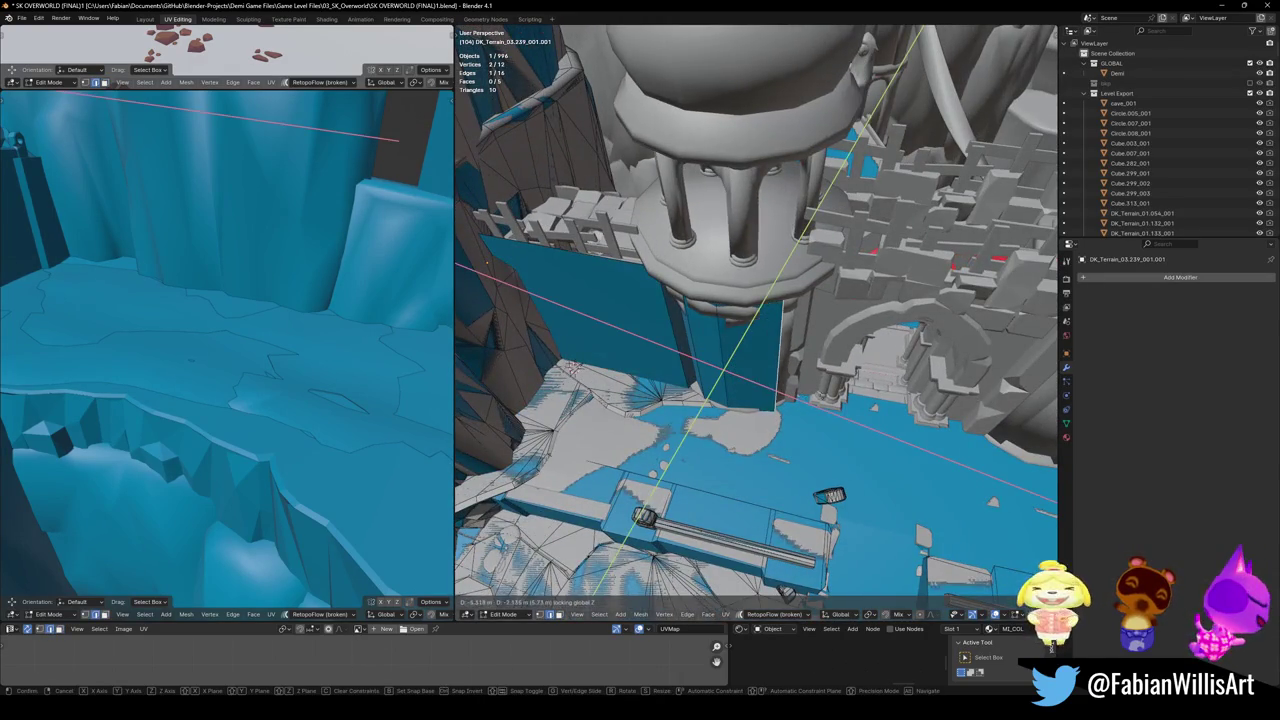
click(776, 369)
- Extrude further panels around the tower base until the wall reaches the archway
key(e)
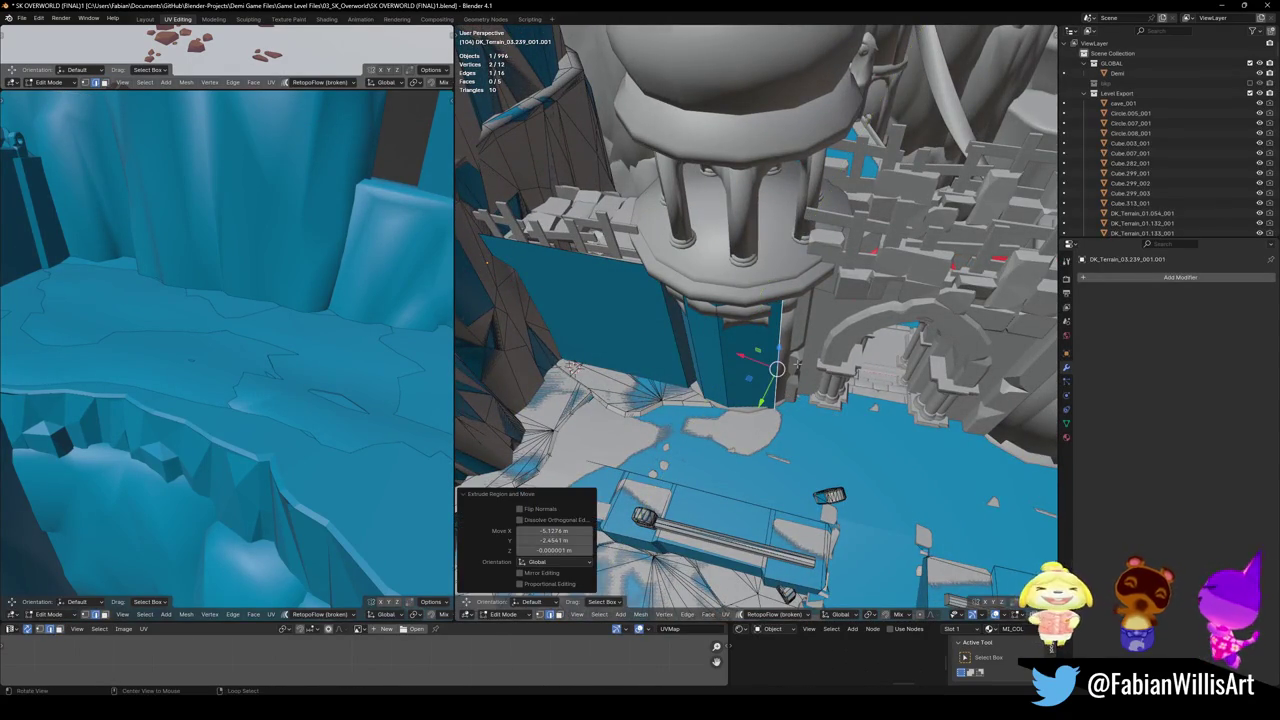
middle_drag(776, 369, 543, 195)
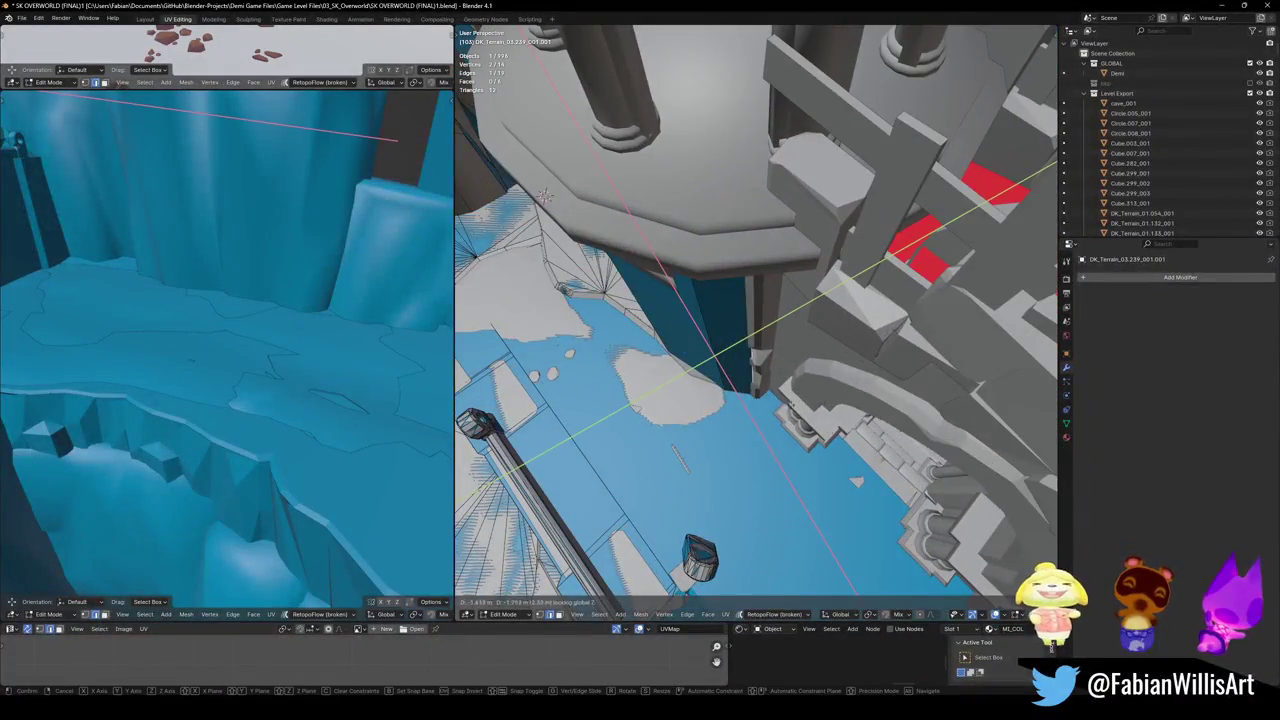
click(543, 195)
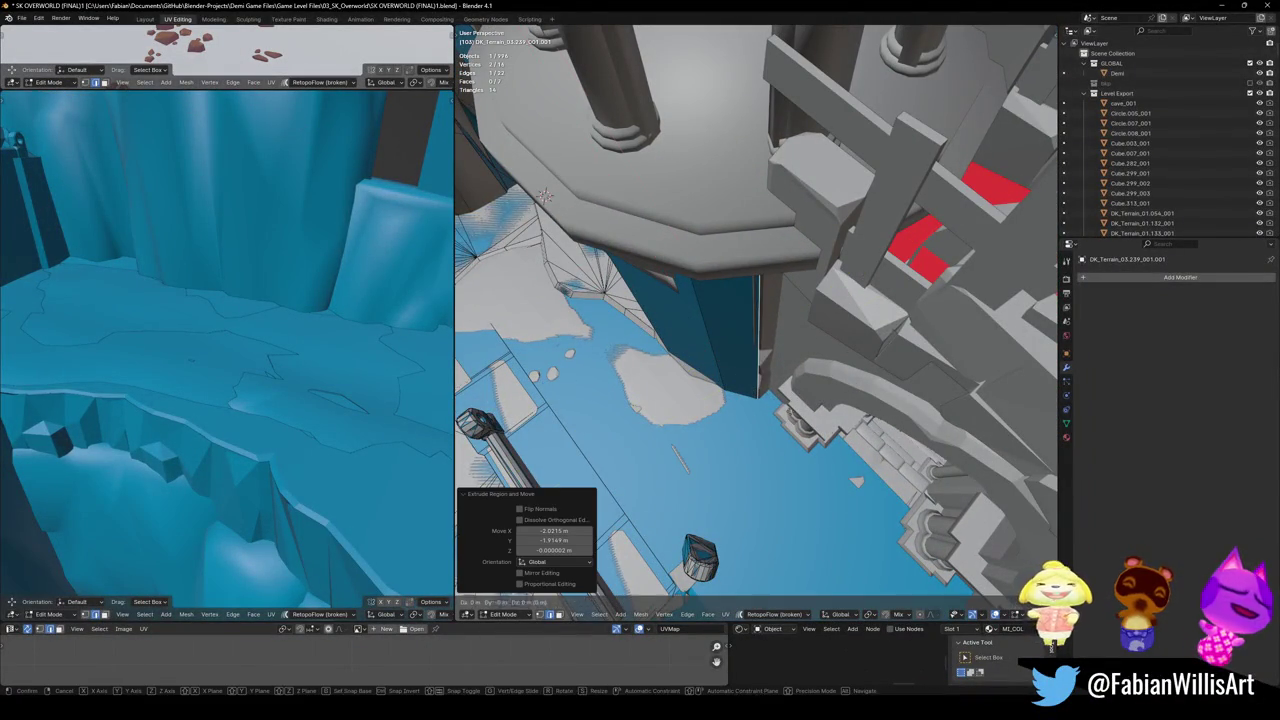
key(e)
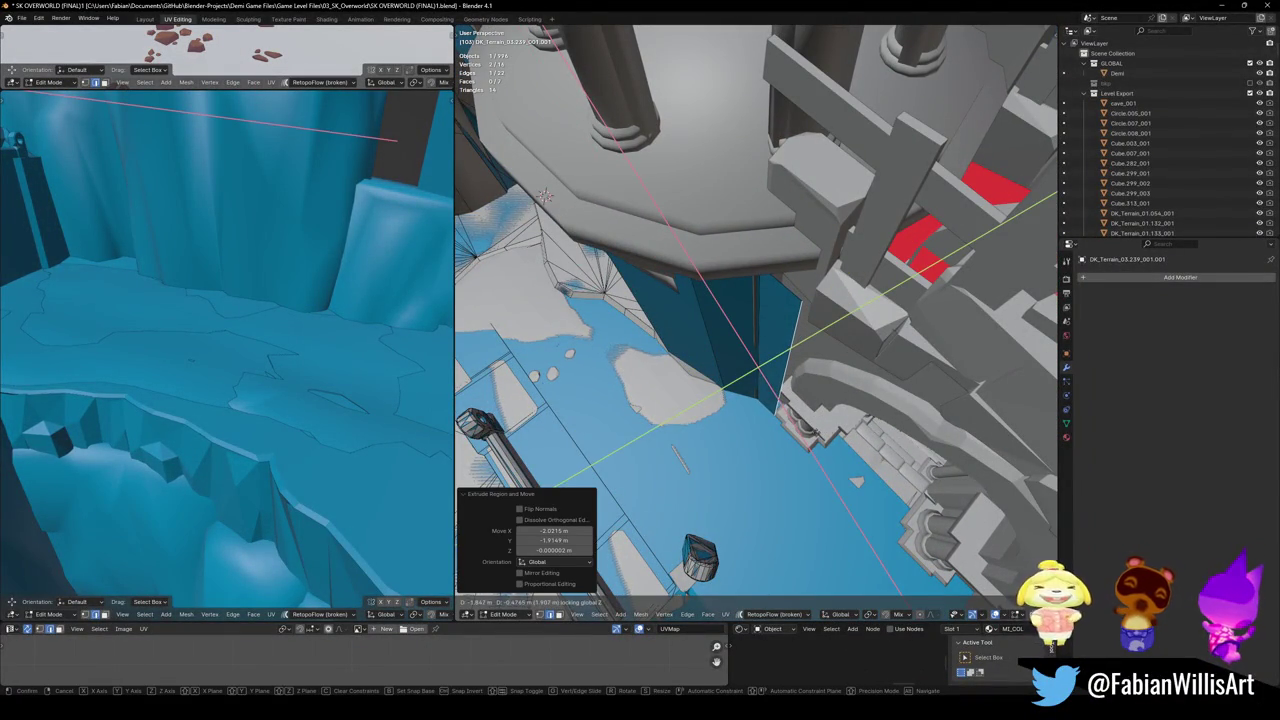
click(543, 195)
mouse_move(543, 195)
middle_down()
mouse_move(724, 372)
mouse_move(724, 398)
middle_up()
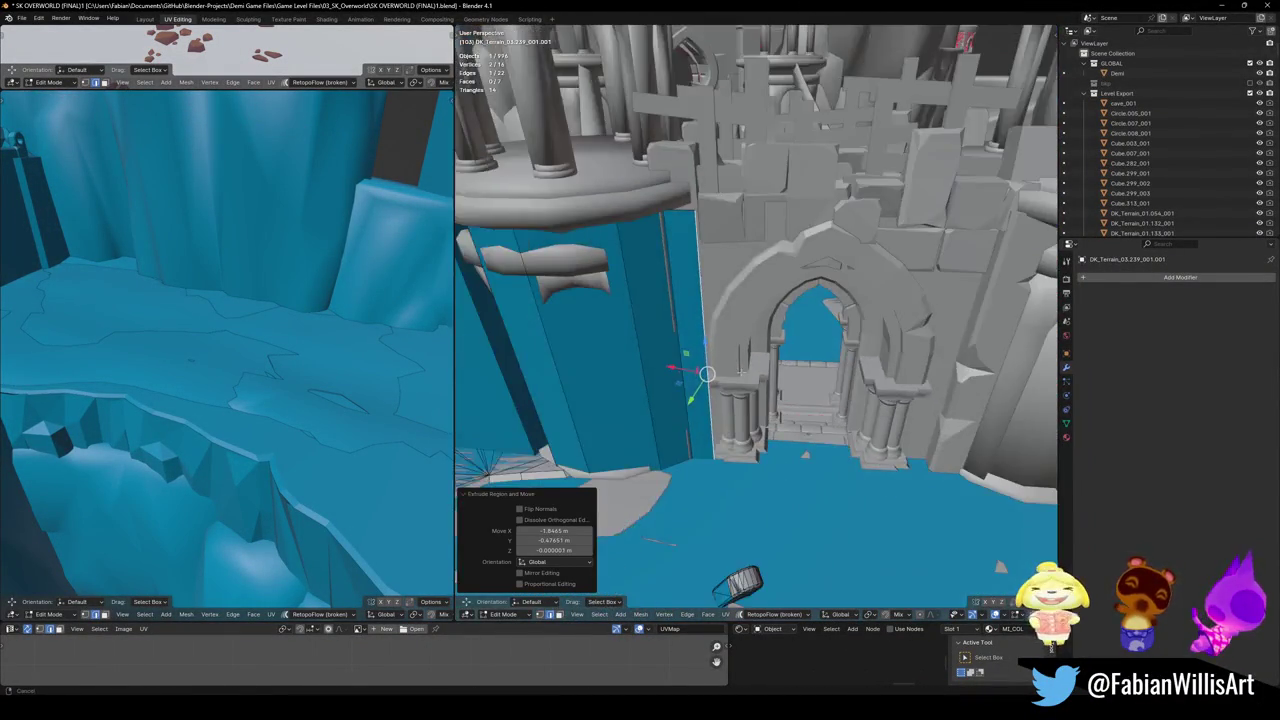
key(e)
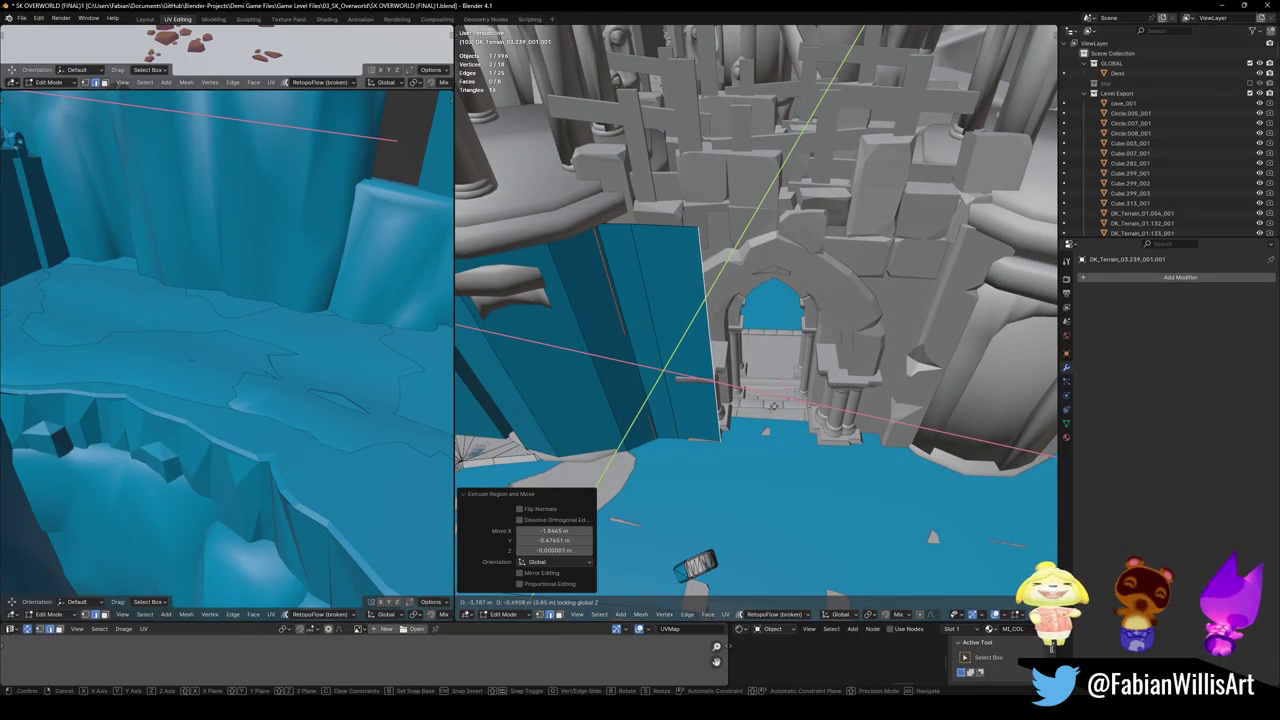
click(708, 373)
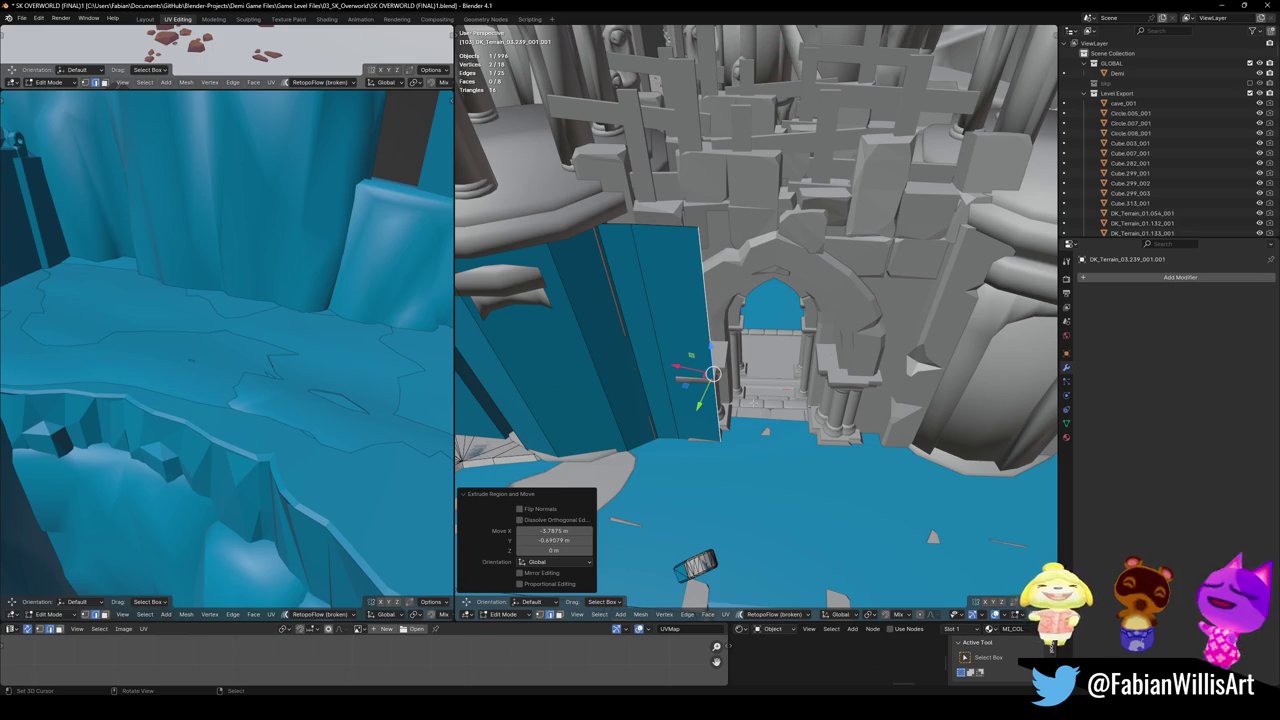
- Undo the two unwanted extruded flaps near the arch
scroll(717, 394, up, 5)
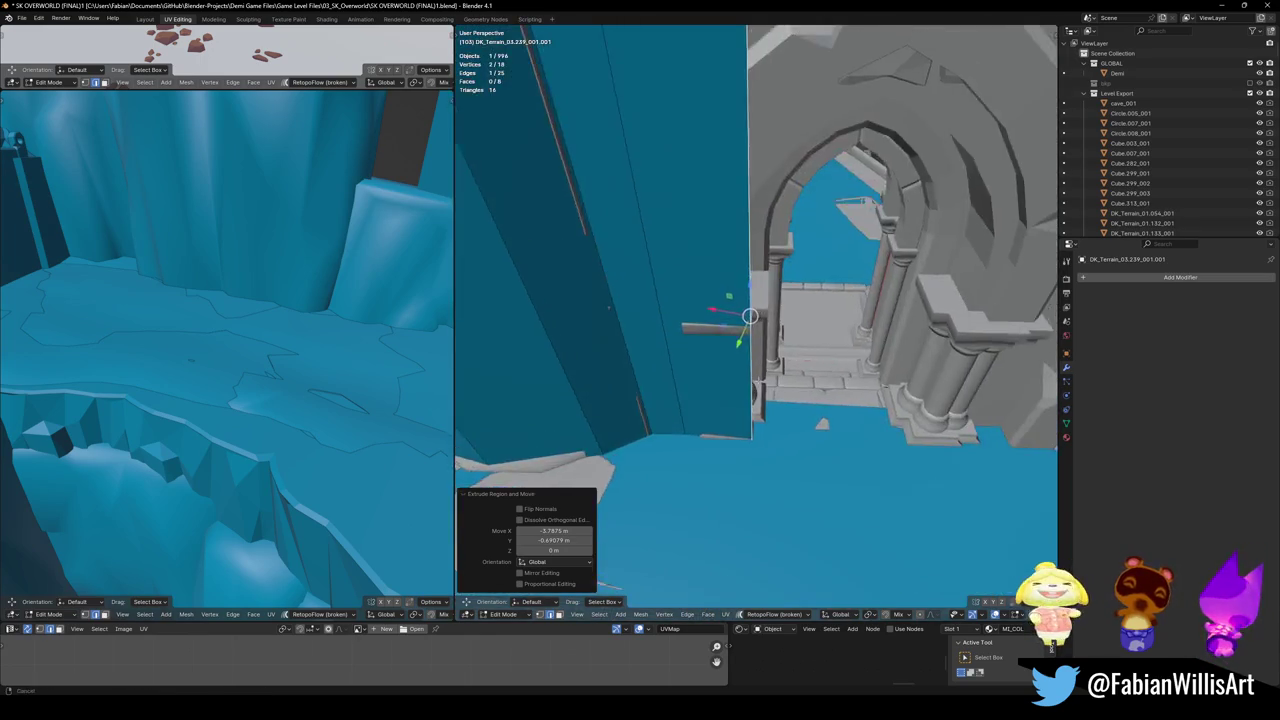
key(ctrl+z)
middle_drag(755, 350, 700, 420)
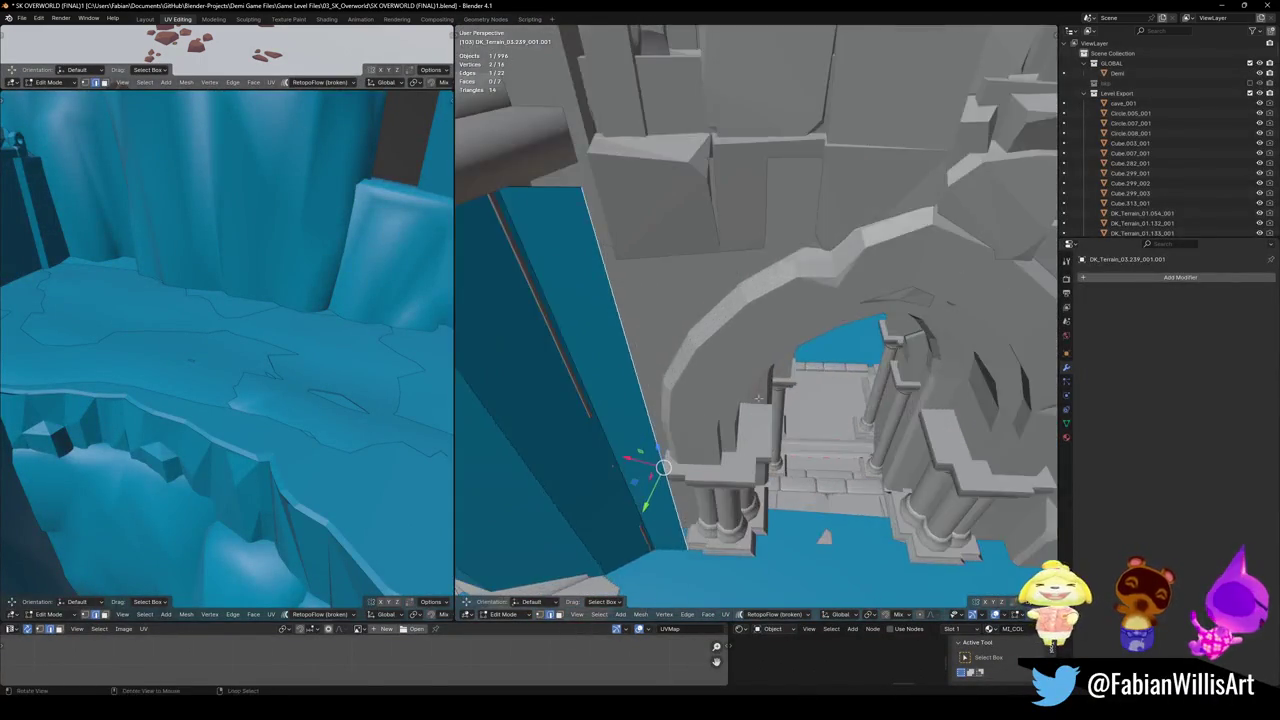
key(ctrl+z)
middle_drag(755, 350, 720, 300)
mouse_move(691, 417)
middle_down()
mouse_move(660, 415)
mouse_move(700, 420)
middle_up()
- Extrude the wall's end point at the same height and save the file
key(e)
key(shift+z)
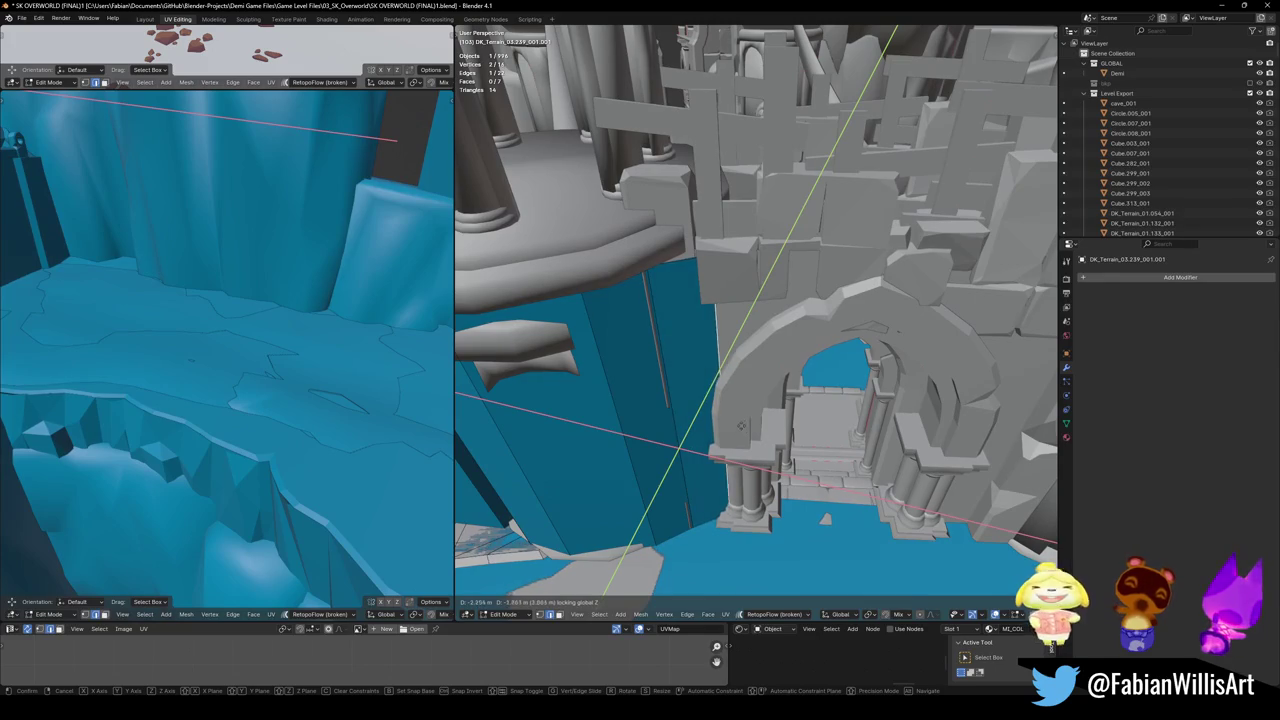
click(745, 421)
middle_drag(745, 421, 620, 438)
key(ctrl+s)
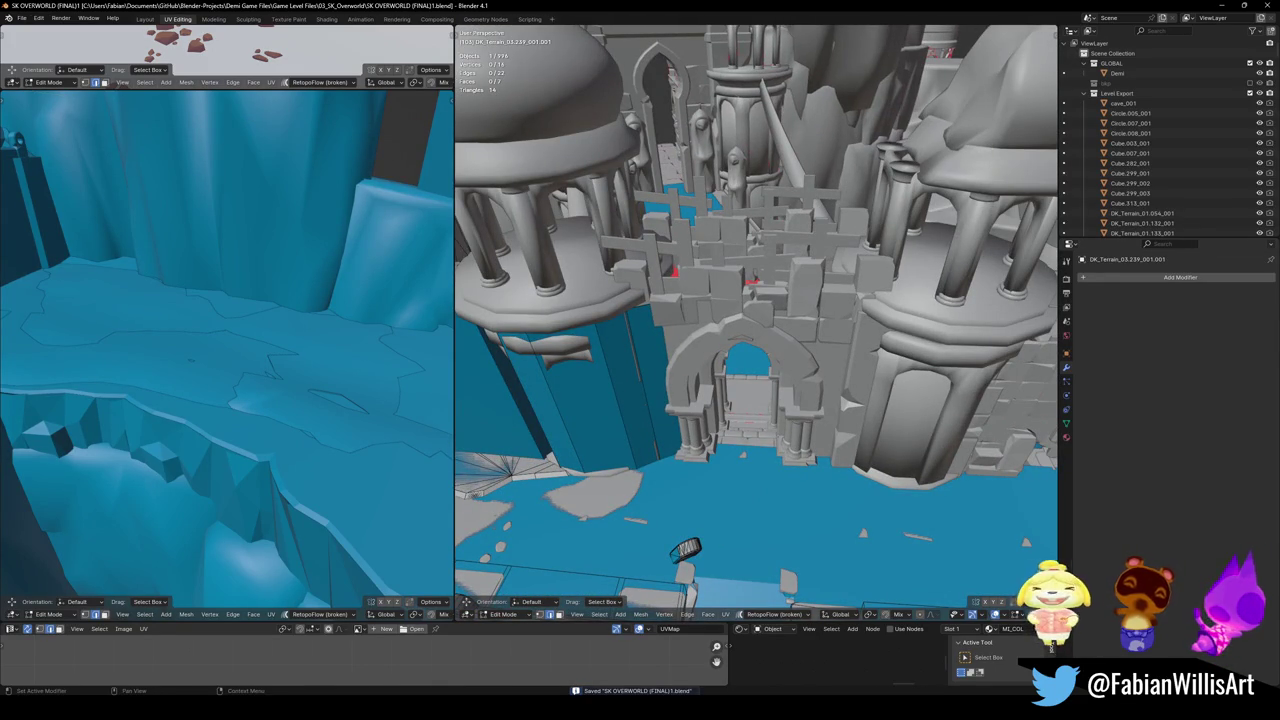
mouse_move(757, 366)
middle_down()
mouse_move(822, 378)
mouse_move(757, 432)
mouse_move(800, 450)
middle_up()
click(750, 425)
- Duplicate the wall face, turn it -47.6° about Z and set it against the tower base
key(shift+d)
click(885, 497)
key(r)
key(z)
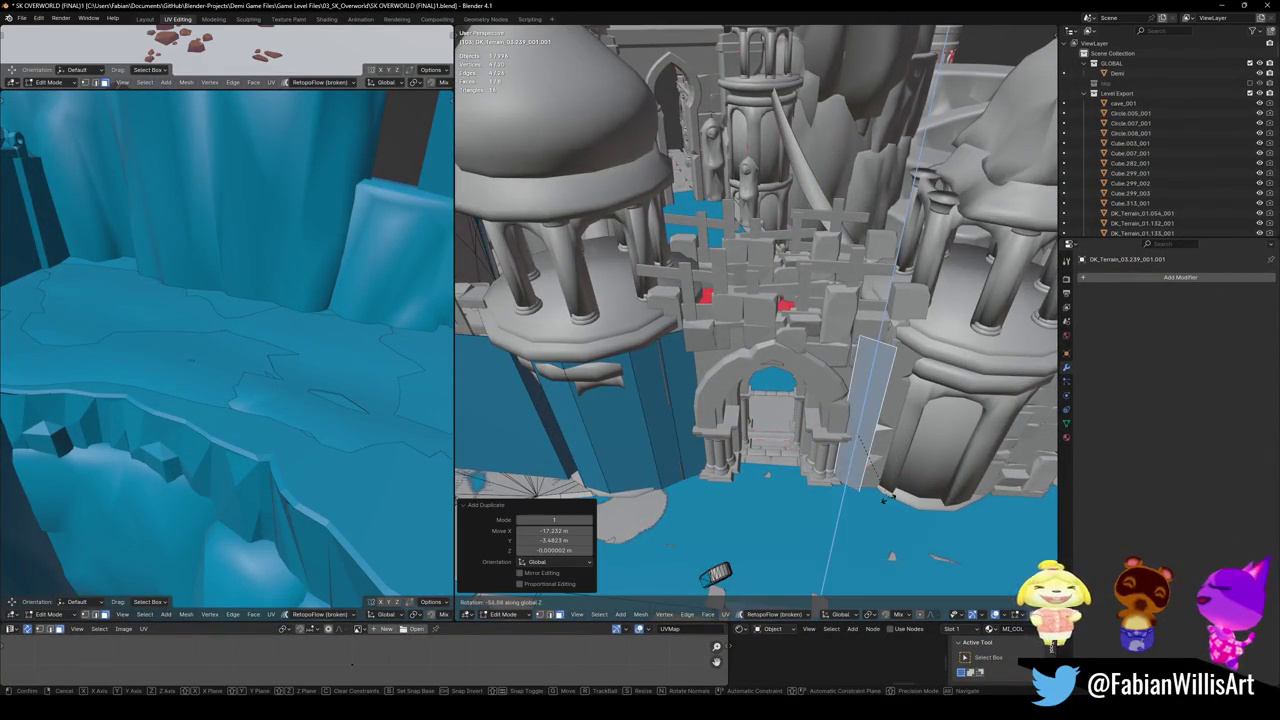
click(874, 462)
middle_drag(862, 414, 790, 383)
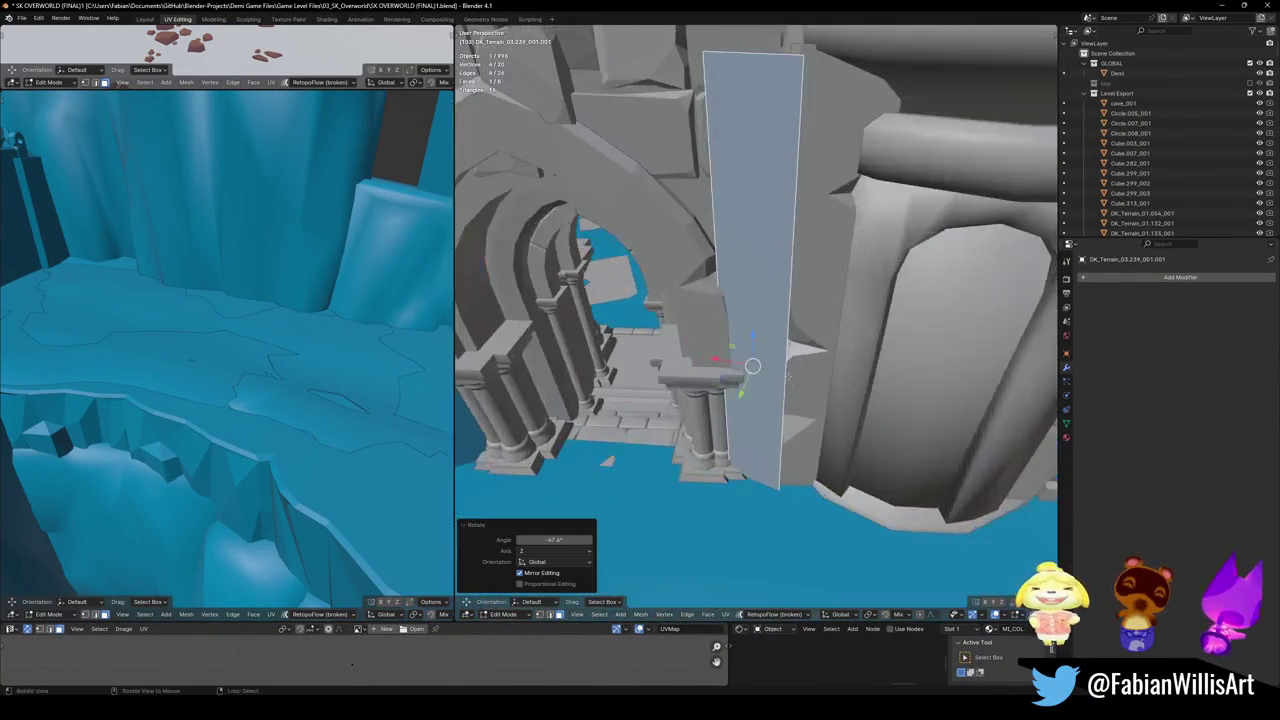
key(g)
key(shift+z)
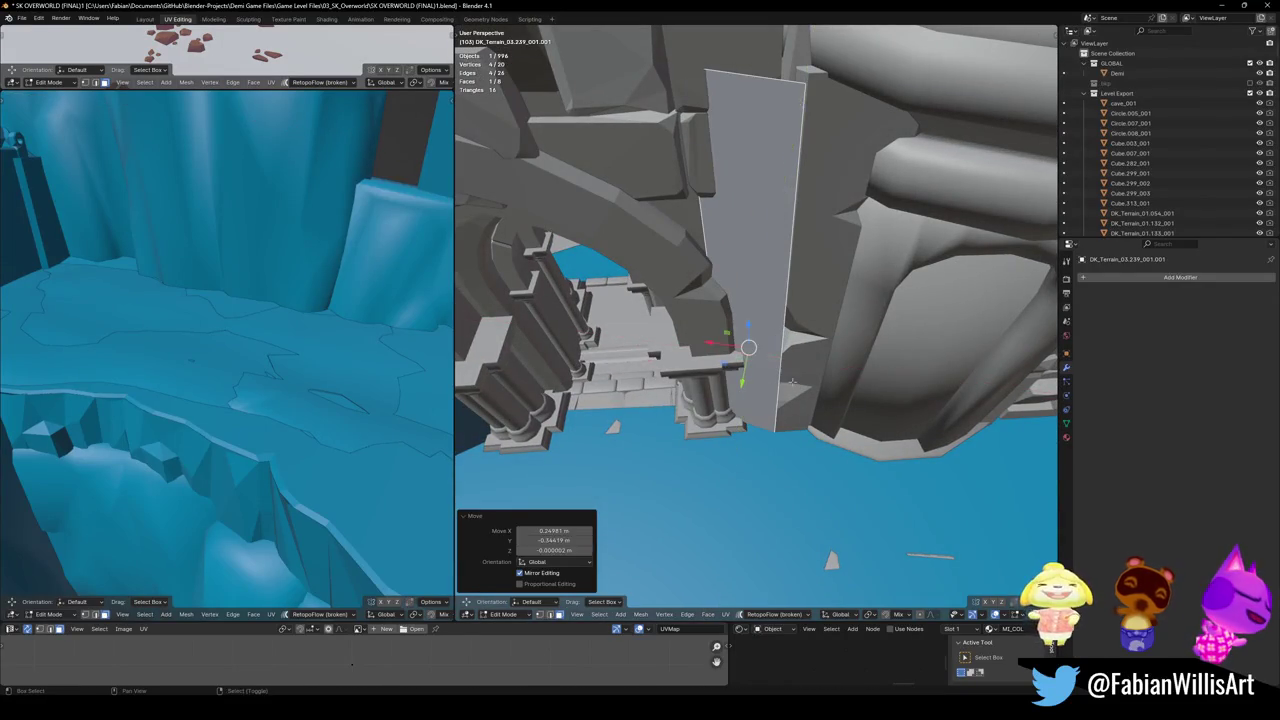
click(790, 400)
- Reposition the duplicate horizontally and extrude another height-locked panel from it
middle_drag(790, 400, 795, 432)
key(g)
key(shift+z)
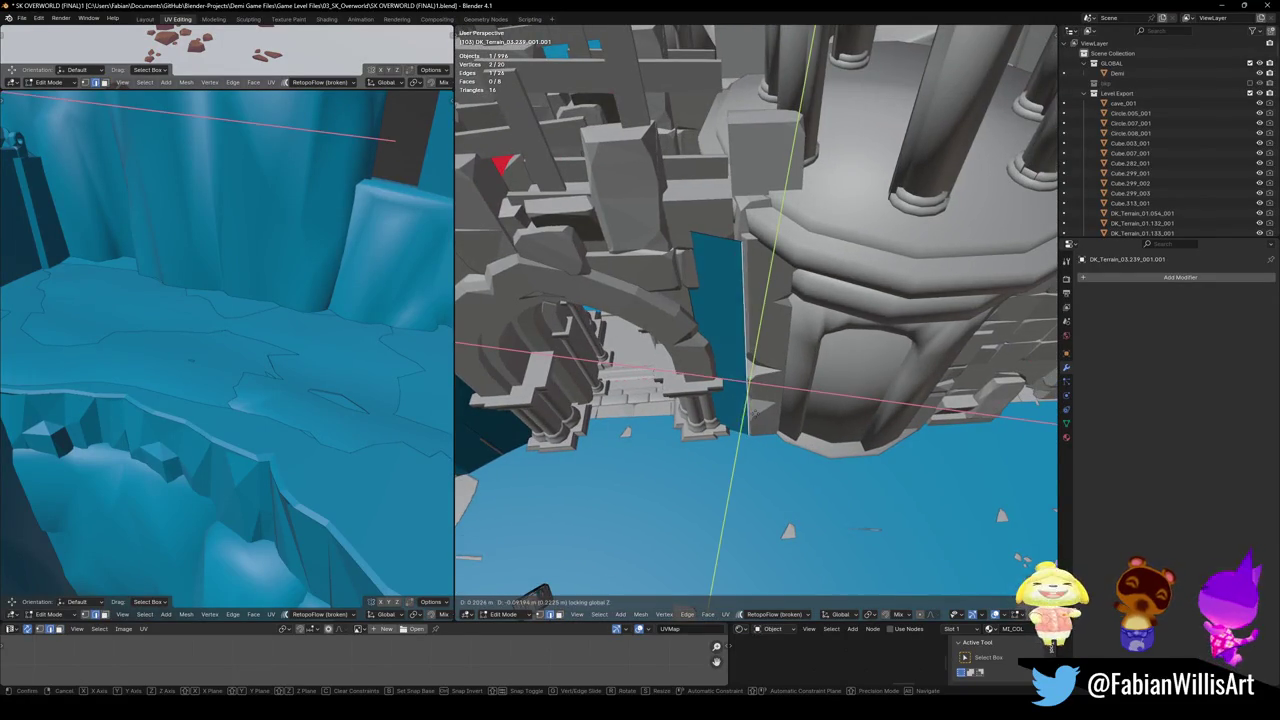
click(795, 428)
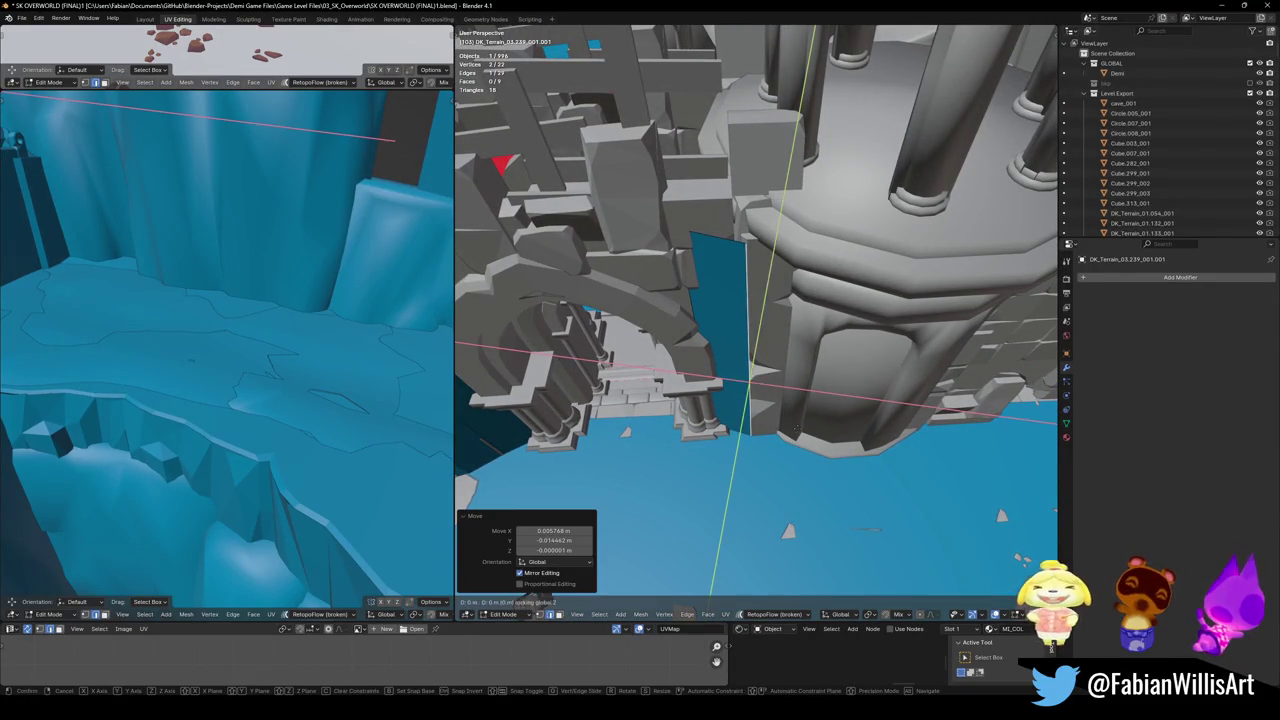
middle_drag(835, 428, 845, 440)
key(e)
key(shift+z)
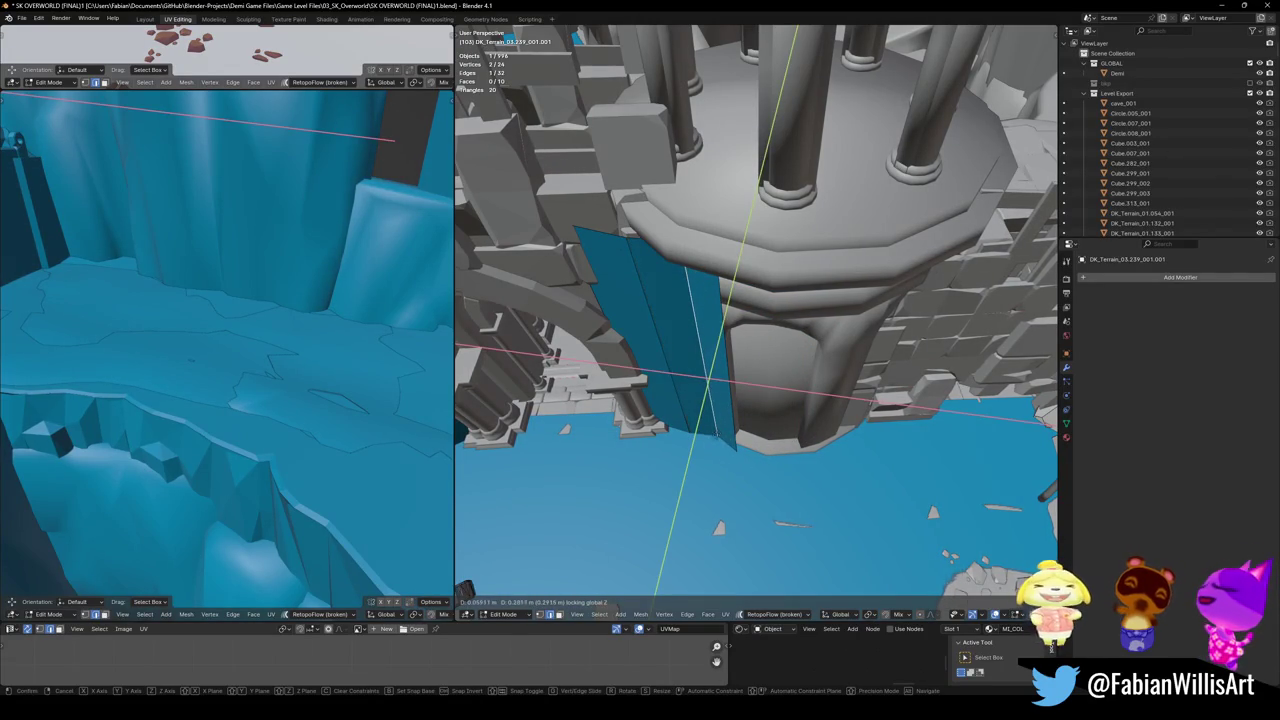
click(712, 437)
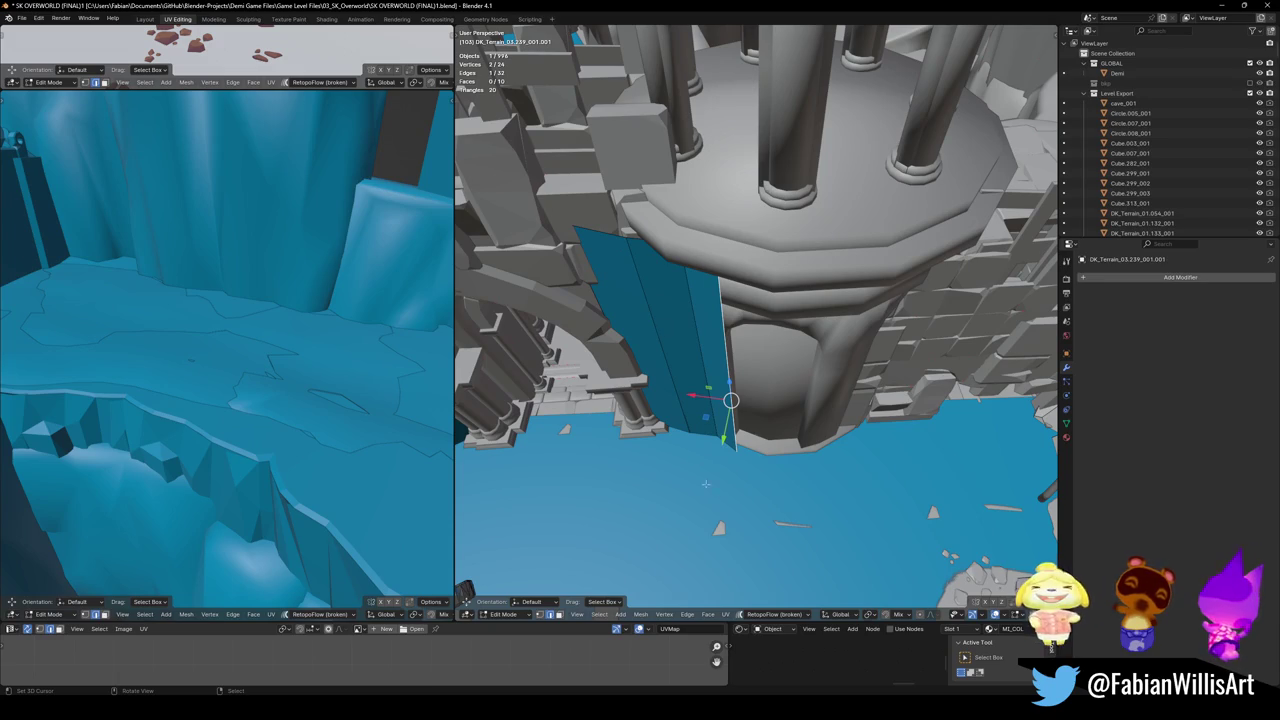
- Shift the wall's end faces horizontally, keeping their height locked, to sit closer to the cliff
key(g)
key(shift+z)
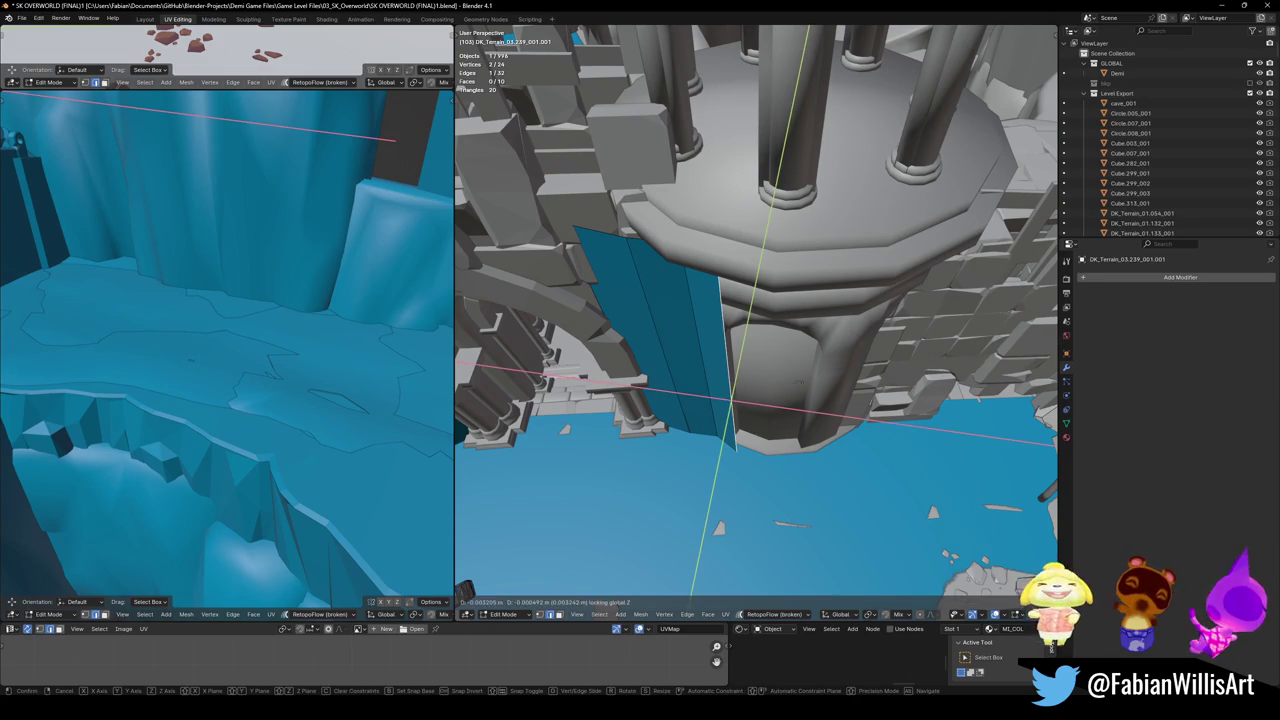
click(830, 362)
key(g)
key(shift+z)
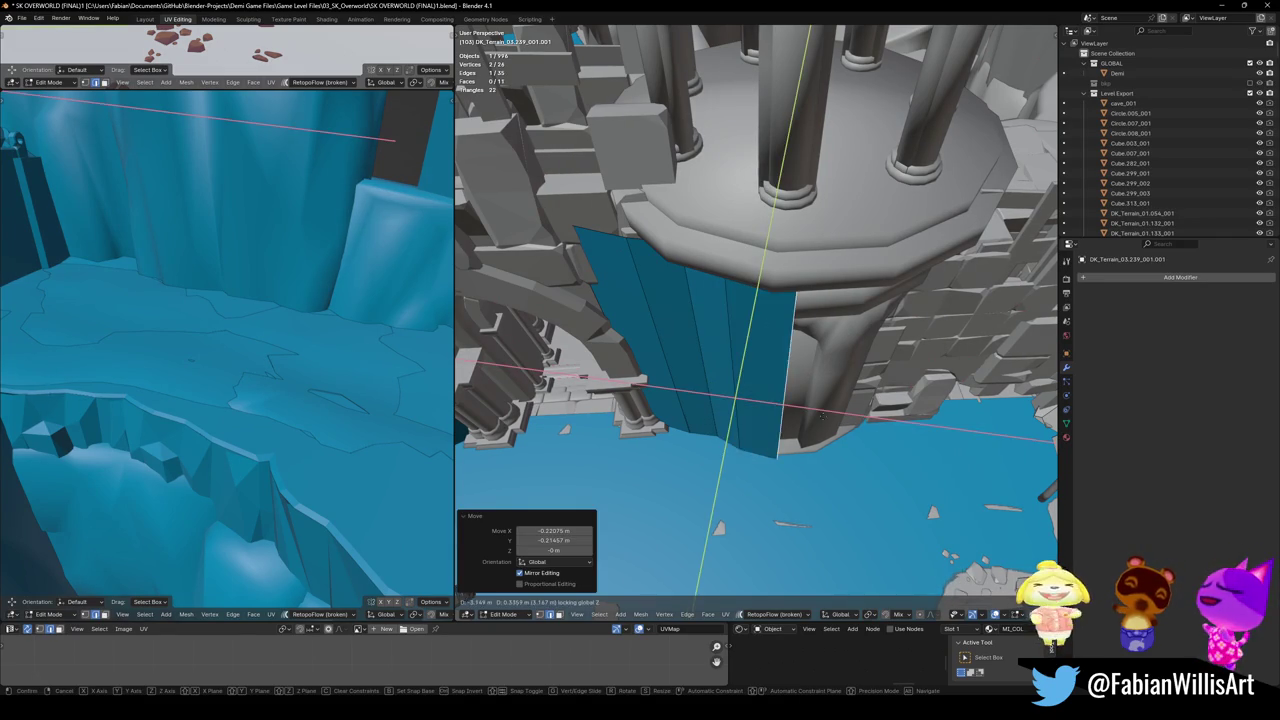
click(817, 413)
- Extrude a new level wall panel from the end faces around the tower base
key(e)
key(z)
mouse_move(835, 420)
middle_down()
mouse_move(766, 409)
mouse_move(750, 423)
middle_up()
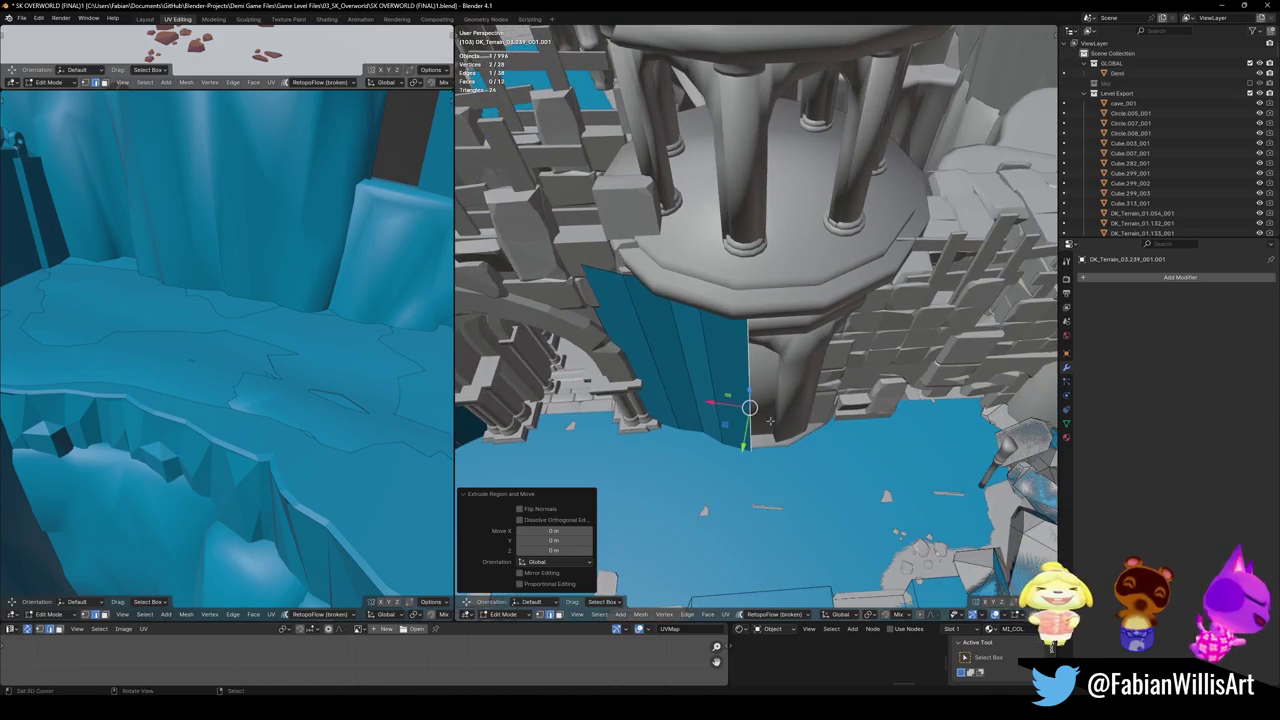
key(Escape)
key(e)
key(shift+z)
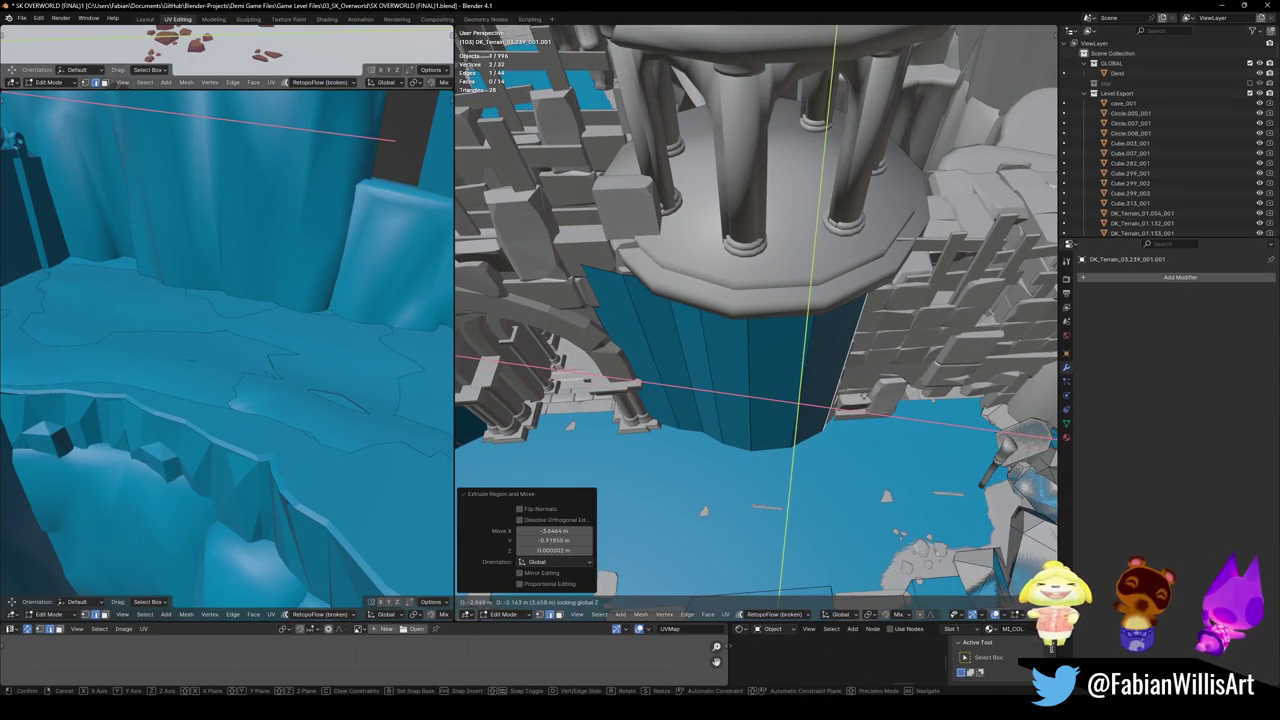
middle_drag(790, 420, 762, 350)
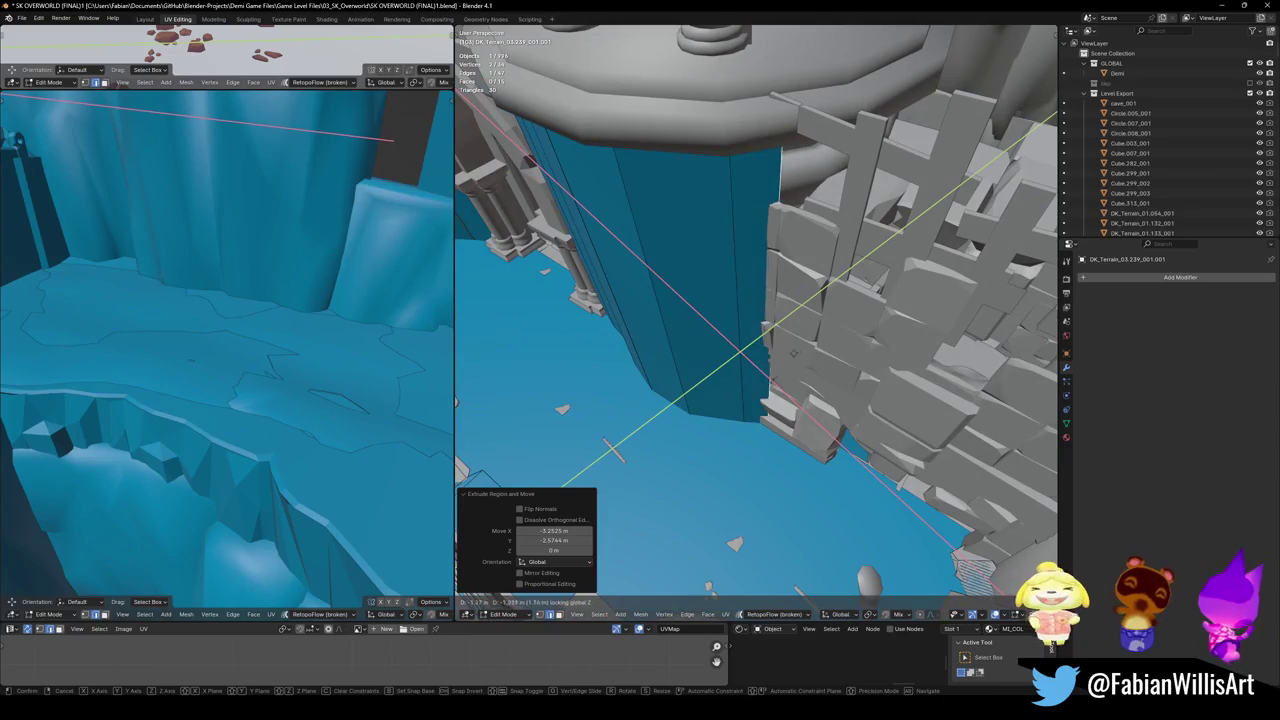
click(790, 356)
- Slide the new wall section horizontally until it sits against the cliff
key(g)
key(shift+z)
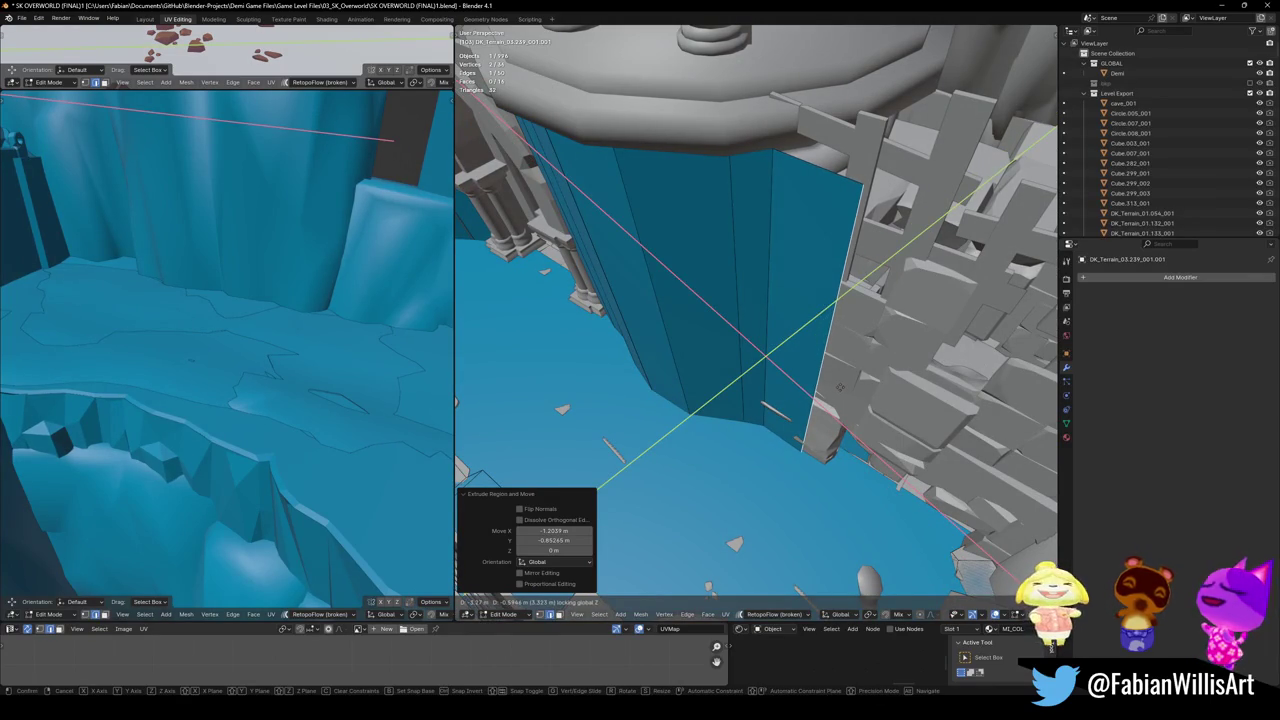
mouse_move(840, 387)
middle_down()
mouse_move(790, 405)
mouse_move(805, 385)
mouse_move(741, 372)
middle_up()
click(790, 400)
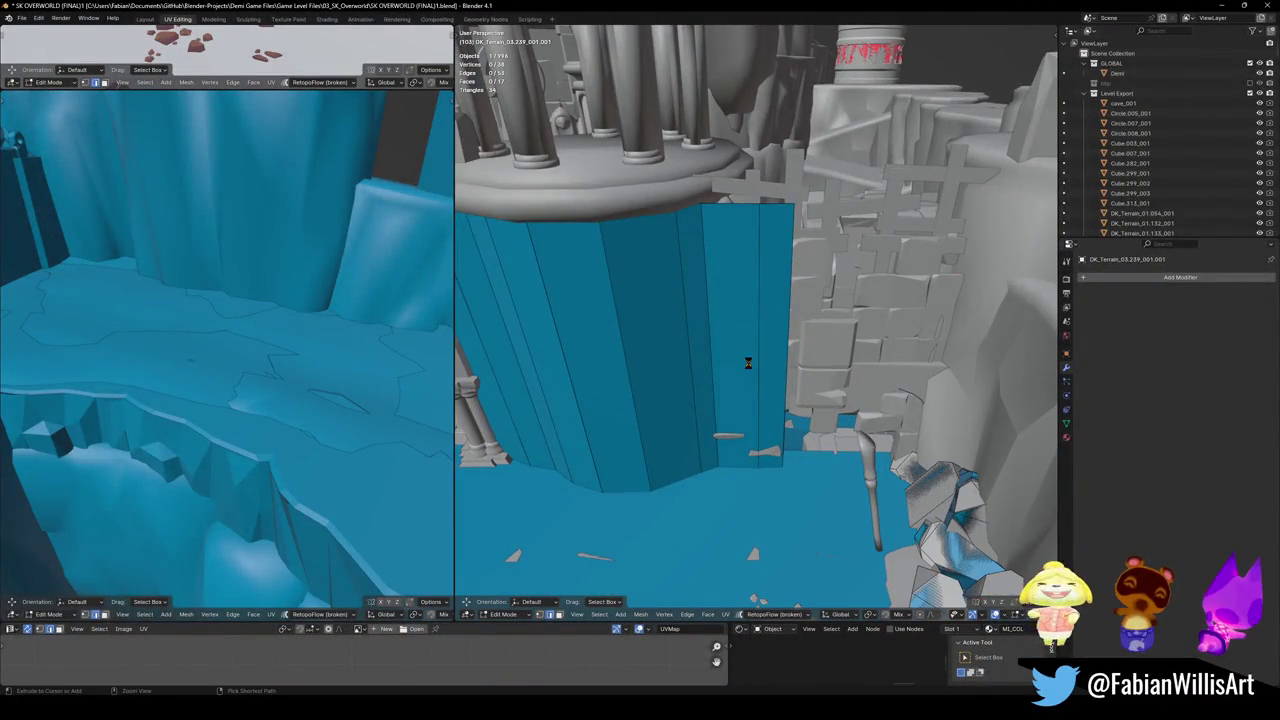
- Save the level, then add a horizontal loop cut across the blue wall and slide it lower
key(ctrl+s)
mouse_move(748, 363)
middle_down()
mouse_move(760, 420)
mouse_move(768, 400)
mouse_move(794, 425)
middle_up()
key(ctrl+r)
click(794, 425)
right_click(794, 425)
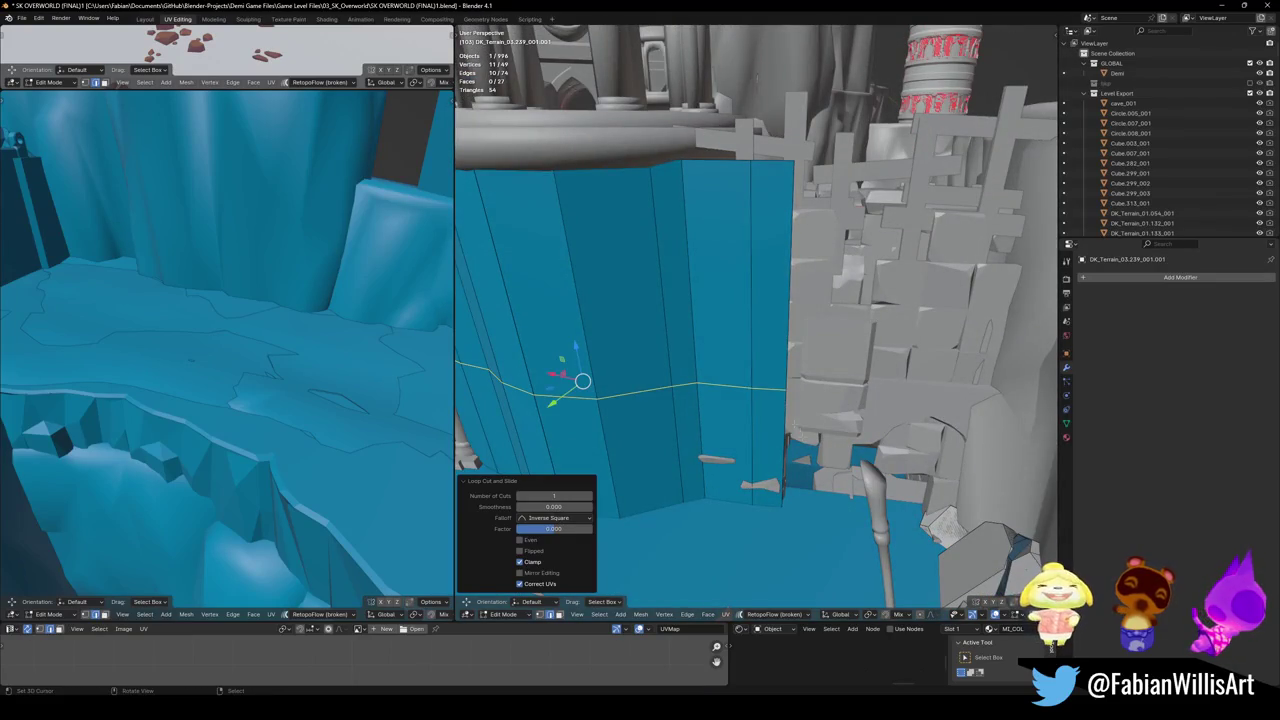
key(g)
key(g)
click(829, 444)
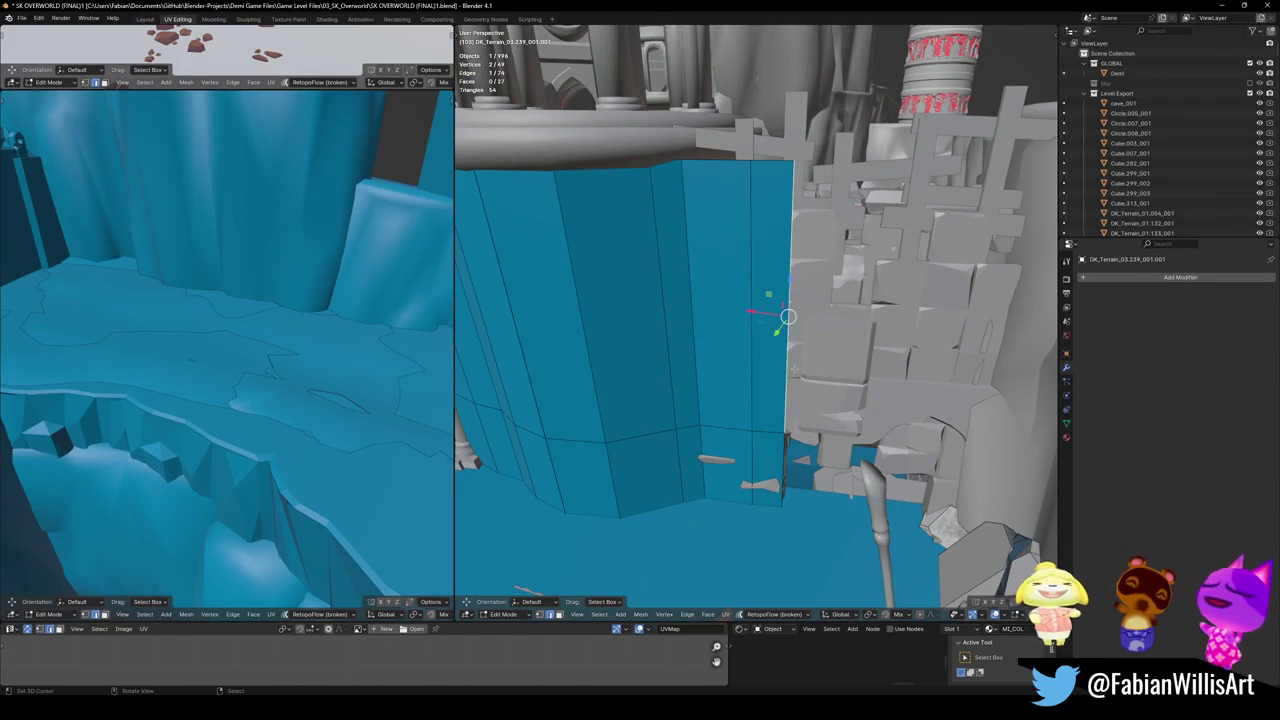
middle_drag(794, 370, 708, 354)
- Extrude the wall edge level twice to run new panels over the grey rock block
key(e)
key(shift+z)
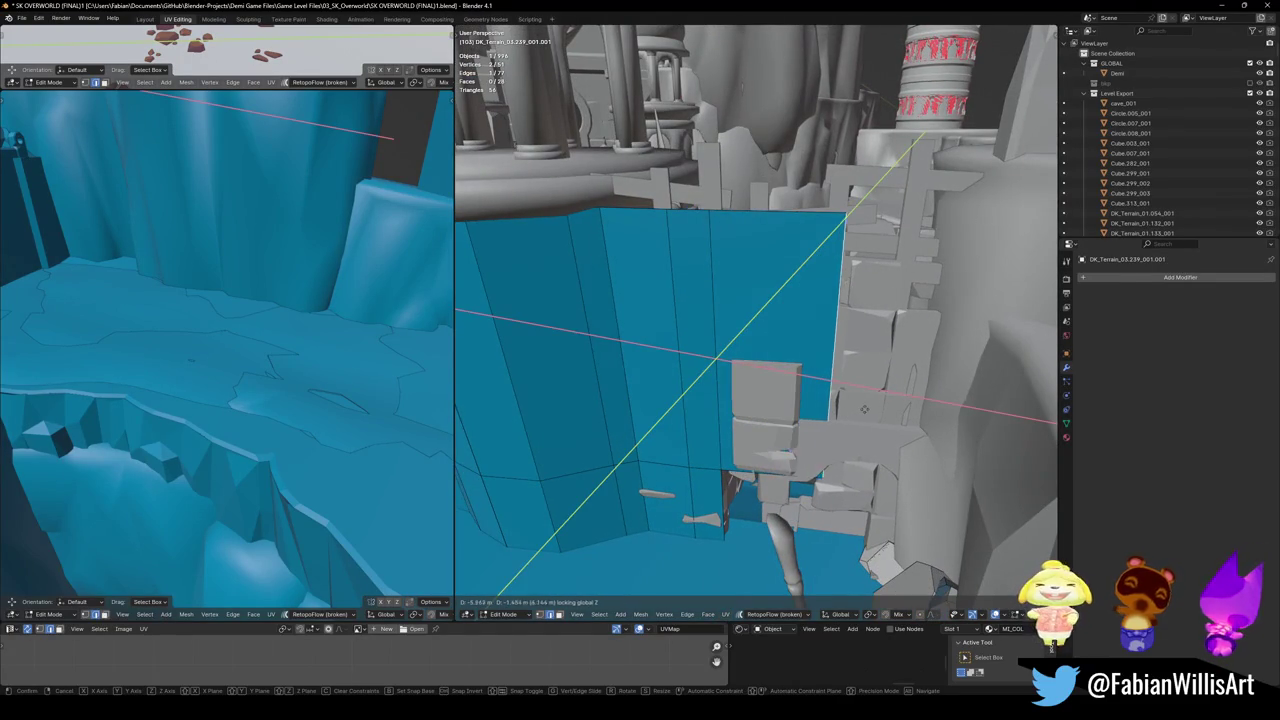
click(967, 422)
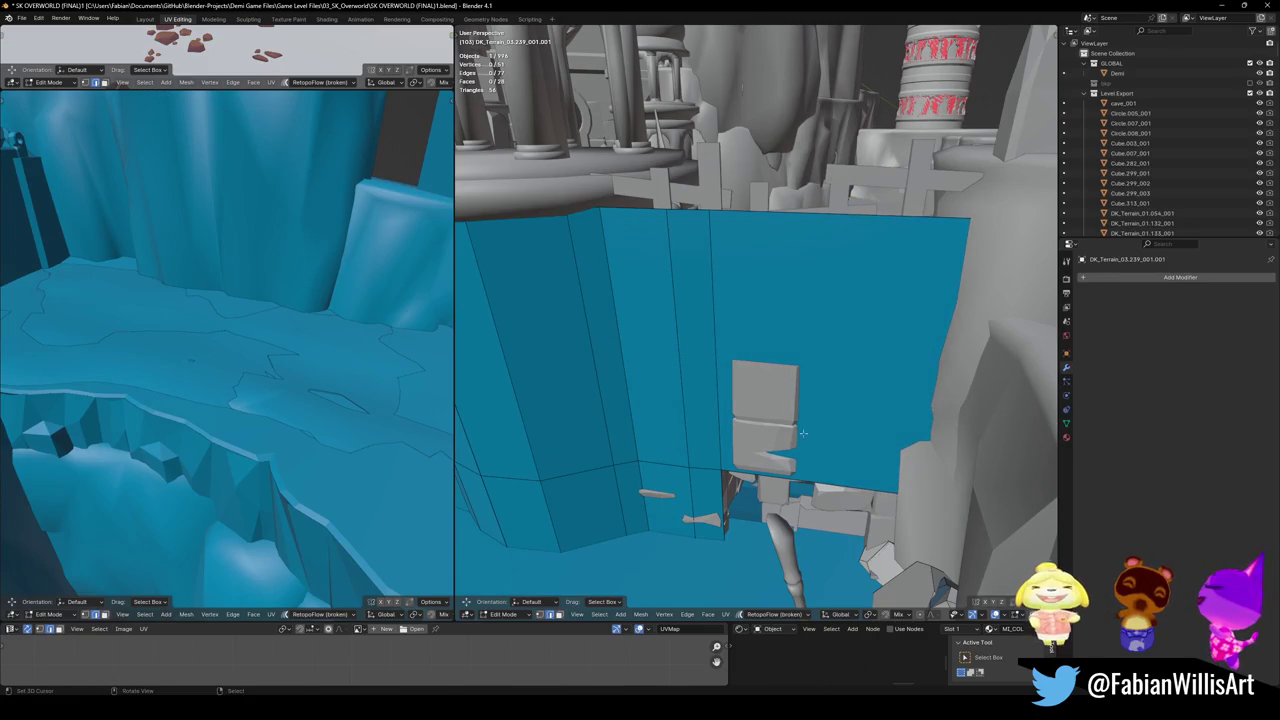
mouse_move(745, 409)
middle_down()
mouse_move(788, 385)
mouse_move(765, 390)
mouse_move(715, 457)
mouse_move(757, 251)
mouse_move(814, 551)
middle_up()
key(e)
key(shift+z)
click(718, 392)
- Move two wall vertices toward the cliff, using X-ray to reach hidden ones
key(g)
click(820, 263)
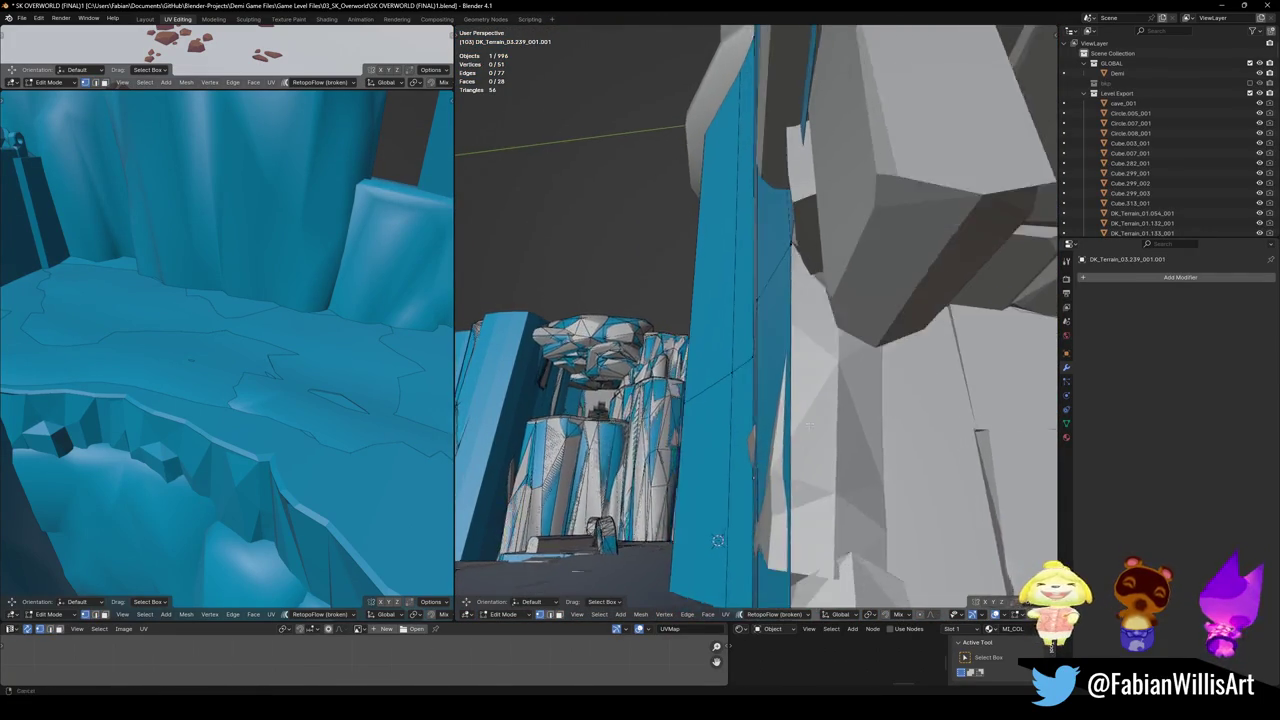
key(alt+z)
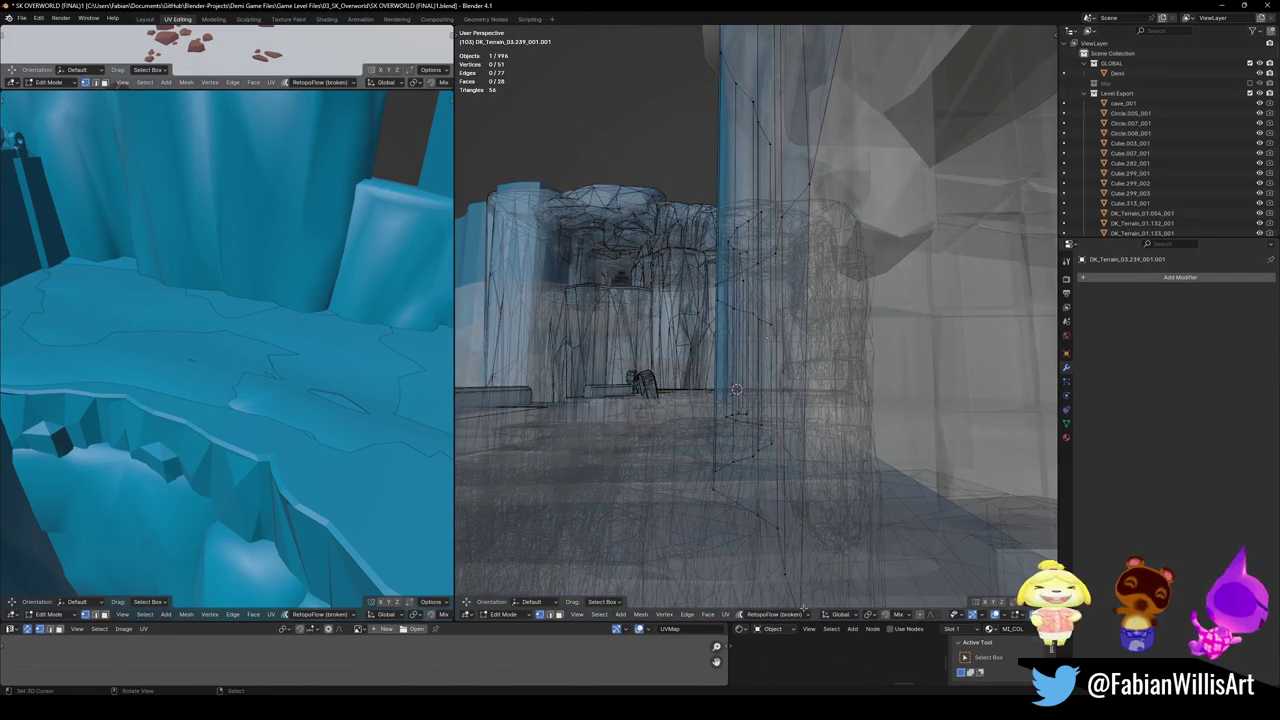
key(alt+z)
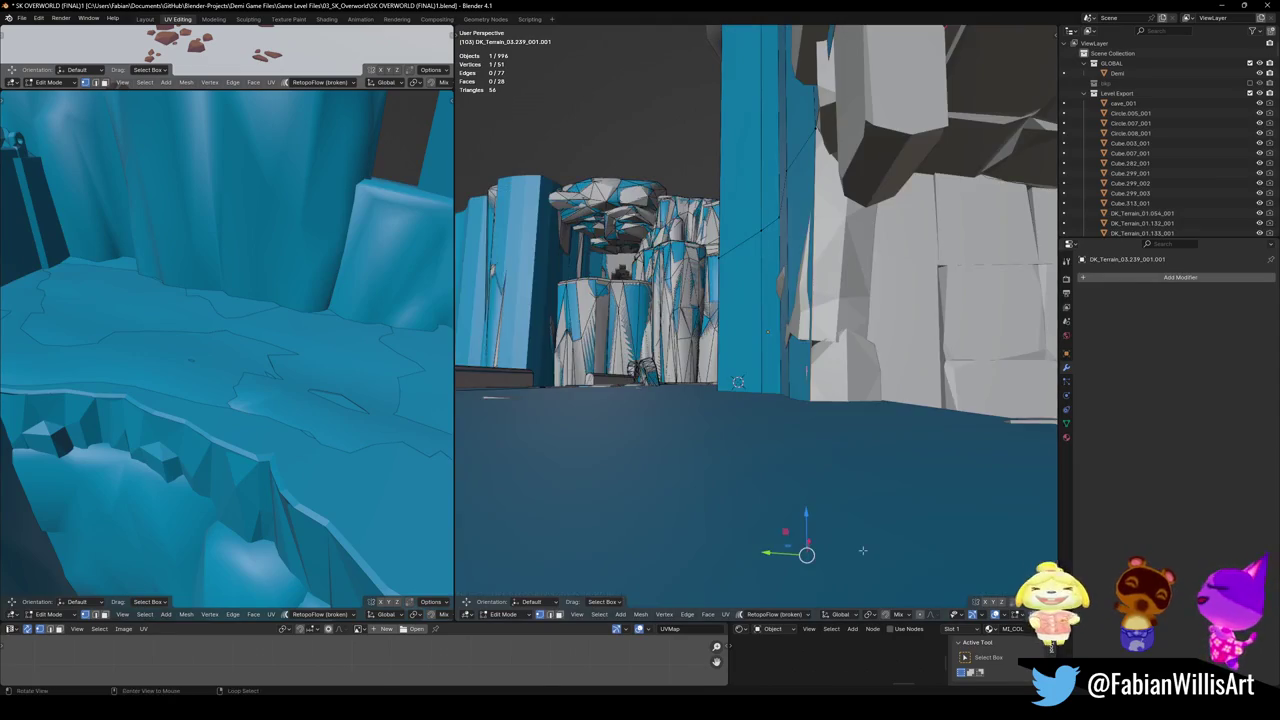
key(g)
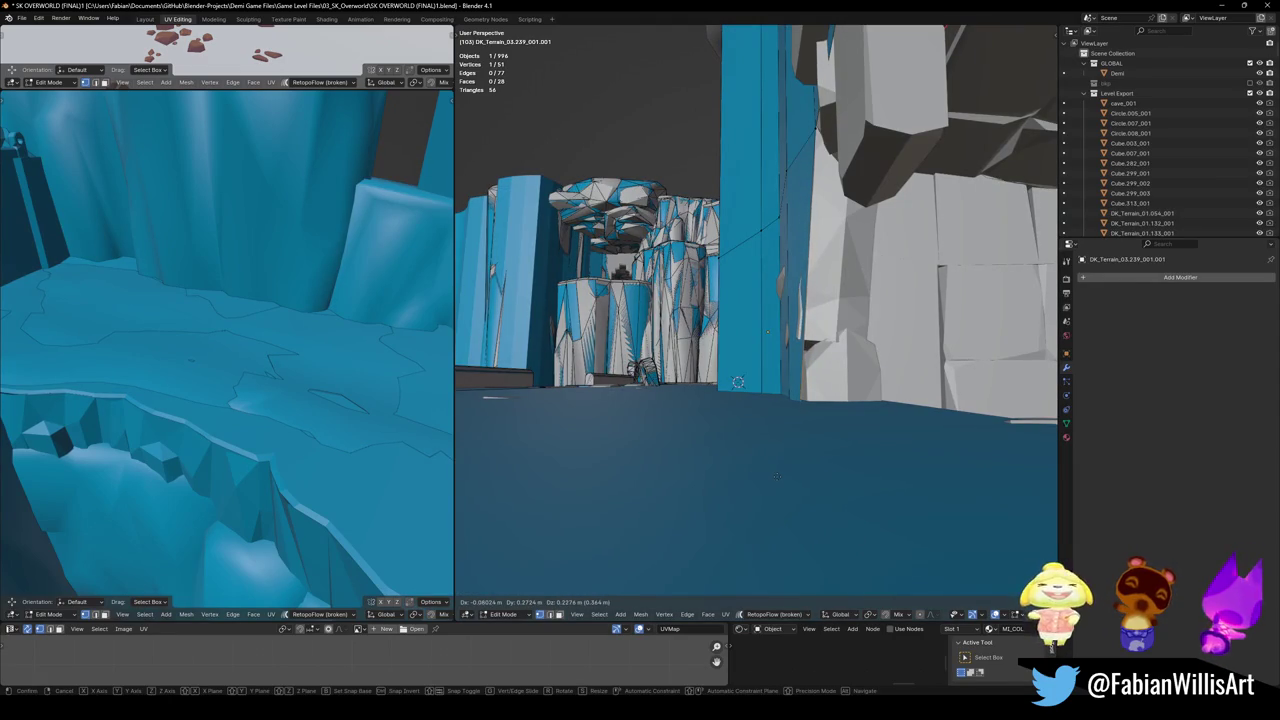
click(768, 477)
- Clear the selection and slide an edge along the wall surface
key(alt+a)
key(alt+z)
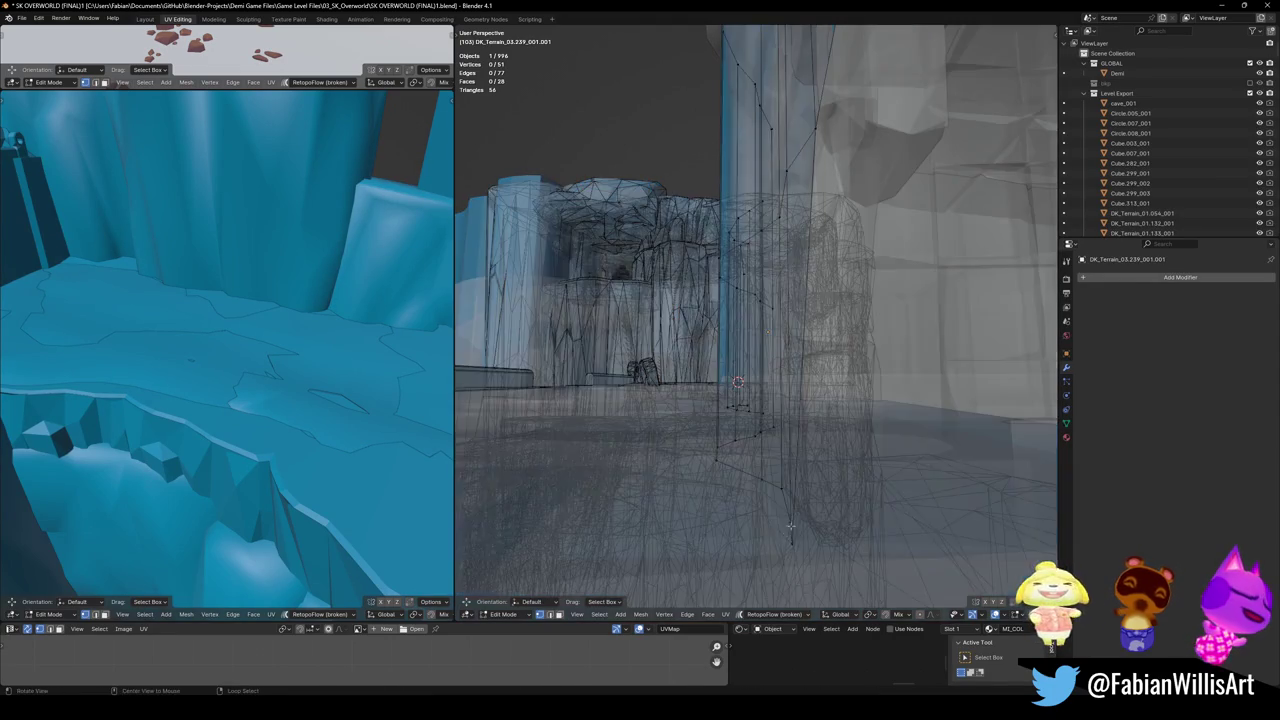
key(alt+z)
key(g)
key(g)
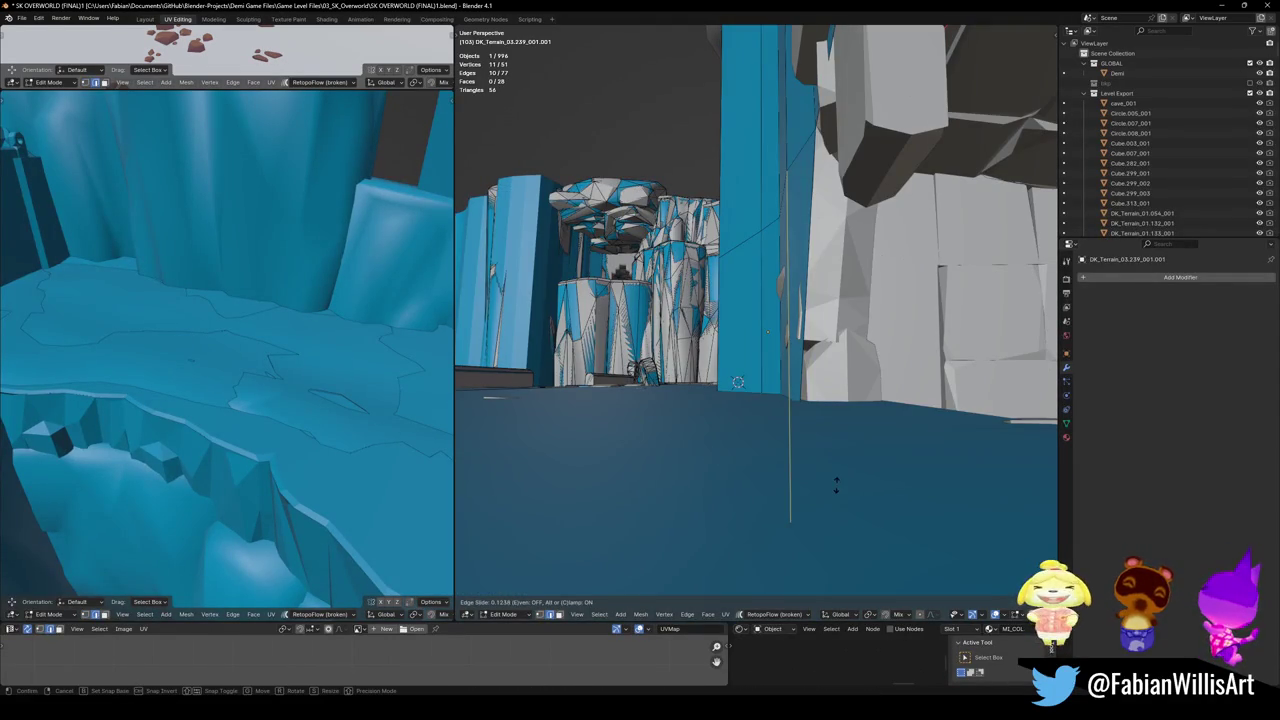
click(847, 452)
- Nudge the wall vertex beside the grey block slightly up and left
mouse_move(847, 452)
middle_down()
mouse_move(779, 425)
mouse_move(797, 385)
mouse_move(775, 400)
middle_up()
middle_drag(839, 336, 735, 346)
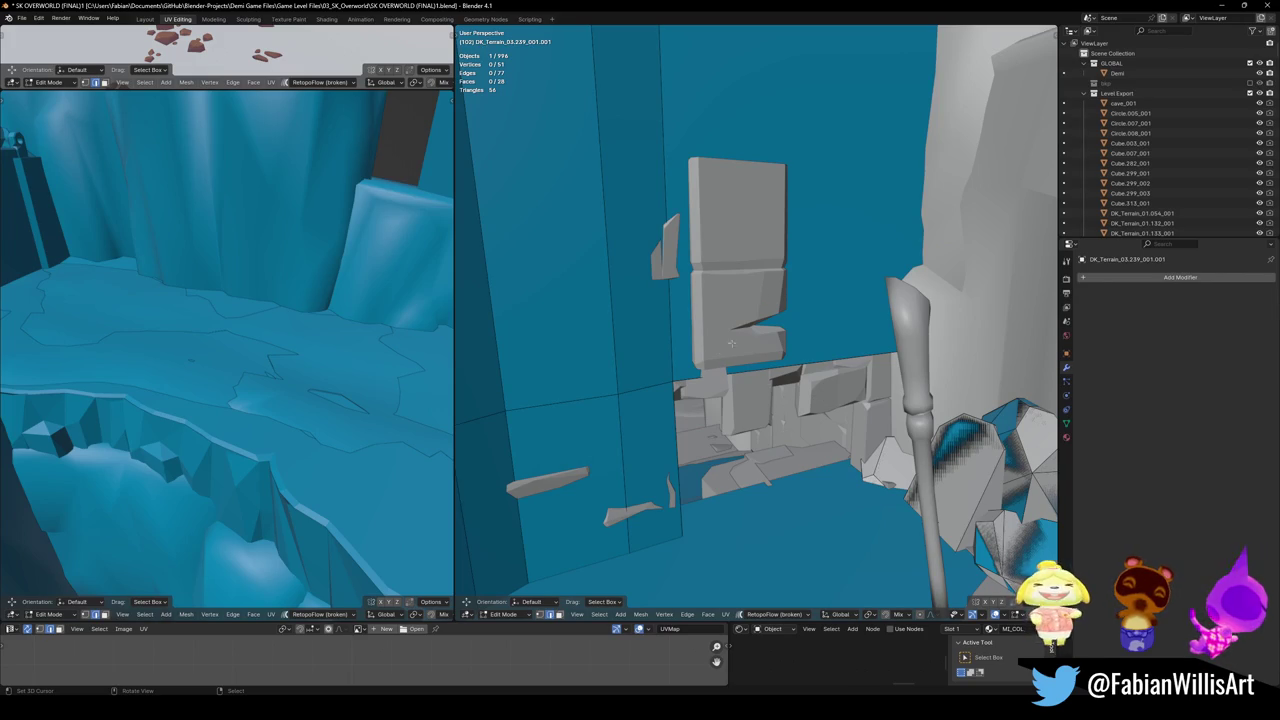
middle_drag(689, 295, 700, 400)
scroll(700, 400, up, 3)
click(710, 484)
mouse_move(710, 484)
middle_down()
mouse_move(726, 443)
mouse_move(737, 468)
middle_up()
key(g)
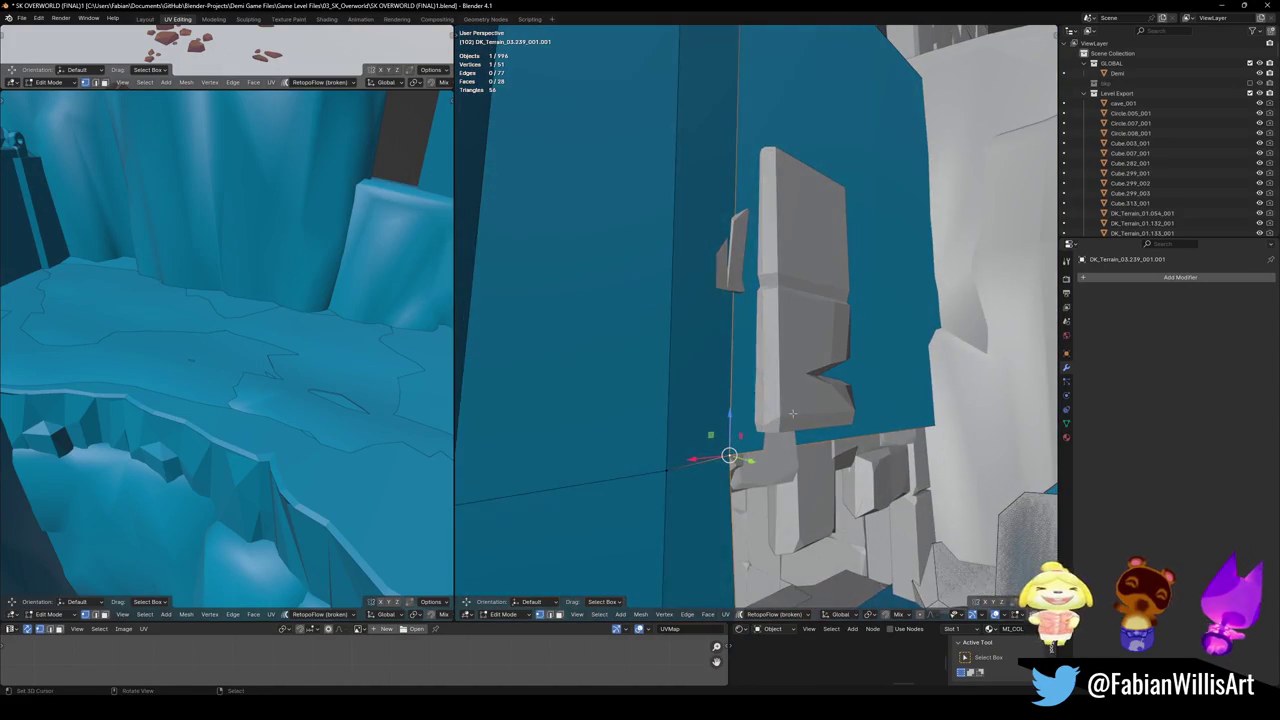
click(802, 412)
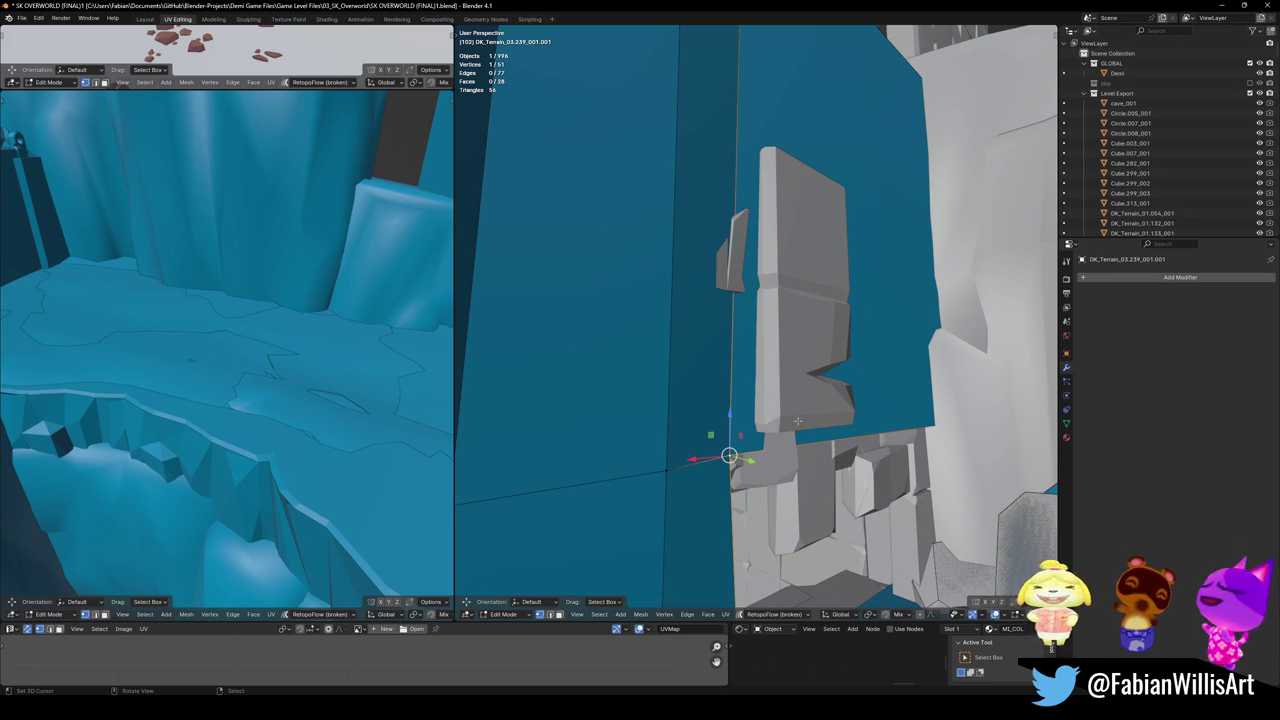
middle_drag(730, 450, 799, 300)
- Delete one wall face and slide the neighbouring edge along the mesh
click(799, 300)
key(x)
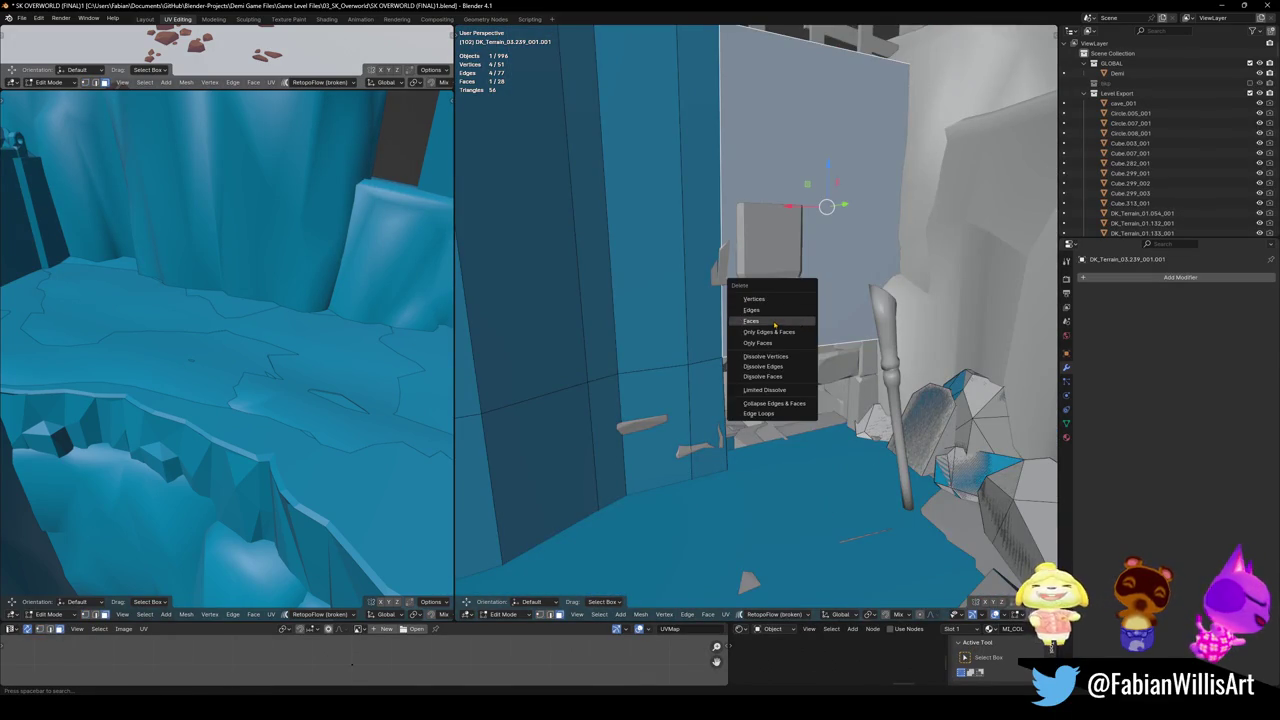
click(774, 325)
mouse_move(774, 325)
middle_down()
mouse_move(710, 392)
mouse_move(752, 390)
middle_up()
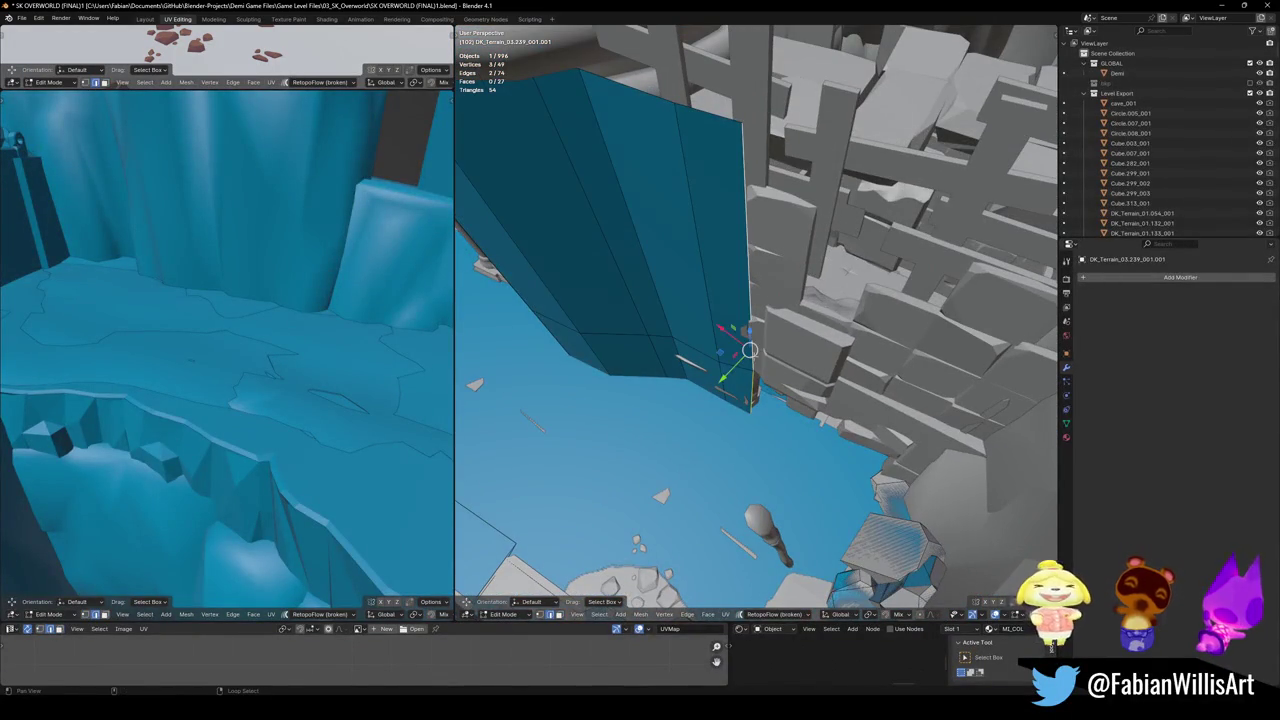
key(g)
key(g)
click(799, 382)
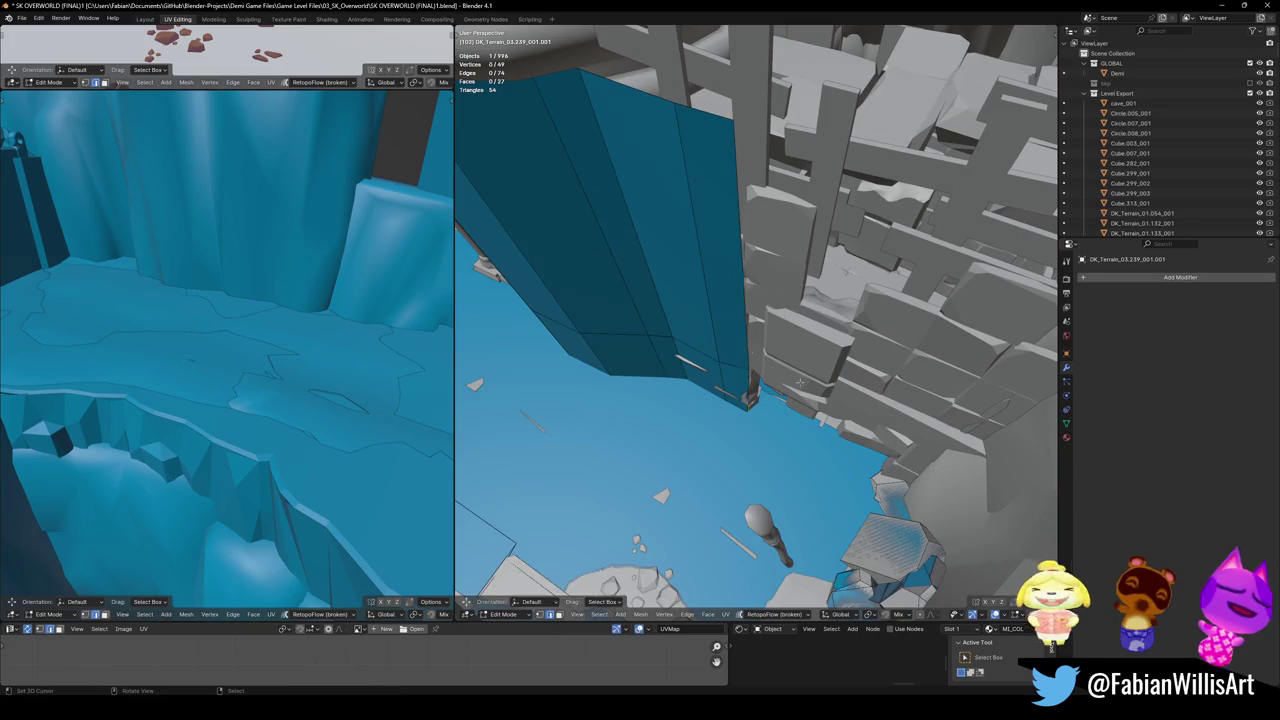
- Extrude the open wall edge into a new face and reposition its edge
middle_drag(799, 382, 760, 450)
scroll(760, 450, up, 2)
mouse_move(746, 507)
middle_down()
mouse_move(571, 305)
mouse_move(726, 495)
middle_up()
key(e)
middle_drag(735, 358, 830, 458)
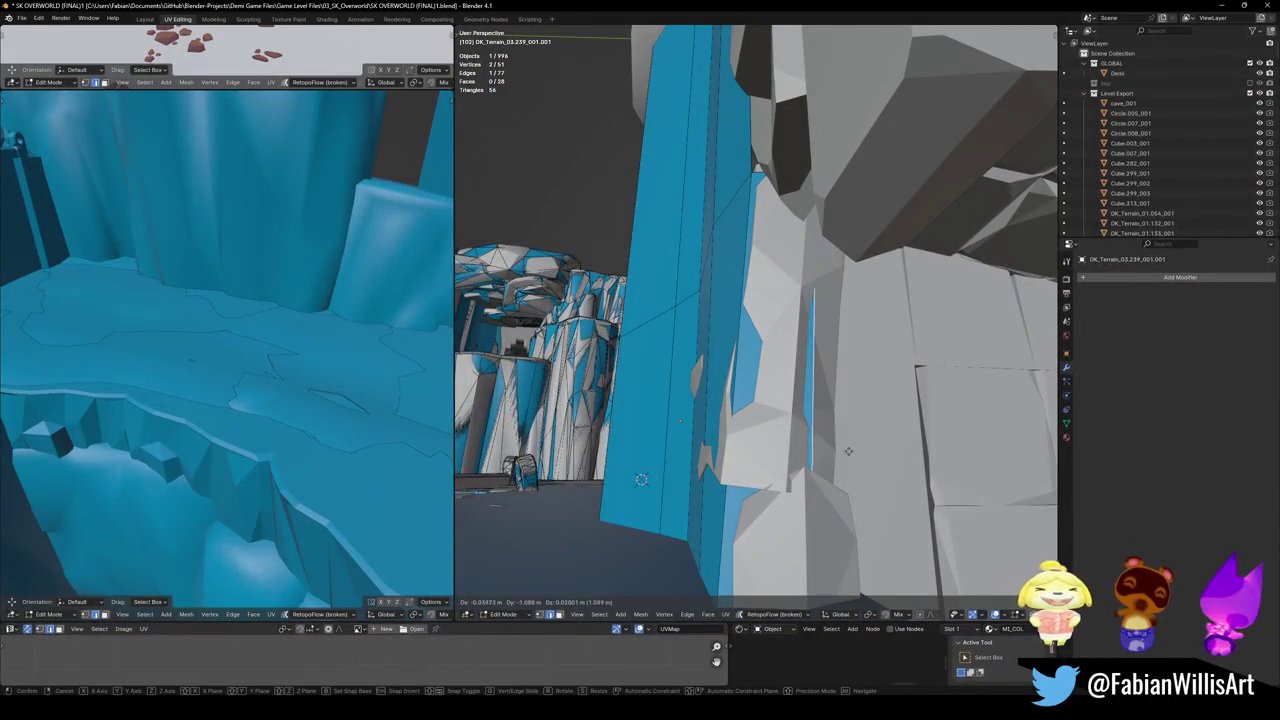
click(830, 458)
mouse_move(830, 458)
middle_down()
mouse_move(965, 453)
mouse_move(839, 447)
mouse_move(826, 471)
mouse_move(680, 486)
mouse_move(771, 463)
mouse_move(816, 346)
mouse_move(866, 298)
middle_up()
key(g)
click(890, 455)
- Extrude two more wall faces along the cliff
key(e)
click(907, 451)
key(e)
click(965, 453)
- Slide edges along the blue pillar to close gaps, checking the fit in X-ray
key(alt+a)
key(g)
key(g)
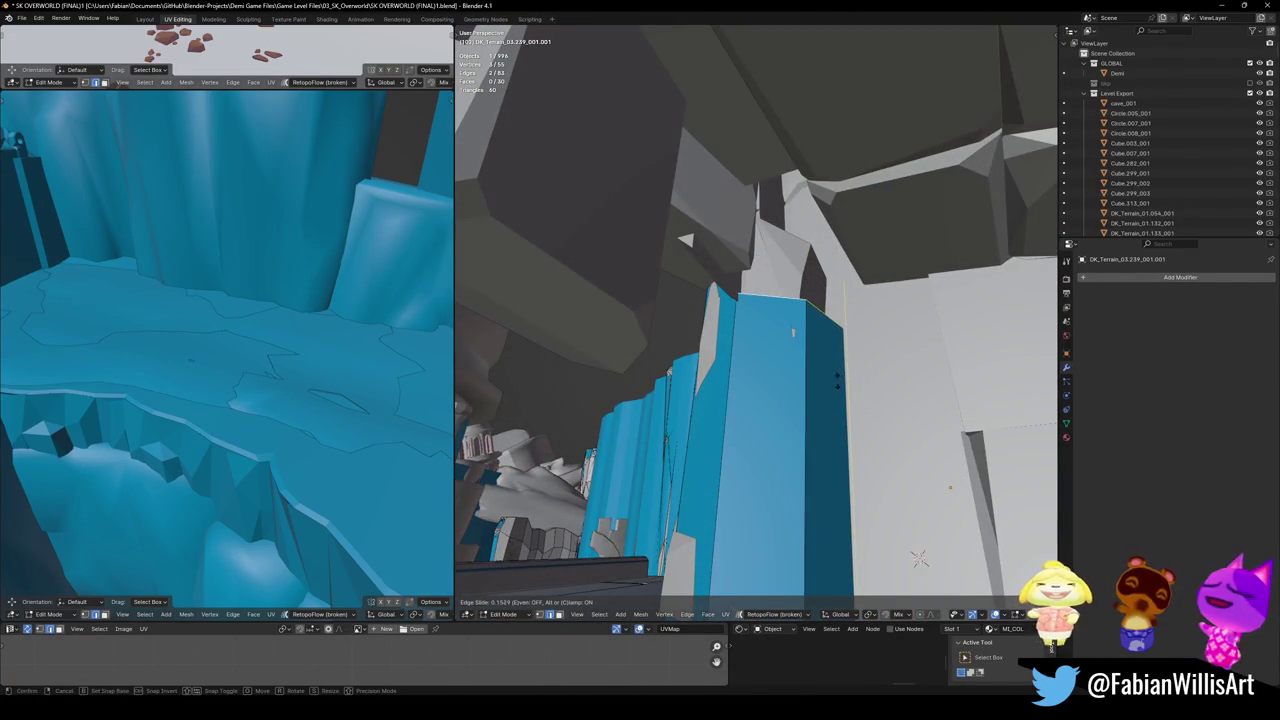
click(849, 347)
middle_drag(849, 347, 754, 253)
key(g)
key(g)
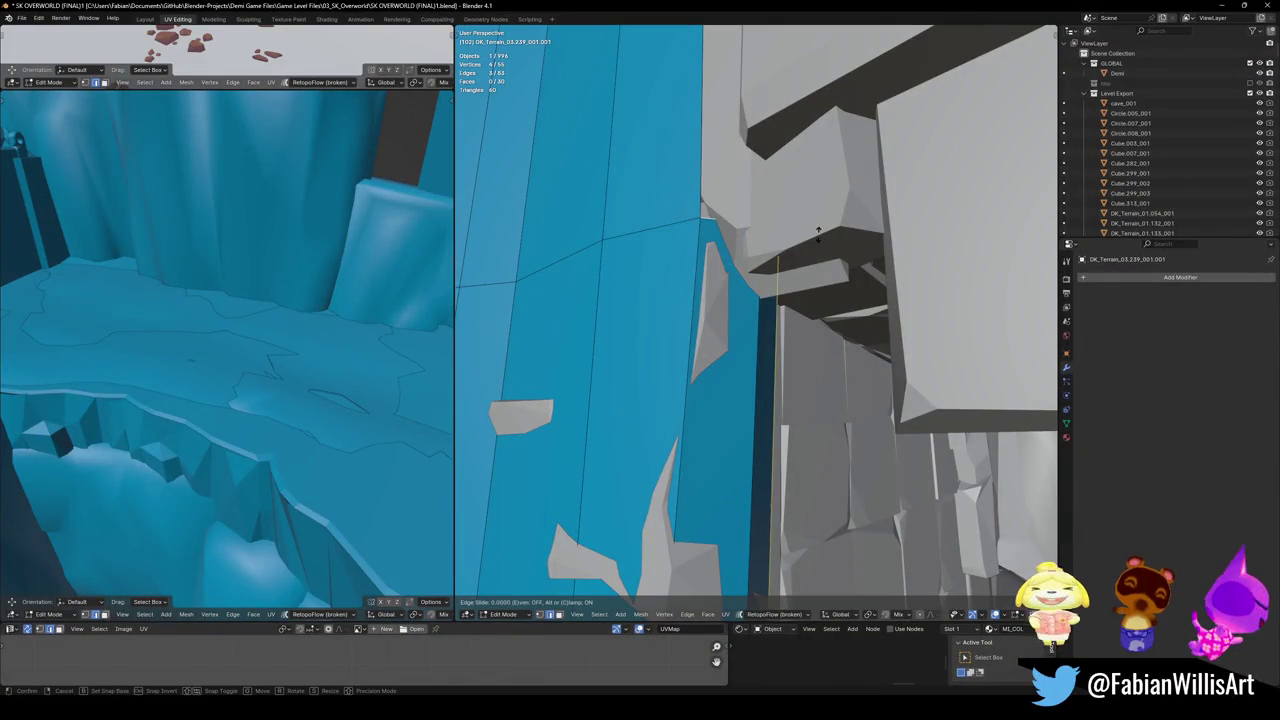
click(819, 281)
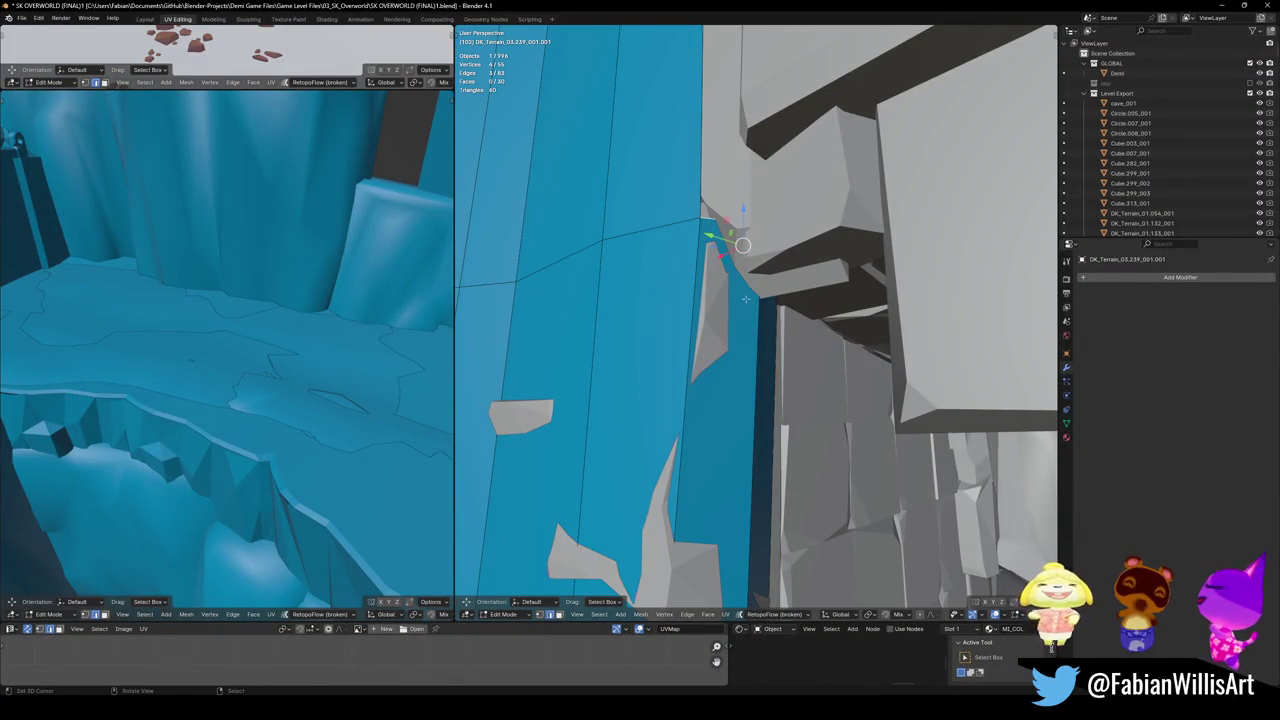
mouse_move(732, 269)
middle_down()
mouse_move(768, 262)
mouse_move(758, 320)
middle_up()
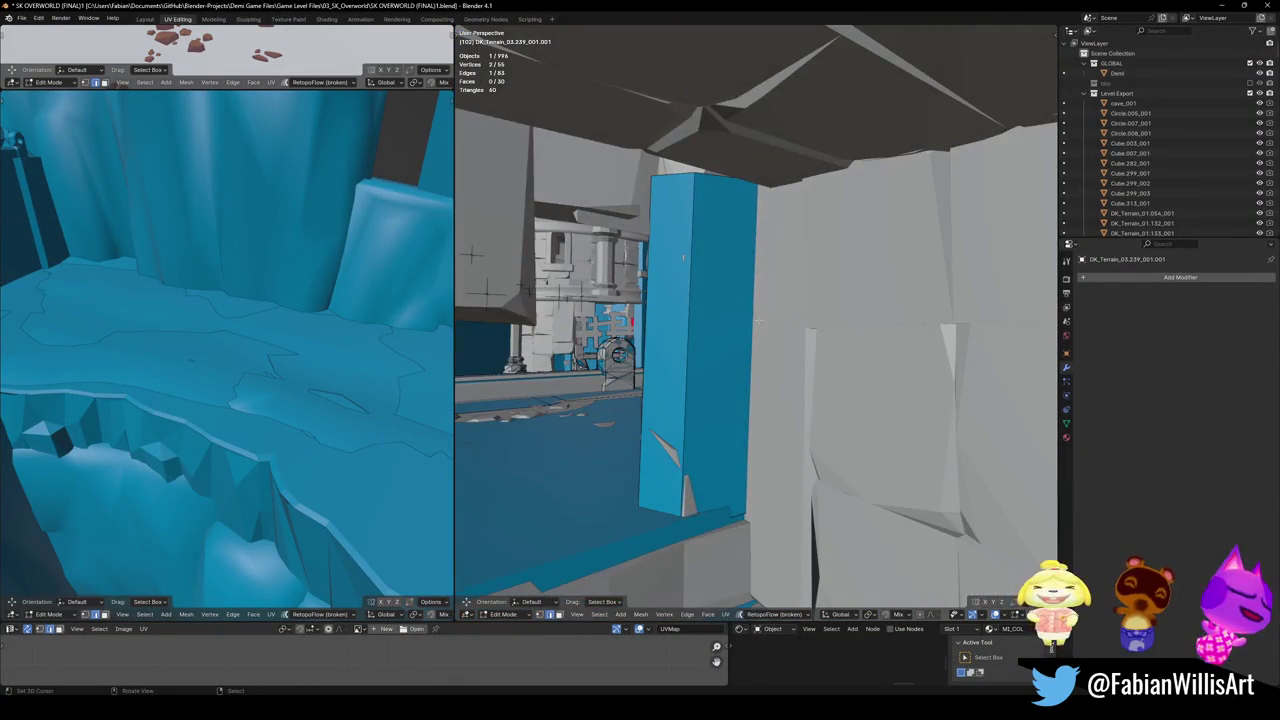
key(alt+z)
key(alt+z)
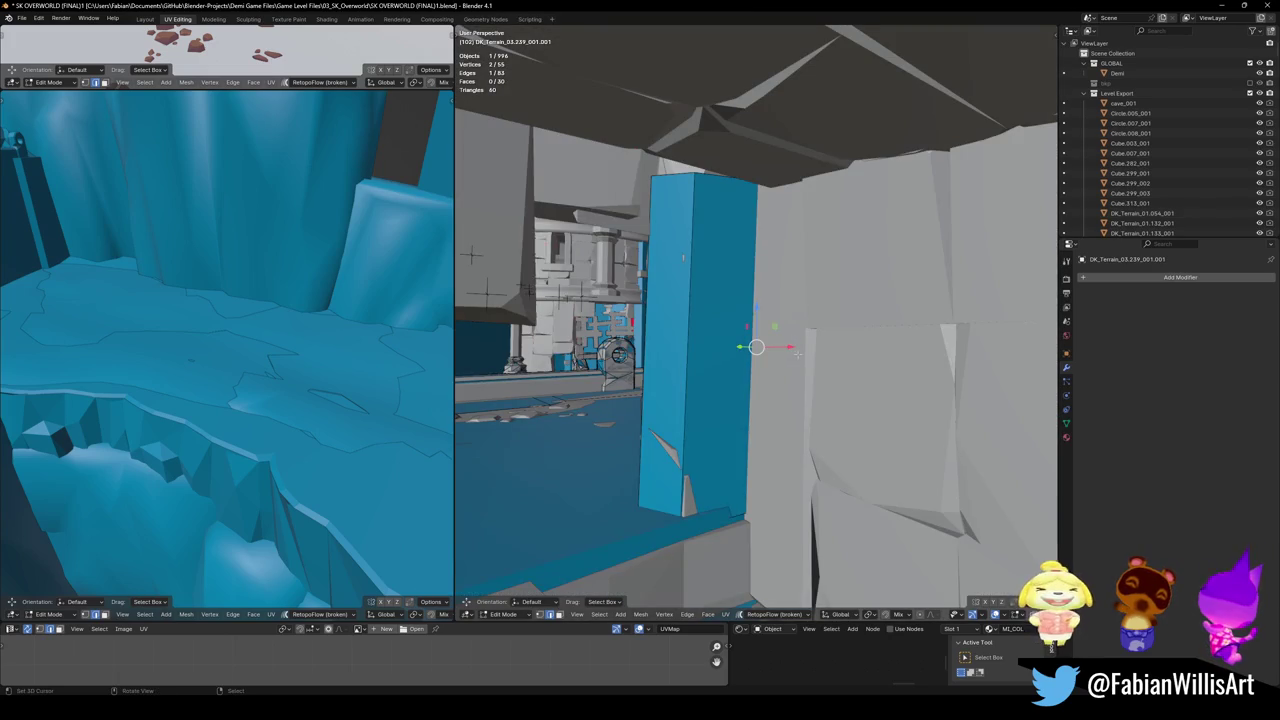
key(g)
key(g)
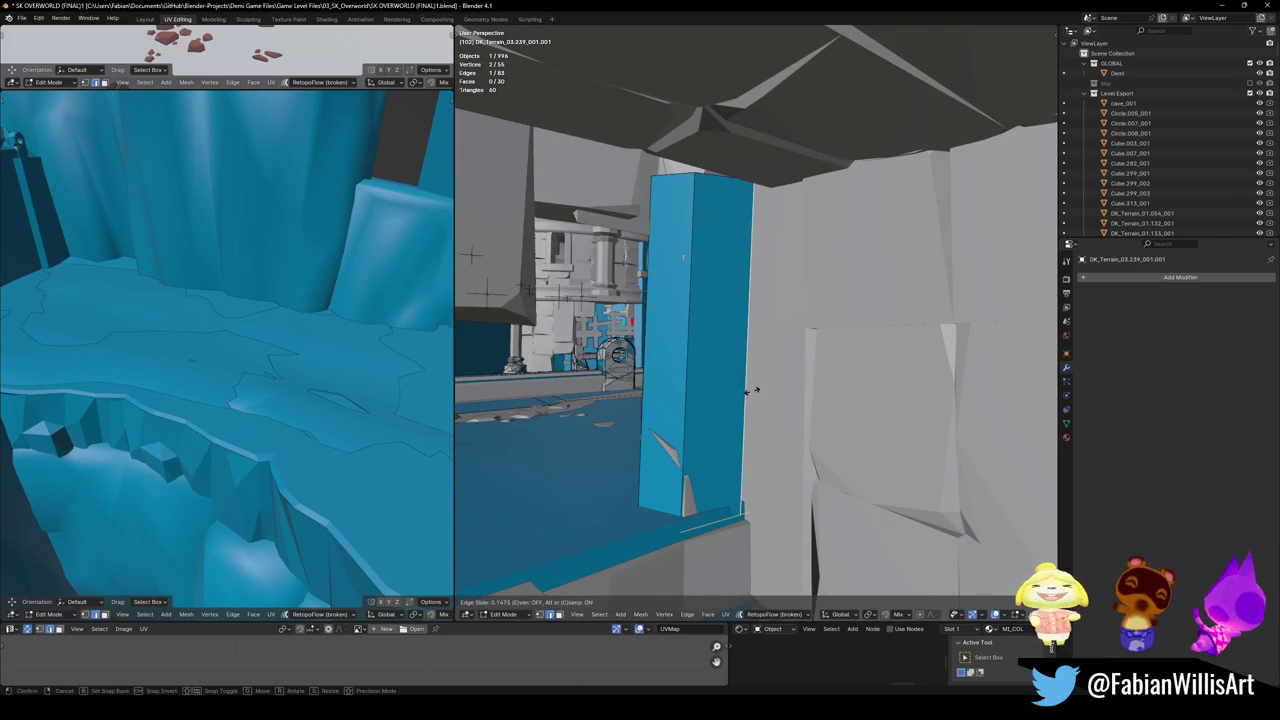
click(752, 388)
- Extrude an edge into a new face set against the cliff
middle_drag(737, 346, 736, 312)
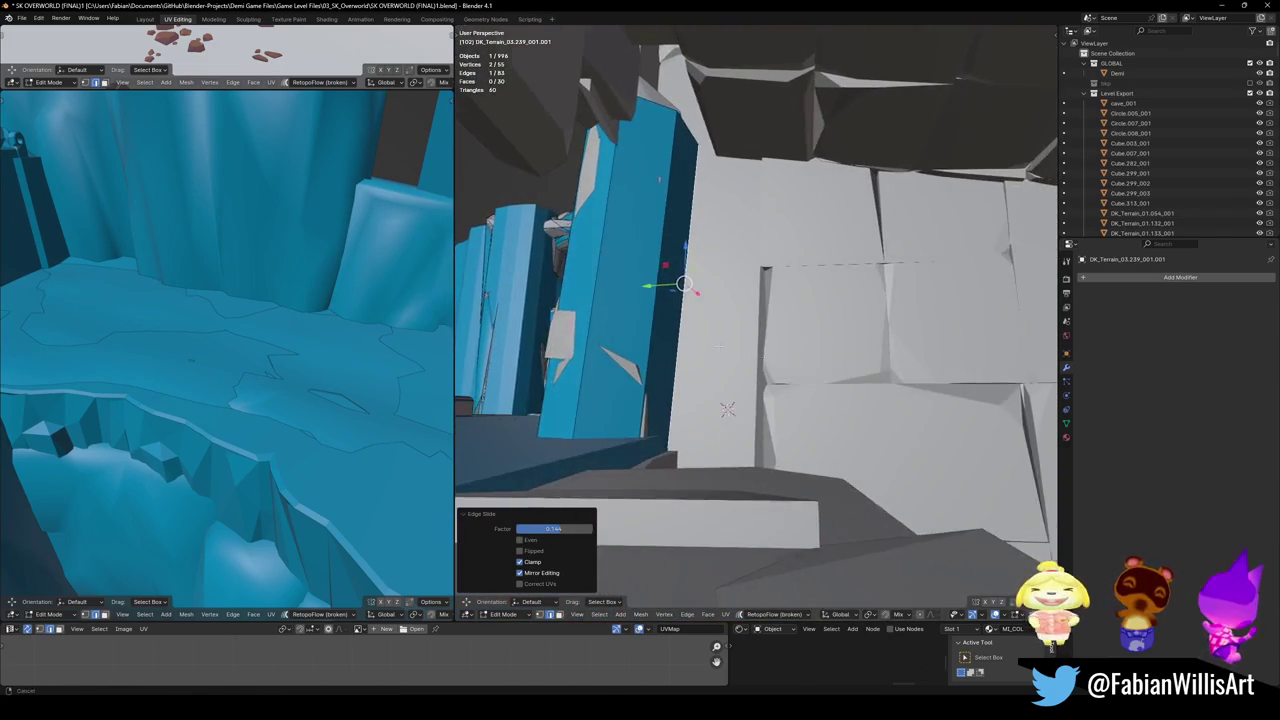
middle_drag(727, 409, 710, 330)
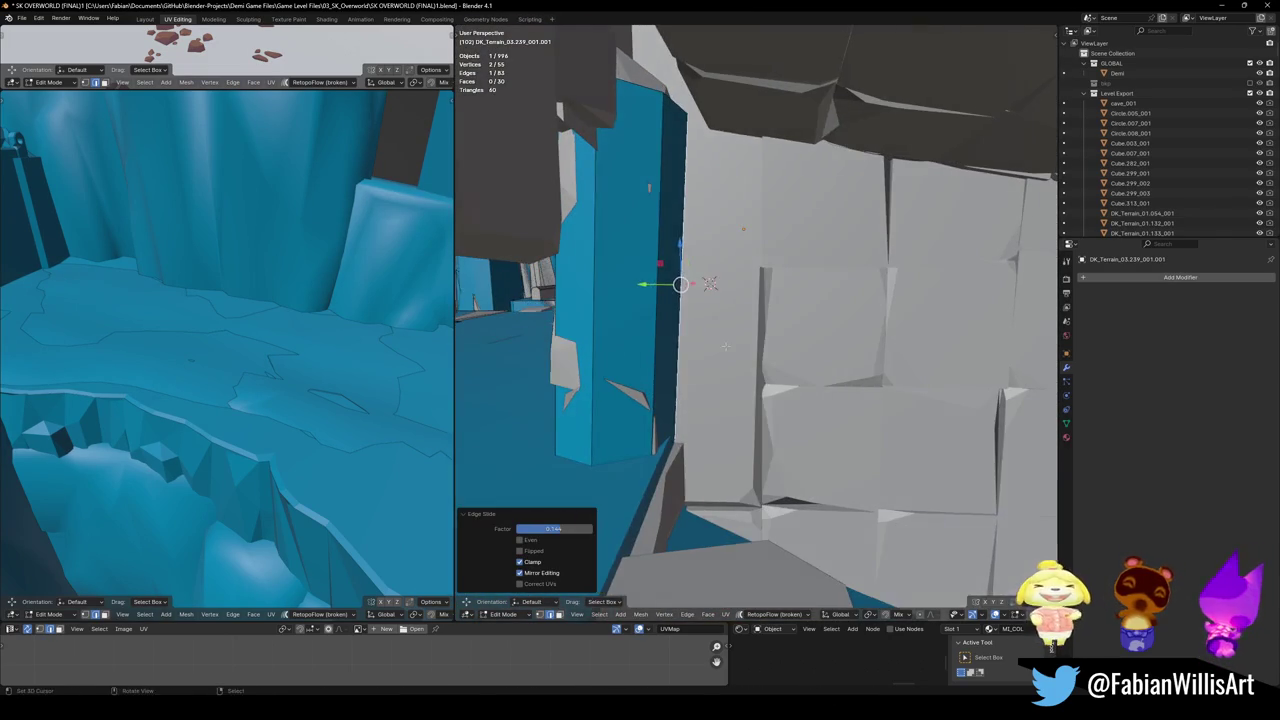
key(e)
click(909, 374)
mouse_move(829, 234)
middle_down()
mouse_move(689, 294)
mouse_move(731, 266)
mouse_move(800, 329)
middle_up()
- Fatten the new face along its normals and move a corner vertex flush against the rock
key(alt+s)
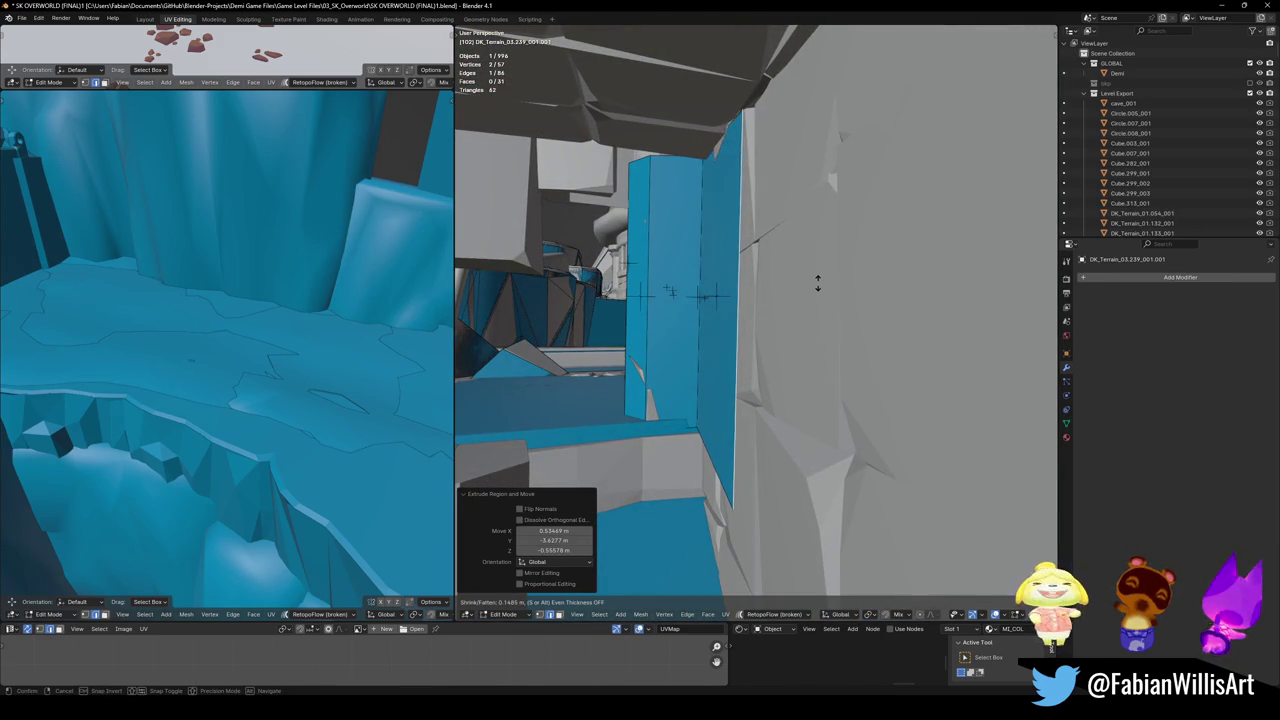
click(740, 292)
click(744, 488)
click(744, 488)
key(g)
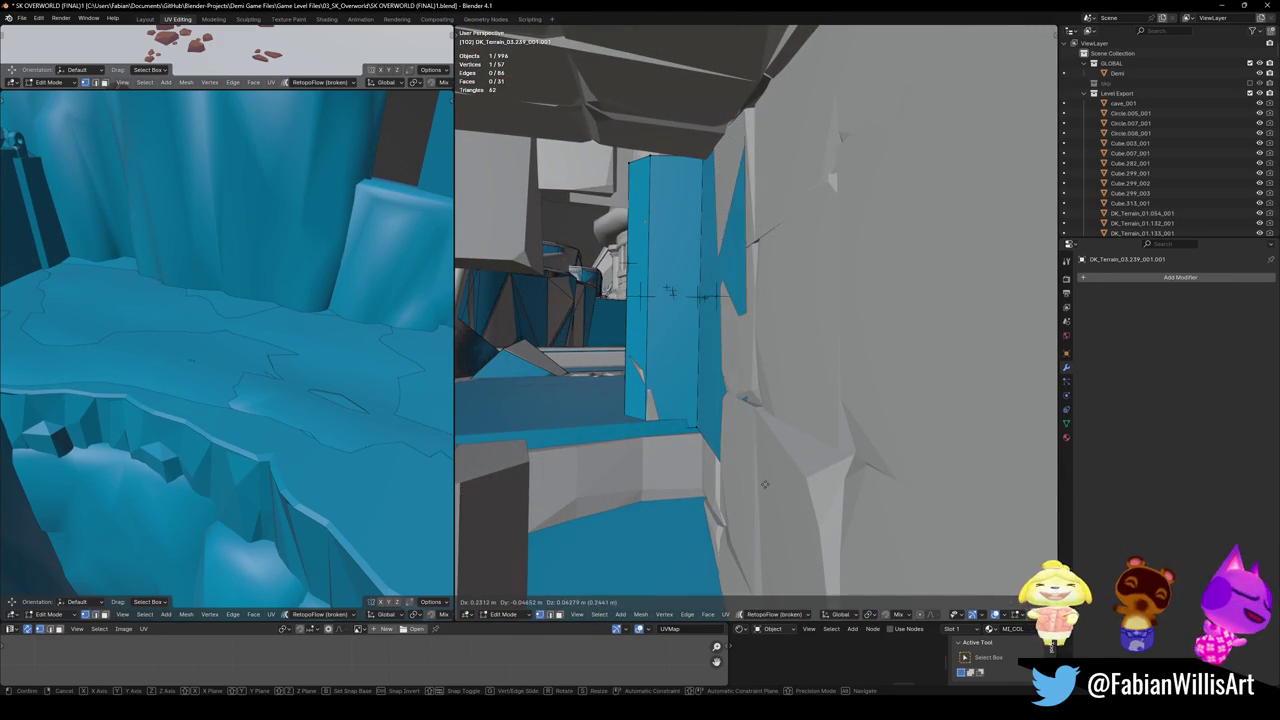
click(758, 447)
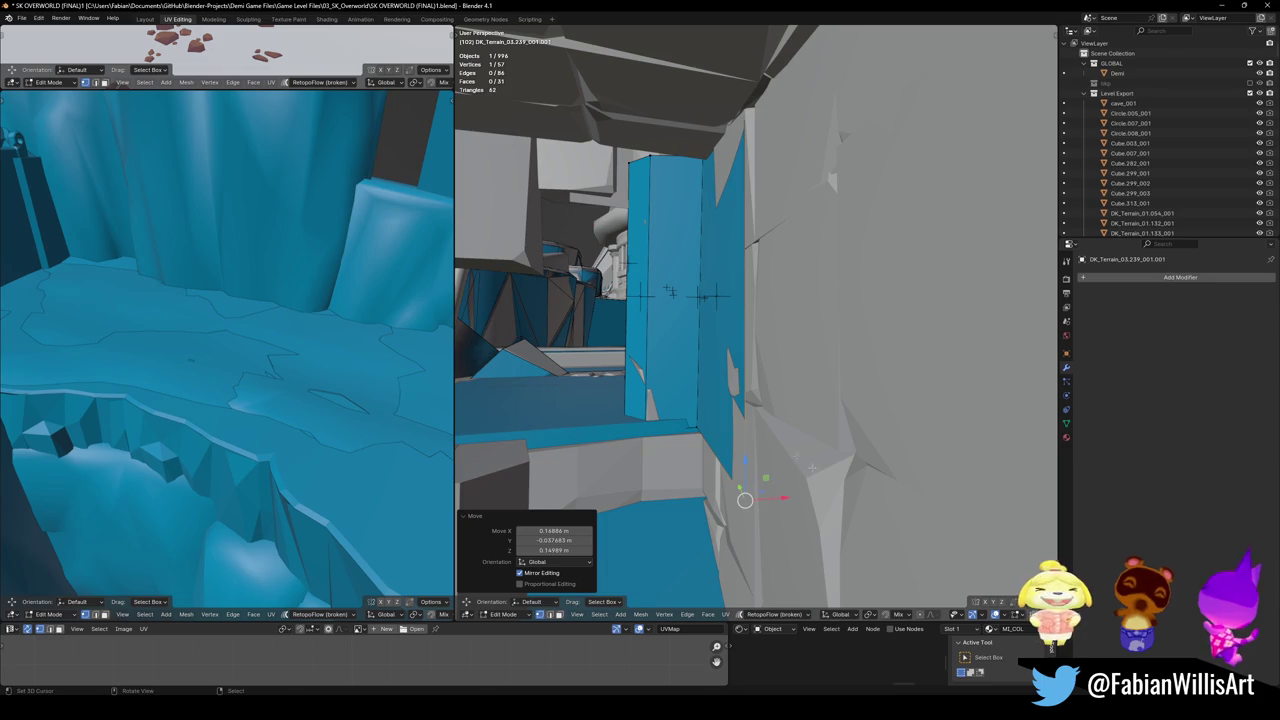
key(g)
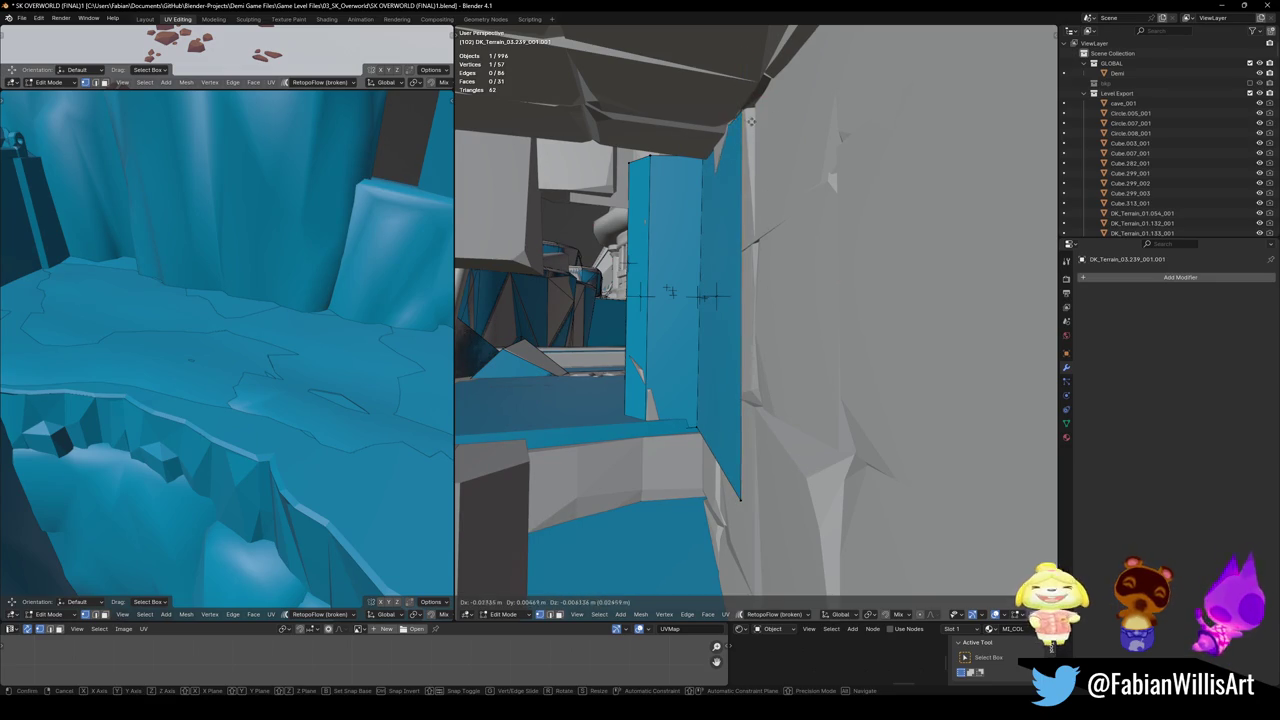
click(716, 296)
- Select the blue face's right edge in edge mode and orbit to inspect the wall
middle_drag(716, 296, 697, 452)
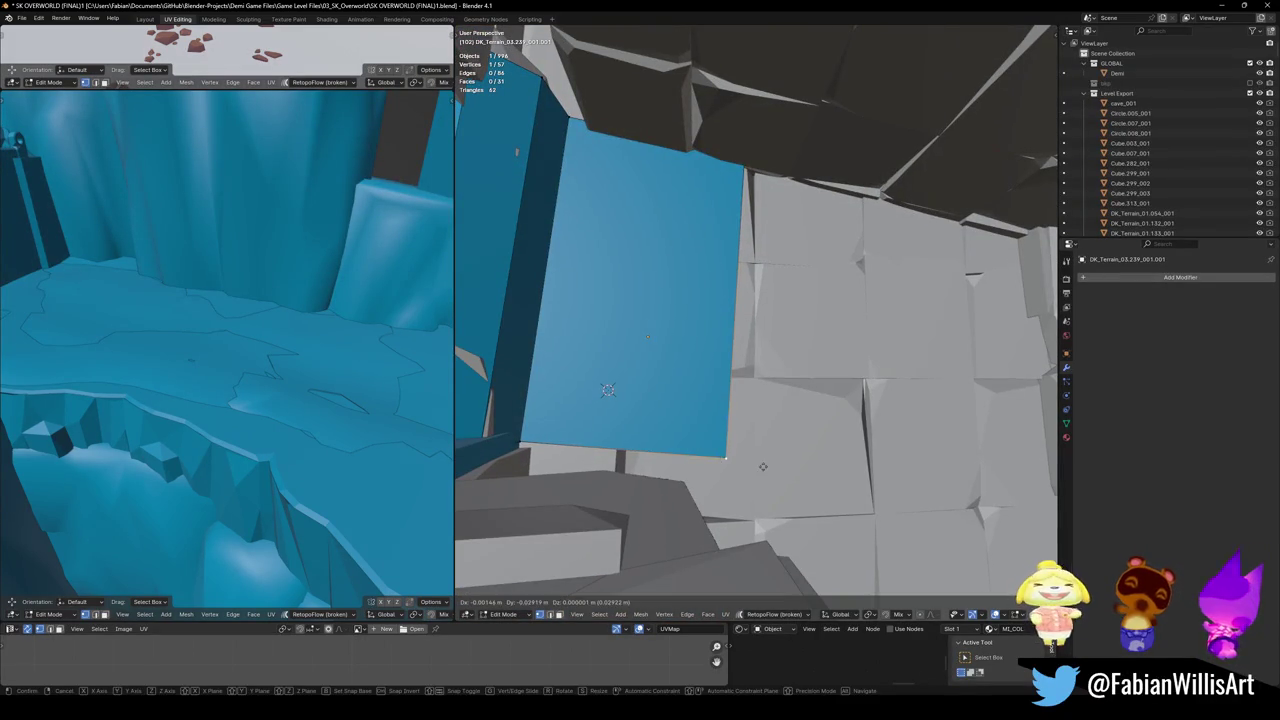
key(3)
click(727, 313)
middle_drag(727, 313, 706, 399)
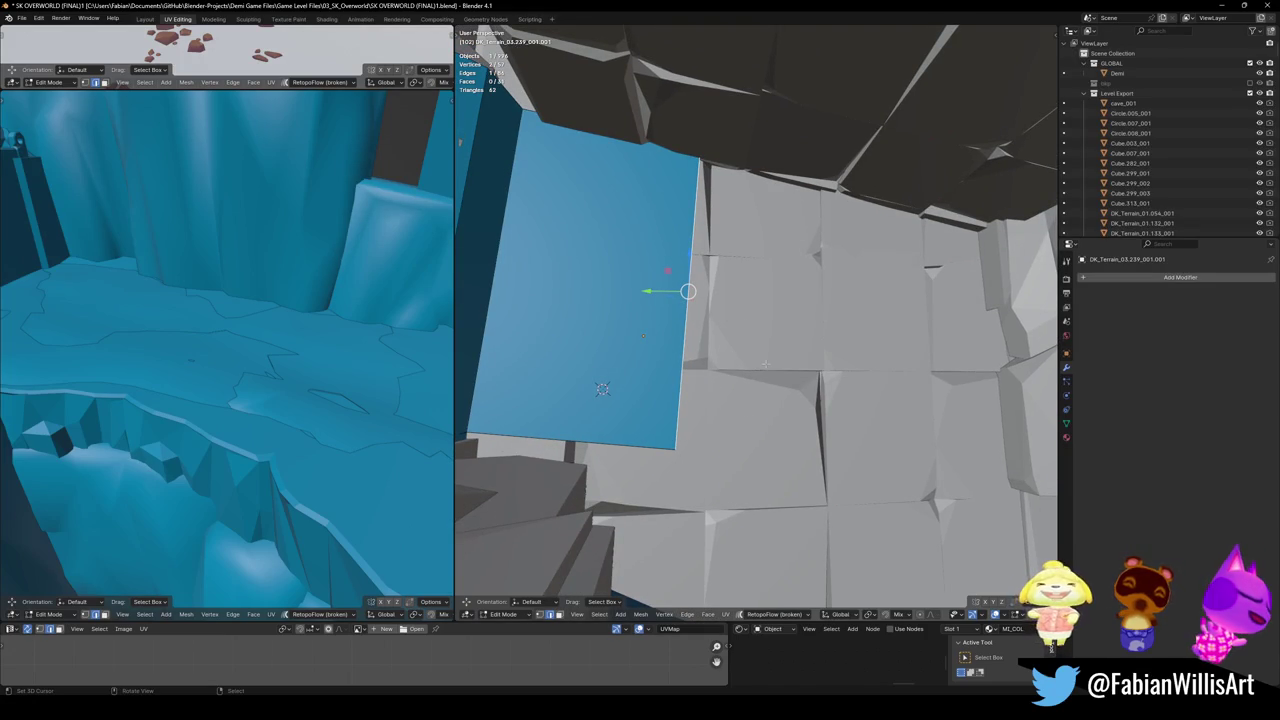
middle_drag(585, 368, 733, 346)
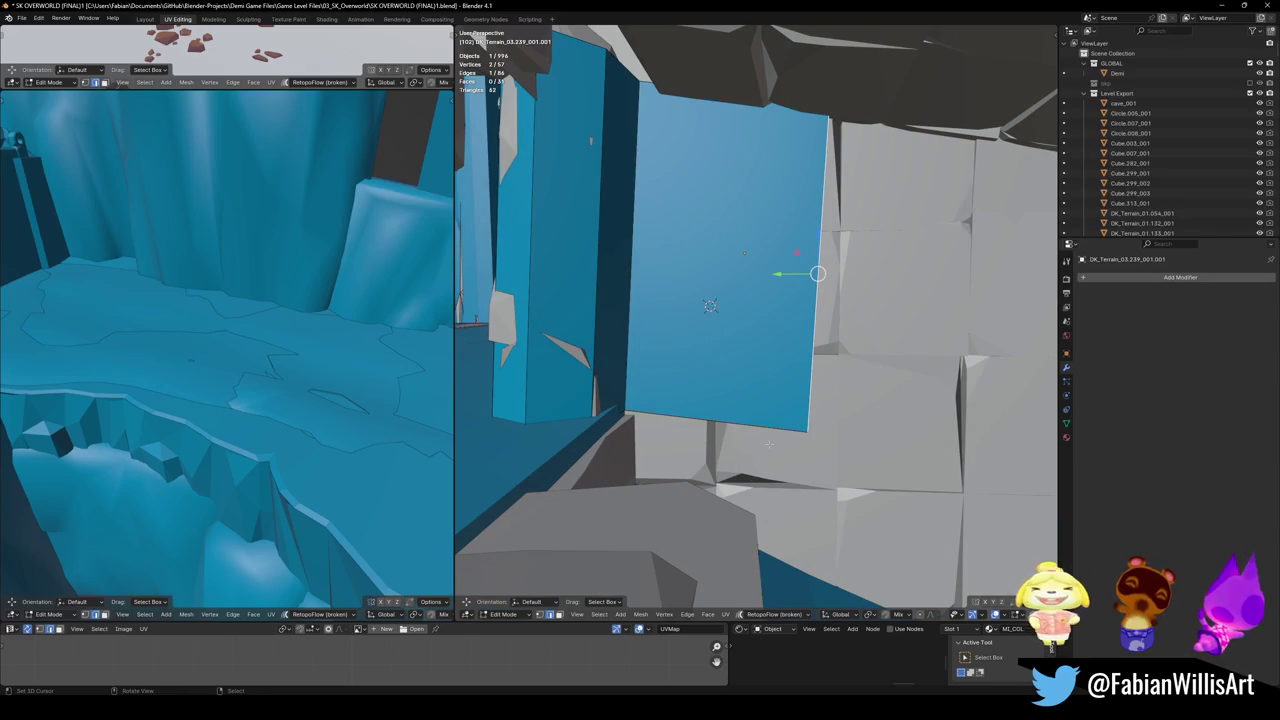
middle_drag(698, 440, 686, 457)
- Try edge-sliding the wall's bottom loop and a vertical edge, cancelling both slides
key(alt+a)
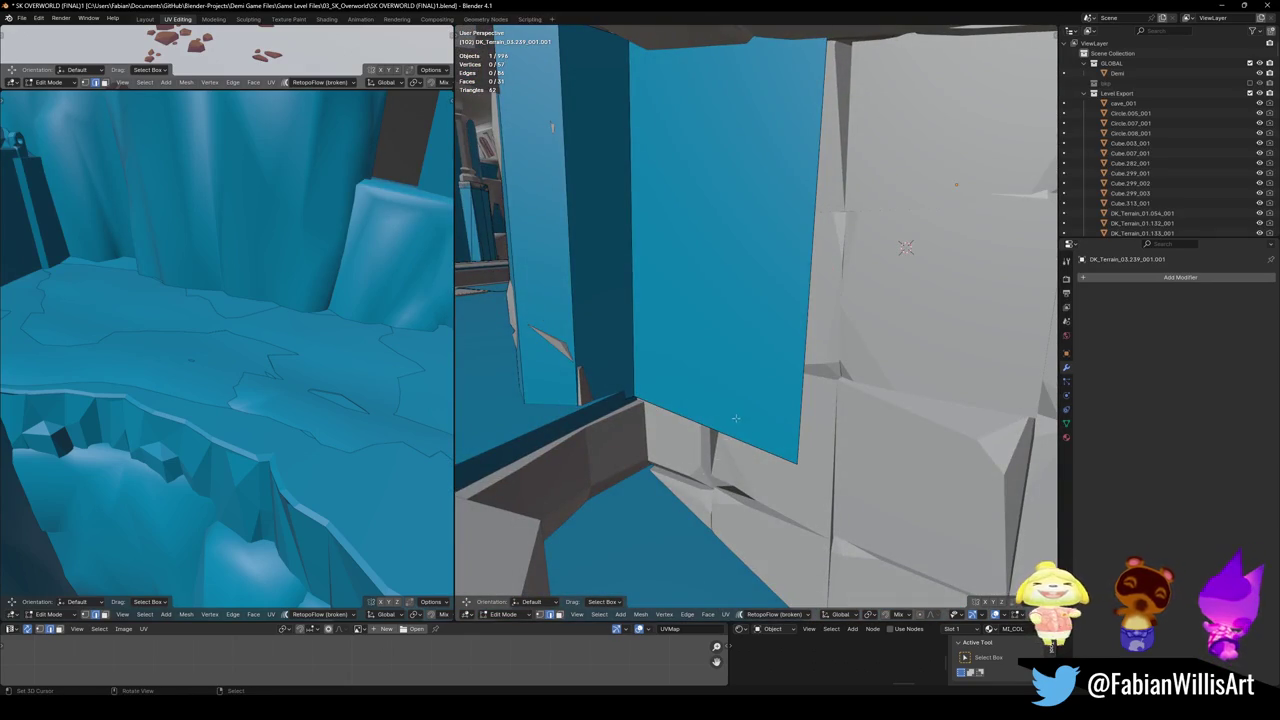
alt+click(714, 432)
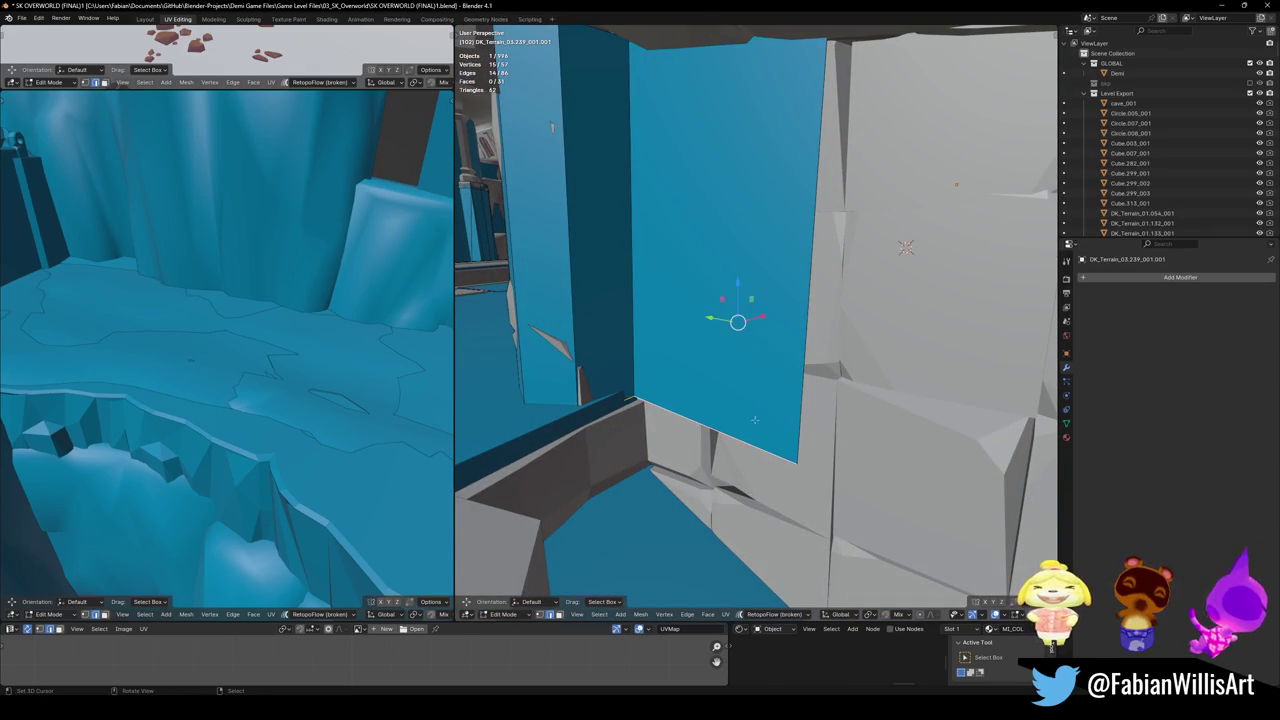
key(g)
key(Escape)
key(g)
key(g)
key(c)
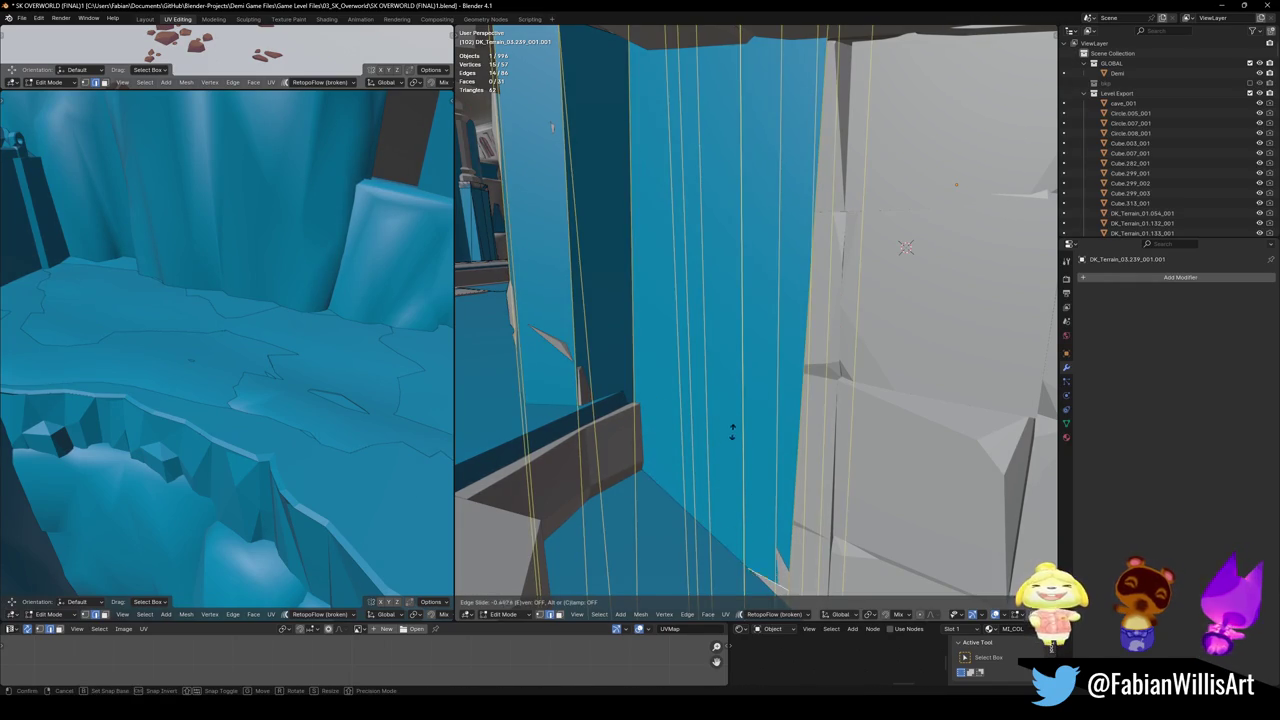
key(Escape)
click(771, 363)
middle_drag(771, 363, 790, 285)
key(g)
key(Escape)
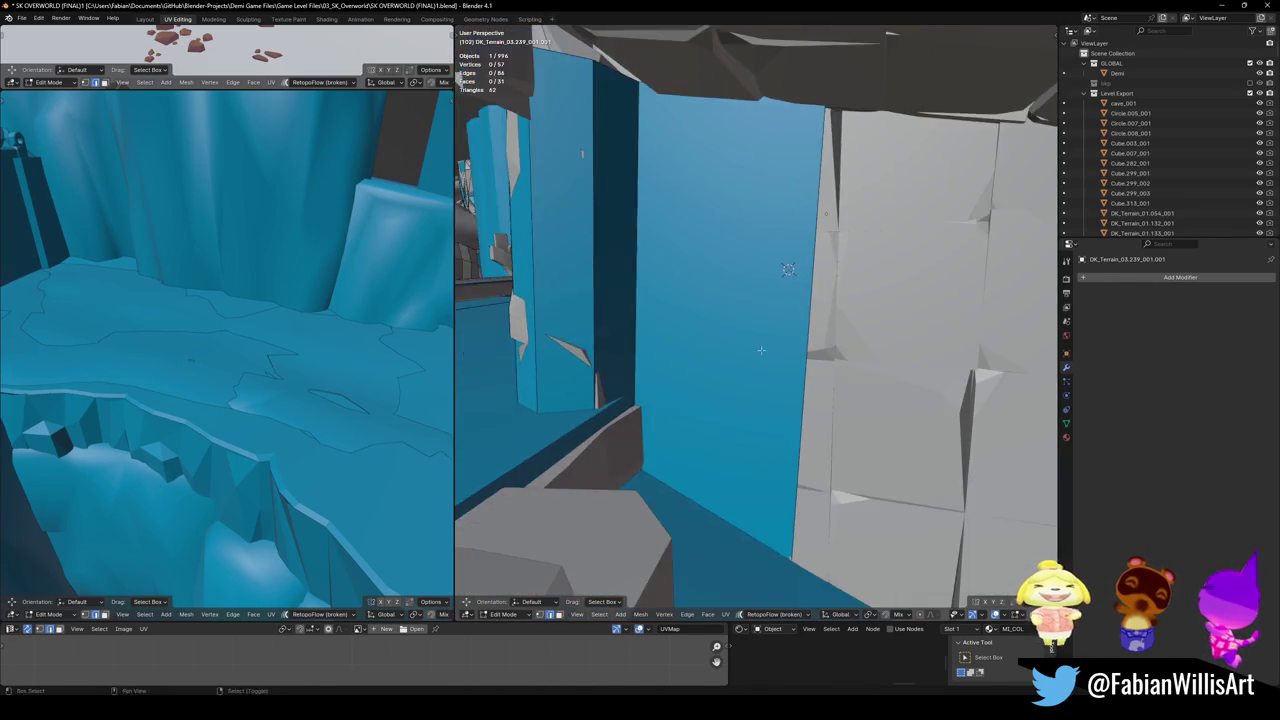
- Select two top vertices and slide the wall's top edge along the wall
mouse_move(759, 447)
middle_down()
mouse_move(771, 398)
mouse_move(714, 357)
mouse_move(765, 375)
mouse_move(790, 330)
middle_up()
click(714, 357)
shift+click(790, 330)
key(2)
key(g)
key(g)
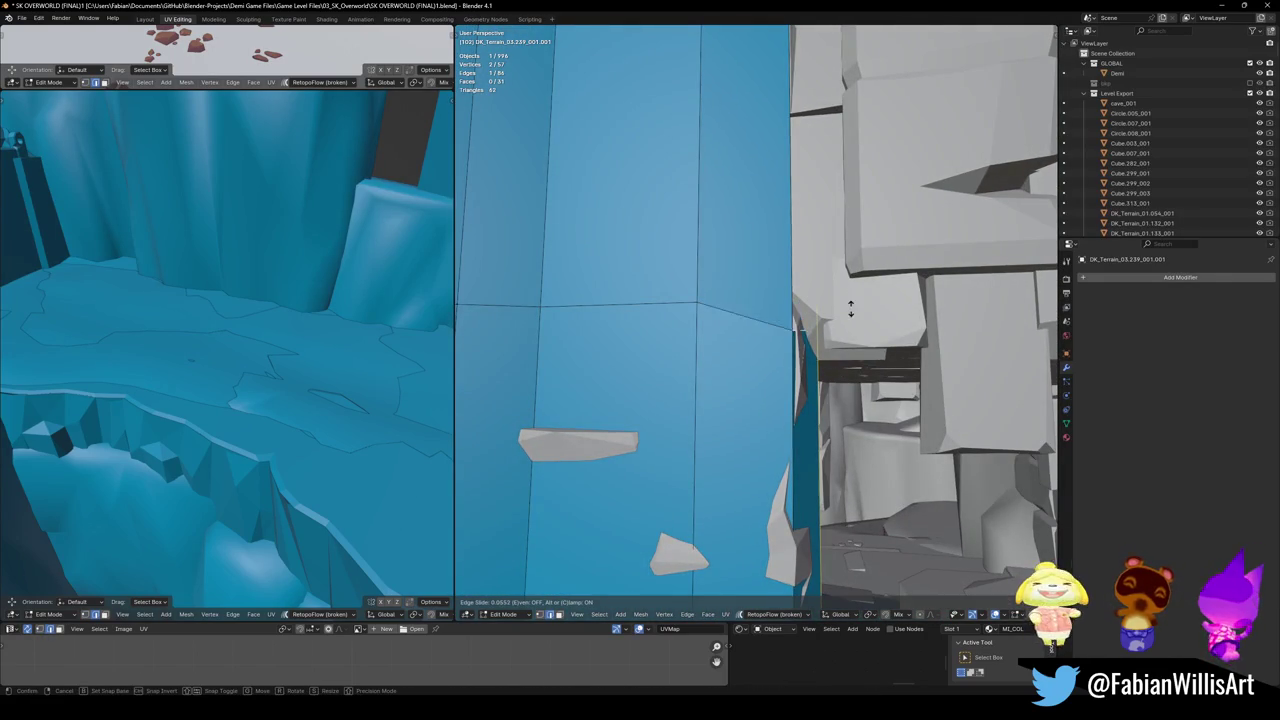
click(851, 322)
mouse_move(851, 322)
middle_down()
mouse_move(747, 335)
mouse_move(660, 240)
mouse_move(877, 570)
middle_up()
- Add another vertex and edge-slide the selected edges along the wall
shift+click(660, 240)
key(g)
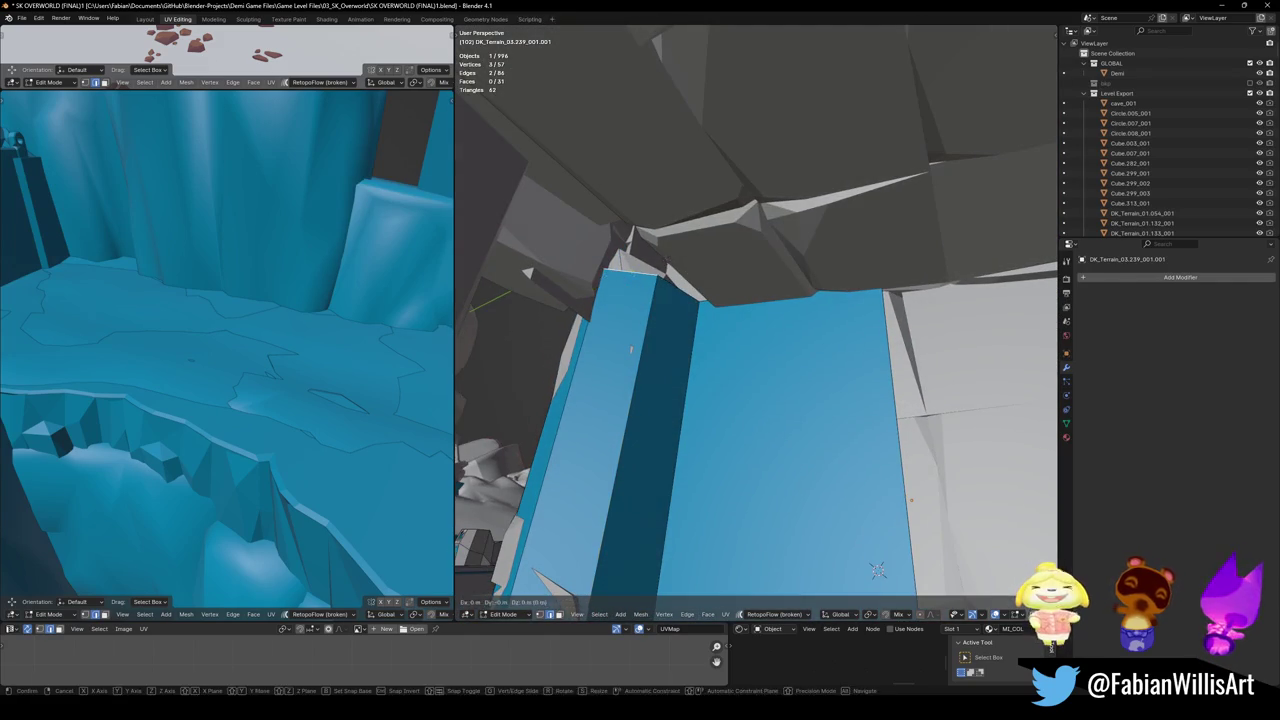
key(g)
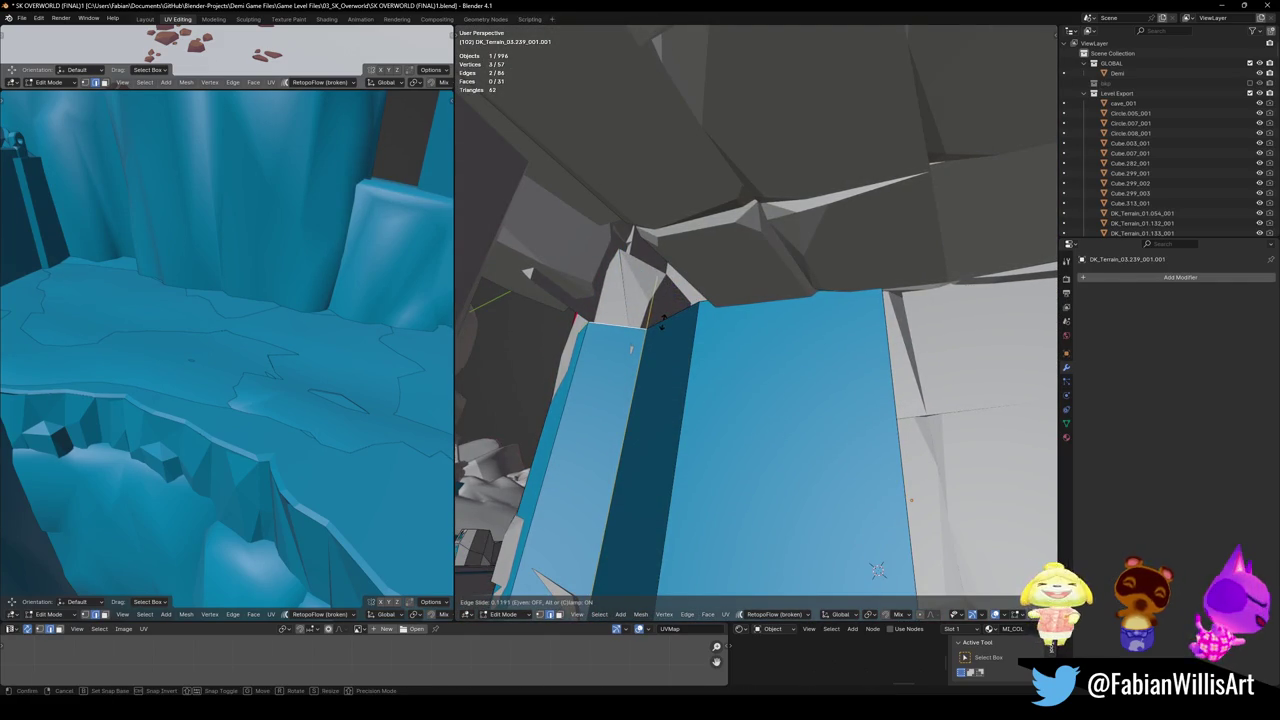
click(667, 335)
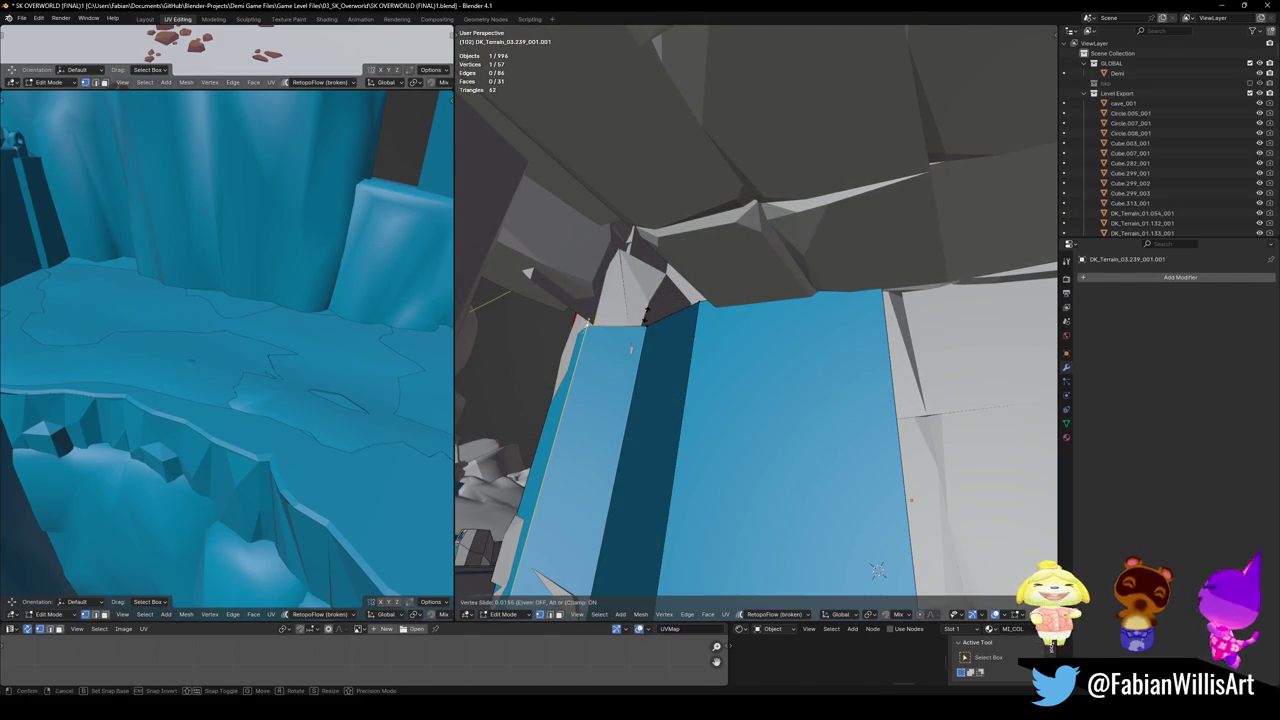
key(alt+a)
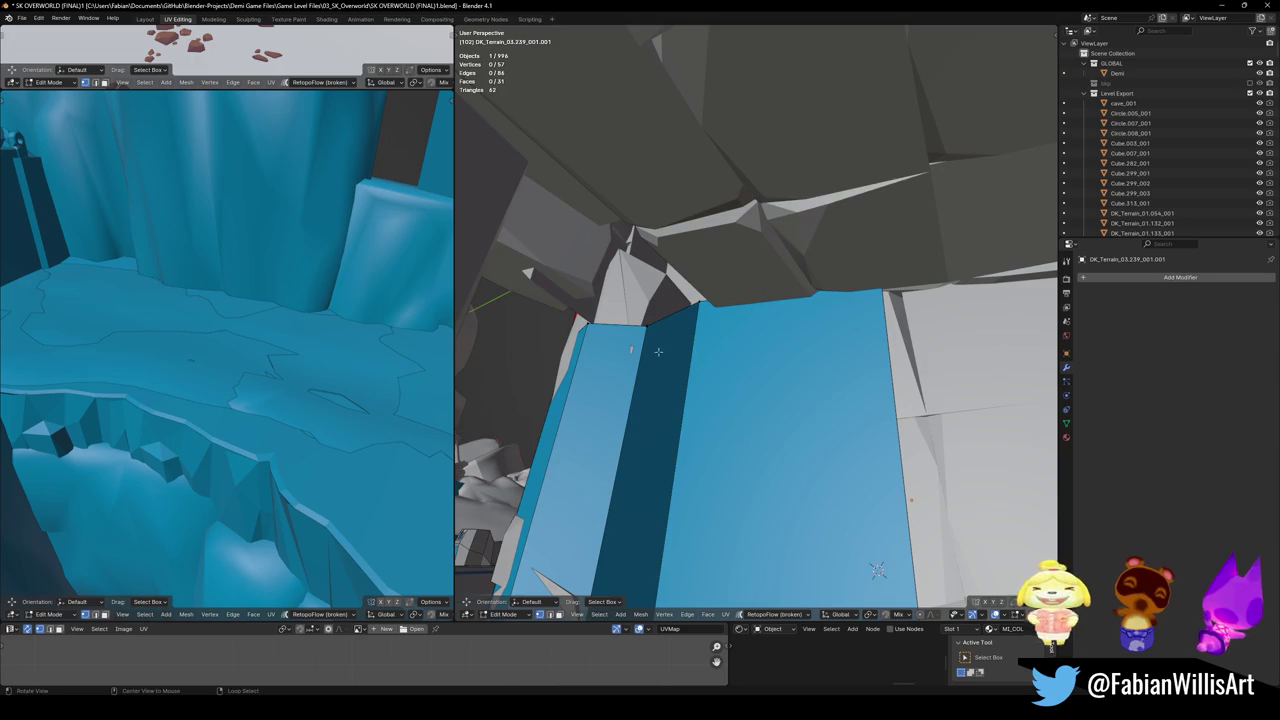
- Slide the top edge of the blue wall up toward the ceiling
middle_drag(664, 351, 771, 290)
click(771, 290)
key(g)
key(g)
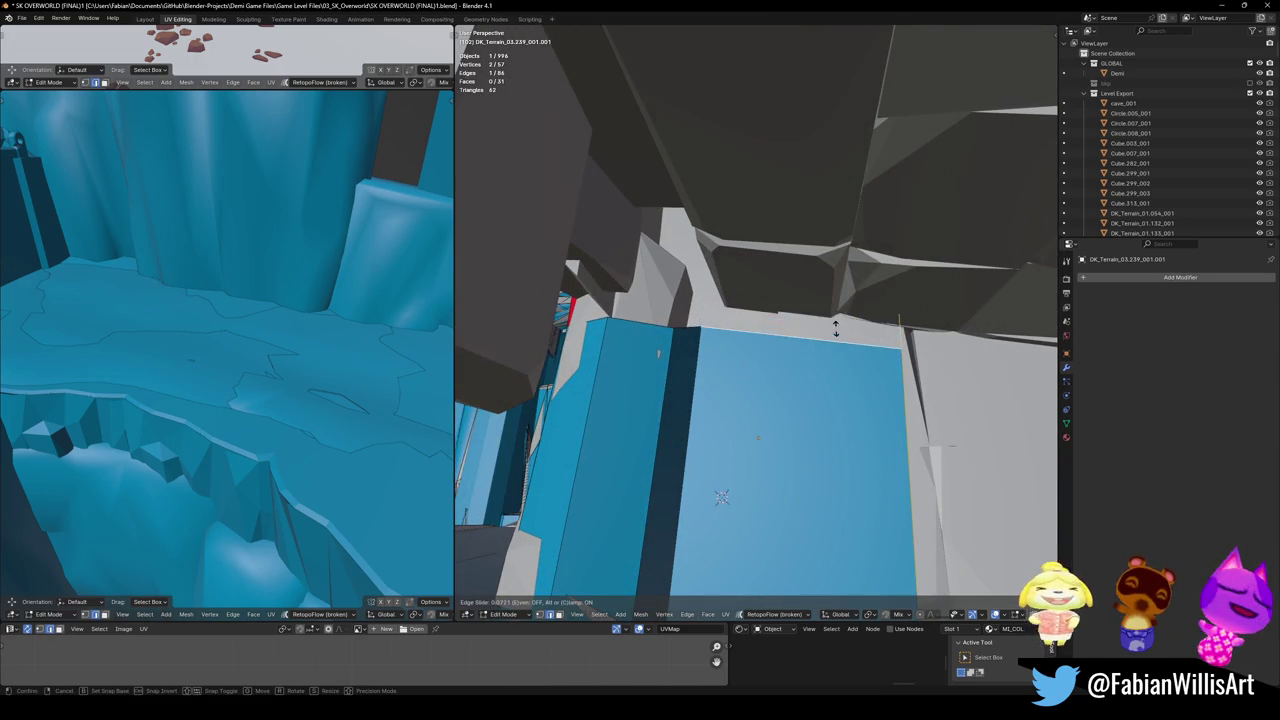
click(833, 332)
key(alt+a)
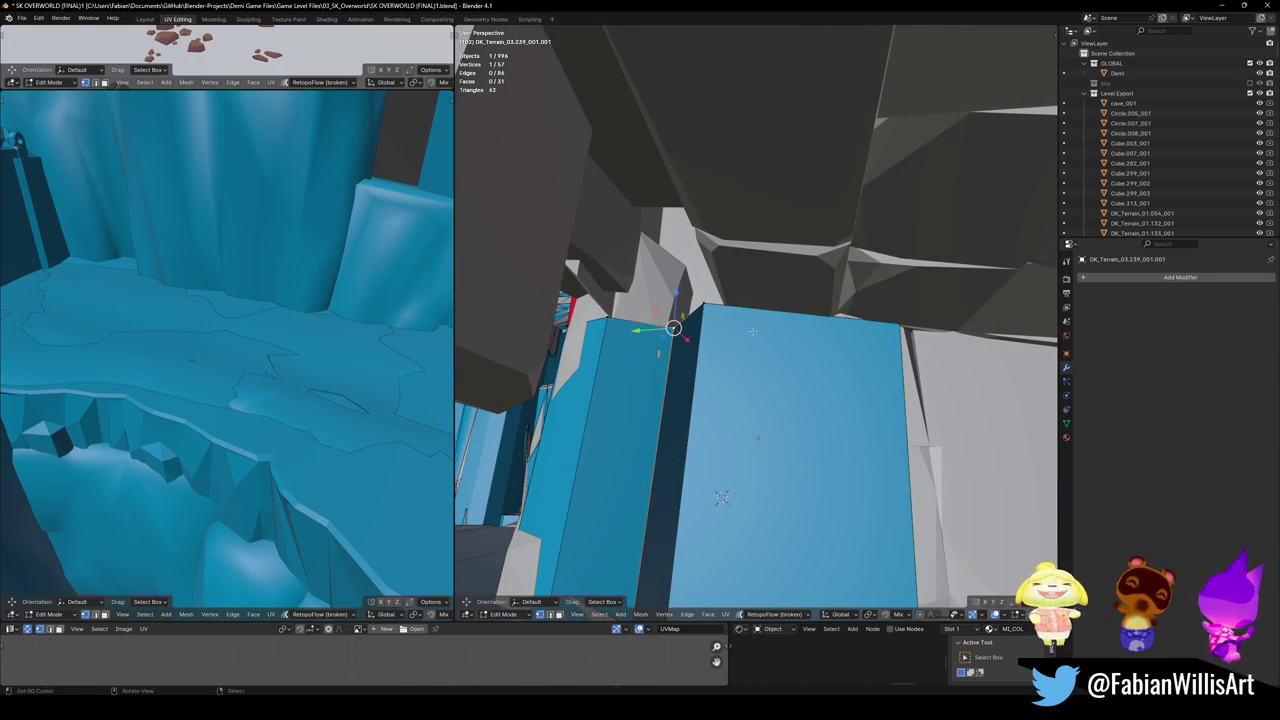
- Shift one more edge of the blue wall slightly to hug the grey rock
mouse_move(753, 331)
middle_down()
mouse_move(723, 344)
mouse_move(771, 320)
middle_up()
scroll(771, 320, up, 2)
shift+click(871, 361)
middle_drag(871, 345, 870, 332)
key(g)
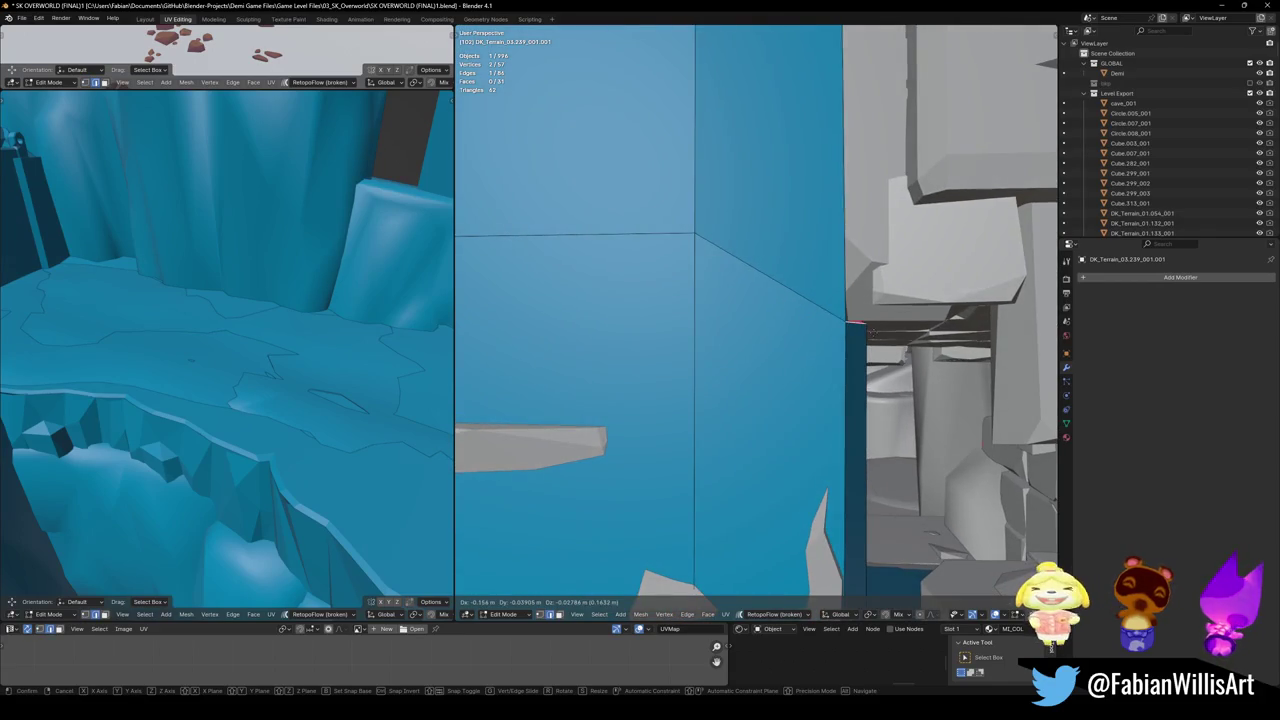
click(860, 343)
key(alt+a)
middle_drag(853, 323, 815, 320)
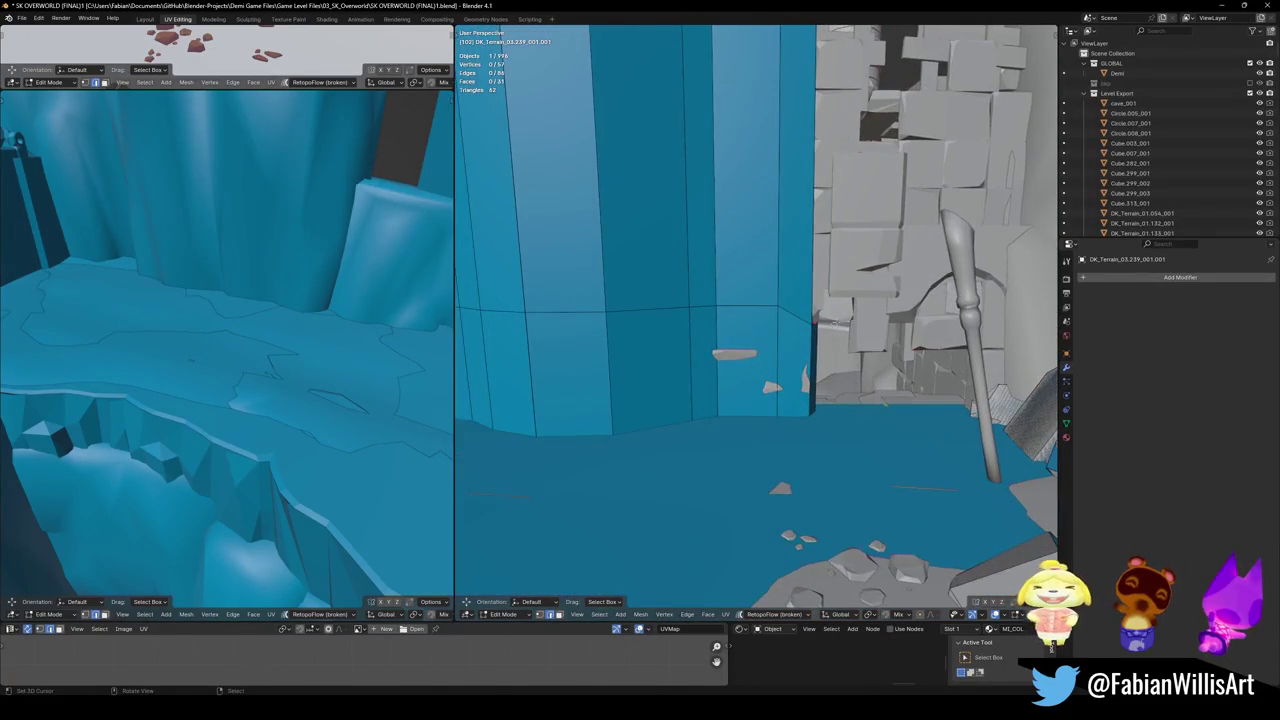
scroll(815, 320, up, 3)
mouse_move(815, 320)
middle_down()
mouse_move(571, 306)
mouse_move(920, 425)
middle_up()
scroll(621, 316, up, 3)
scroll(621, 316, up, 2)
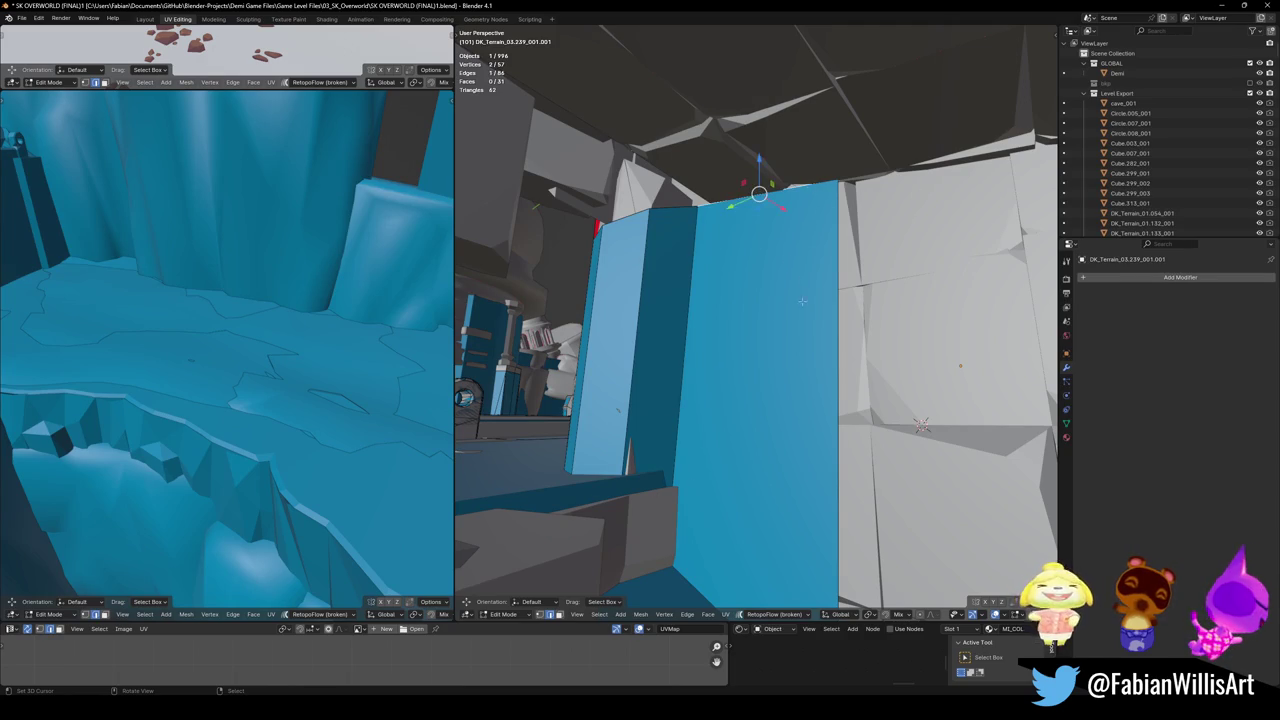
middle_drag(920, 425, 760, 410)
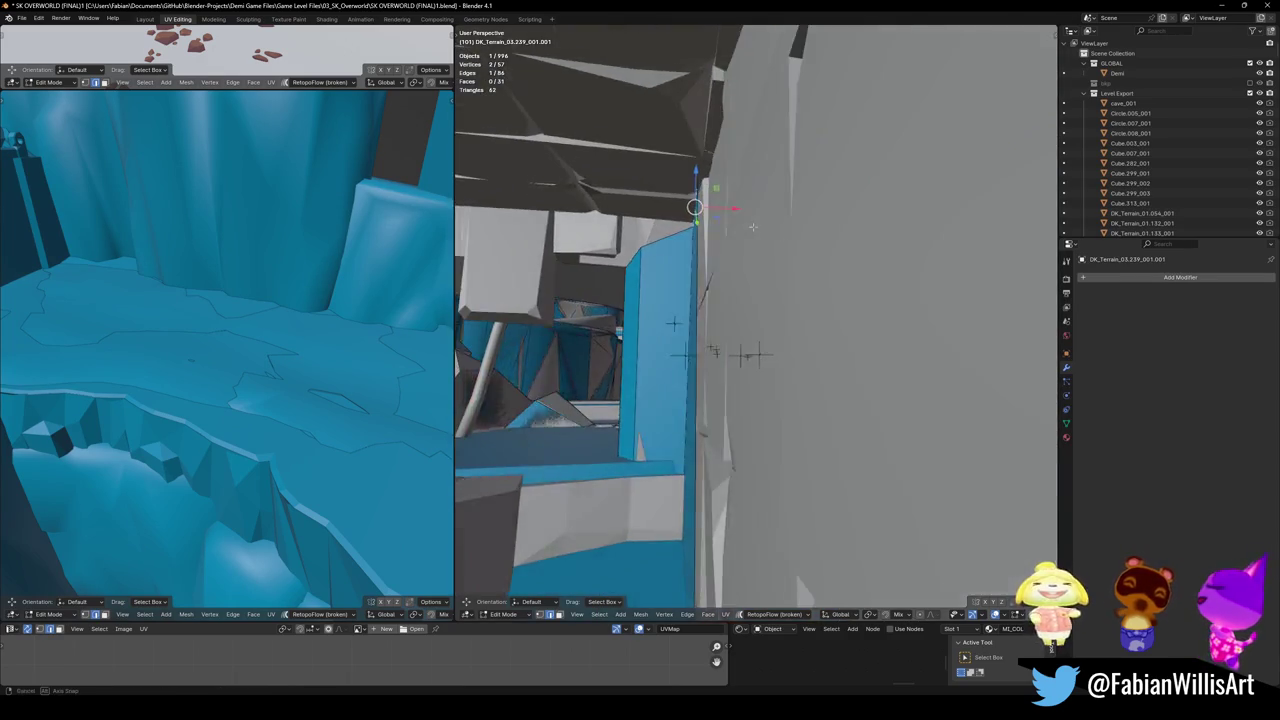
- Extrude the wall's top edge into a new ceiling face
key(e)
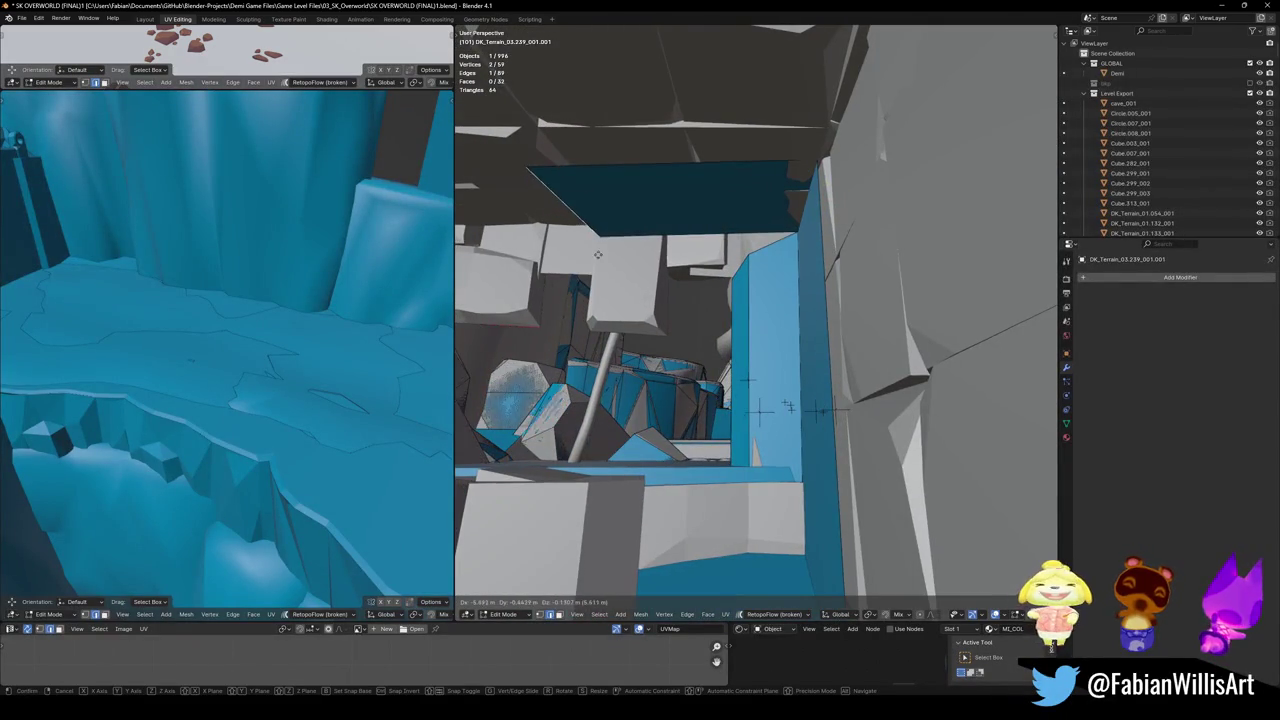
click(788, 187)
click(788, 187)
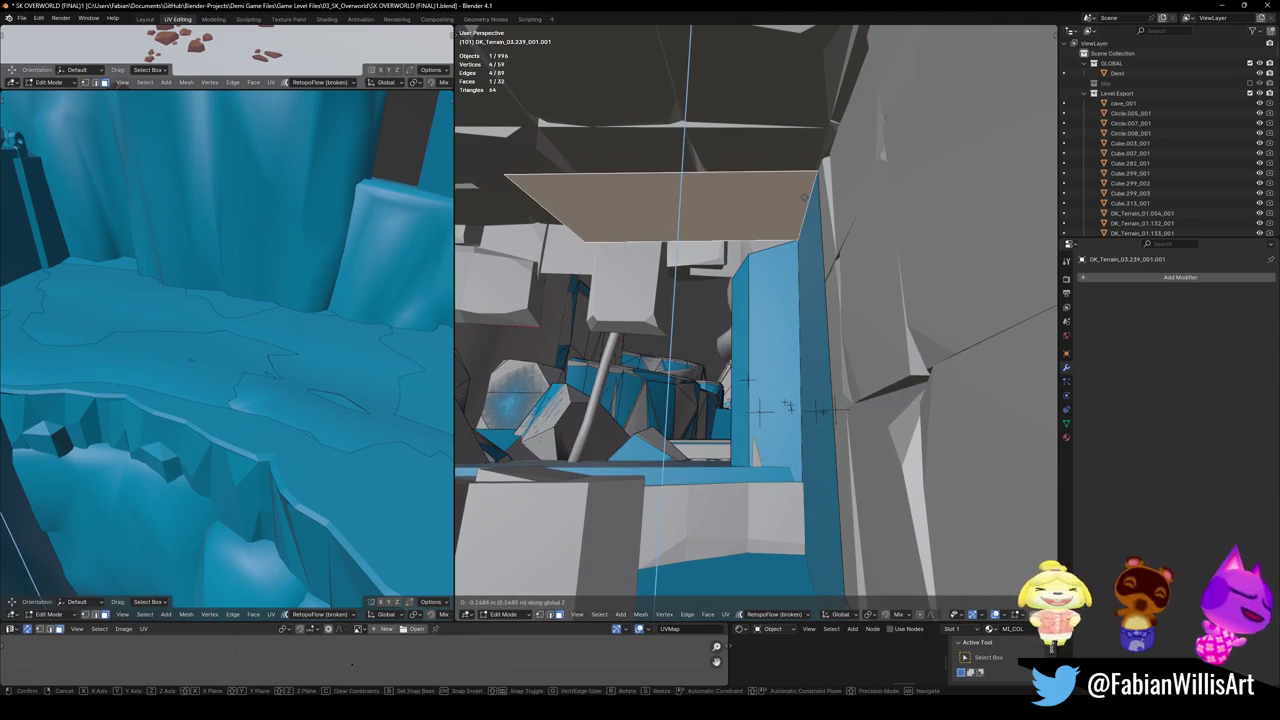
key(alt+a)
mouse_move(686, 214)
middle_down()
mouse_move(866, 253)
mouse_move(790, 215)
middle_up()
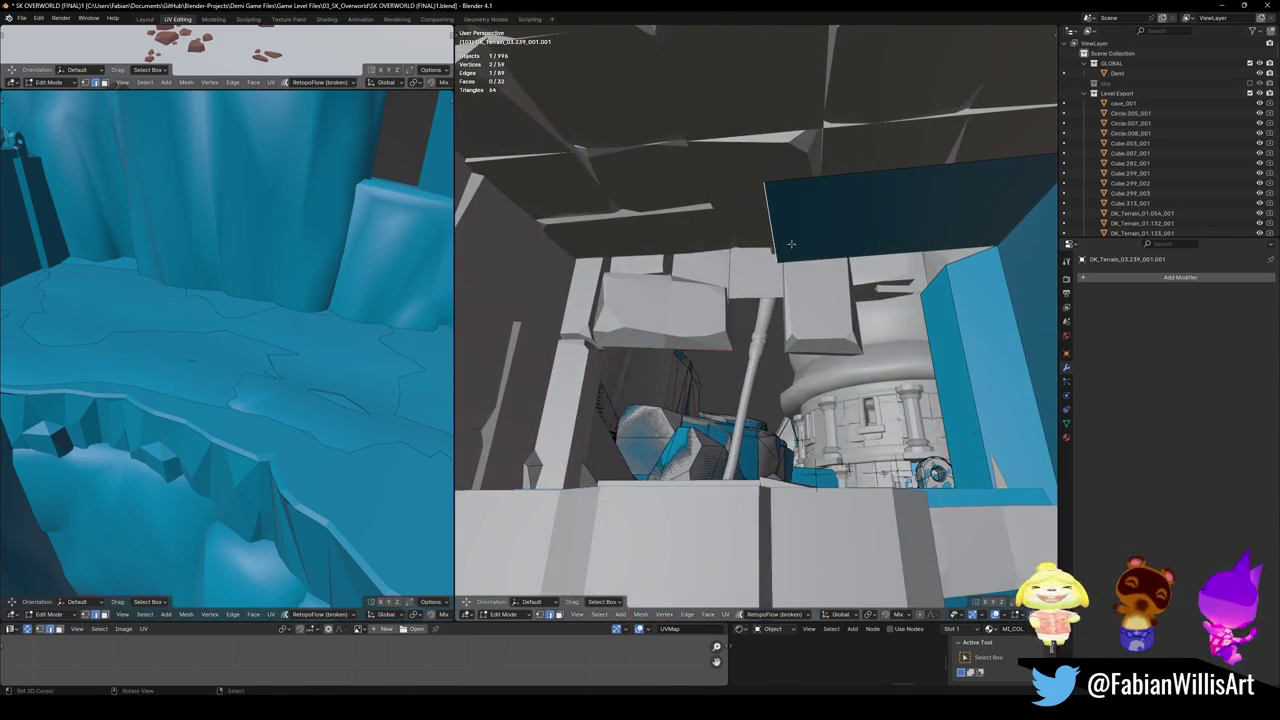
- Move an edge of the new face and slide its corner vertex along its edge
click(790, 215)
key(g)
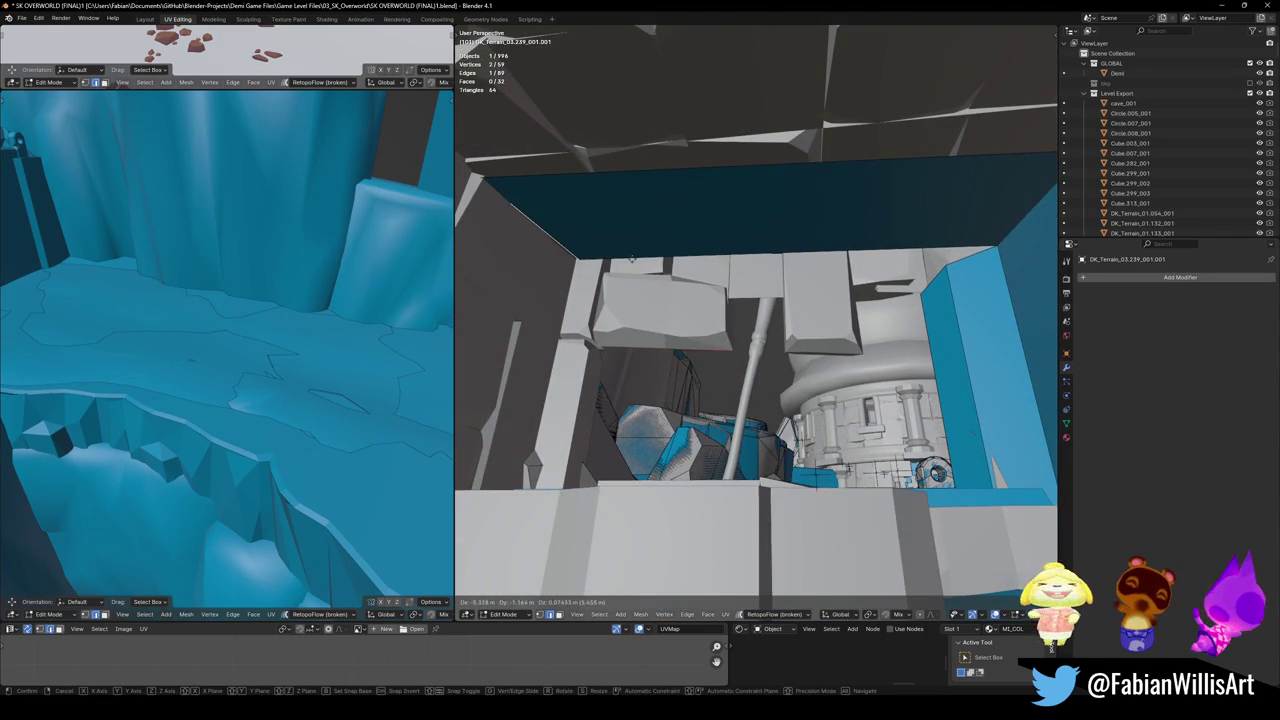
click(540, 215)
click(494, 175)
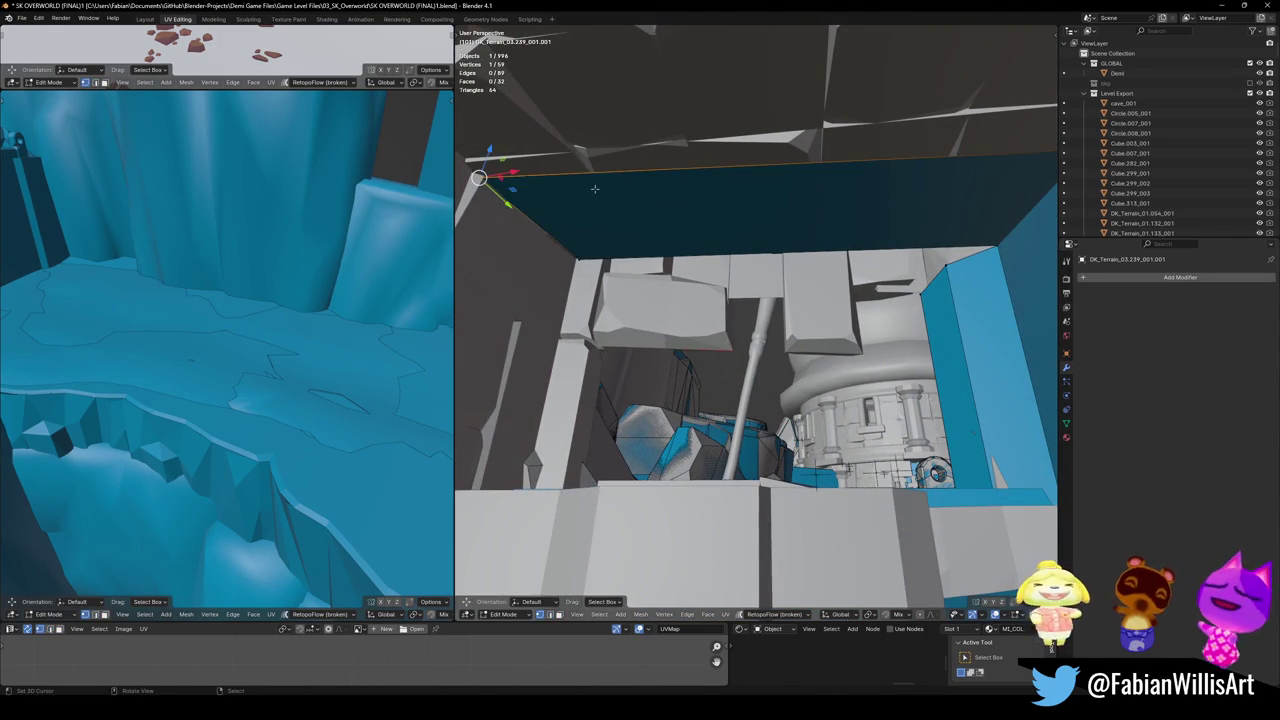
key(g)
key(g)
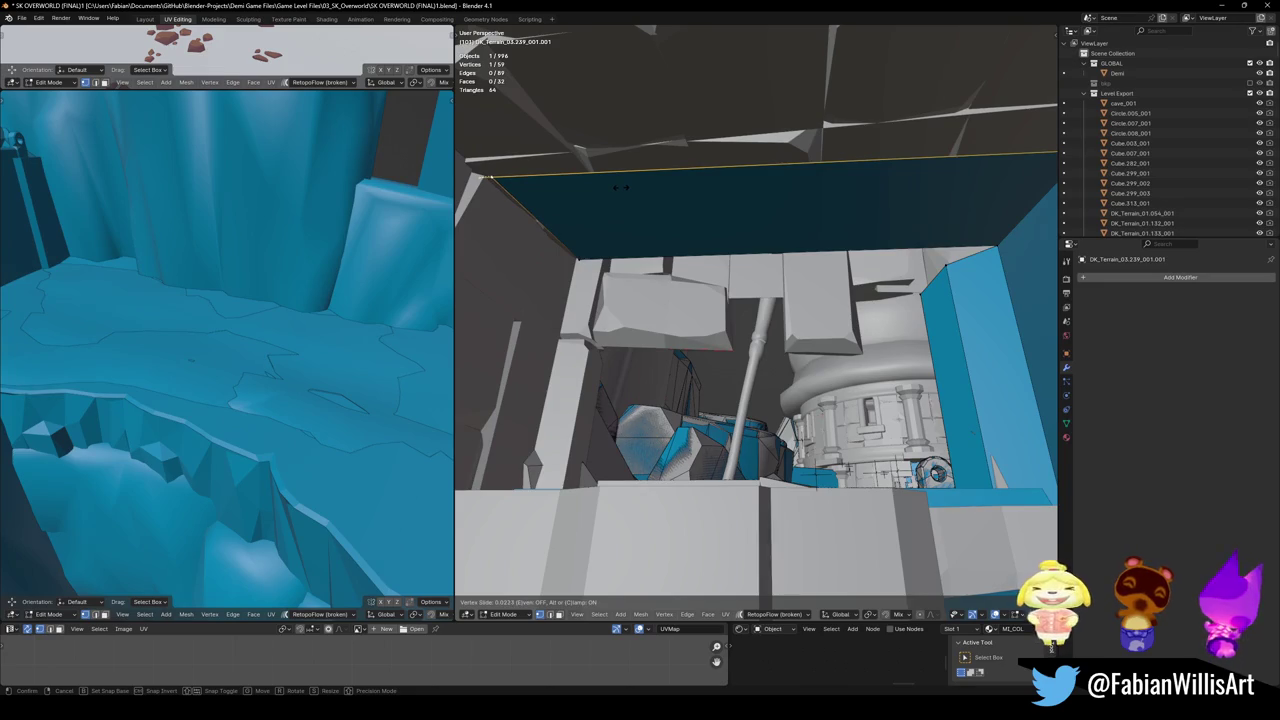
click(618, 207)
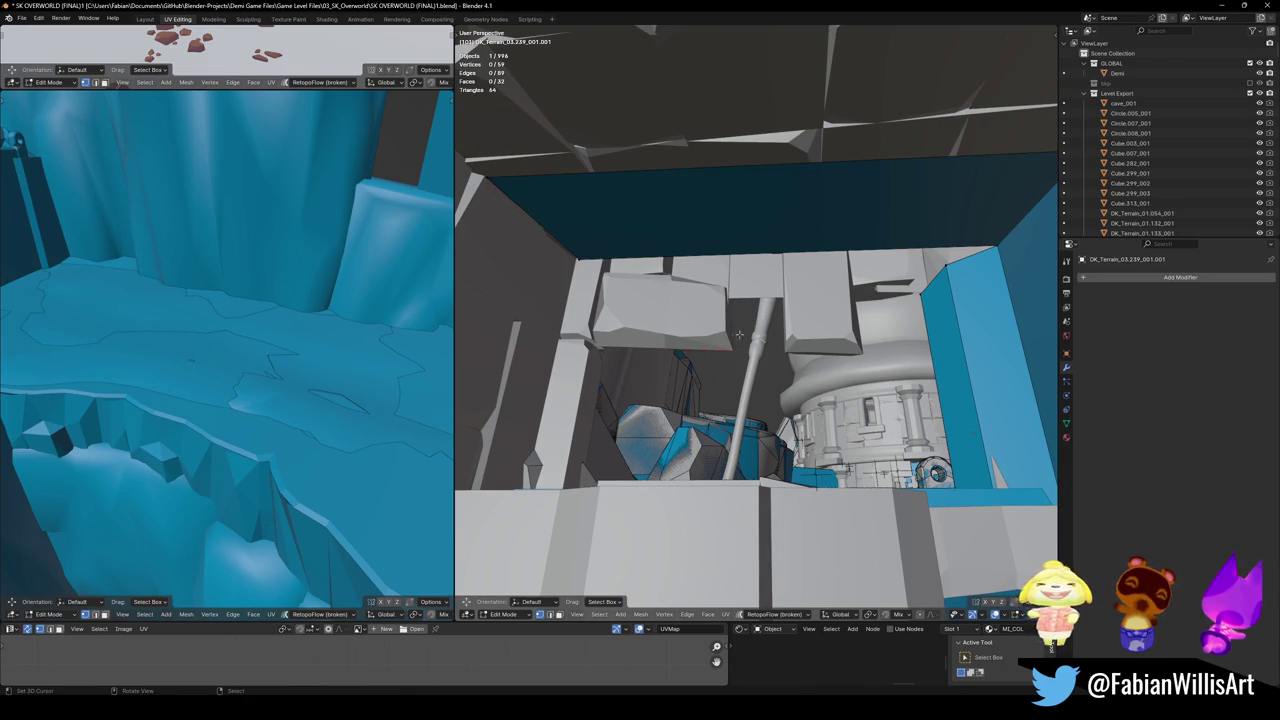
- Extrude a ceiling edge straight down along Z and adjust it vertically
click(555, 241)
key(e)
key(z)
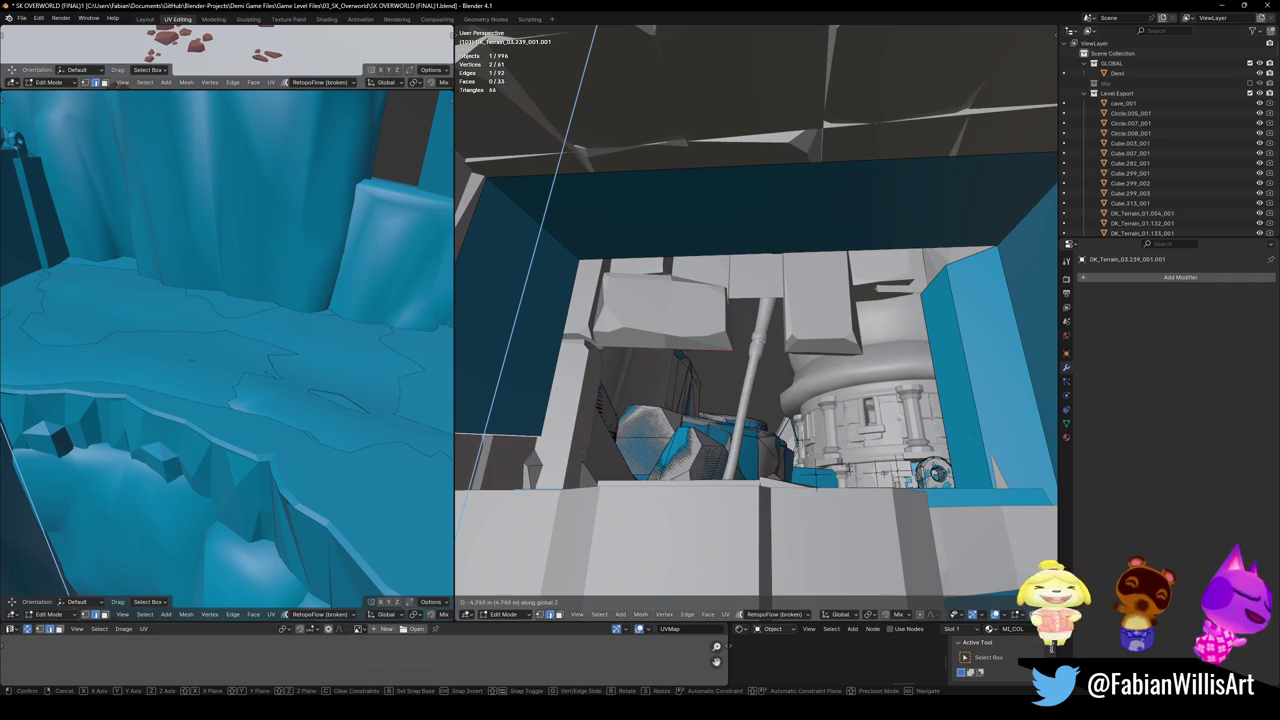
click(575, 501)
mouse_move(575, 501)
middle_down()
mouse_move(748, 381)
mouse_move(822, 376)
mouse_move(839, 391)
mouse_move(765, 333)
mouse_move(813, 330)
mouse_move(758, 312)
mouse_move(900, 340)
middle_up()
key(g)
key(z)
click(822, 376)
key(g)
key(z)
right_click(839, 391)
- Shift the wall section along the Y axis, then along X, to meet the cliff
click(611, 263)
key(e)
right_click(764, 311)
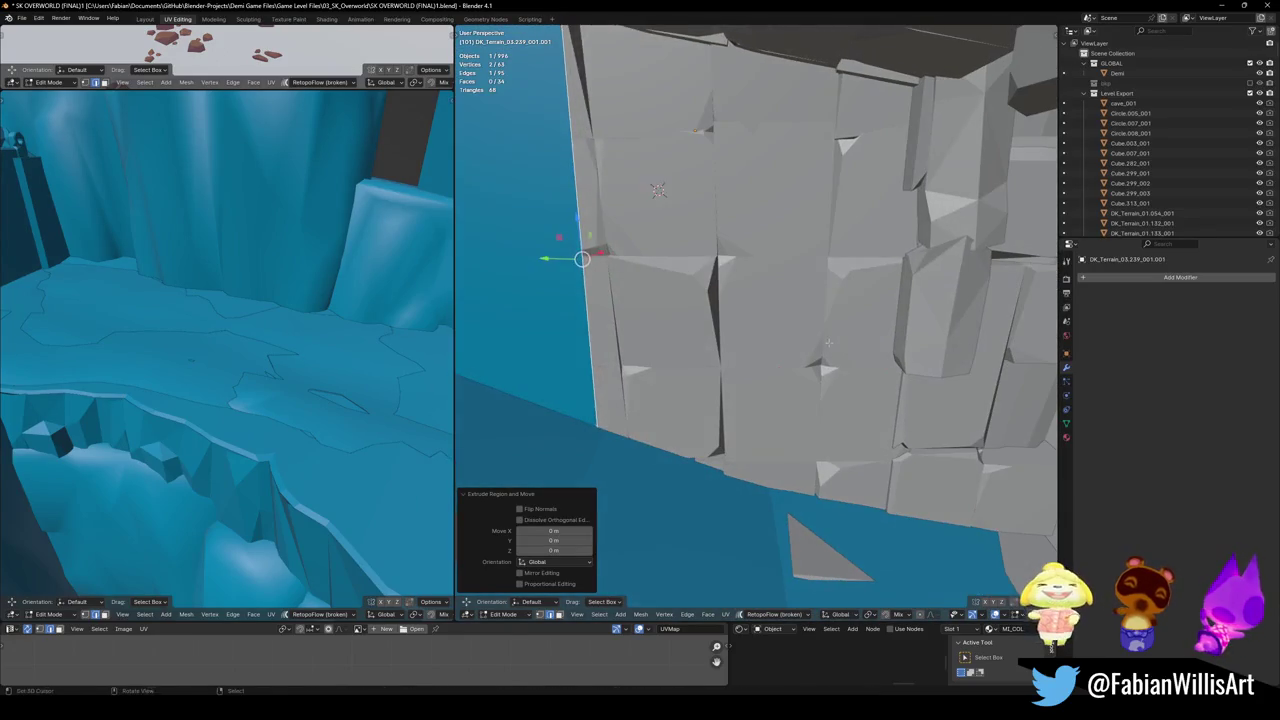
key(g)
key(y)
click(970, 360)
middle_drag(970, 360, 819, 270)
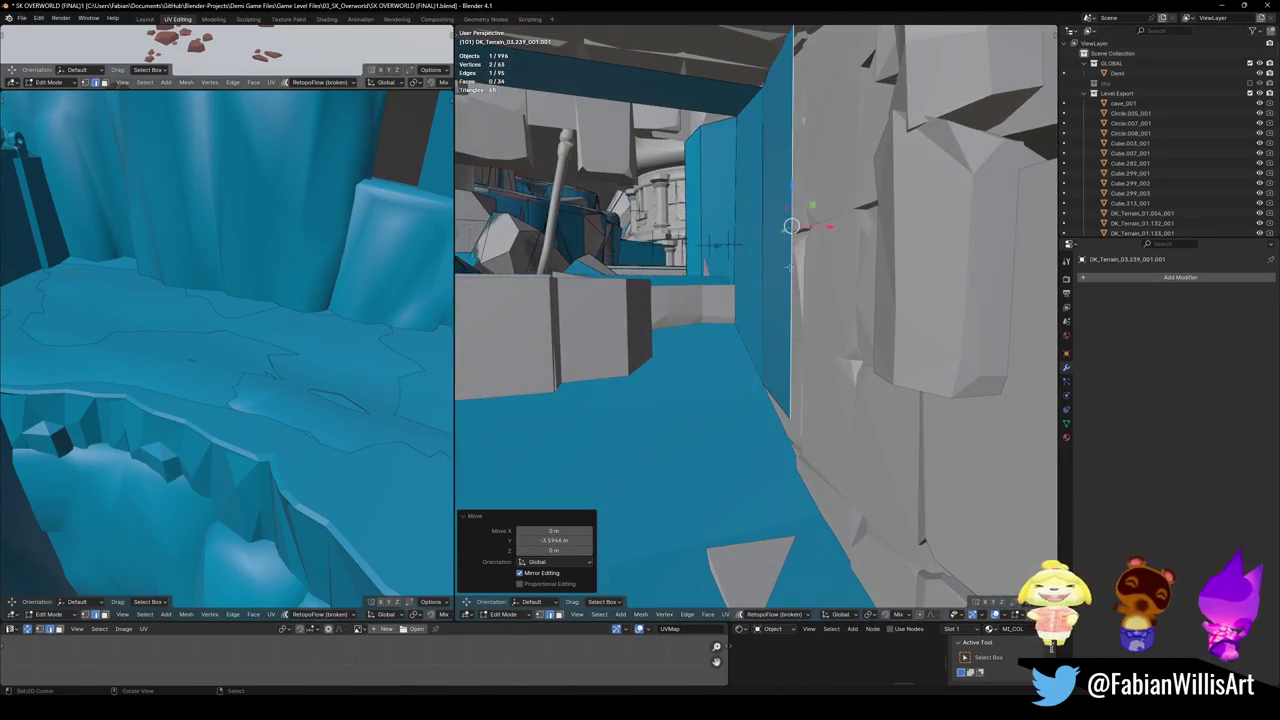
key(g)
key(x)
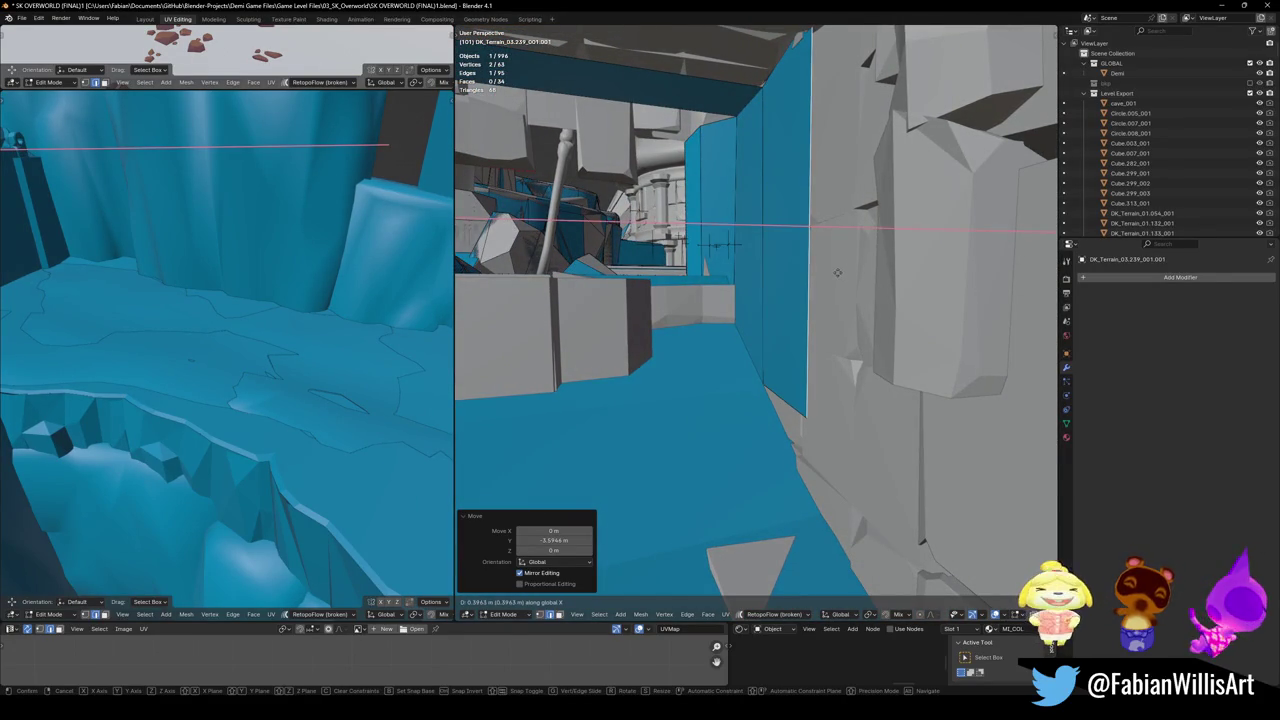
click(818, 282)
- Lower the wall's bottom face two steps further down
middle_drag(818, 282, 857, 370)
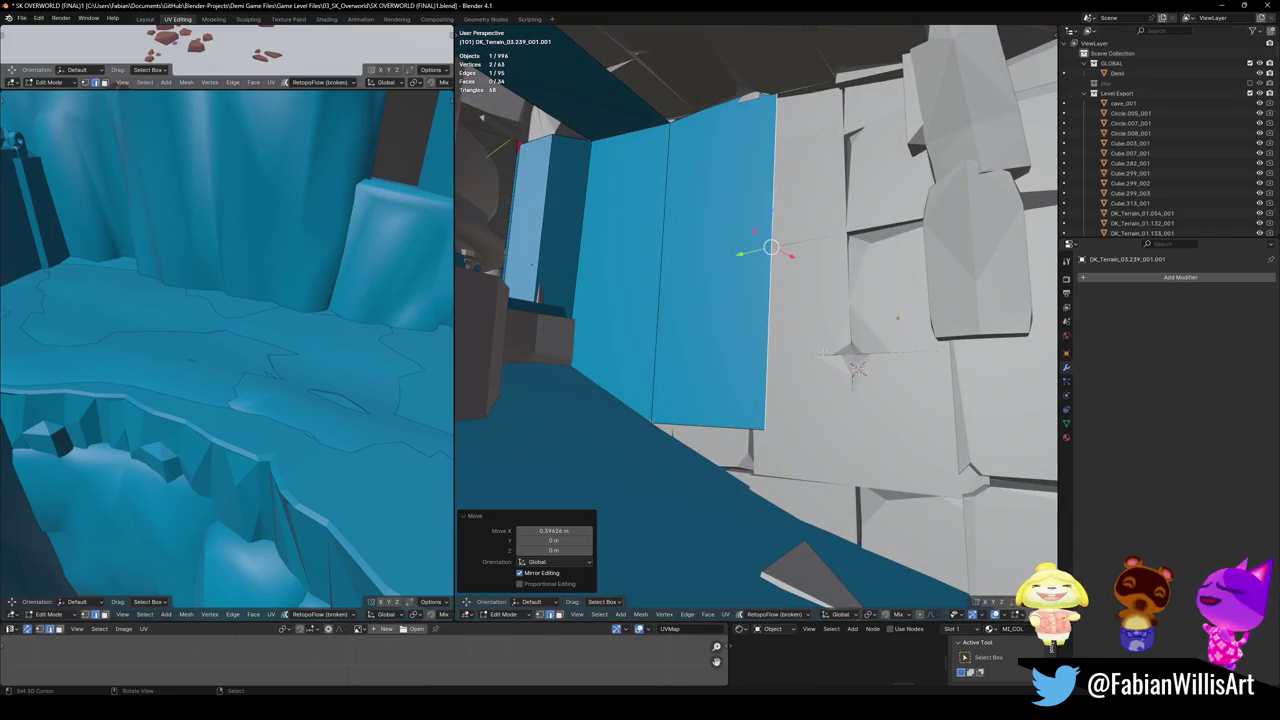
click(857, 370)
key(ctrl+z)
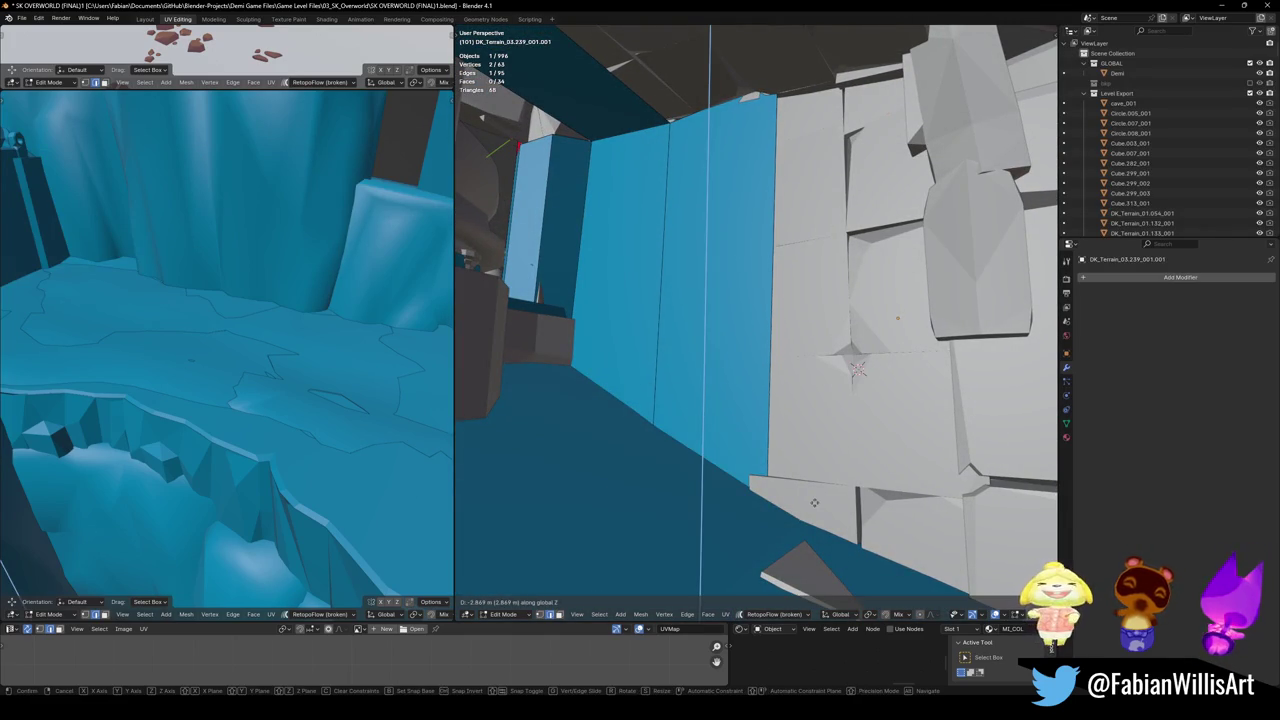
key(ctrl+z)
middle_drag(857, 370, 975, 332)
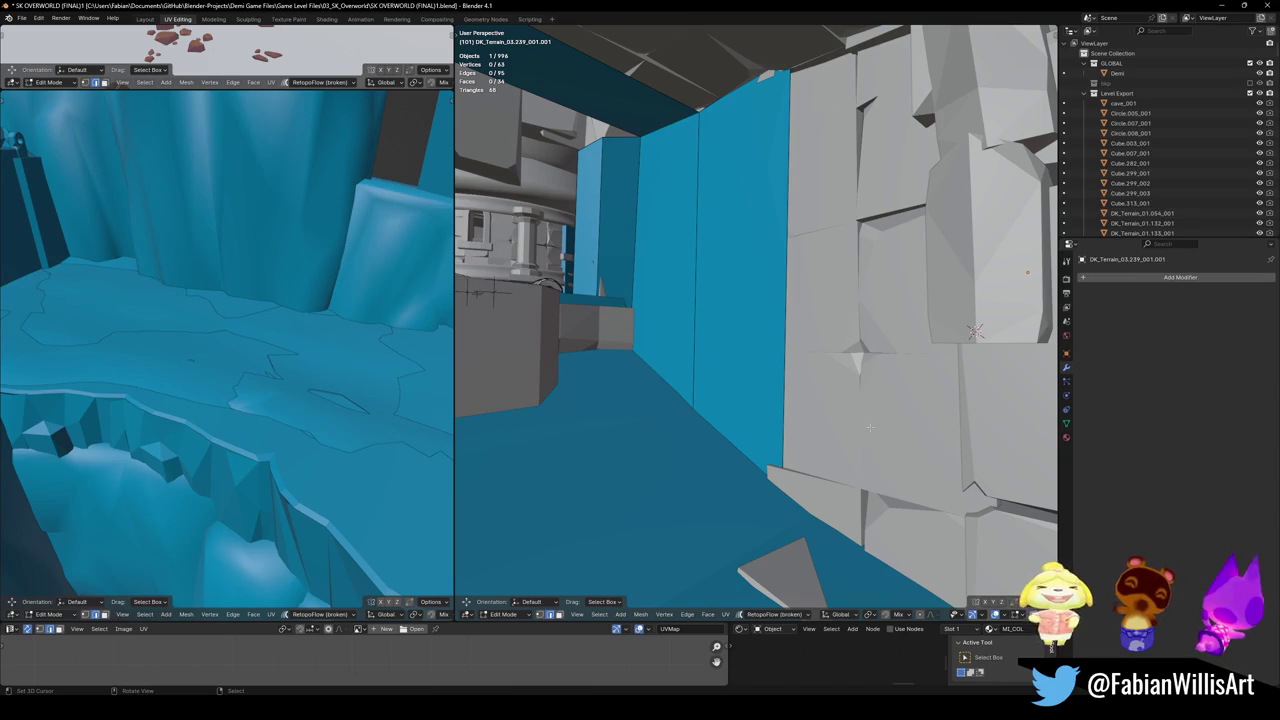
- Slide the top vertex down its edge, knife-cut a new vertex, then search Windows for 'steam'
key(1)
click(797, 66)
key(shift+v)
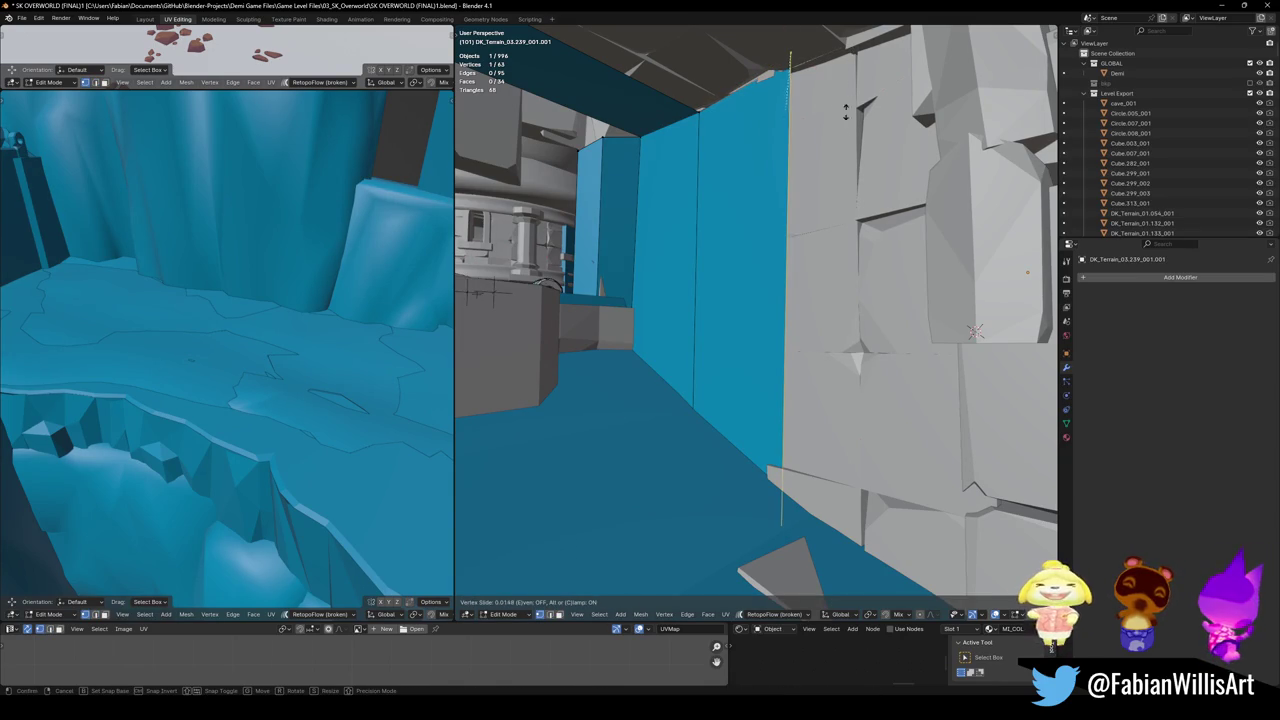
click(801, 182)
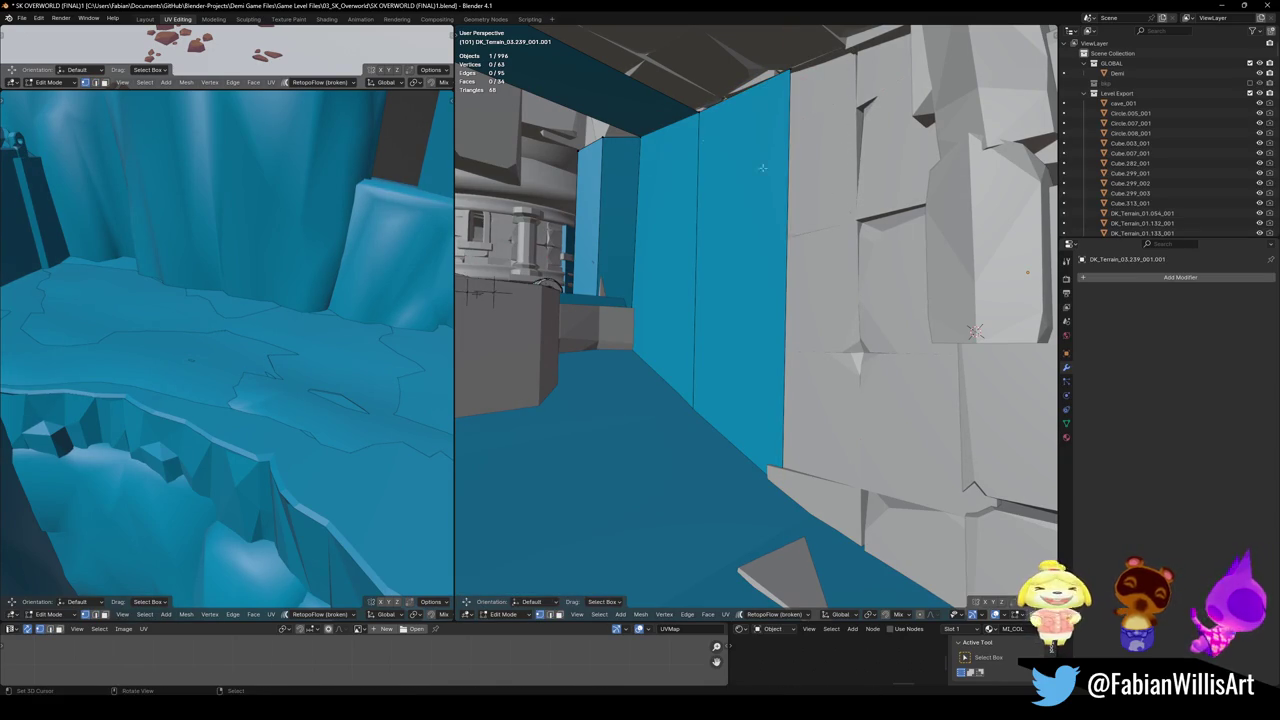
key(k)
click(726, 150)
key(Return)
middle_drag(726, 150, 1099, 308)
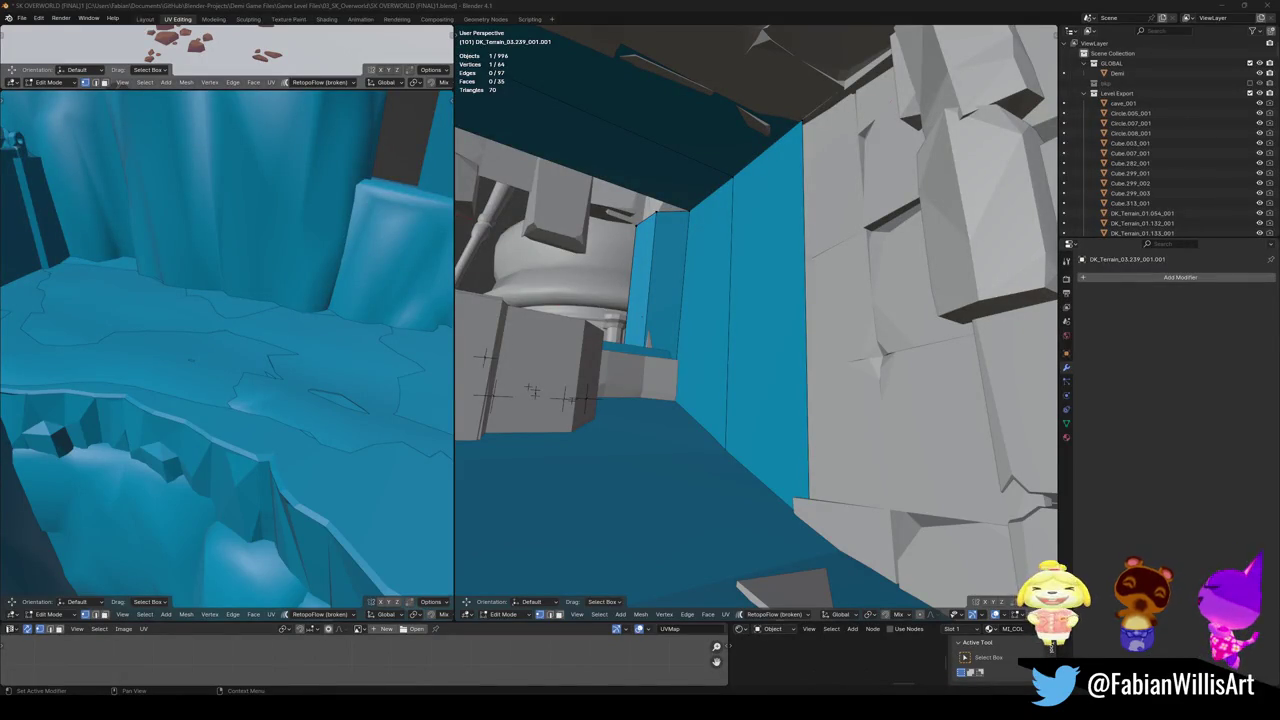
key(super)
text(steam)
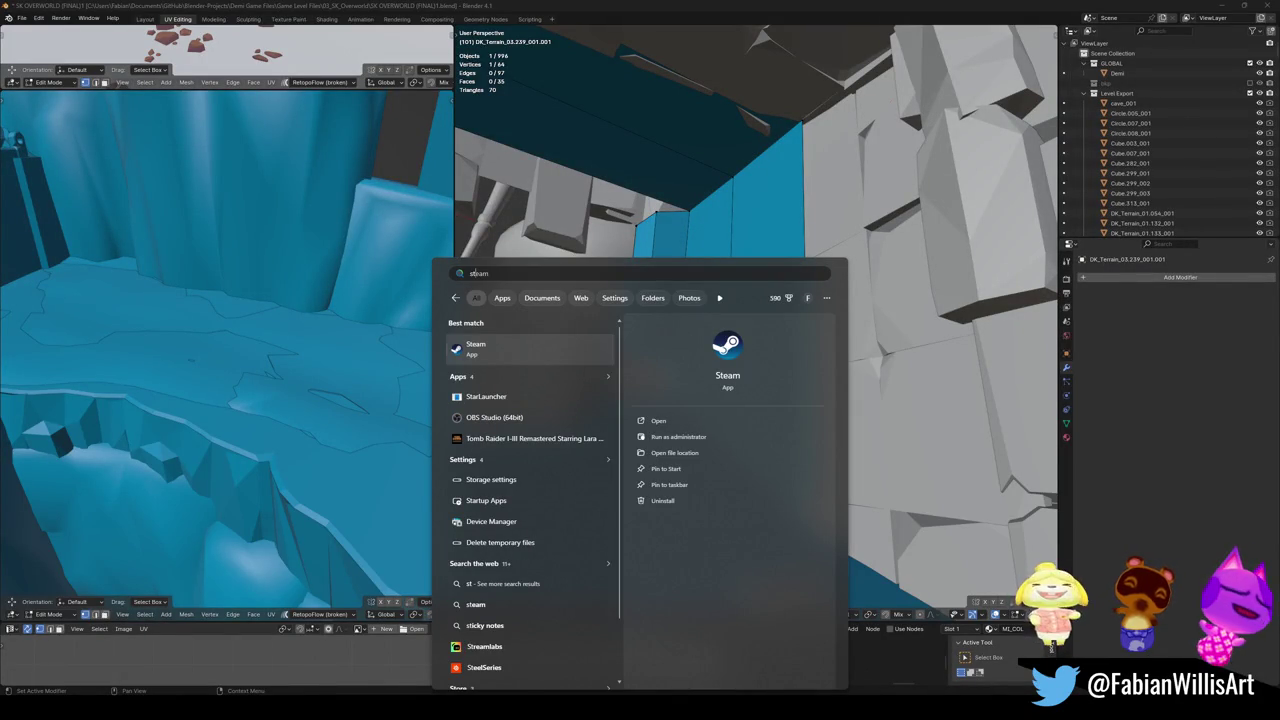
- Launch Steam from the Start menu search results
click(495, 347)
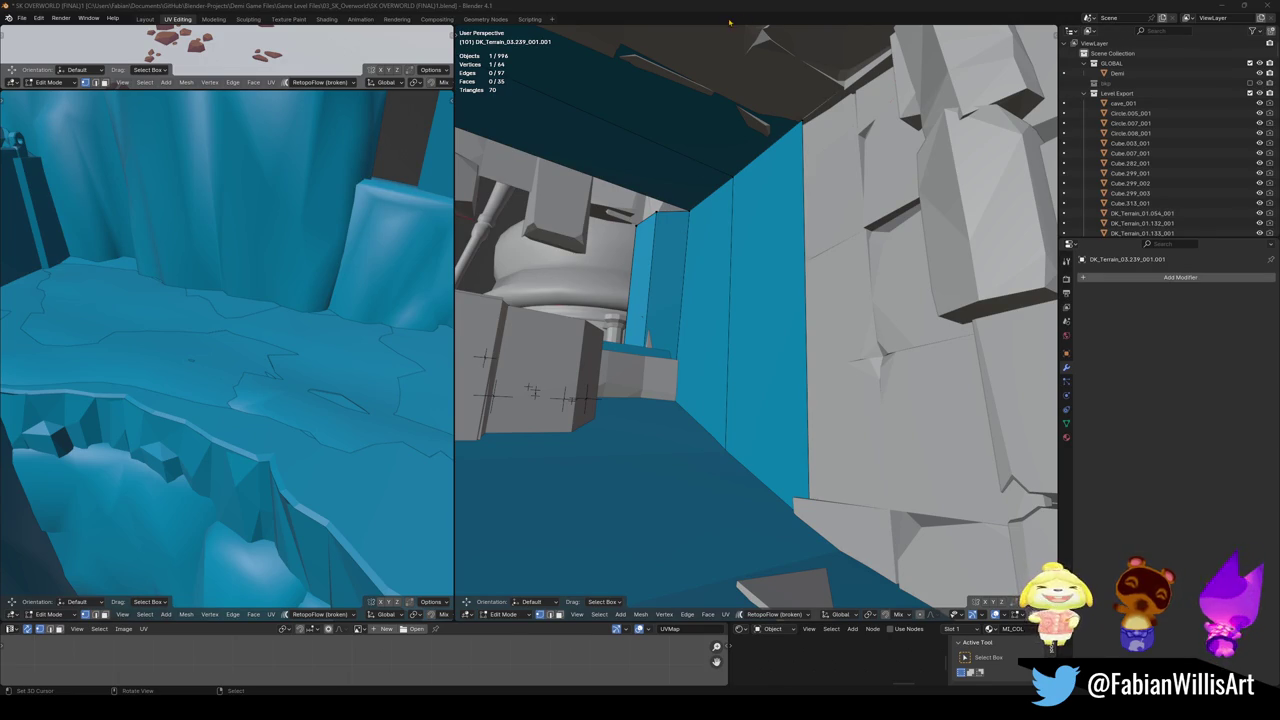
- Back in Blender, edge-slide the wall's top edge along the wall
key(alt+Tab)
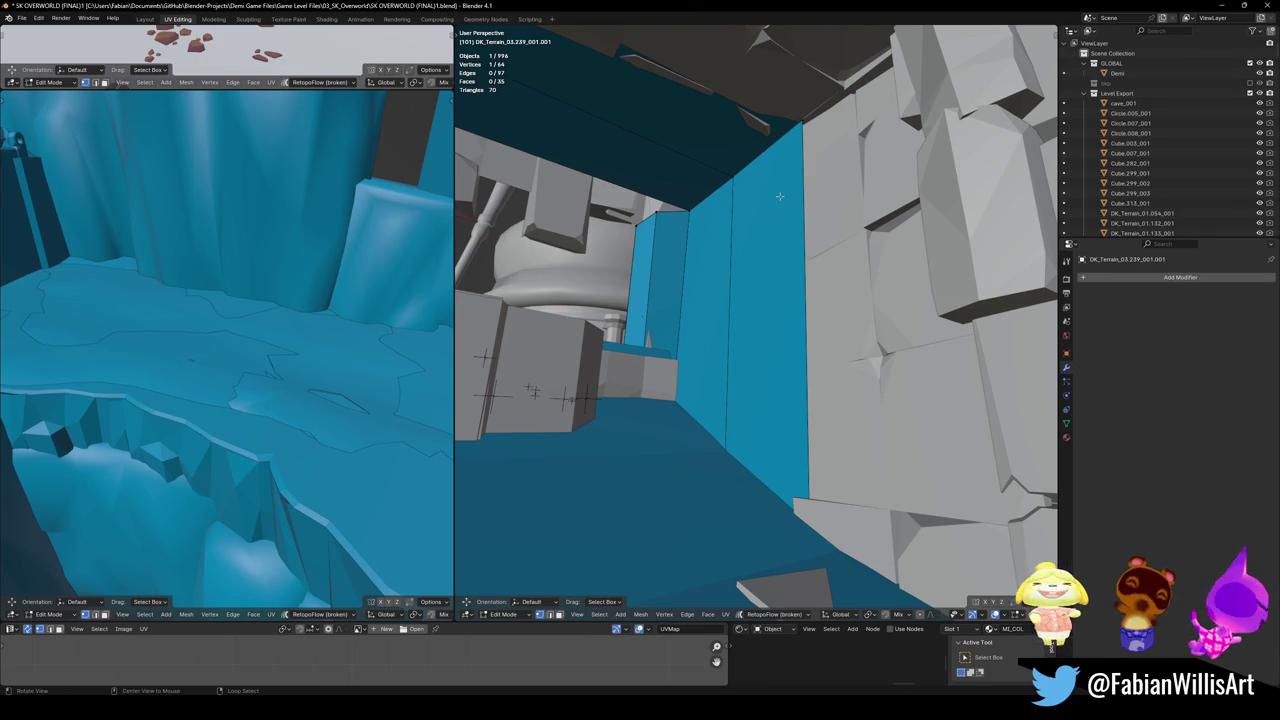
middle_drag(779, 196, 783, 205)
scroll(783, 205, up, 3)
key(g)
key(g)
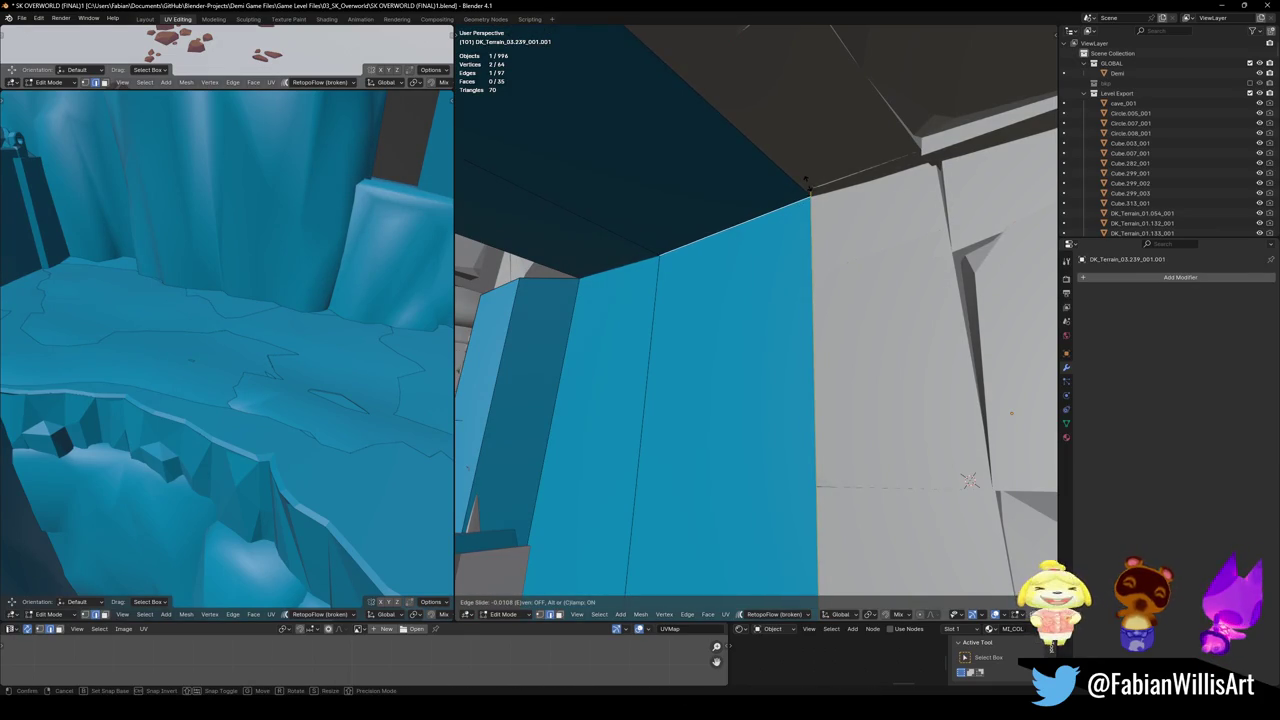
click(726, 206)
key(alt+a)
mouse_move(726, 206)
middle_down()
mouse_move(729, 298)
mouse_move(800, 238)
mouse_move(750, 390)
middle_up()
- Move the wall edge meeting the rock along the X axis
click(750, 390)
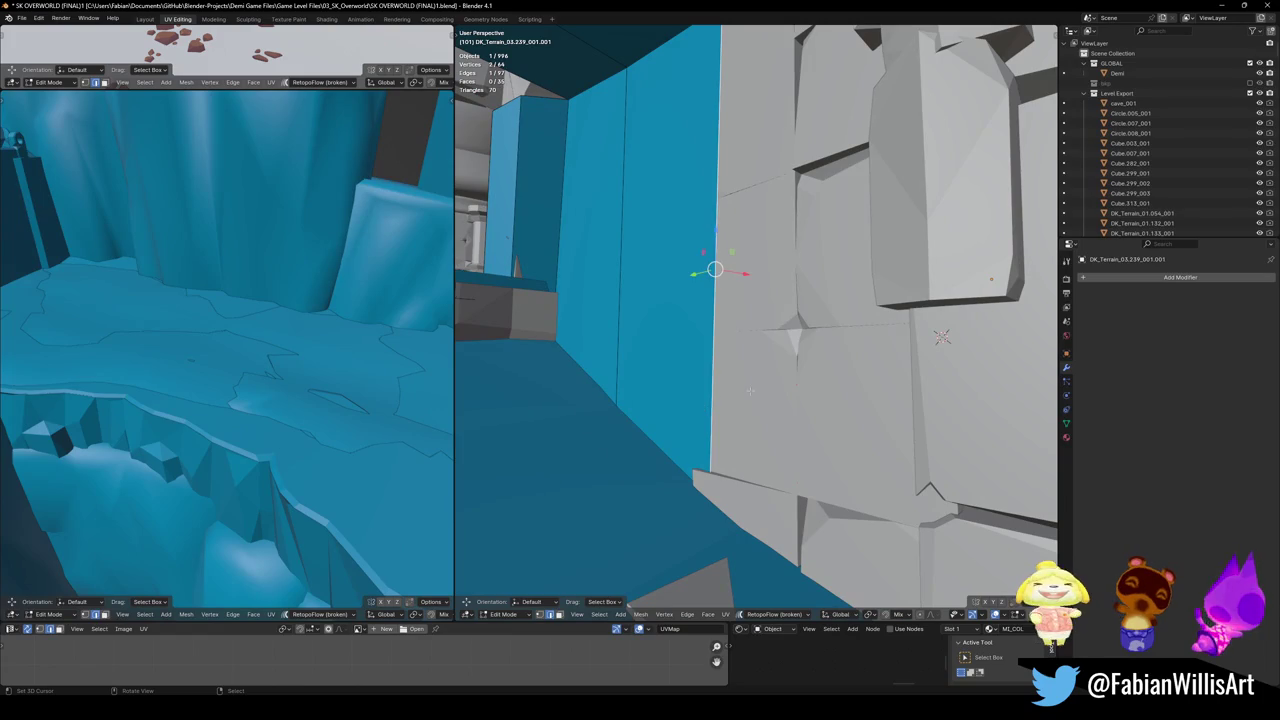
key(g)
key(x)
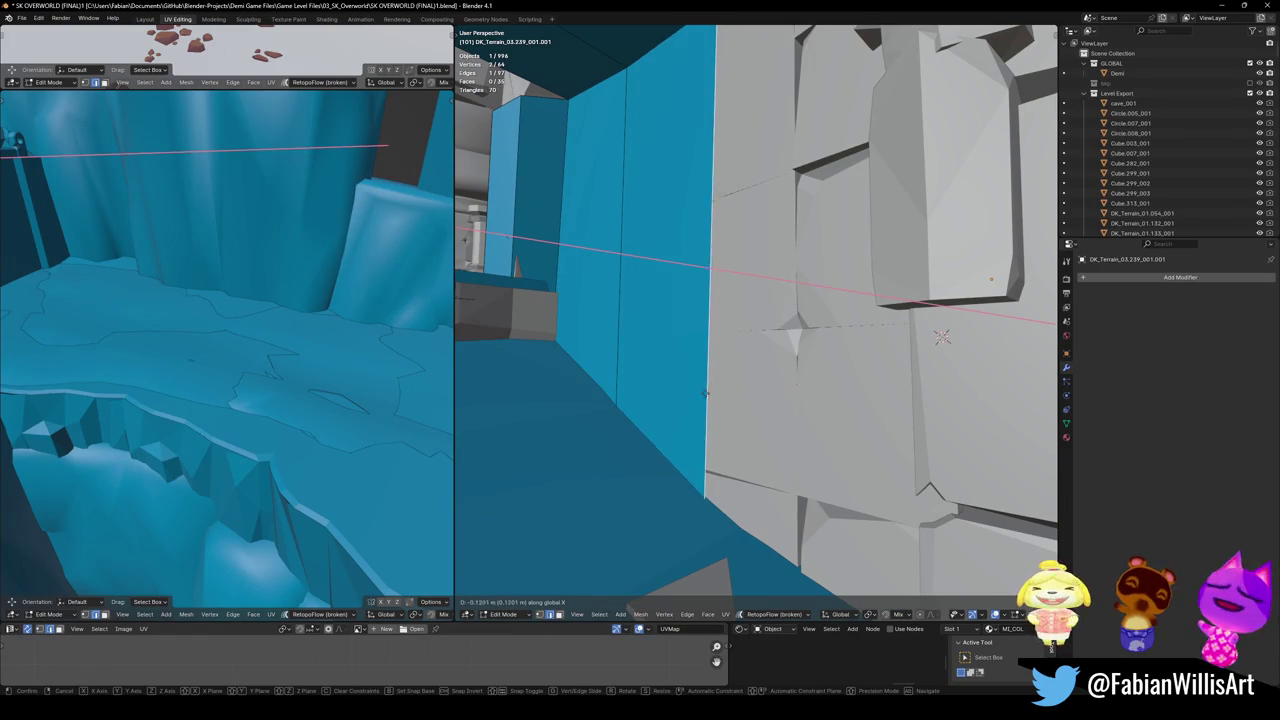
click(942, 337)
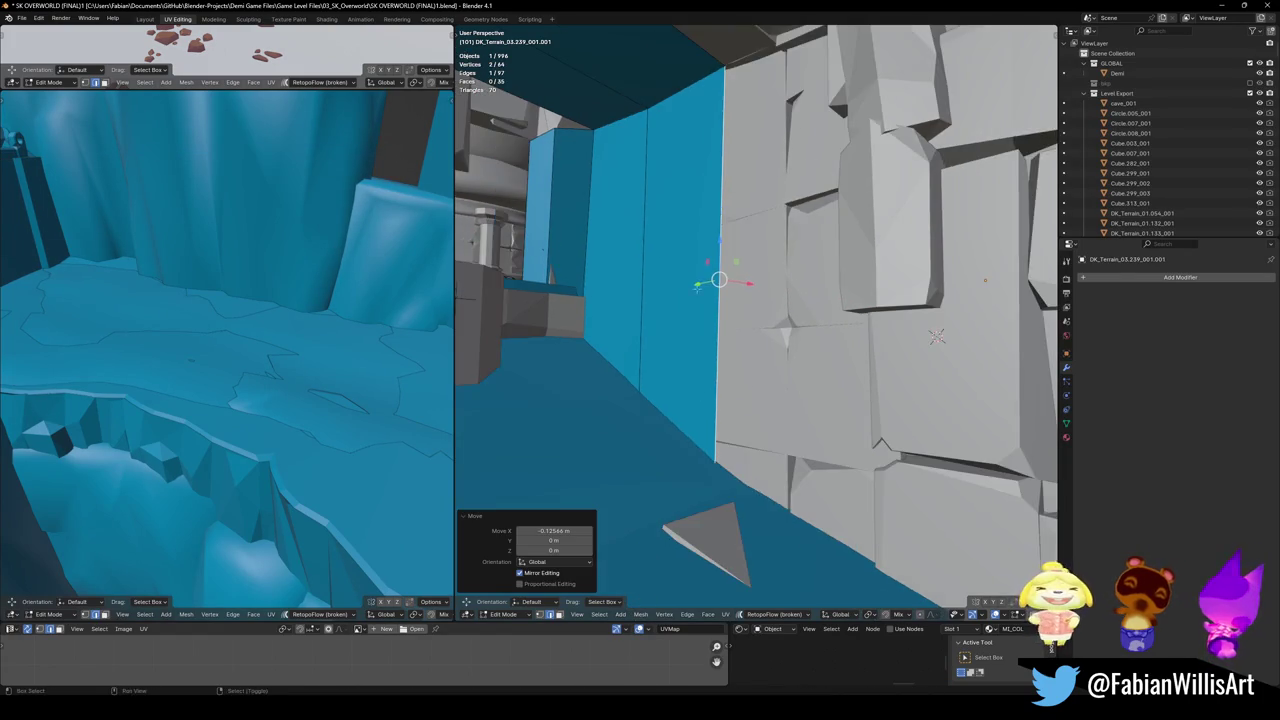
middle_drag(714, 277, 700, 290)
middle_drag(697, 314, 757, 224)
middle_drag(726, 283, 700, 200)
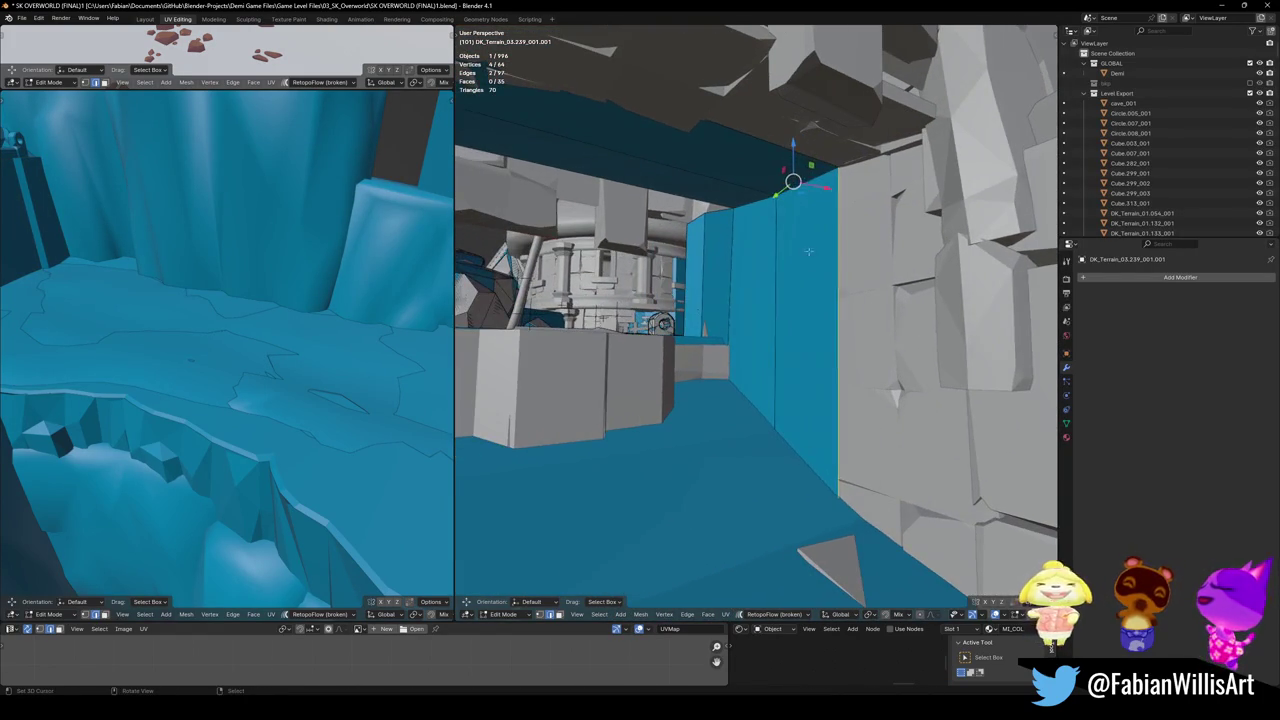
- Move the wall's top edge vertically along Z
click(666, 108)
key(g)
key(z)
click(792, 142)
mouse_move(792, 142)
middle_down()
mouse_move(804, 313)
mouse_move(883, 192)
middle_up()
- Extrude a new wall section along the Y axis down the corridor
key(e)
key(y)
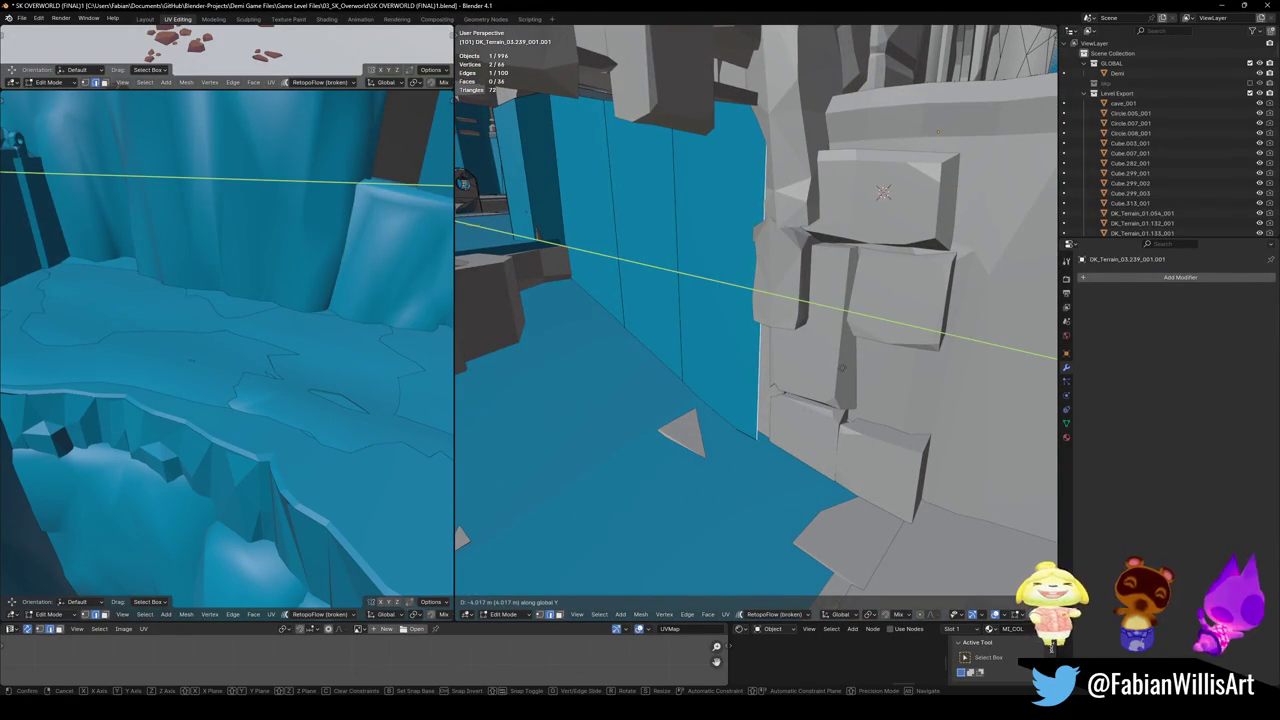
click(839, 366)
middle_drag(748, 378, 763, 350)
middle_drag(793, 295, 840, 320)
- Shift two edges of the new section along X against the cliff
key(g)
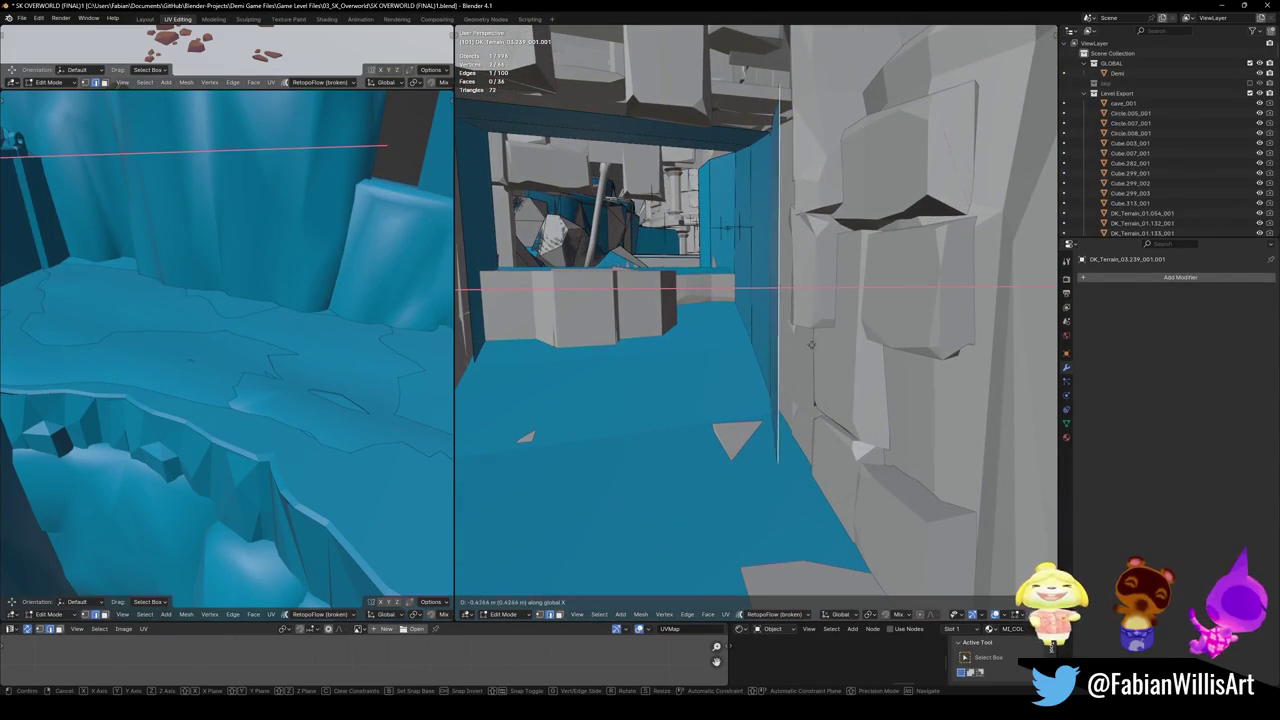
click(924, 367)
mouse_move(924, 367)
middle_down()
mouse_move(794, 286)
mouse_move(771, 286)
mouse_move(702, 359)
mouse_move(685, 284)
mouse_move(684, 310)
middle_up()
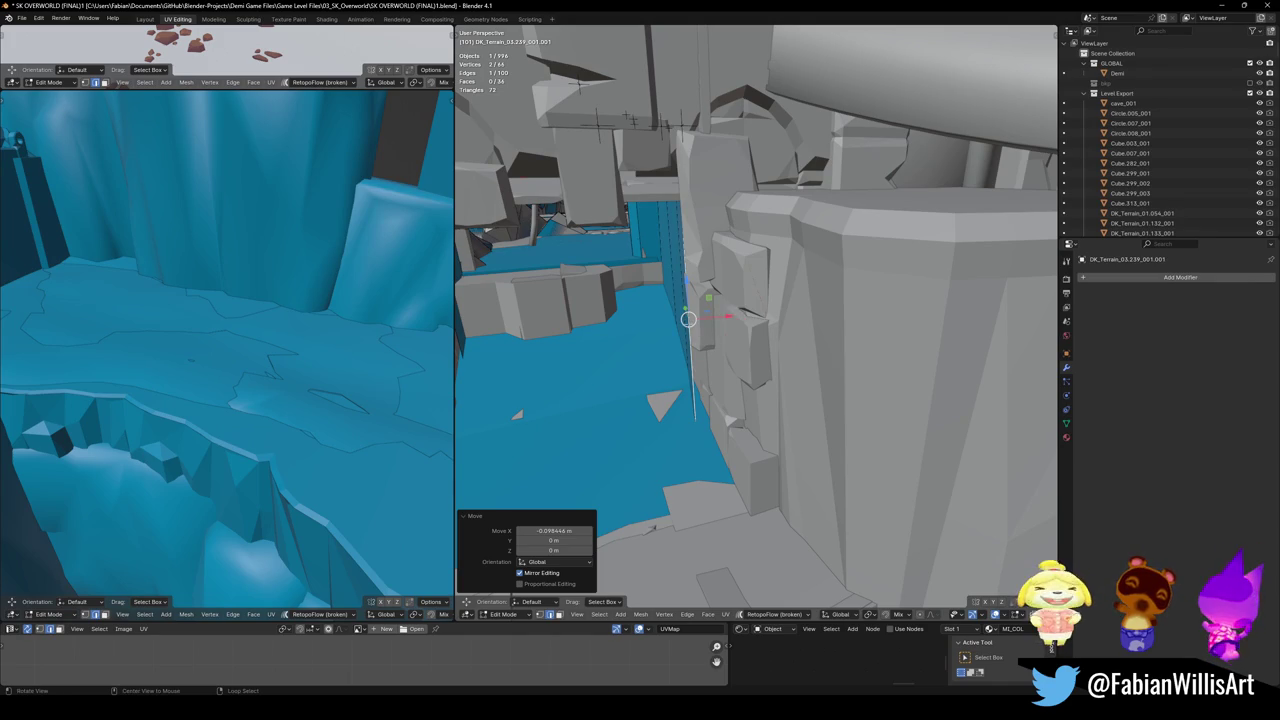
middle_drag(684, 310, 760, 310)
key(g)
key(x)
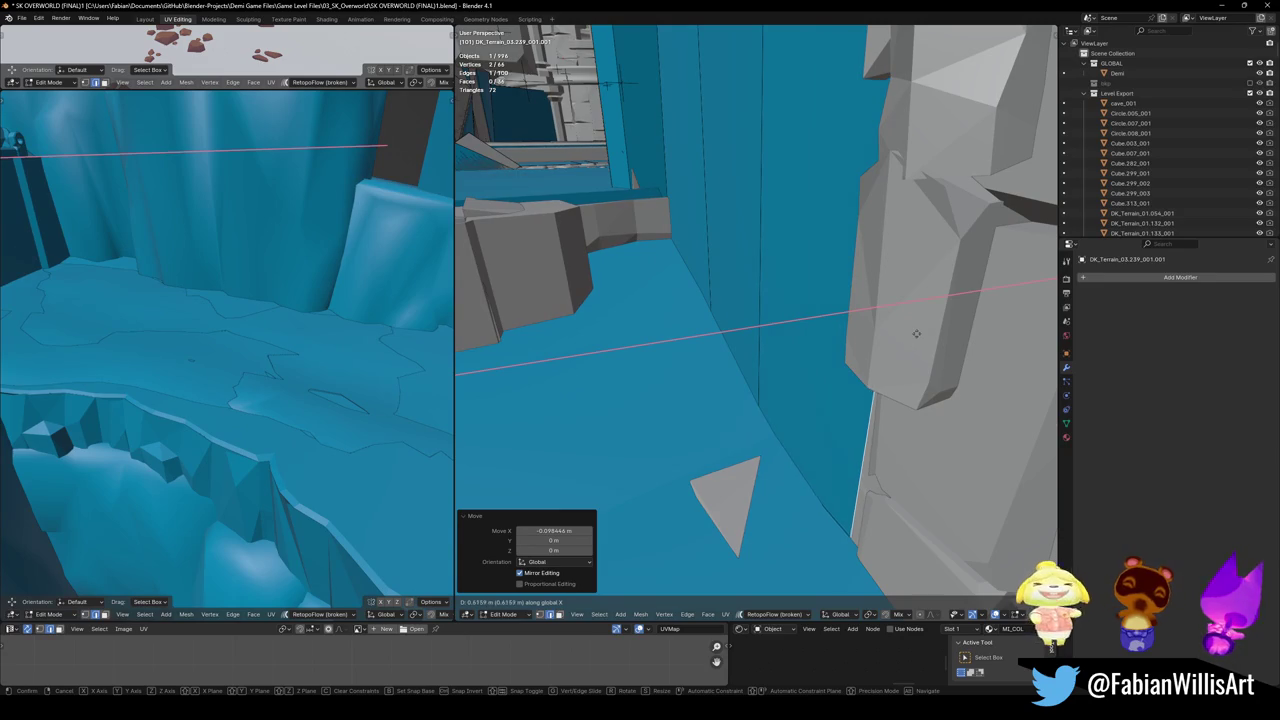
click(915, 333)
middle_drag(915, 333, 858, 326)
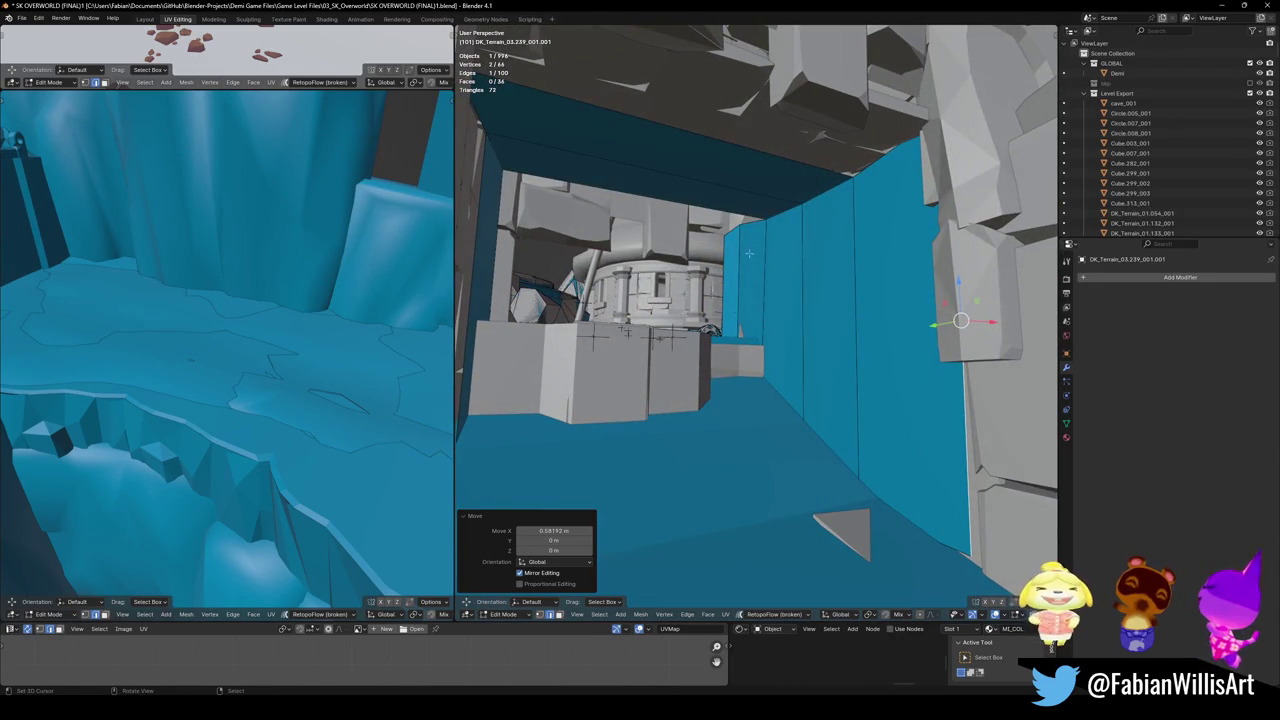
- Move another edge vertically along Z to follow the rock face
mouse_move(600, 340)
middle_down()
mouse_move(738, 272)
mouse_move(785, 281)
mouse_move(866, 344)
middle_up()
scroll(866, 344, down, 3)
scroll(865, 330, down, 1)
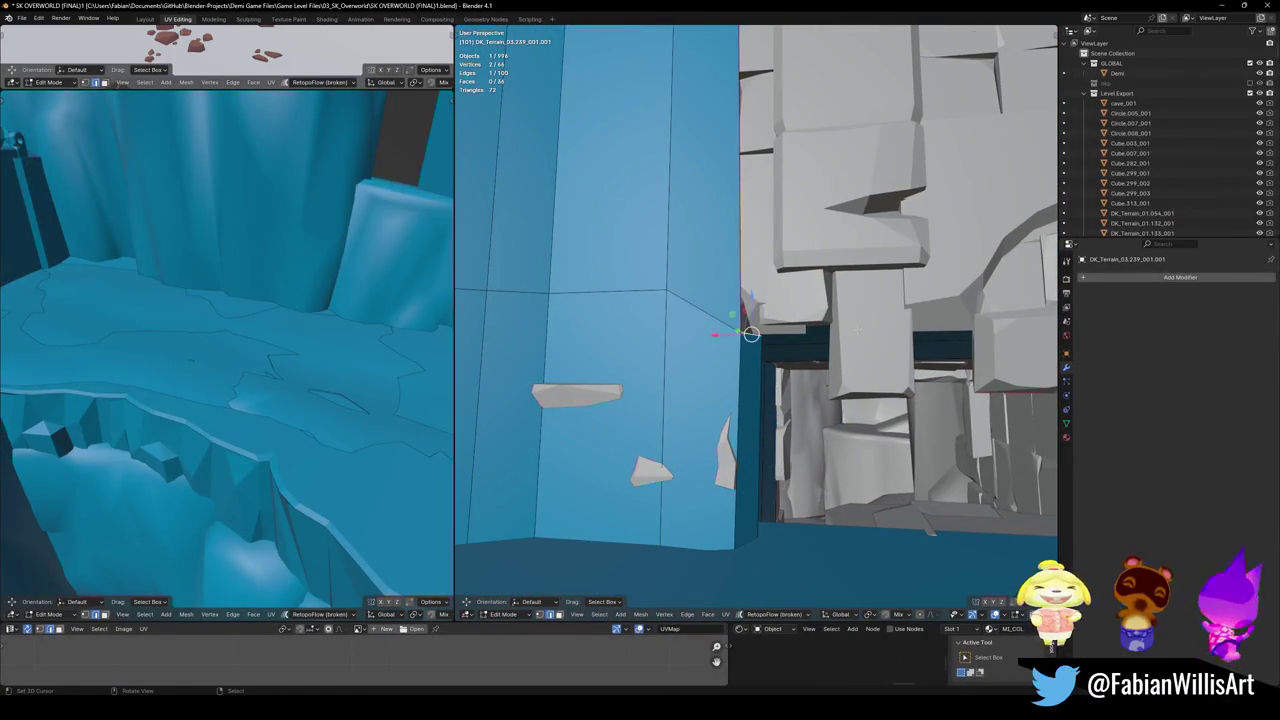
key(g)
key(z)
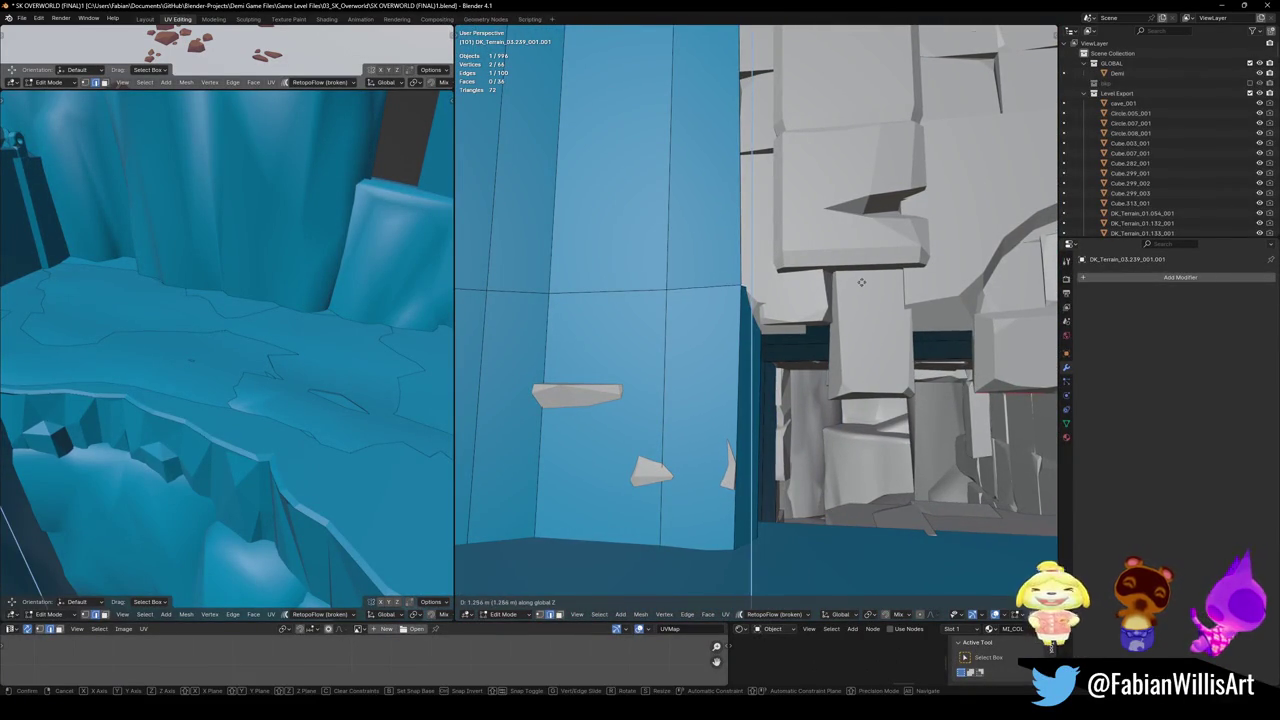
click(860, 282)
mouse_move(860, 282)
middle_down()
mouse_move(770, 338)
mouse_move(769, 394)
mouse_move(828, 384)
middle_up()
scroll(828, 384, down, 2)
scroll(828, 384, down, 3)
key(alt+q)
- Select the rock pieces and the arch, then generate a simplified collider over them
mouse_move(828, 384)
middle_down()
mouse_move(772, 387)
mouse_move(820, 370)
middle_up()
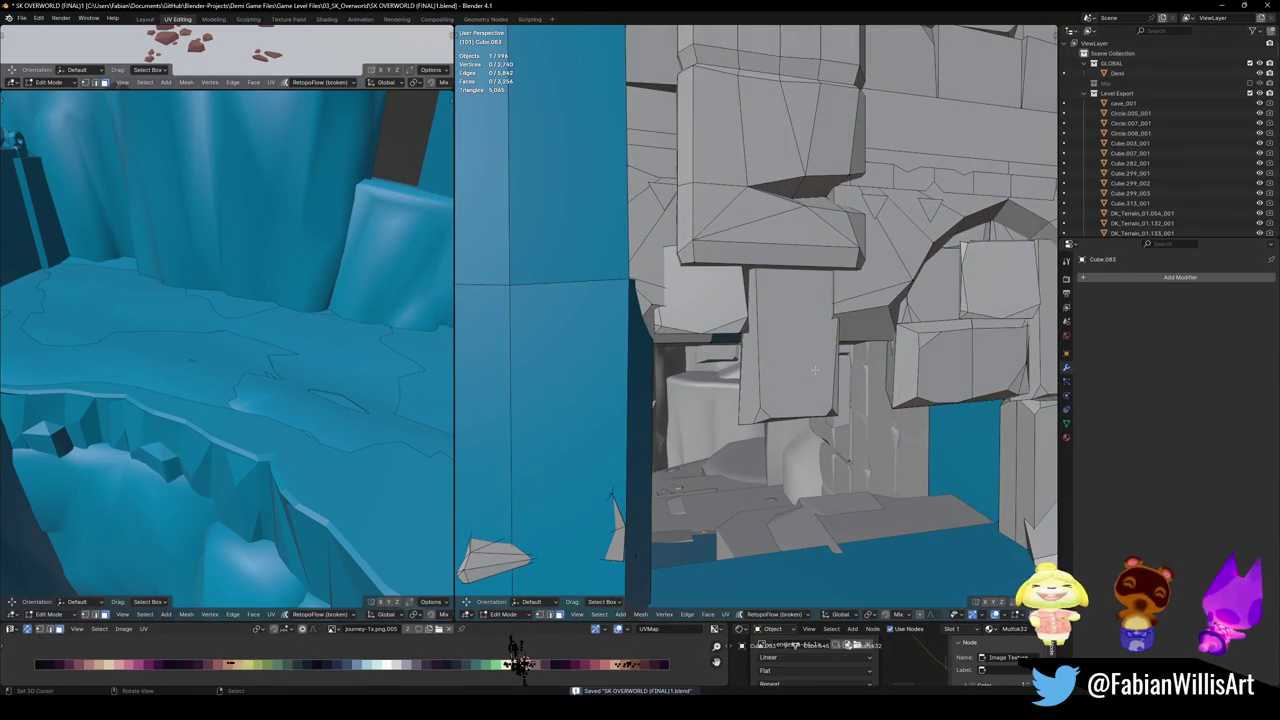
key(l)
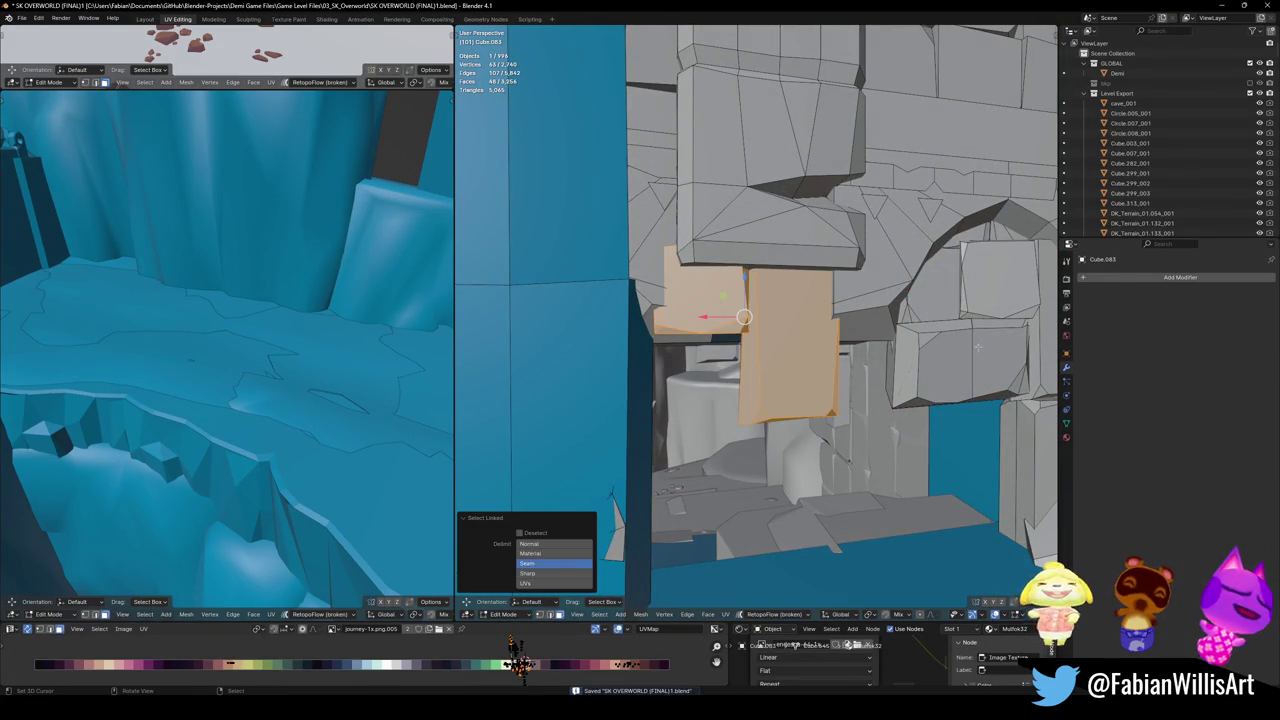
key(l)
mouse_move(611, 494)
middle_down()
mouse_move(514, 497)
mouse_move(515, 524)
middle_up()
key(l)
key(l)
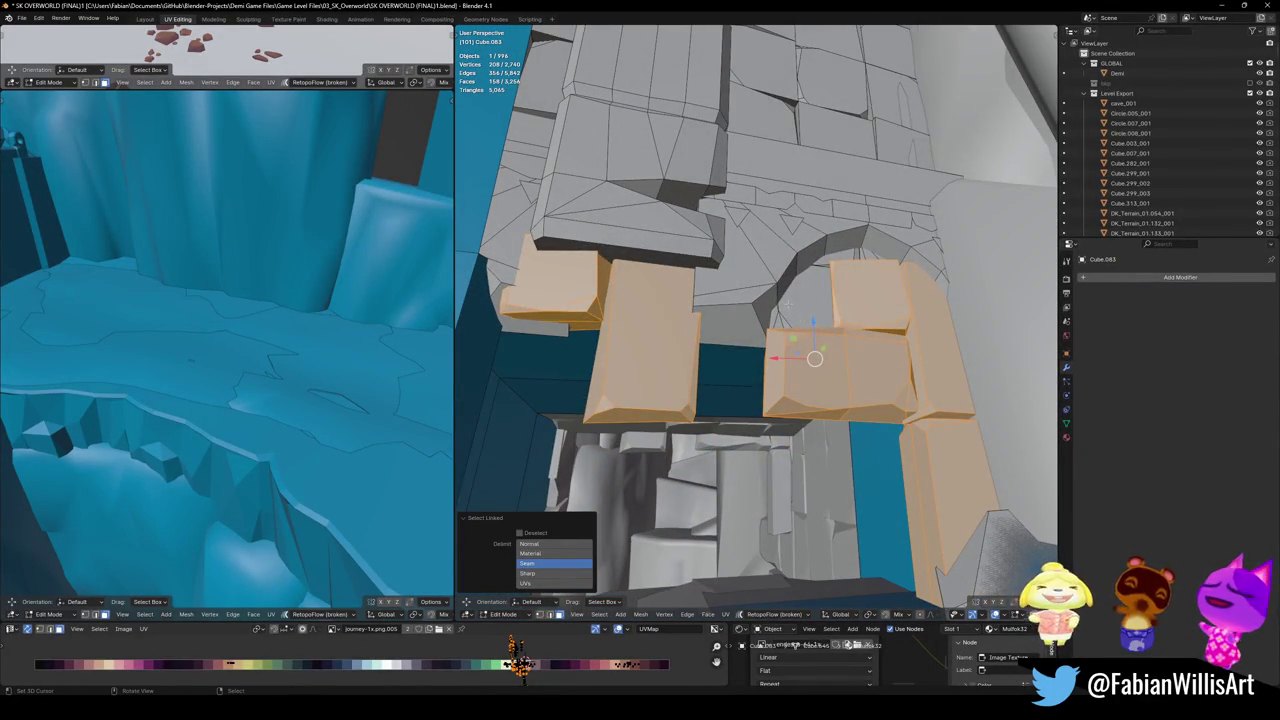
key(l)
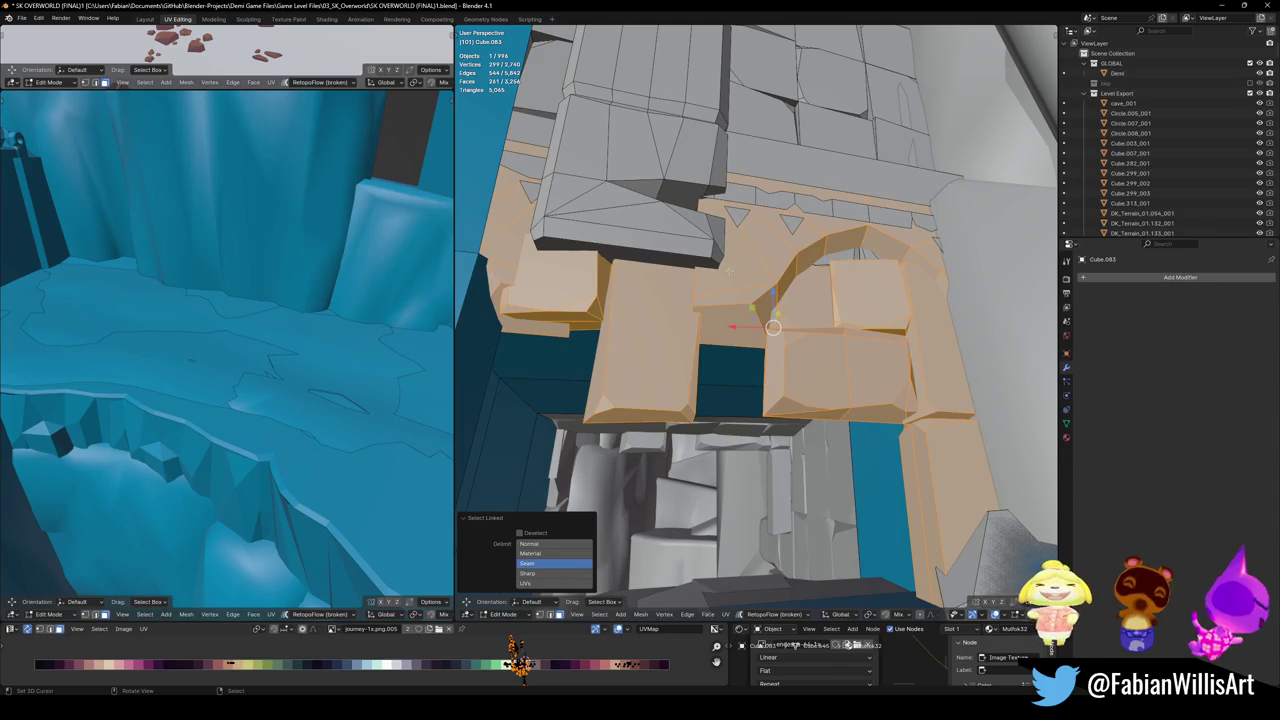
scroll(730, 270, up, 2)
mouse_move(720, 480)
middle_down()
mouse_move(698, 567)
mouse_move(740, 343)
middle_up()
key(shift+alt+c)
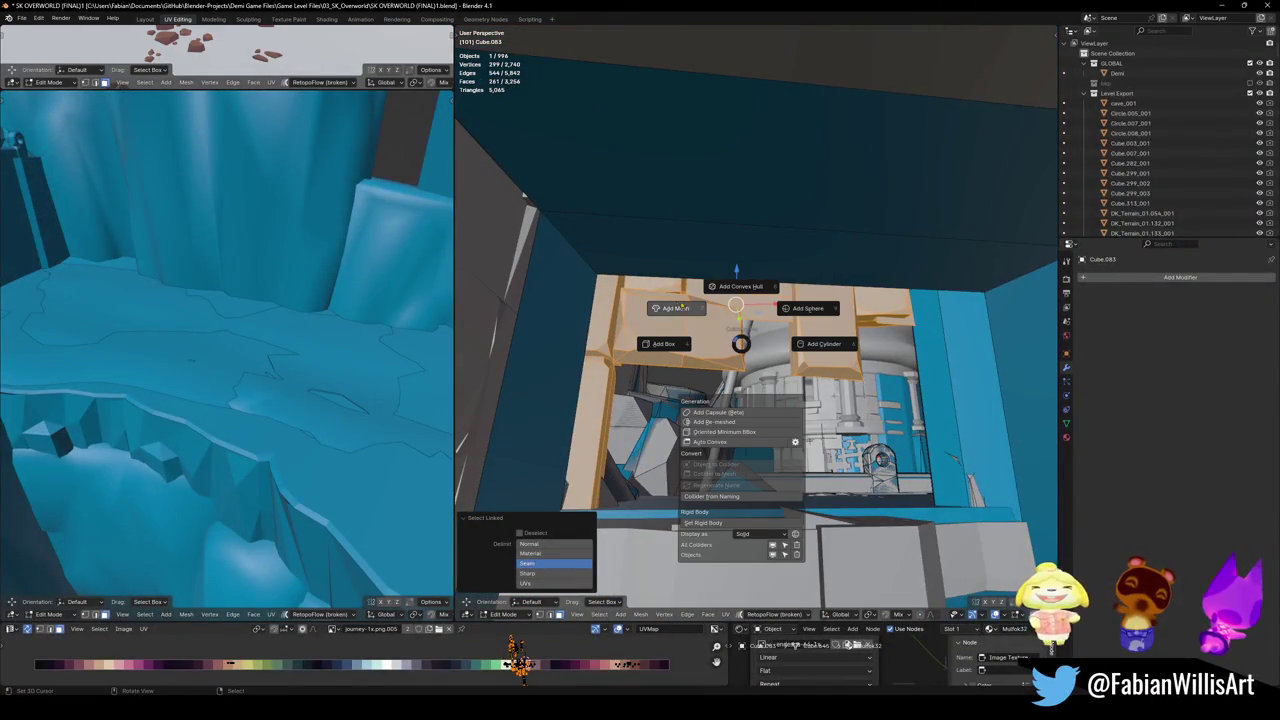
click(695, 327)
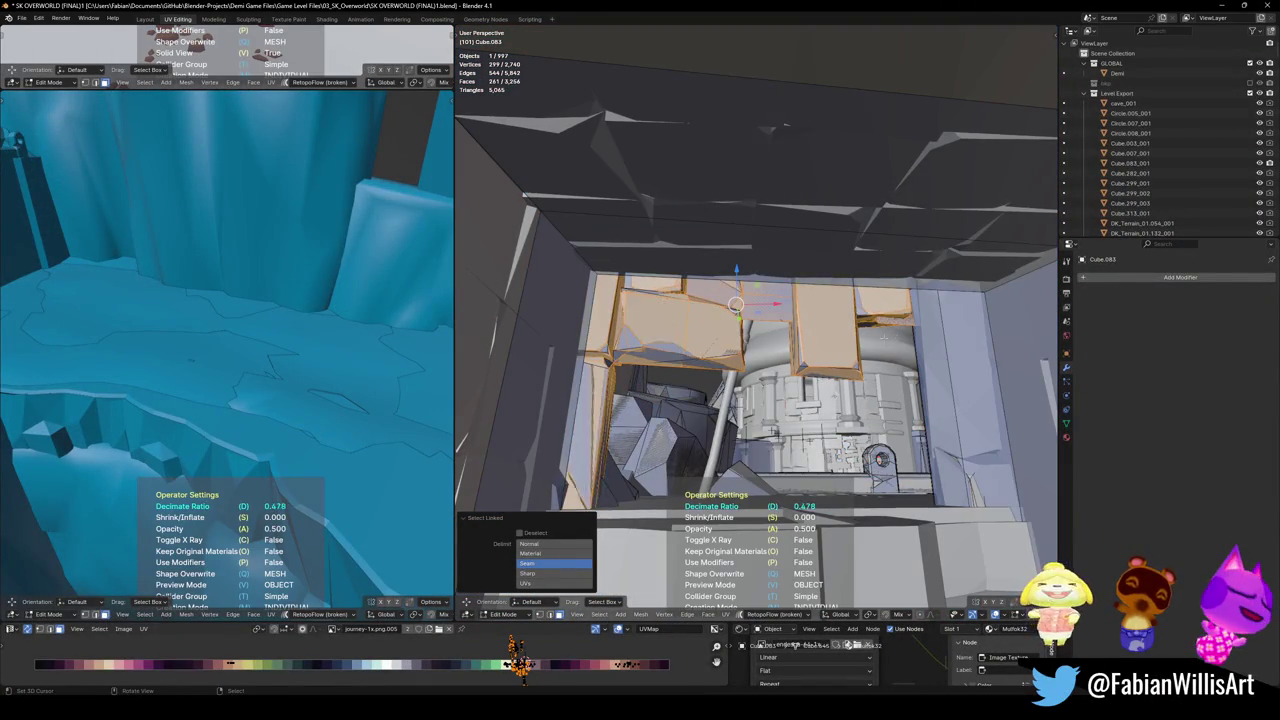
- Save the level file from Object Mode, then go back into Edit Mode
key(Tab)
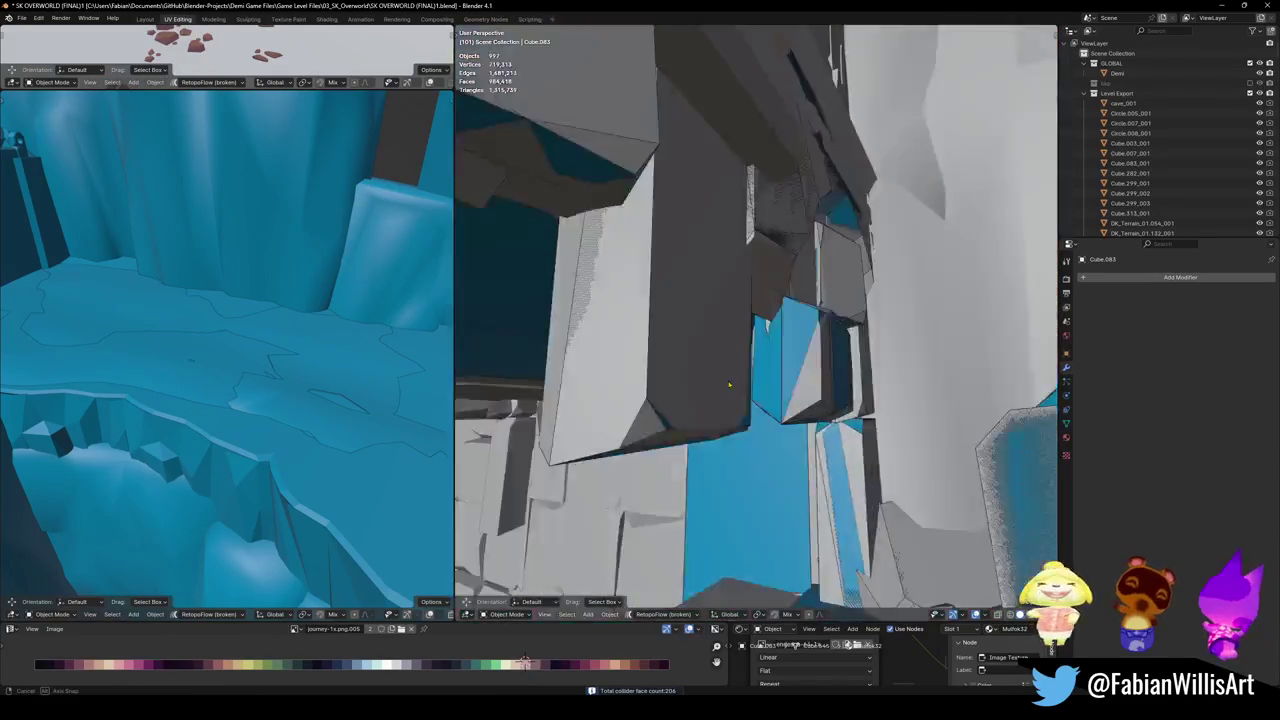
mouse_move(740, 340)
middle_down()
mouse_move(757, 370)
mouse_move(714, 387)
mouse_move(741, 341)
middle_up()
key(ctrl+s)
key(Tab)
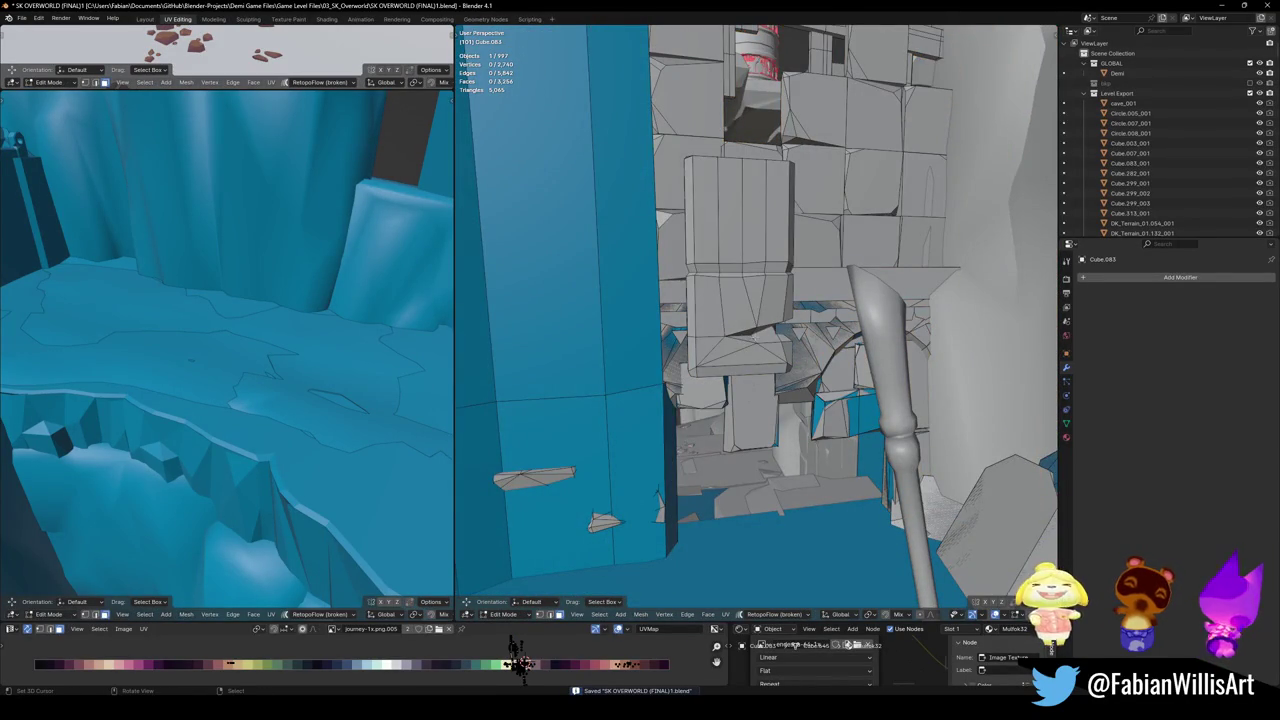
- Switch to Material Preview and start editing the DK_Terrain_03.239_001.001 collision mesh
key(z)
click(814, 277)
key(Tab)
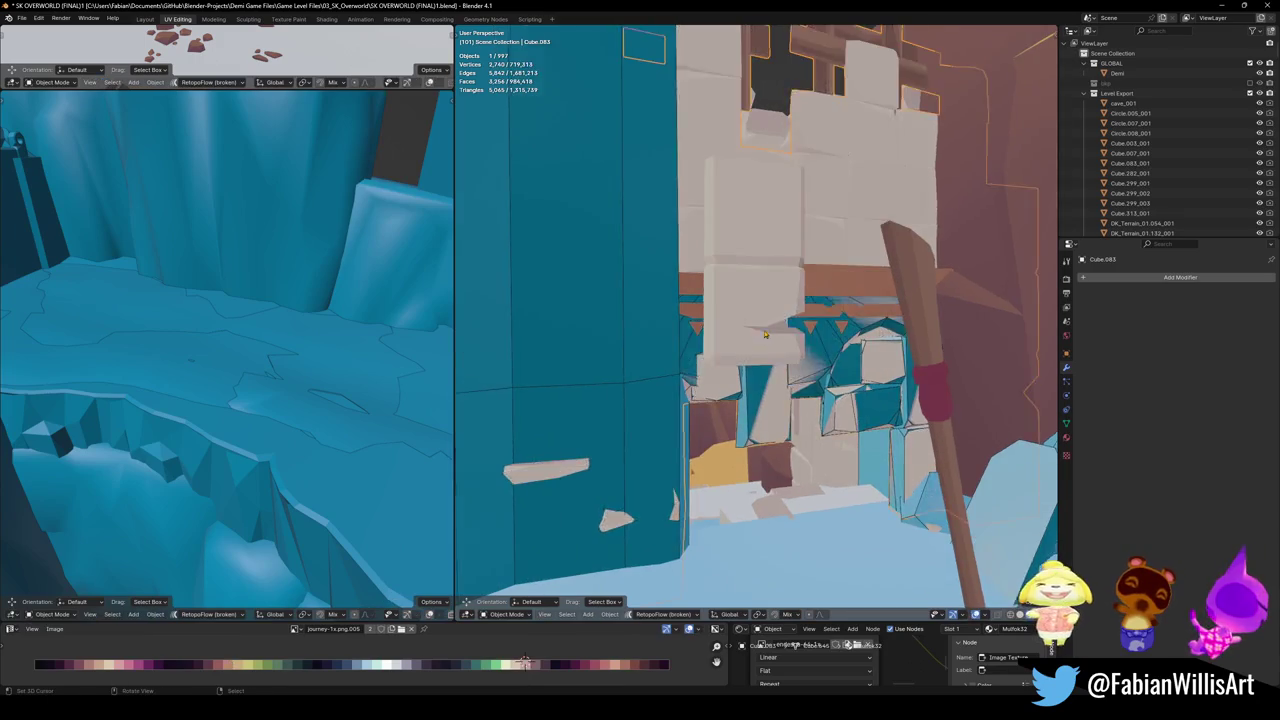
mouse_move(799, 327)
middle_down()
mouse_move(751, 381)
mouse_move(807, 374)
mouse_move(808, 352)
mouse_move(778, 410)
mouse_move(858, 413)
middle_up()
click(751, 385)
key(Tab)
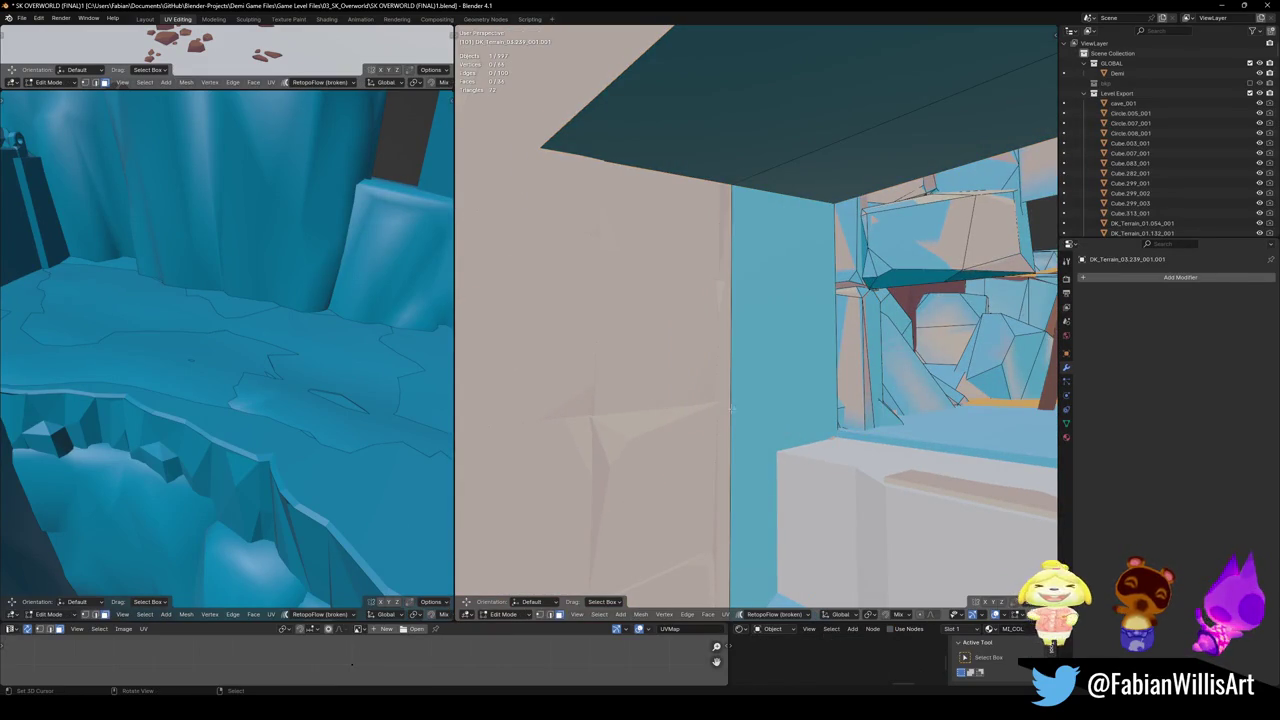
- Extrude the wall edge along the Y axis into a new face near the doorway
scroll(736, 207, up, 2)
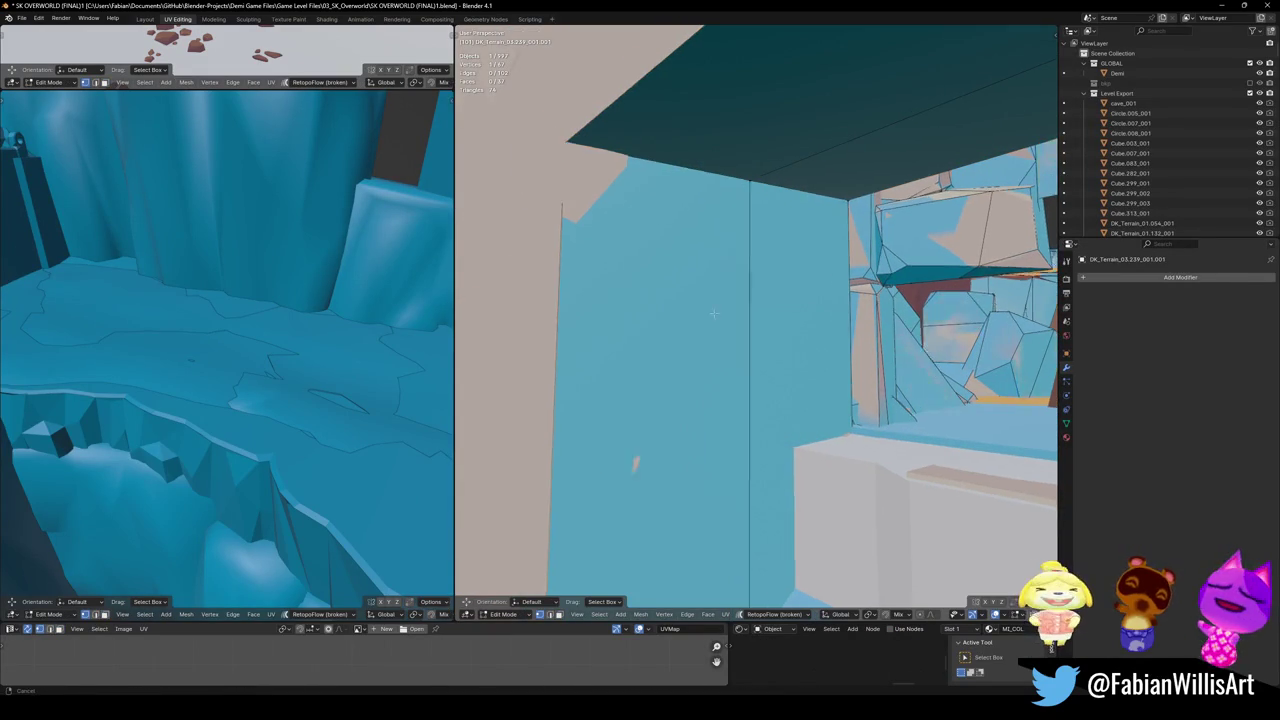
mouse_move(730, 263)
middle_down()
mouse_move(848, 320)
mouse_move(720, 400)
middle_up()
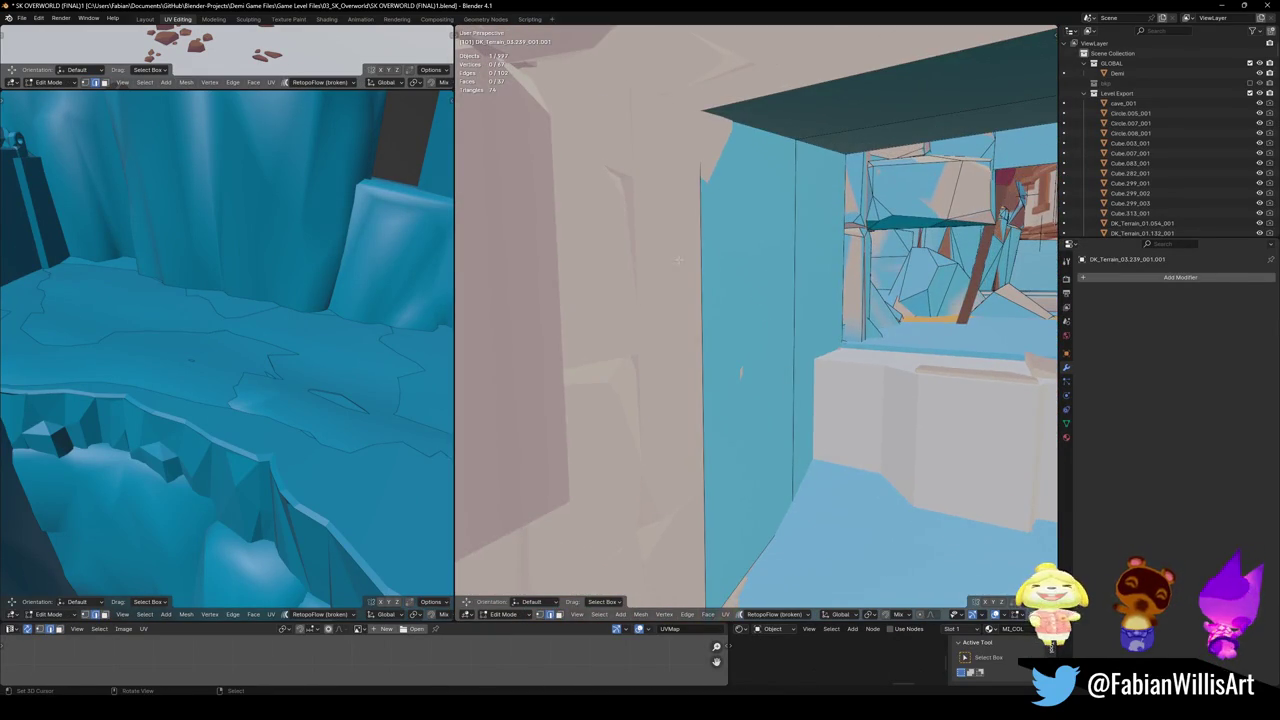
mouse_move(772, 254)
middle_down()
mouse_move(769, 380)
mouse_move(690, 418)
middle_up()
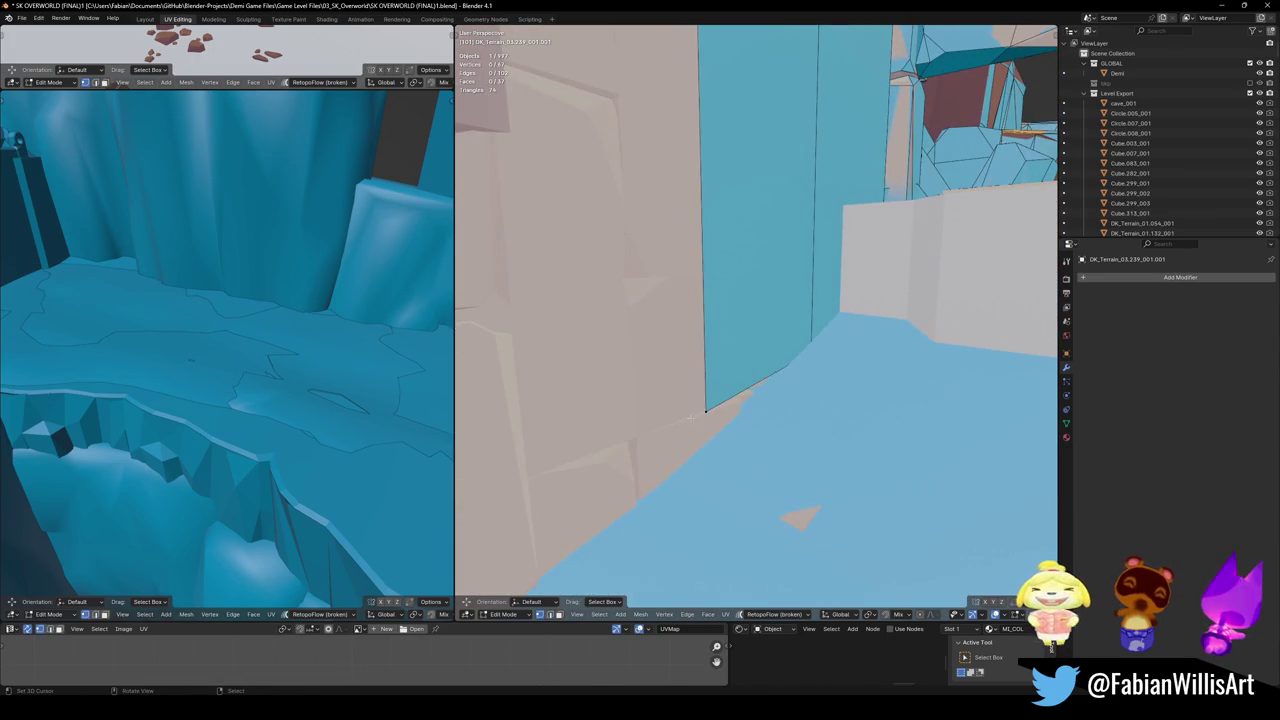
mouse_move(773, 336)
middle_down()
mouse_move(774, 366)
mouse_move(802, 292)
mouse_move(743, 357)
middle_up()
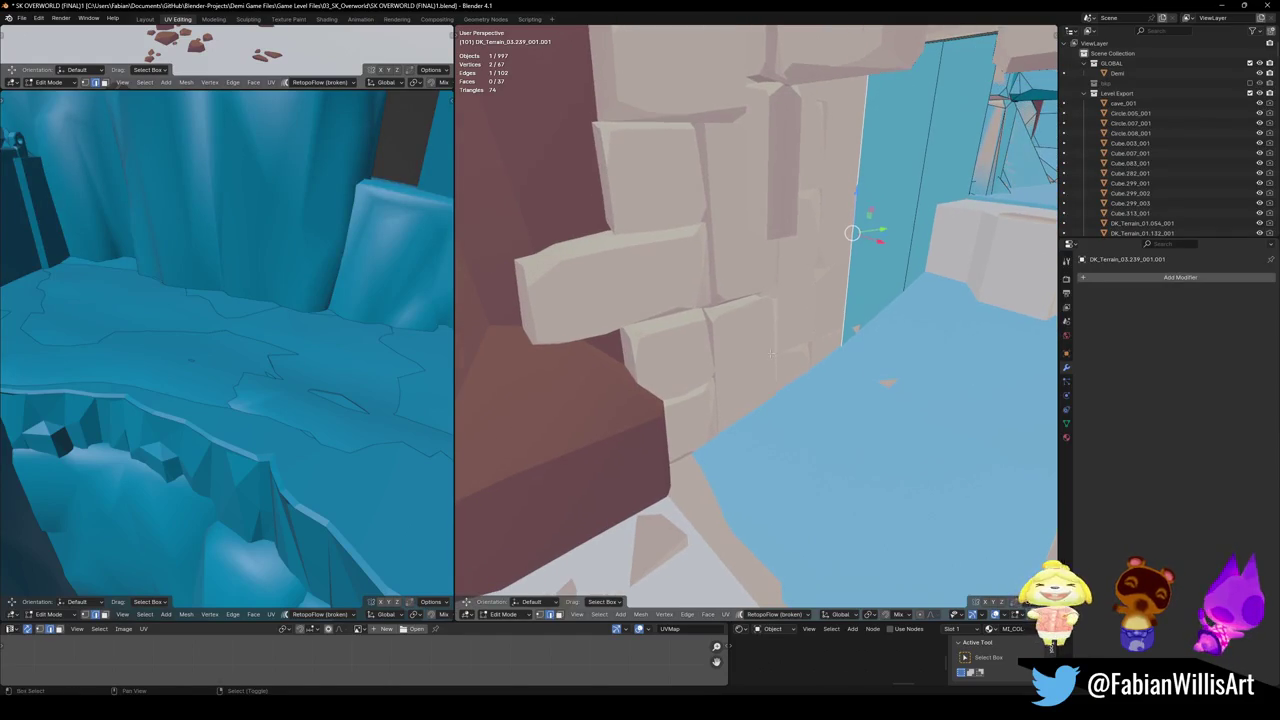
key(e)
key(y)
click(672, 380)
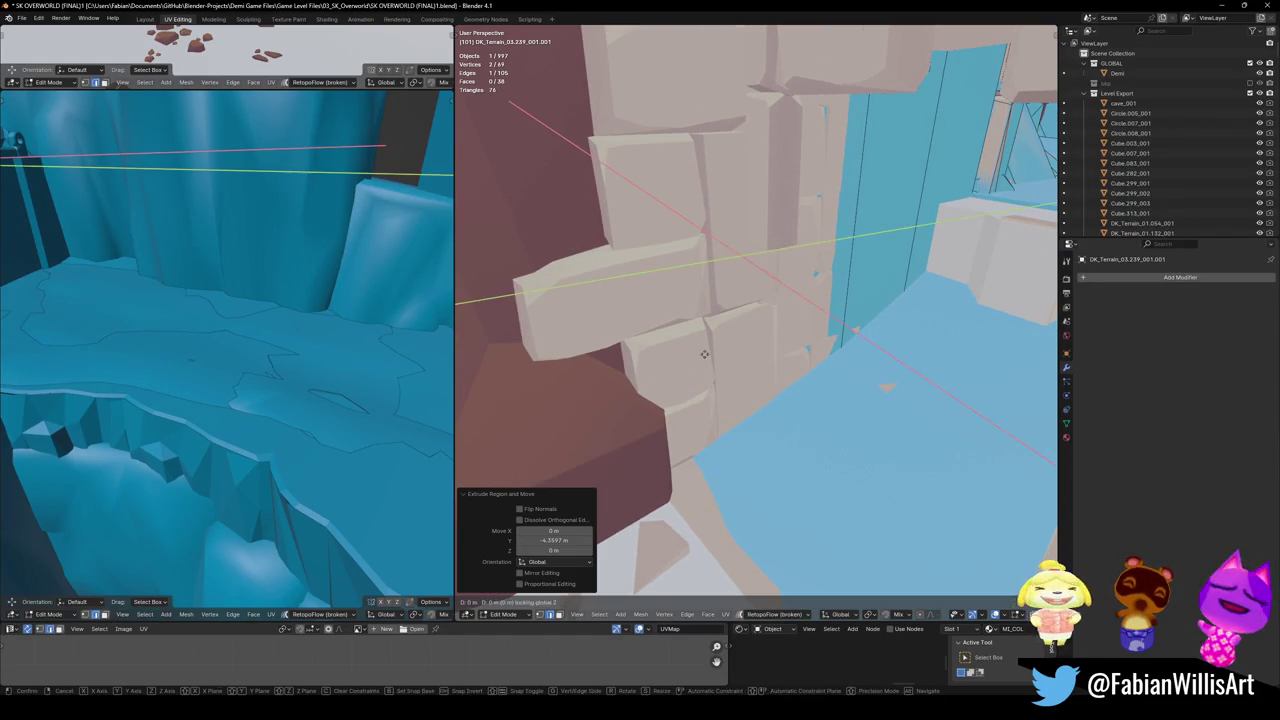
- Shift the new edge horizontally, scale it, then lower the new face vertically
key(g)
key(shift+z)
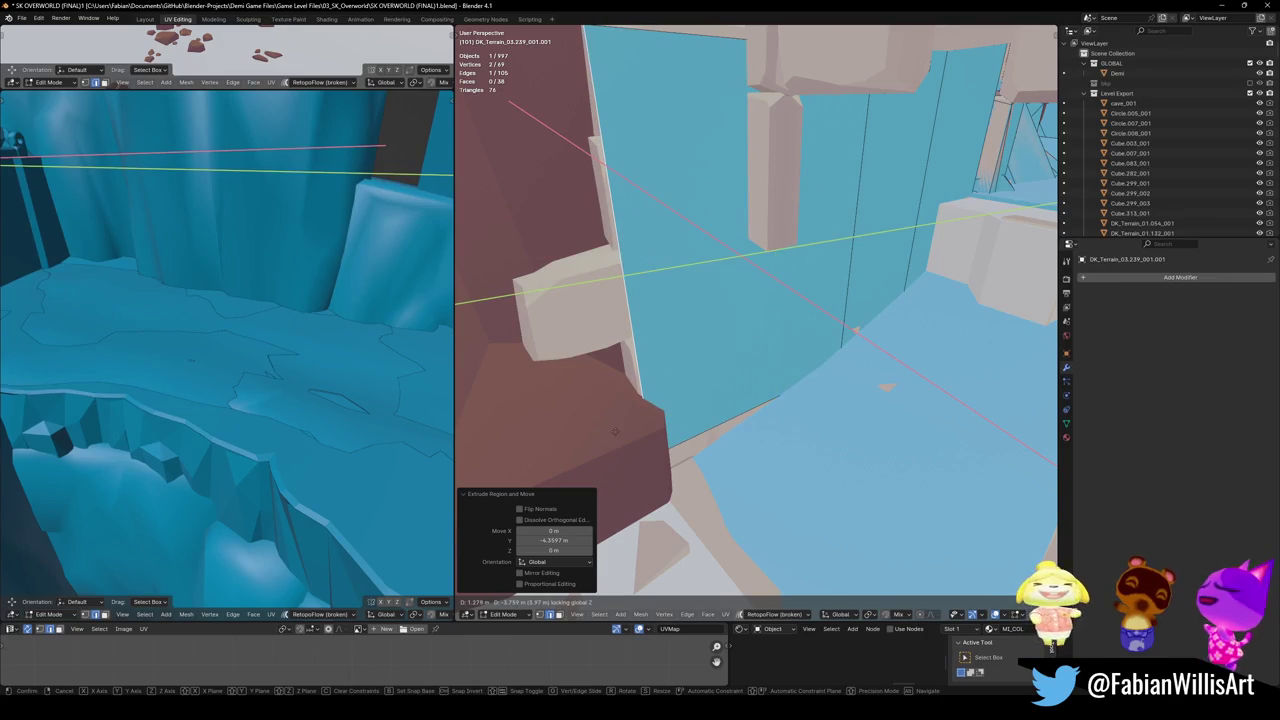
click(615, 432)
key(s)
click(706, 323)
mouse_move(706, 323)
middle_down()
mouse_move(709, 277)
mouse_move(684, 415)
middle_up()
key(g)
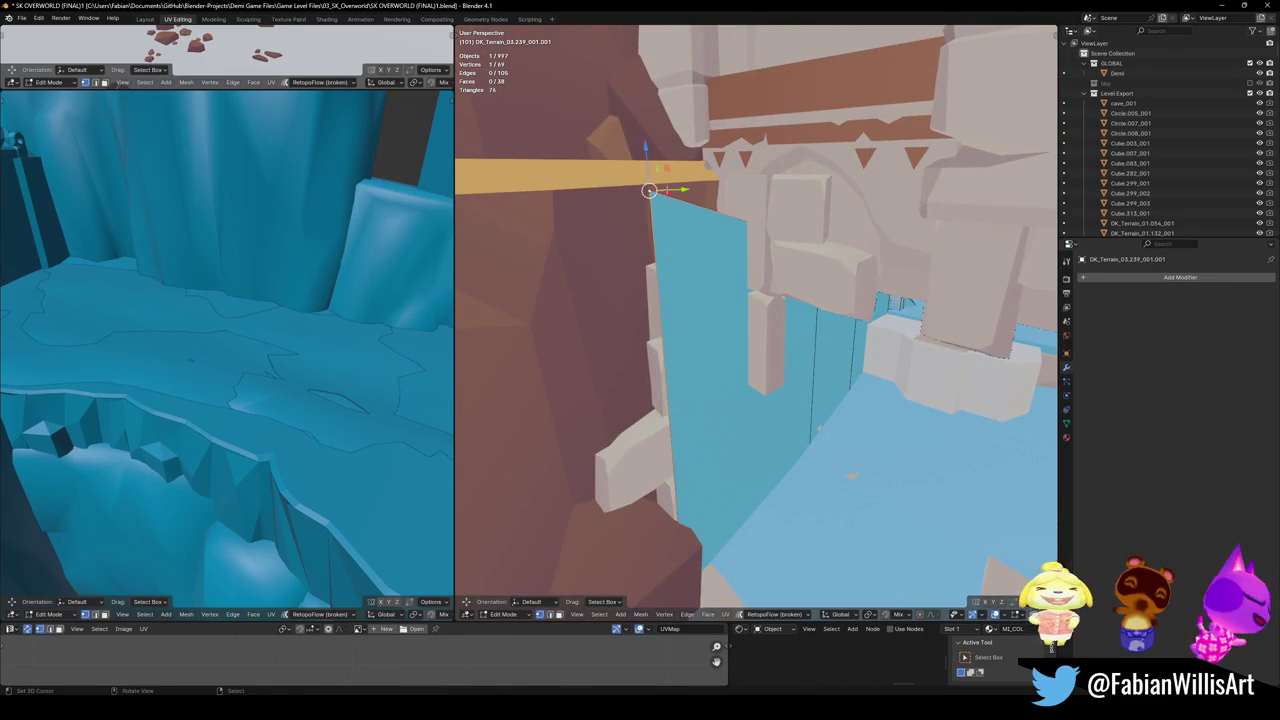
key(z)
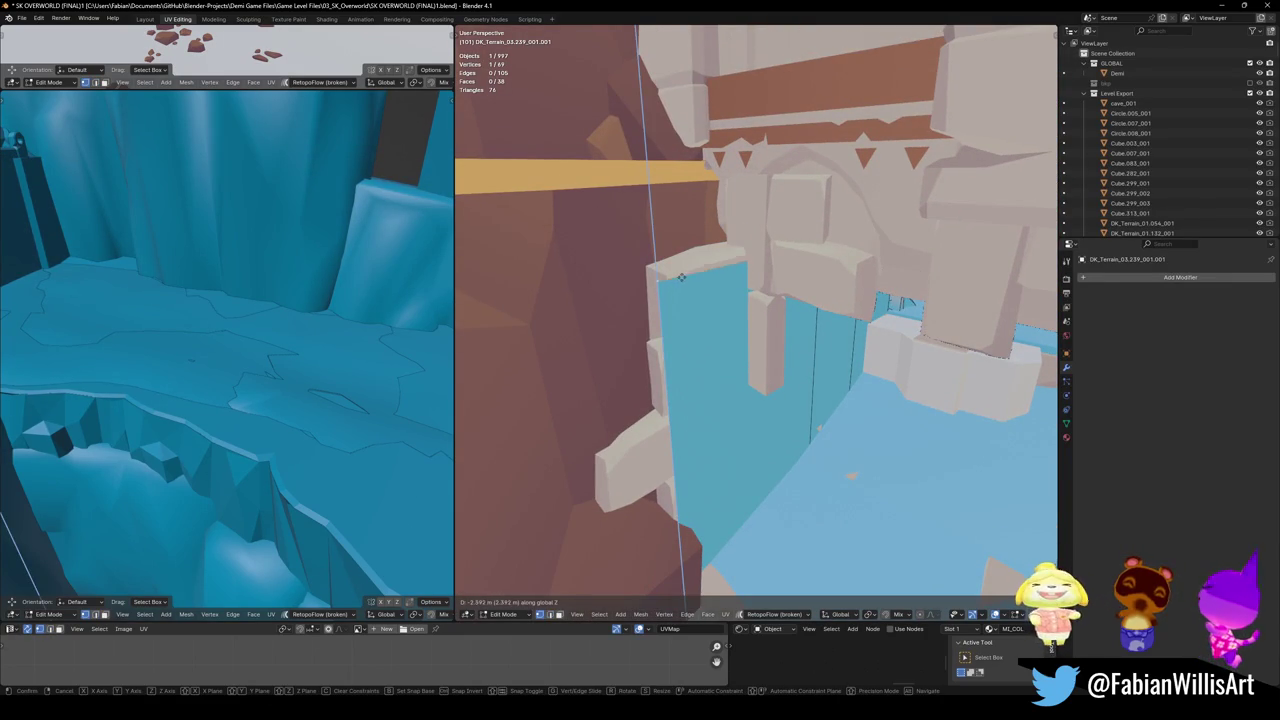
click(680, 280)
- Set the blue face's height, then slide it horizontally against the stone blocks
mouse_move(680, 280)
middle_down()
mouse_move(836, 350)
mouse_move(650, 152)
middle_up()
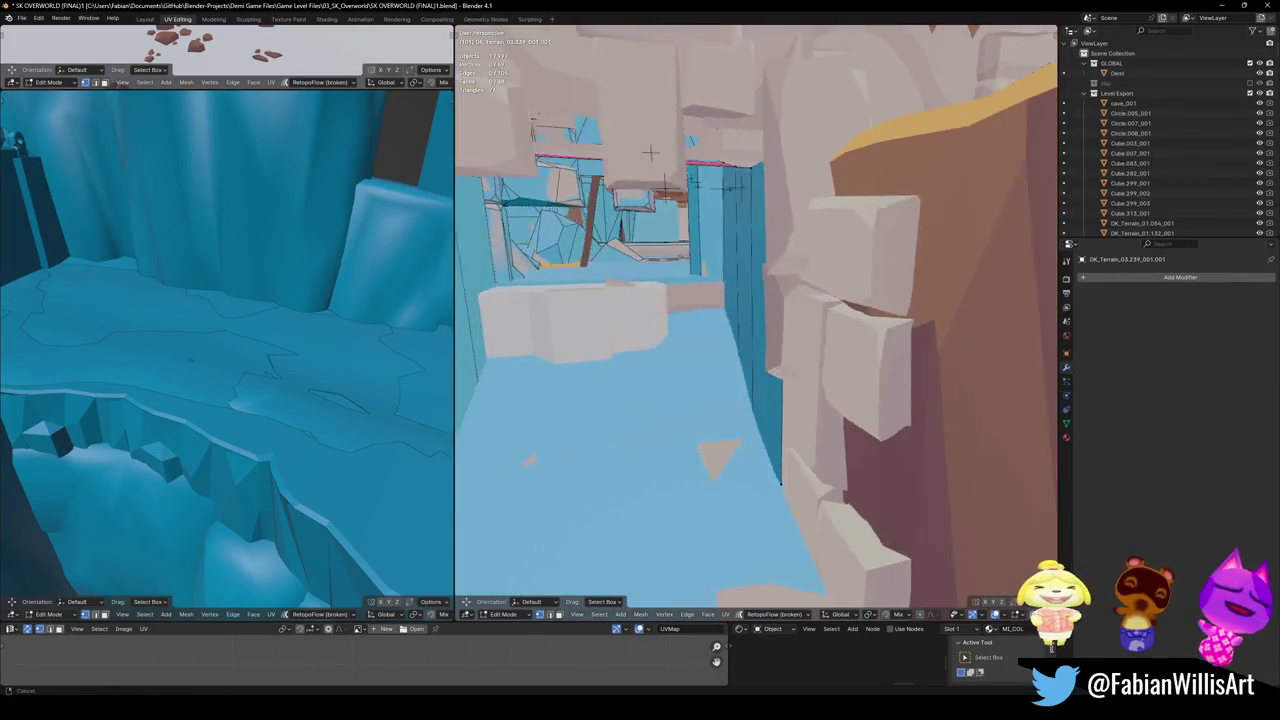
middle_drag(650, 152, 882, 184)
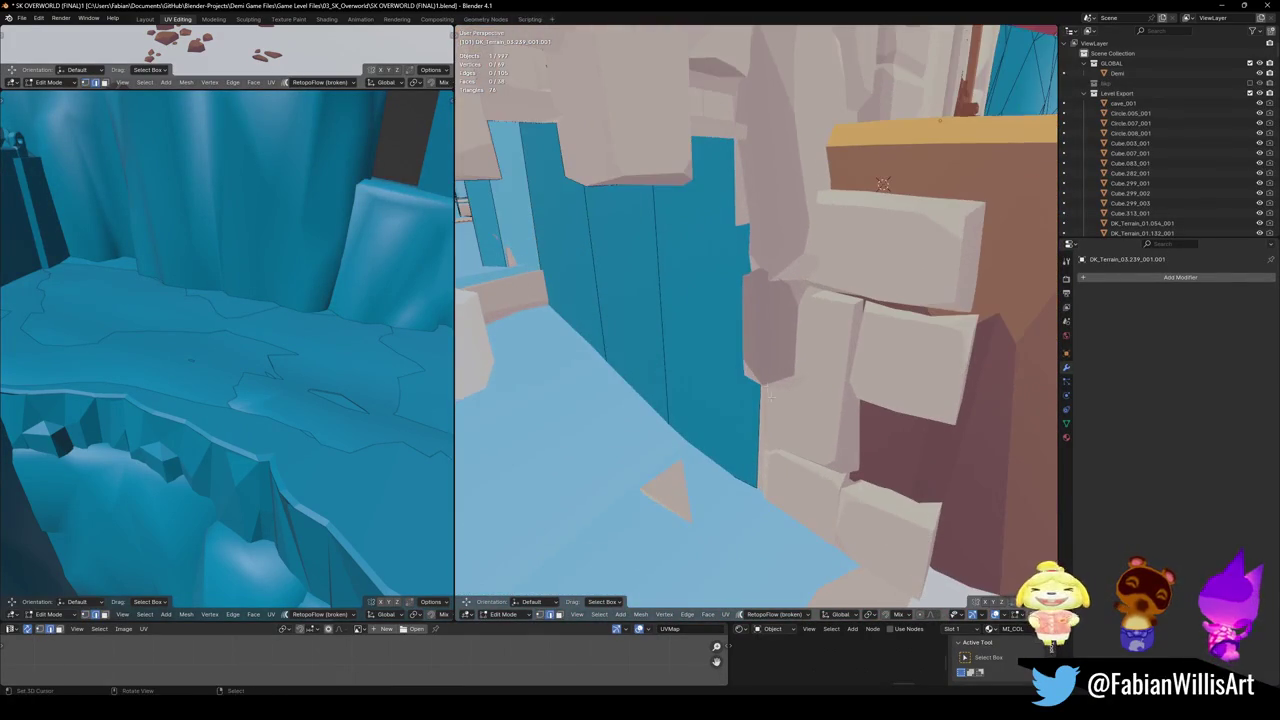
middle_drag(770, 405, 775, 400)
key(g)
key(shift+z)
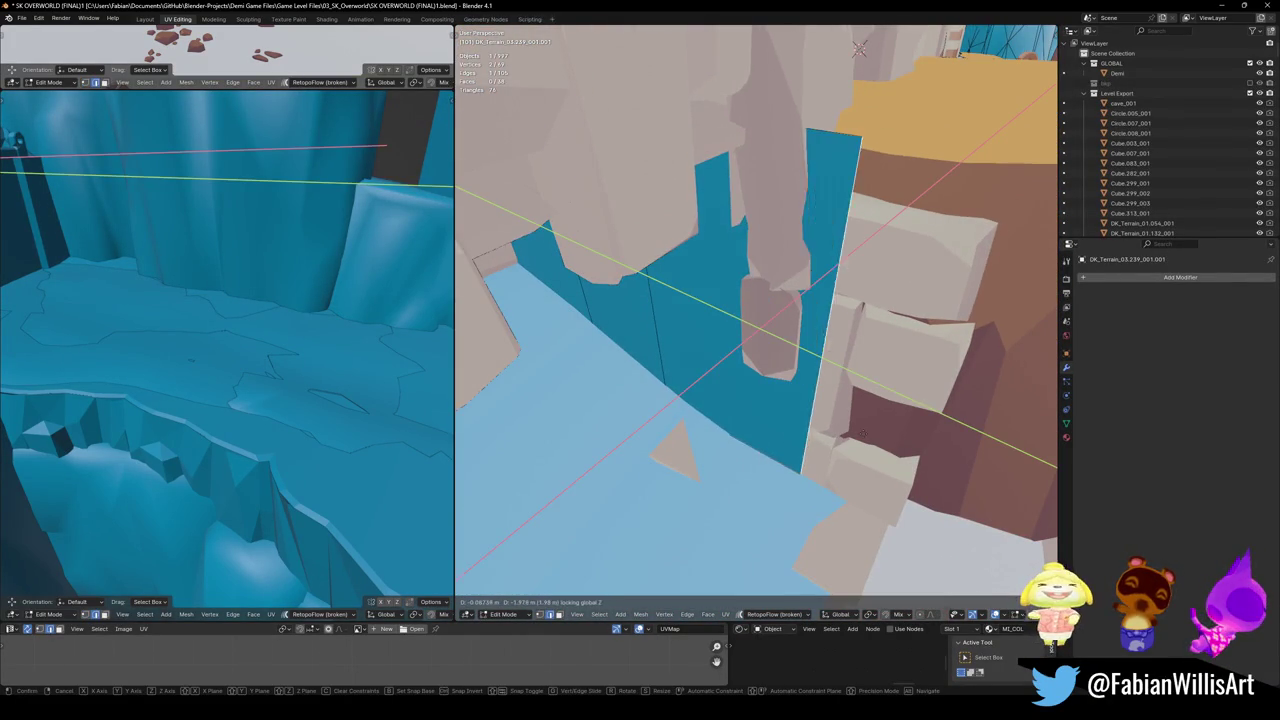
right_click(889, 436)
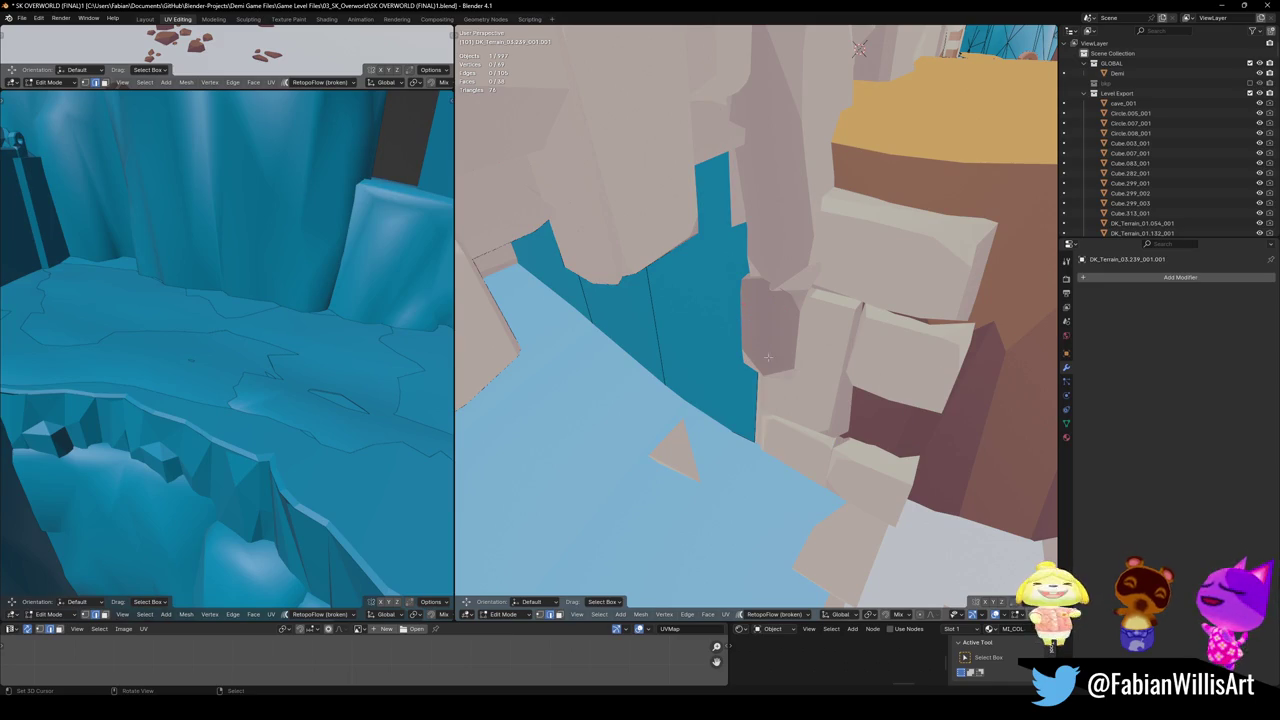
middle_drag(768, 357, 786, 396)
key(g)
key(shift+z)
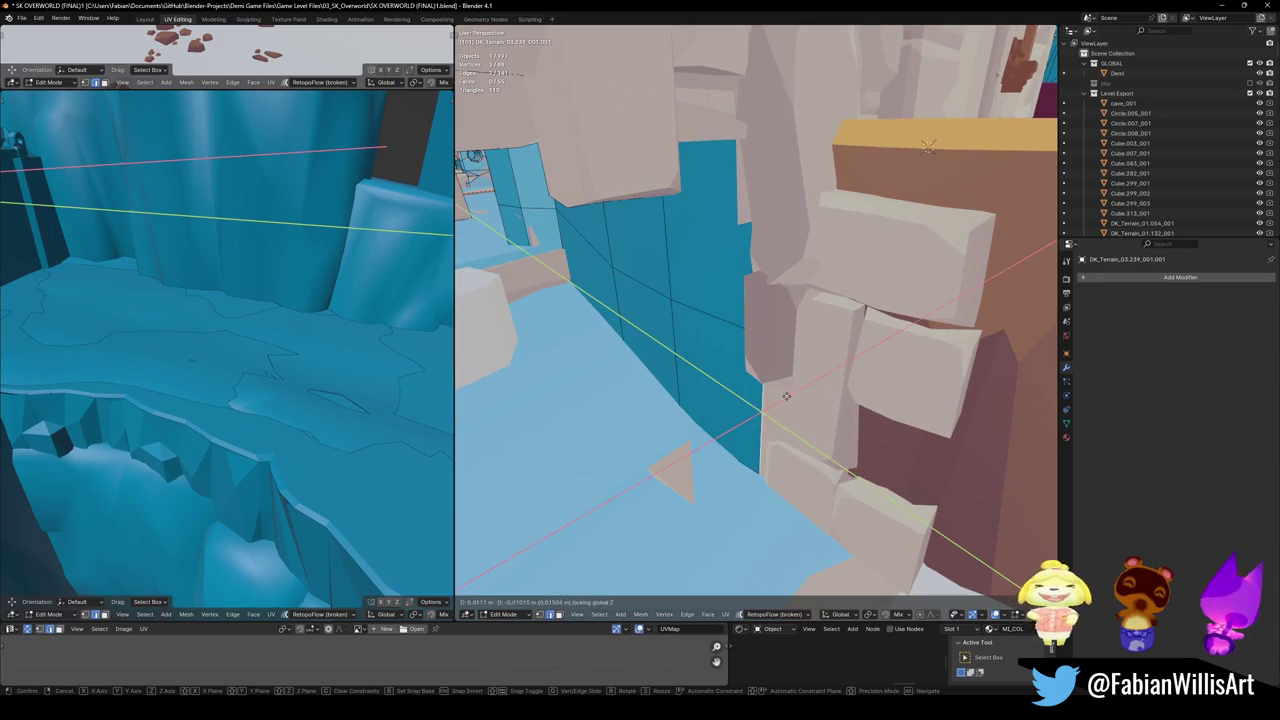
key(z)
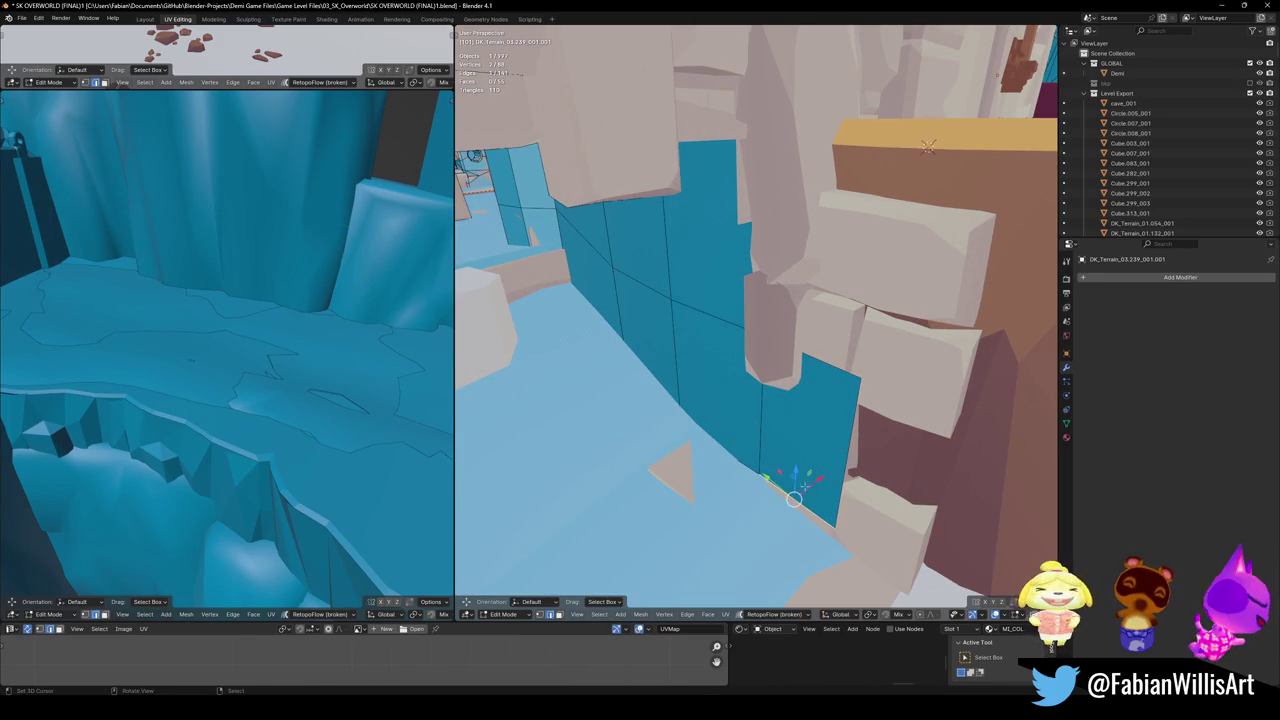
click(928, 146)
middle_drag(791, 534, 785, 507)
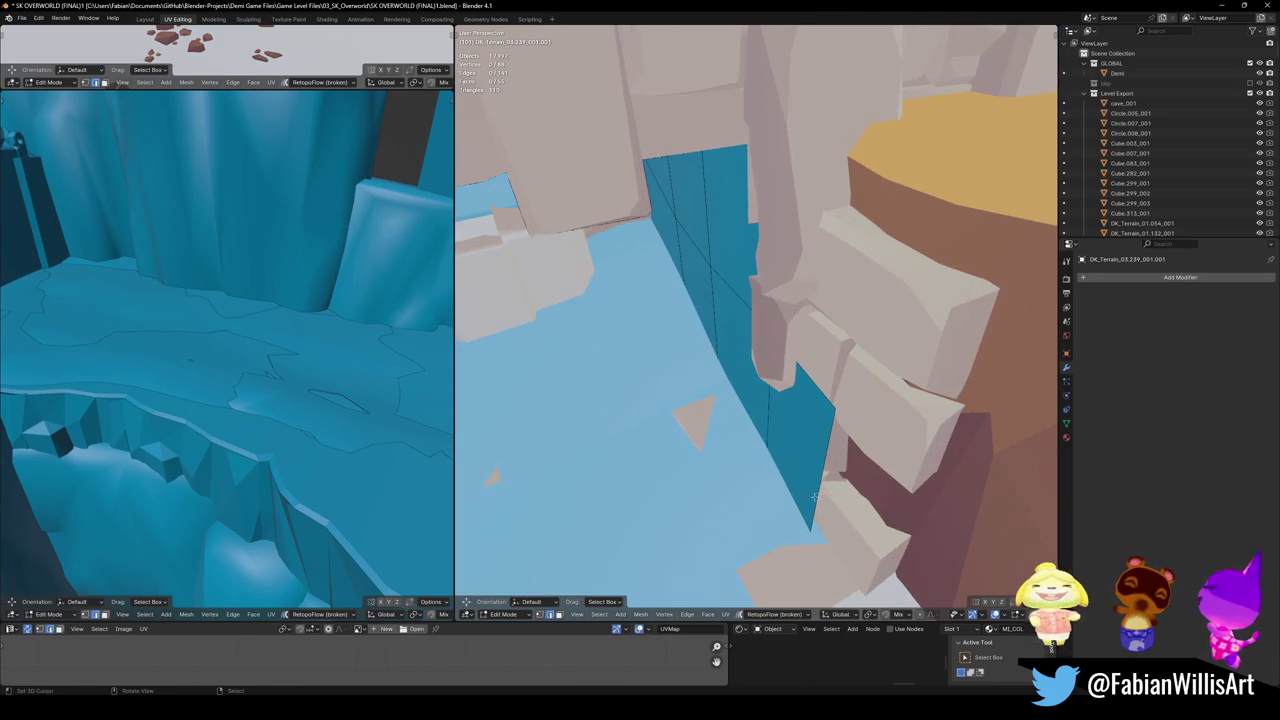
key(g)
key(shift+z)
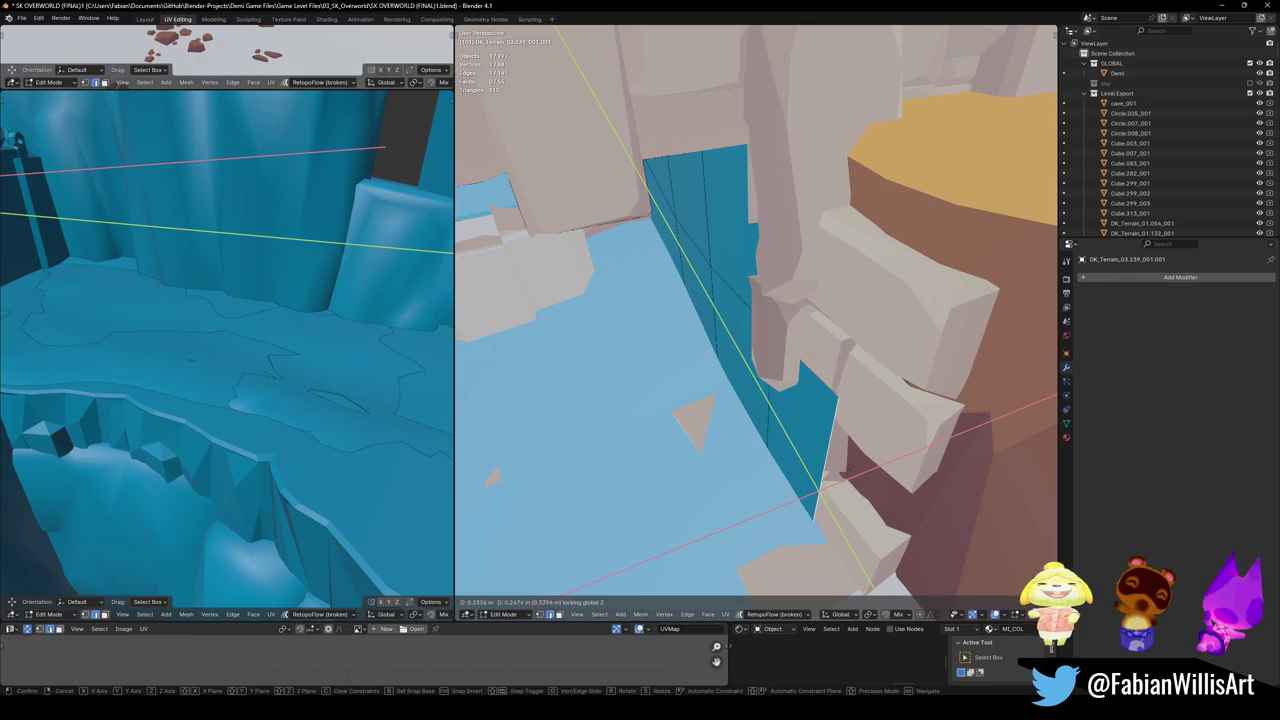
click(851, 455)
- Slide a wall edge lower down the cliff face
mouse_move(873, 399)
middle_down()
mouse_move(793, 308)
mouse_move(779, 430)
middle_up()
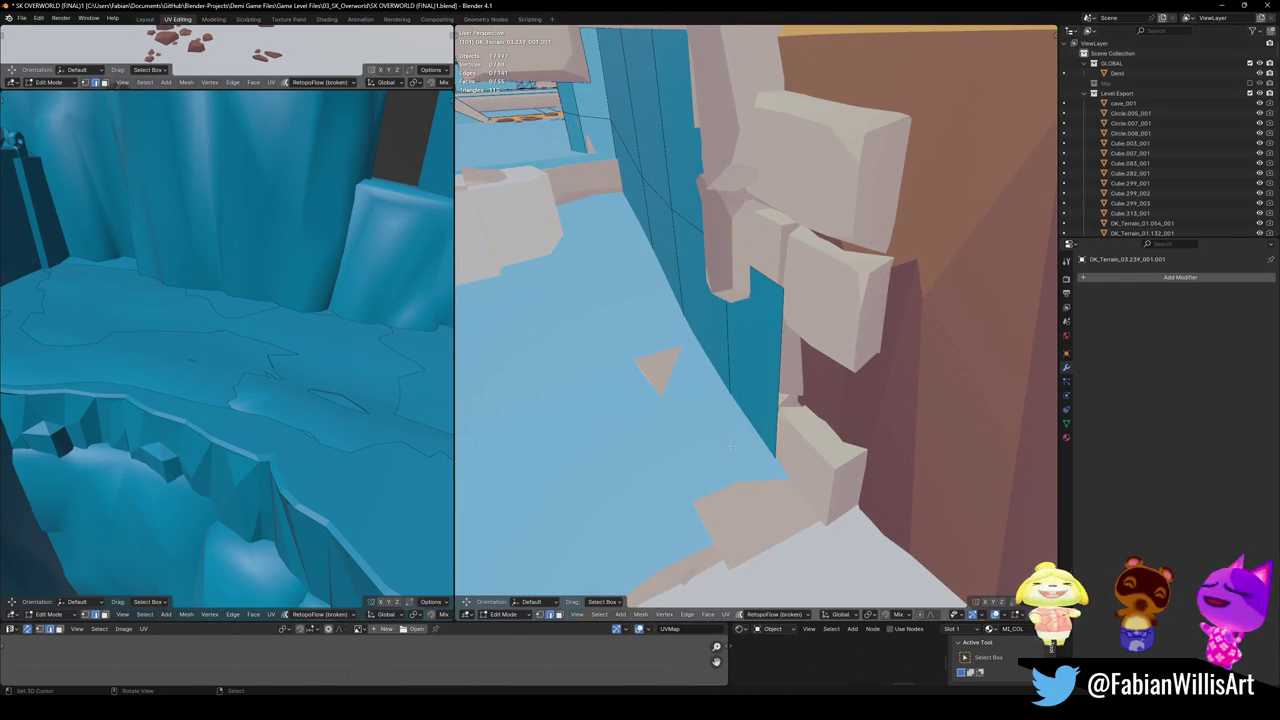
click(771, 397)
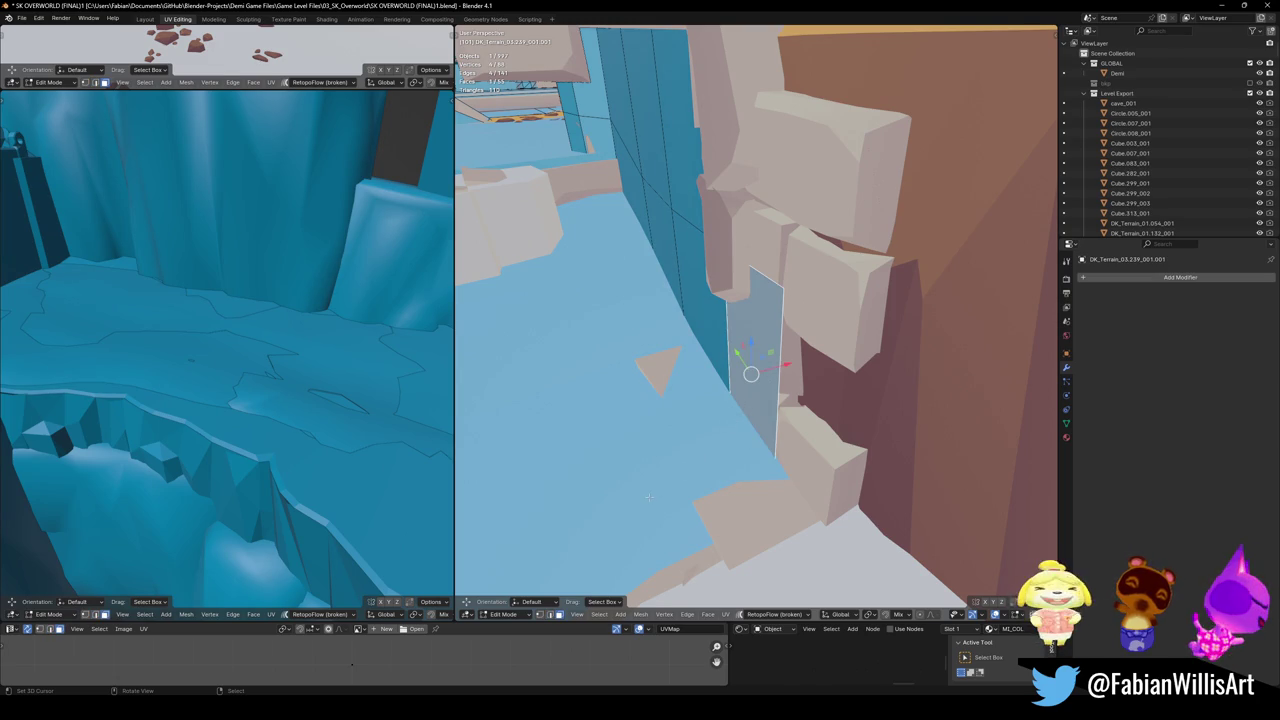
key(alt+a)
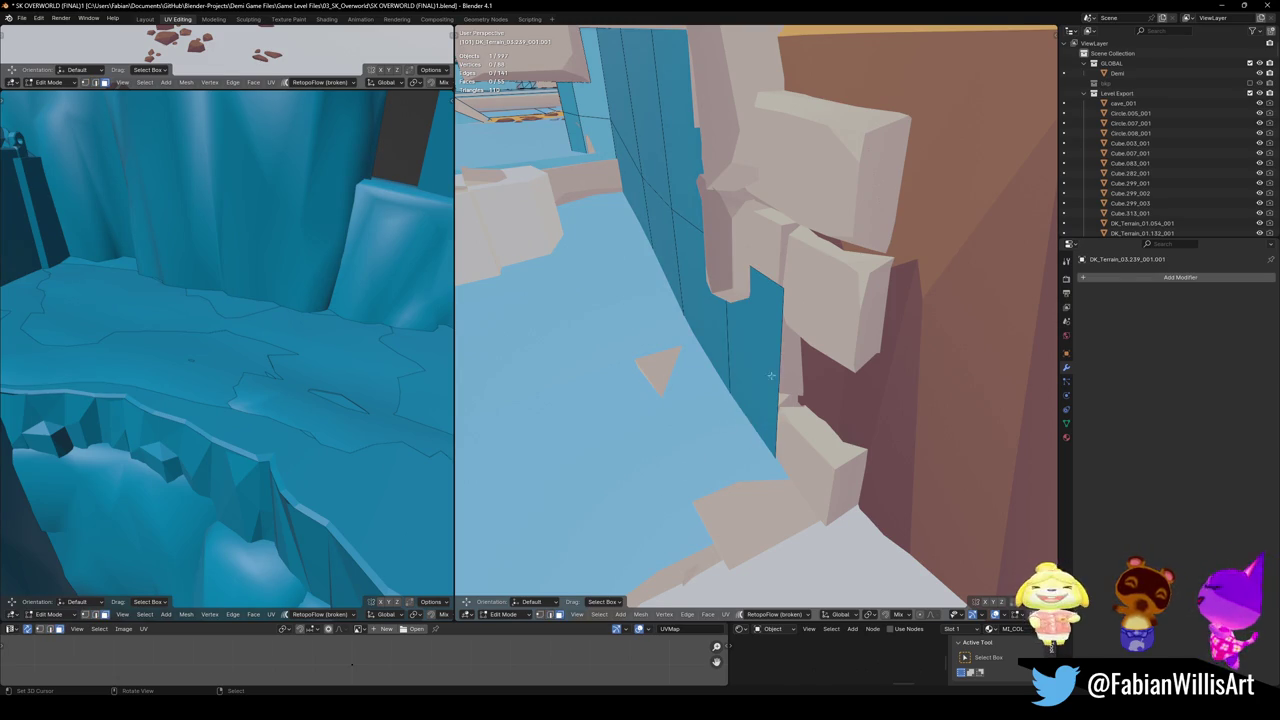
scroll(721, 345, up, 2)
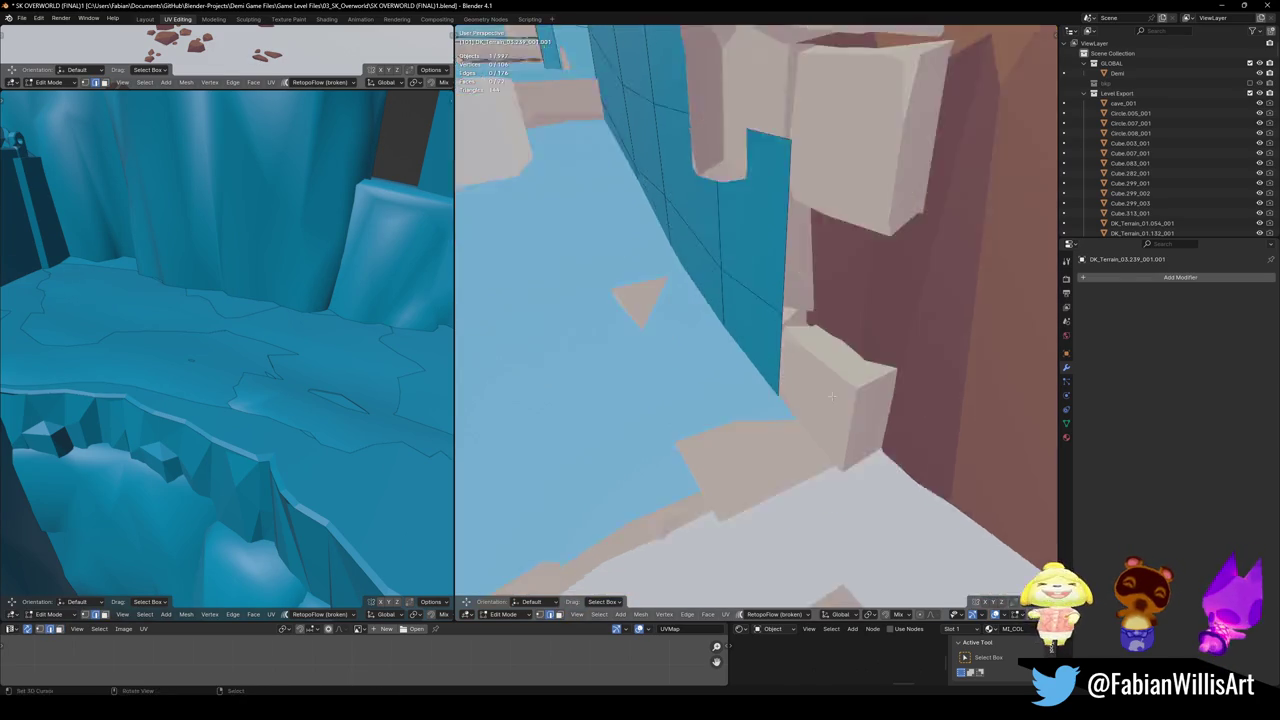
scroll(809, 394, up, 3)
click(825, 268)
key(g)
key(g)
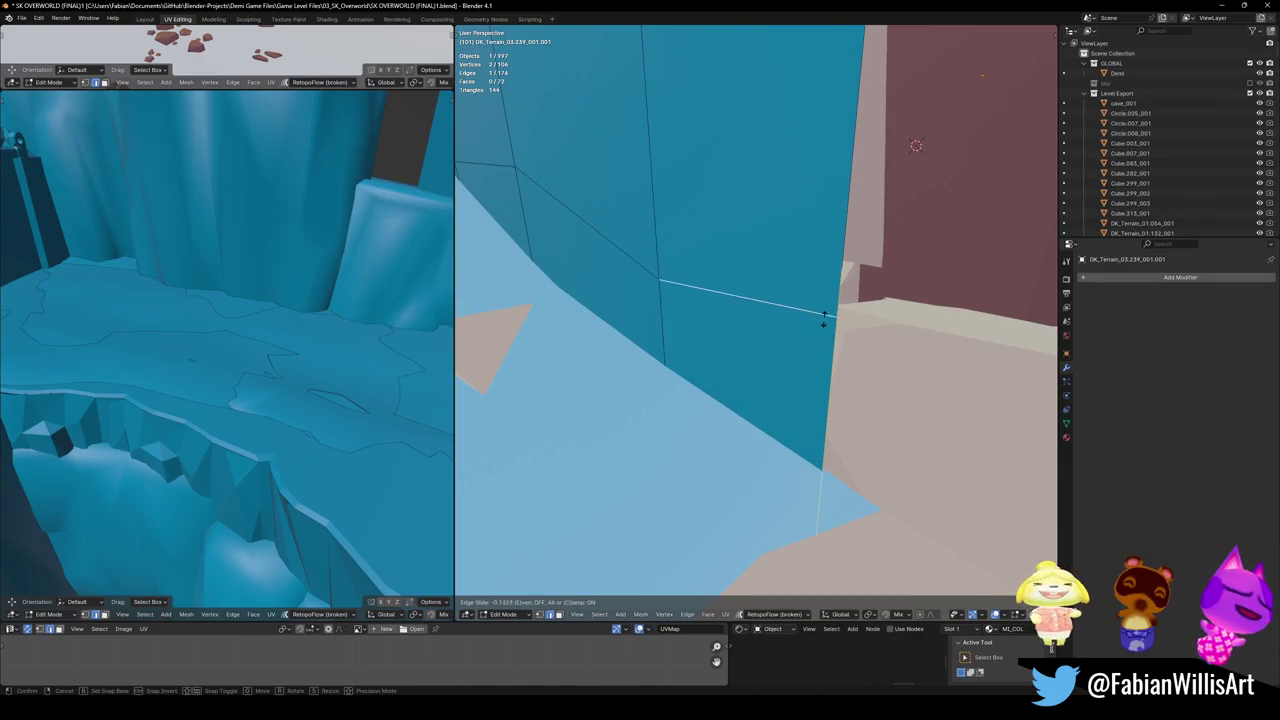
click(815, 328)
- Extrude two quads from the edge out along the ledge at the same height
key(e)
middle_drag(829, 362, 767, 379)
key(shift+z)
click(830, 427)
mouse_move(830, 427)
middle_down()
mouse_move(866, 397)
mouse_move(800, 375)
middle_up()
key(e)
key(shift+z)
click(867, 396)
key(alt+a)
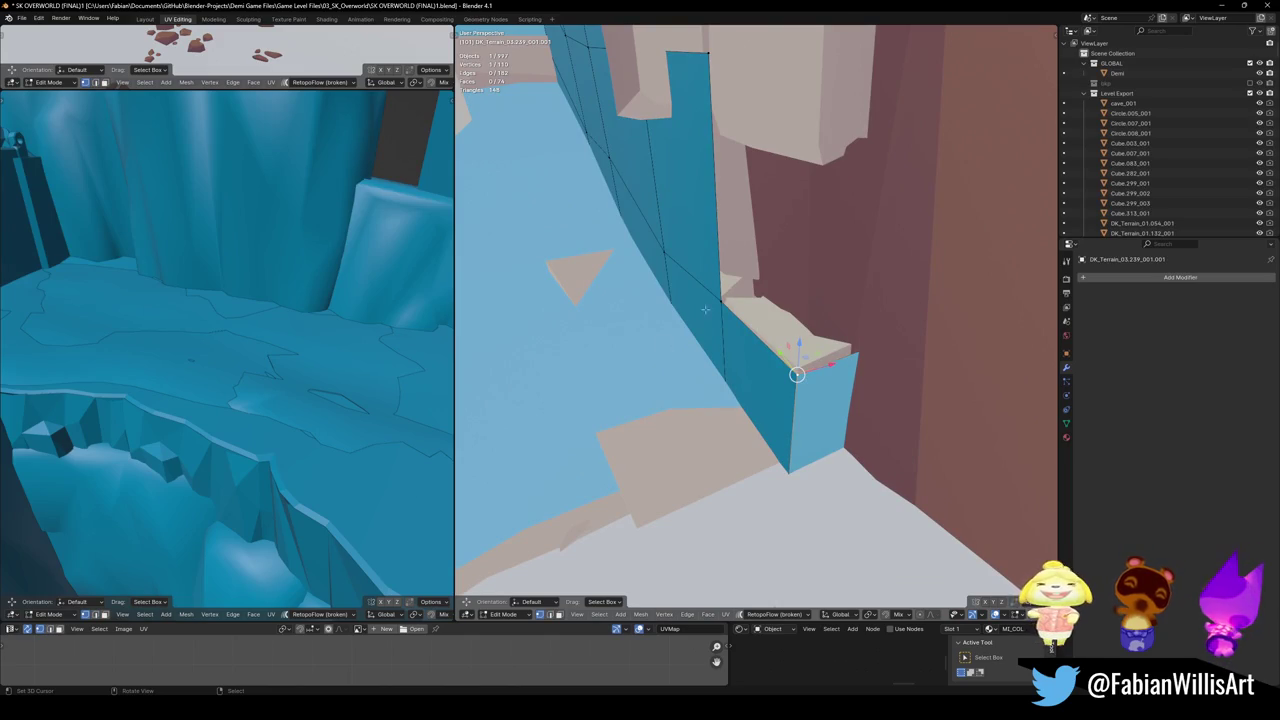
- Slide the column's top edge down and extrude a new edge under the stone block
shift+right_click(789, 277)
mouse_move(789, 277)
middle_down()
mouse_move(800, 330)
mouse_move(767, 388)
mouse_move(925, 70)
middle_up()
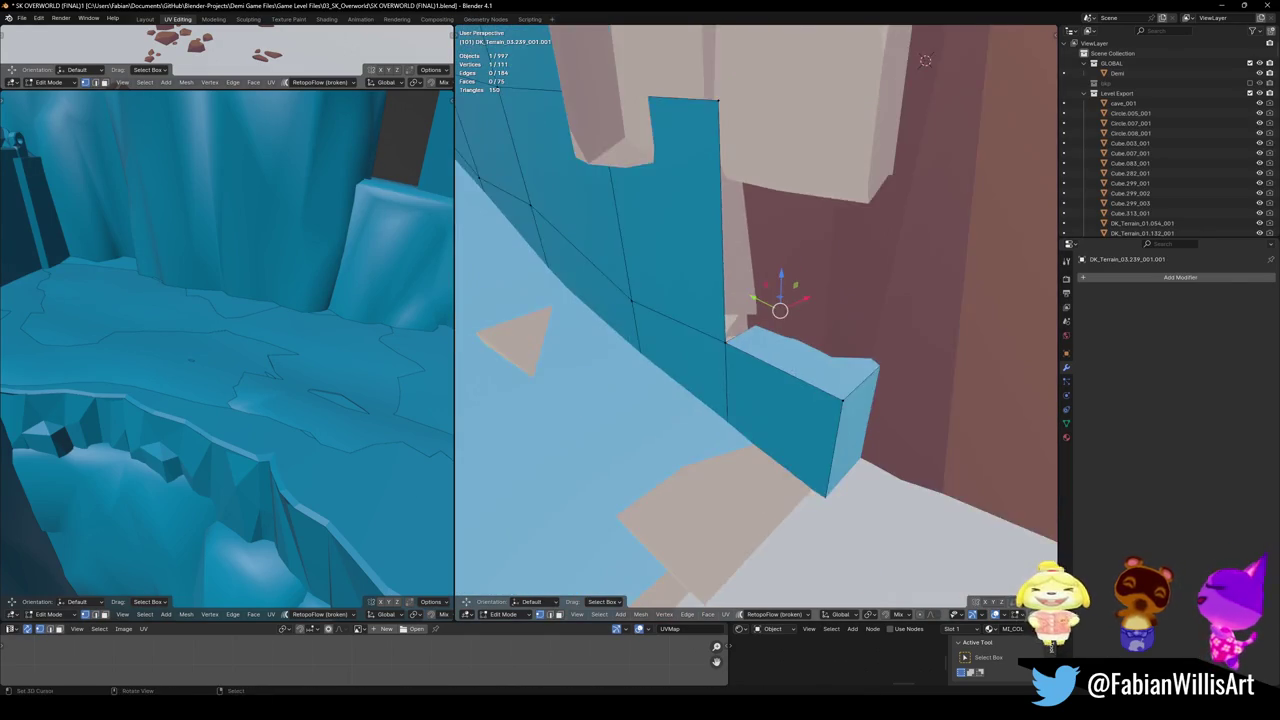
middle_drag(774, 399, 711, 167)
key(g)
key(g)
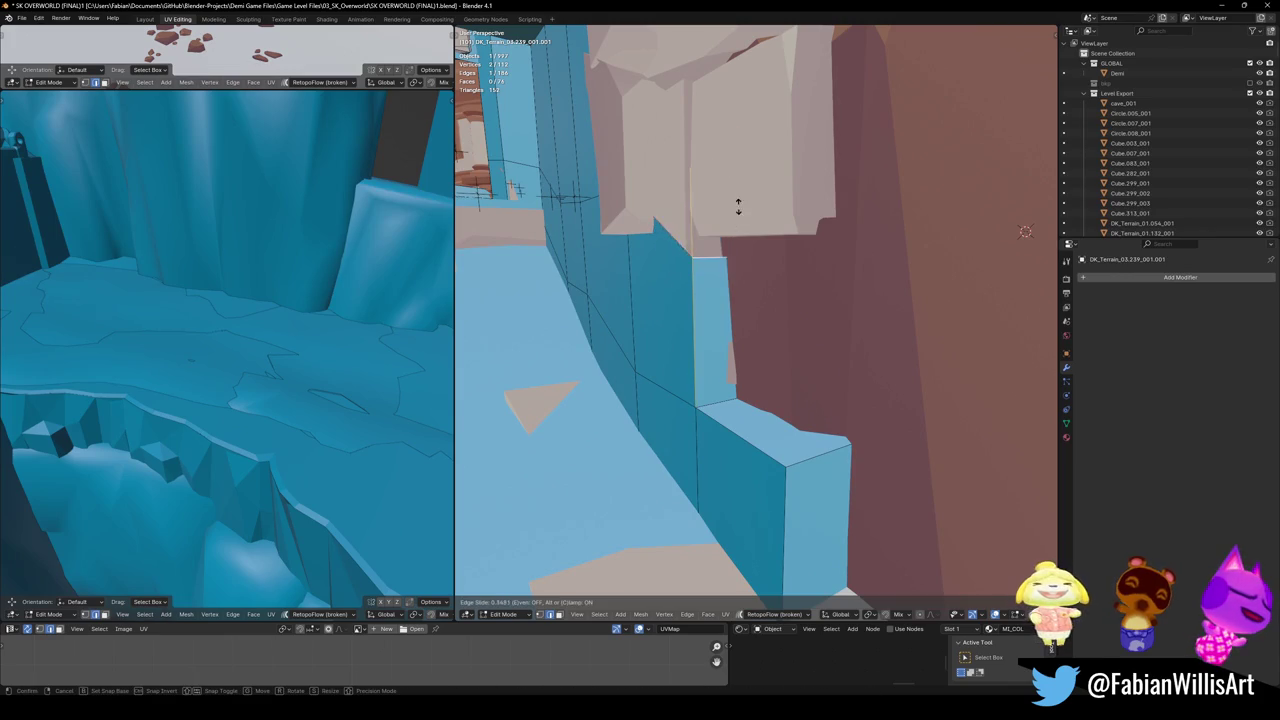
click(738, 198)
mouse_move(729, 229)
middle_down()
mouse_move(766, 240)
mouse_move(651, 297)
mouse_move(706, 276)
mouse_move(709, 311)
middle_up()
key(e)
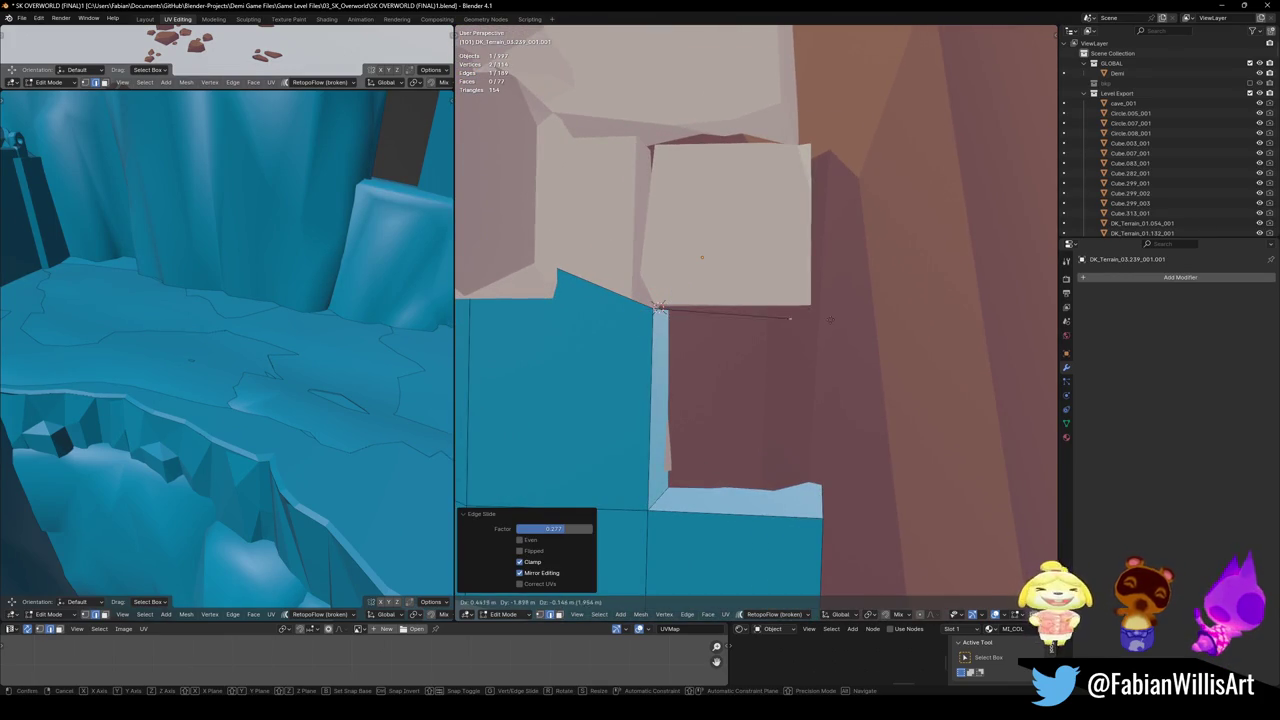
click(658, 308)
middle_drag(808, 306, 771, 337)
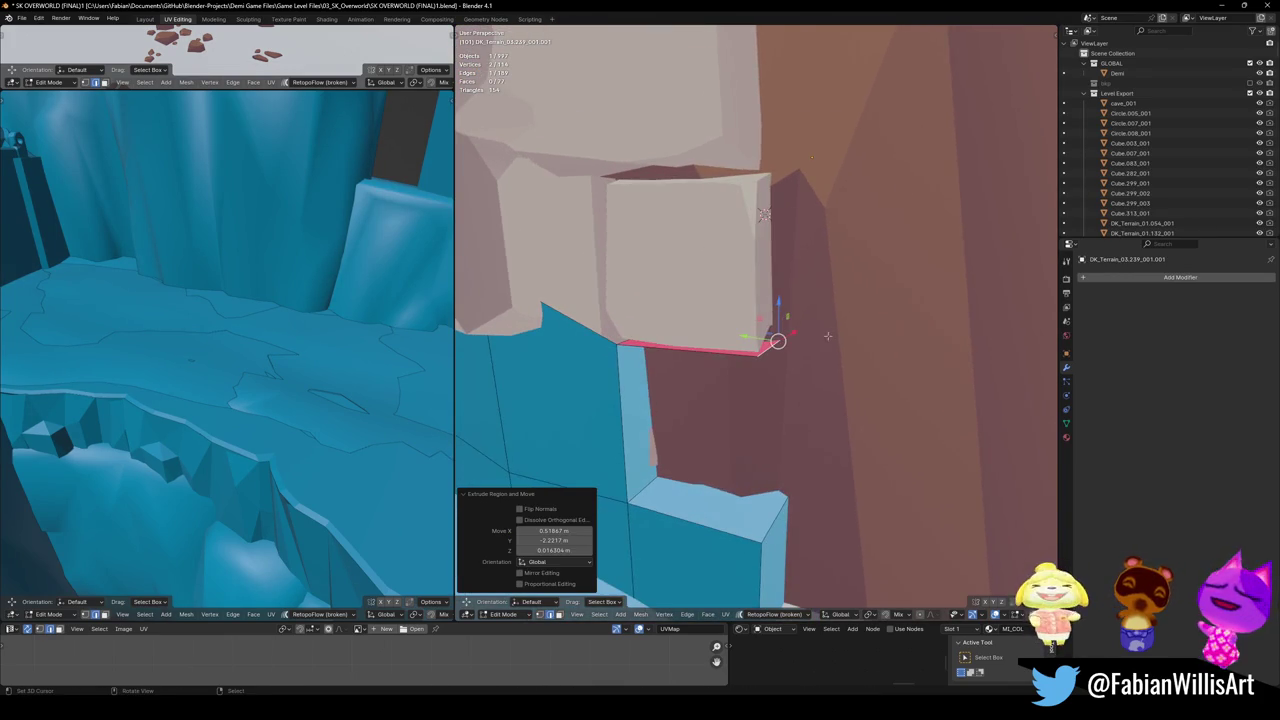
- Adjust the heights of the new edge and face with vertical moves
key(g)
key(z)
click(850, 193)
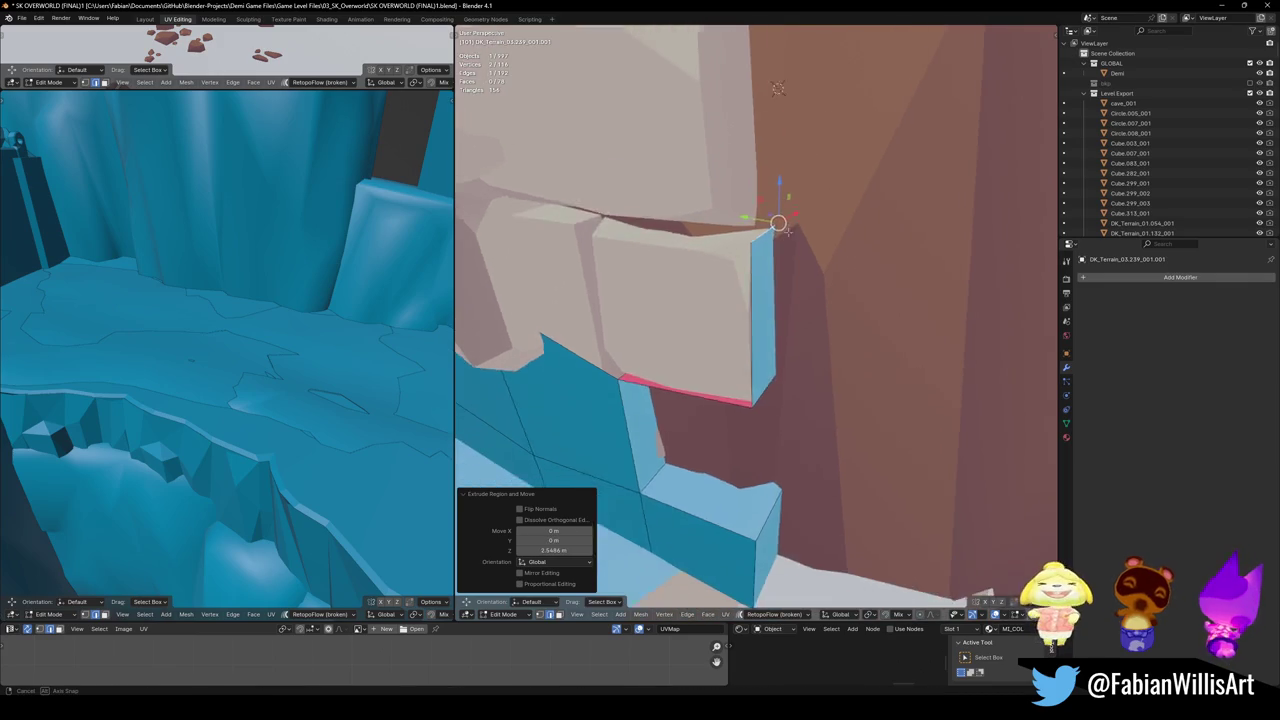
middle_drag(850, 193, 811, 450)
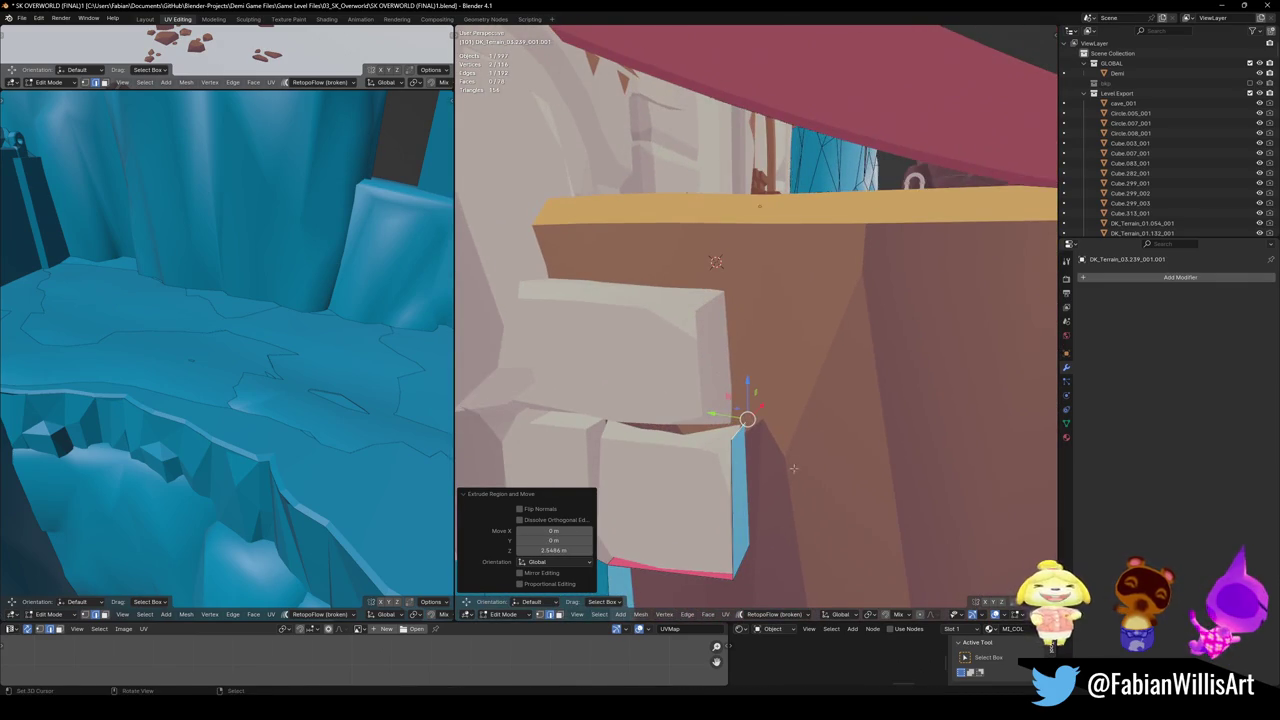
key(g)
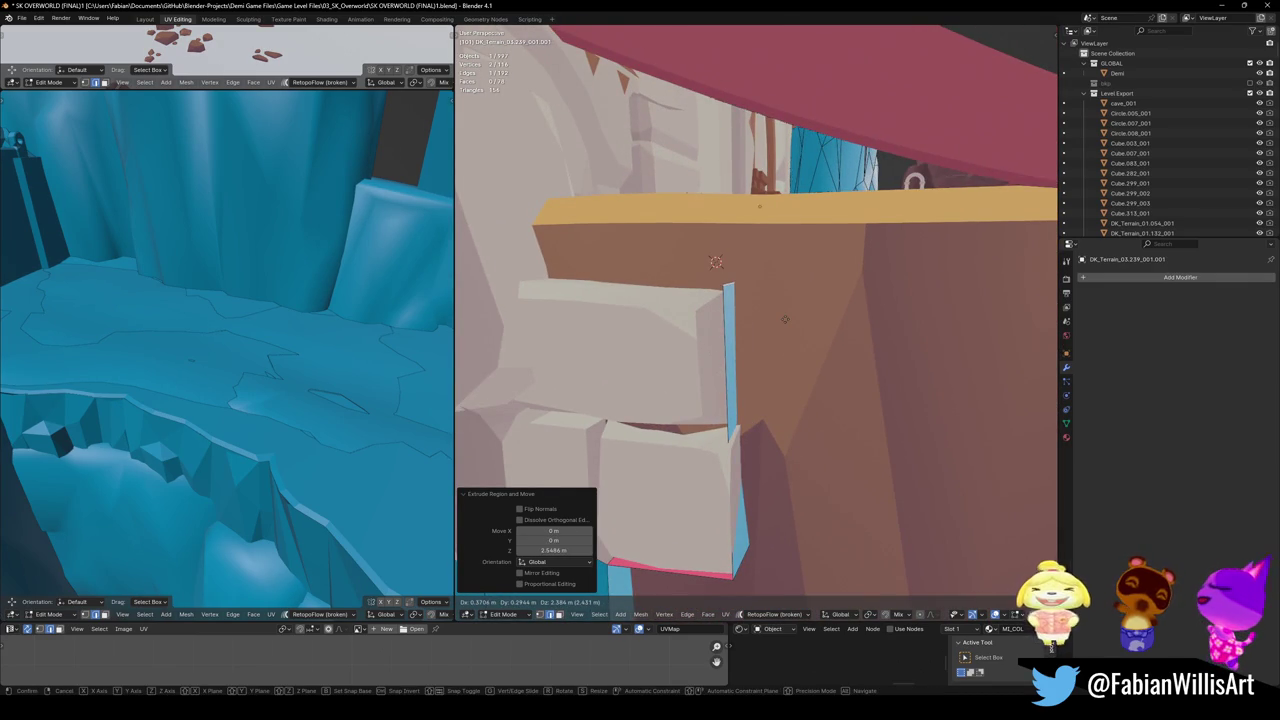
key(z)
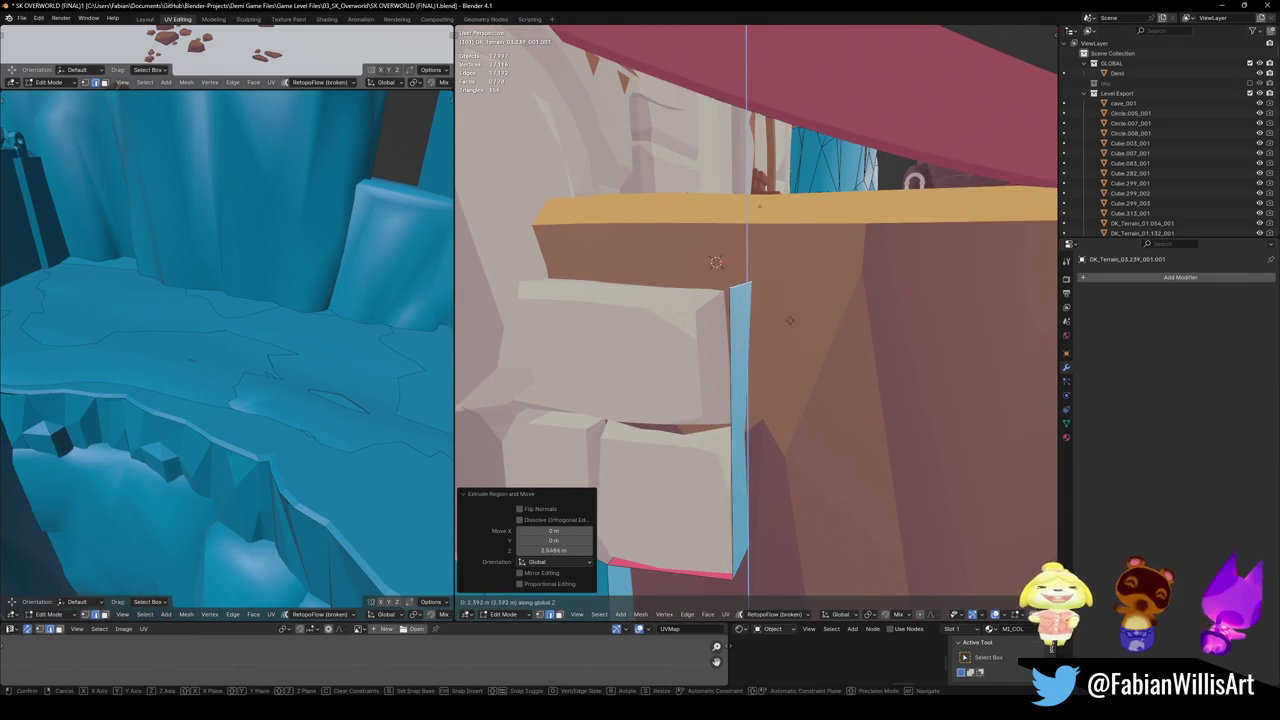
click(788, 321)
- Lower the collision block's top face down to the ledge
middle_drag(788, 321, 645, 199)
key(g)
right_click(597, 326)
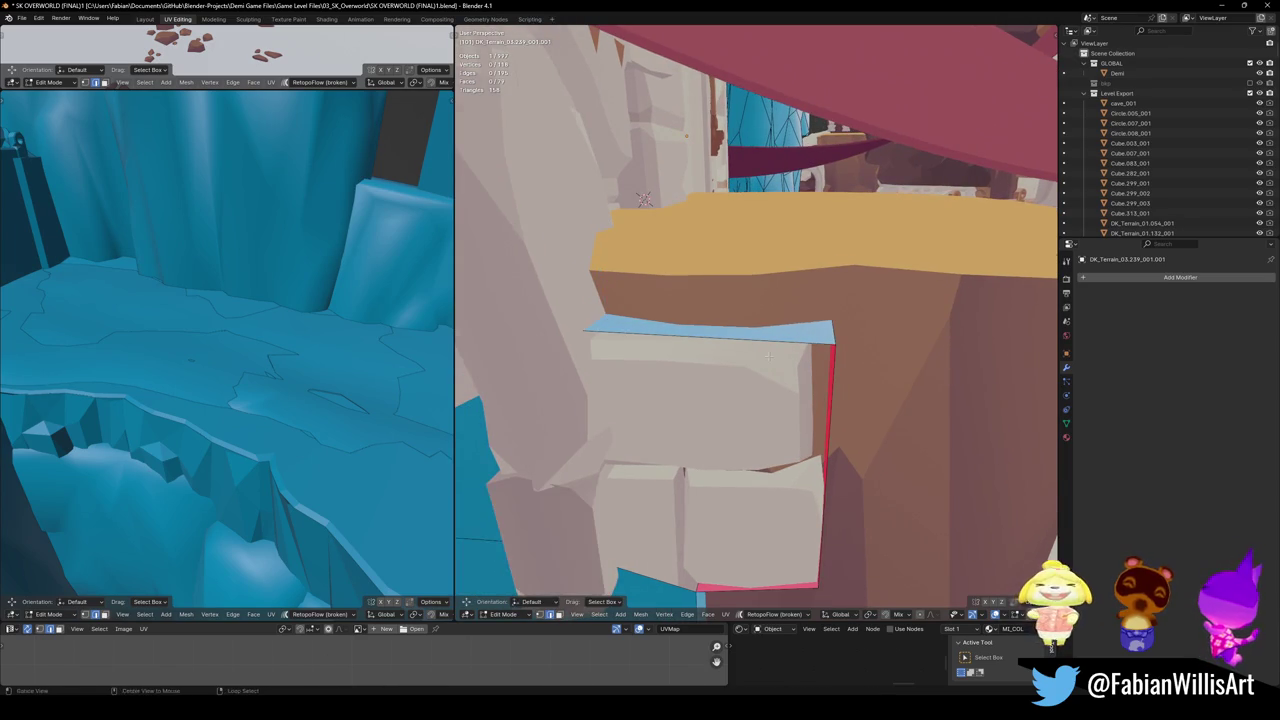
middle_drag(597, 326, 755, 347)
key(g)
key(z)
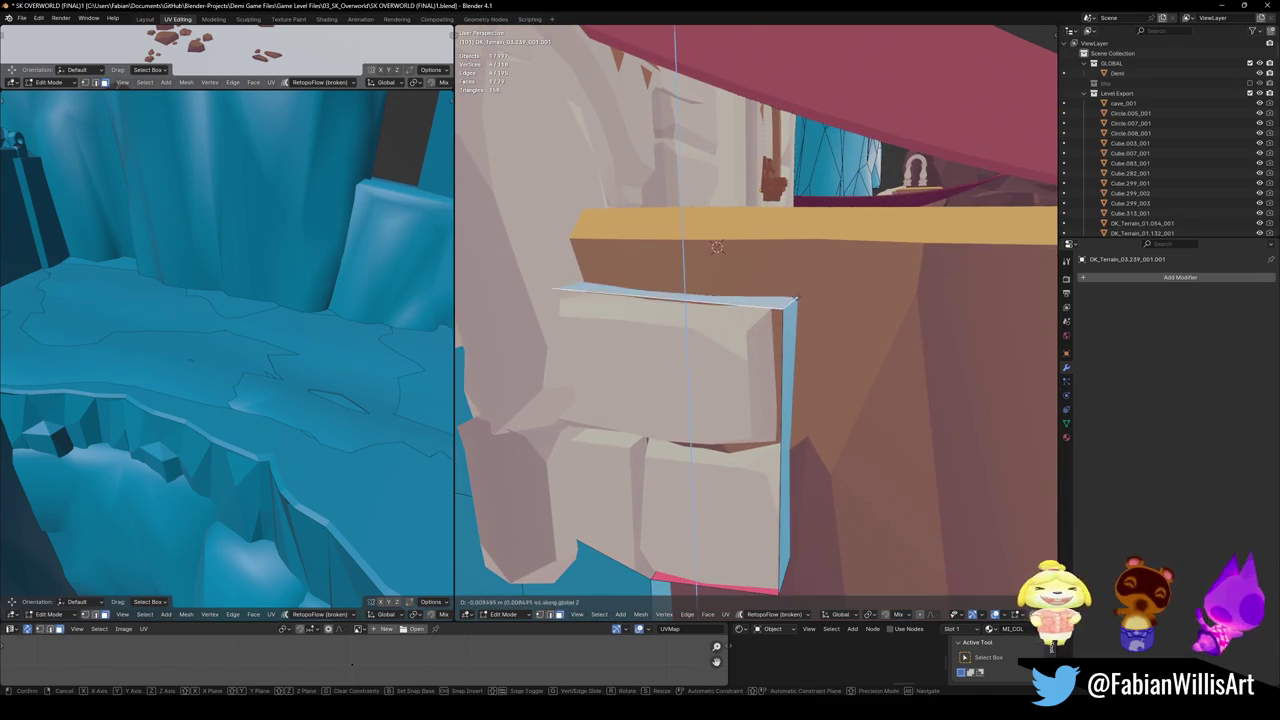
click(797, 295)
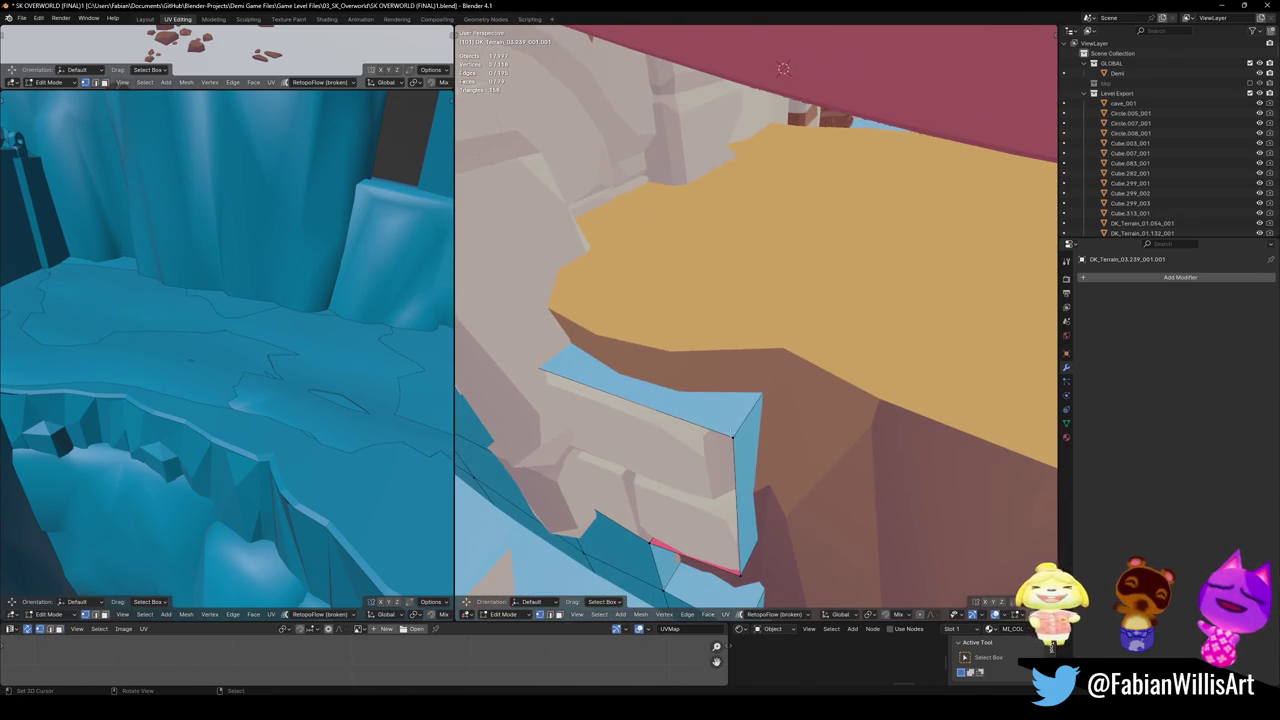
- Try extruding a face from the block's top edge, then undo it
key(shift+KP_7)
middle_drag(778, 420, 765, 370)
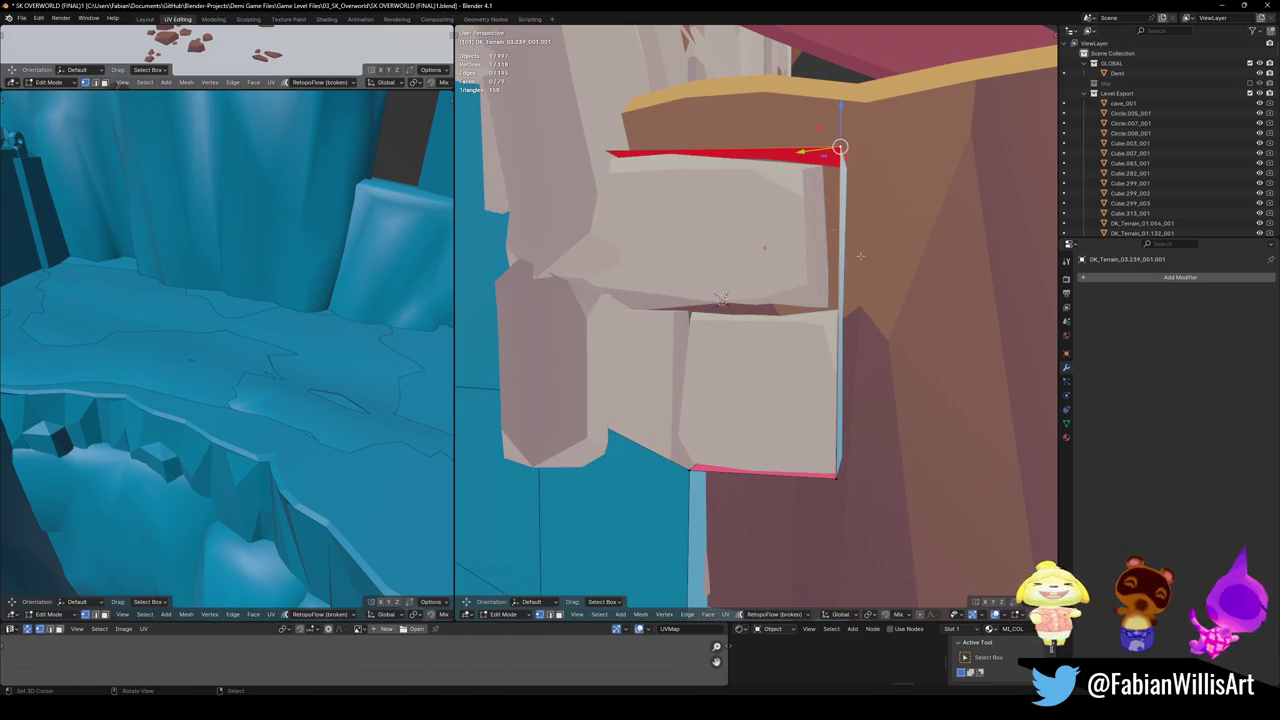
key(e)
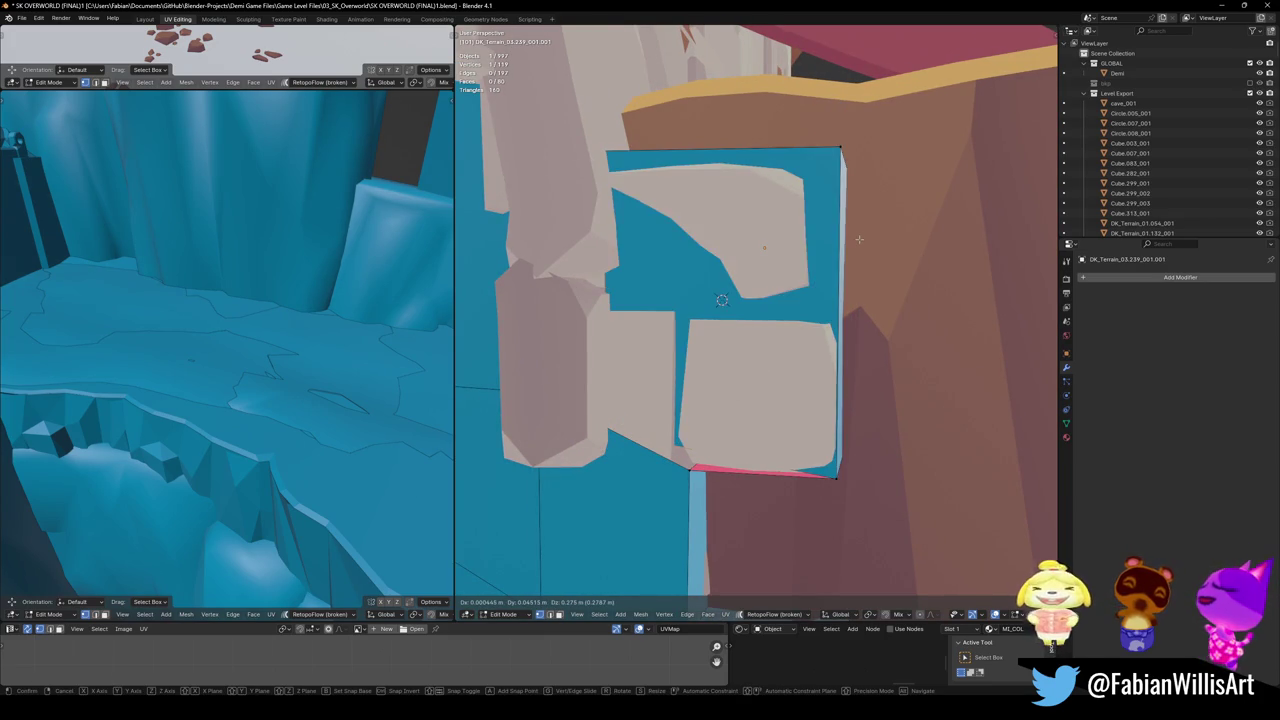
right_click(871, 270)
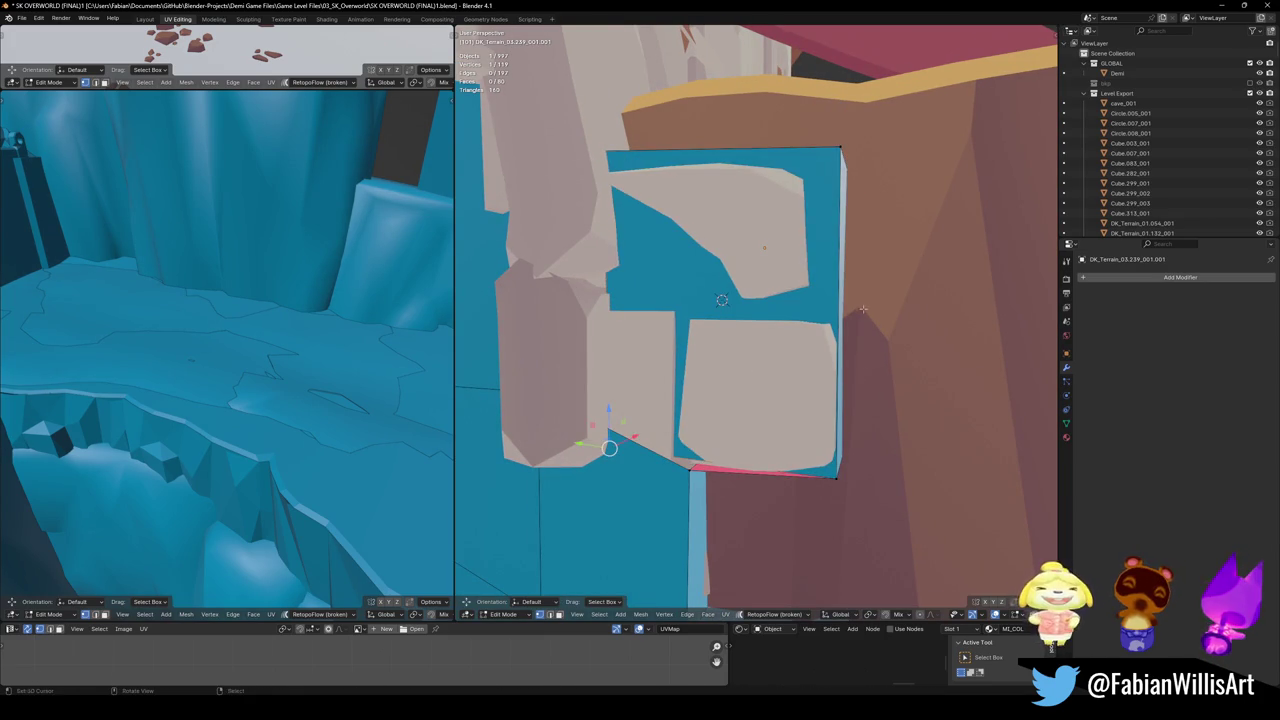
key(ctrl+z)
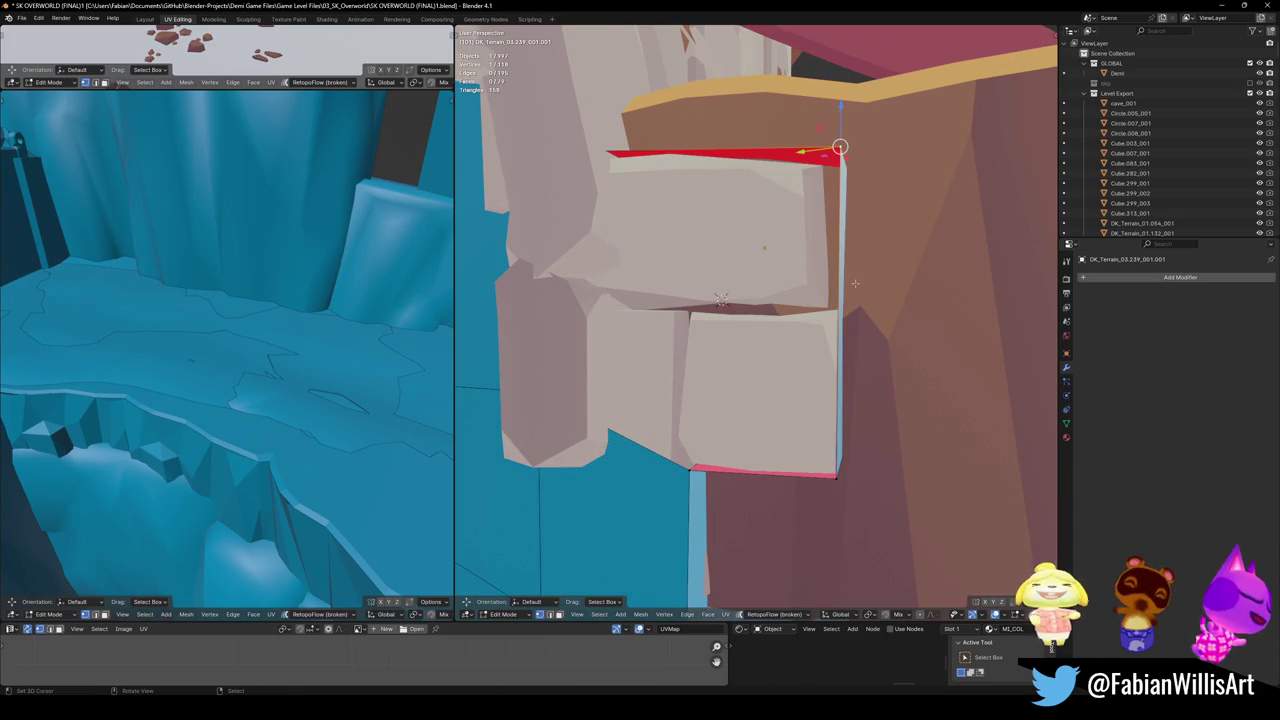
- Add a centred loop cut across the collision block
mouse_move(721, 299)
middle_down()
mouse_move(740, 372)
mouse_move(700, 350)
mouse_move(667, 357)
mouse_move(662, 574)
middle_up()
key(ctrl+r)
click(740, 372)
right_click(740, 372)
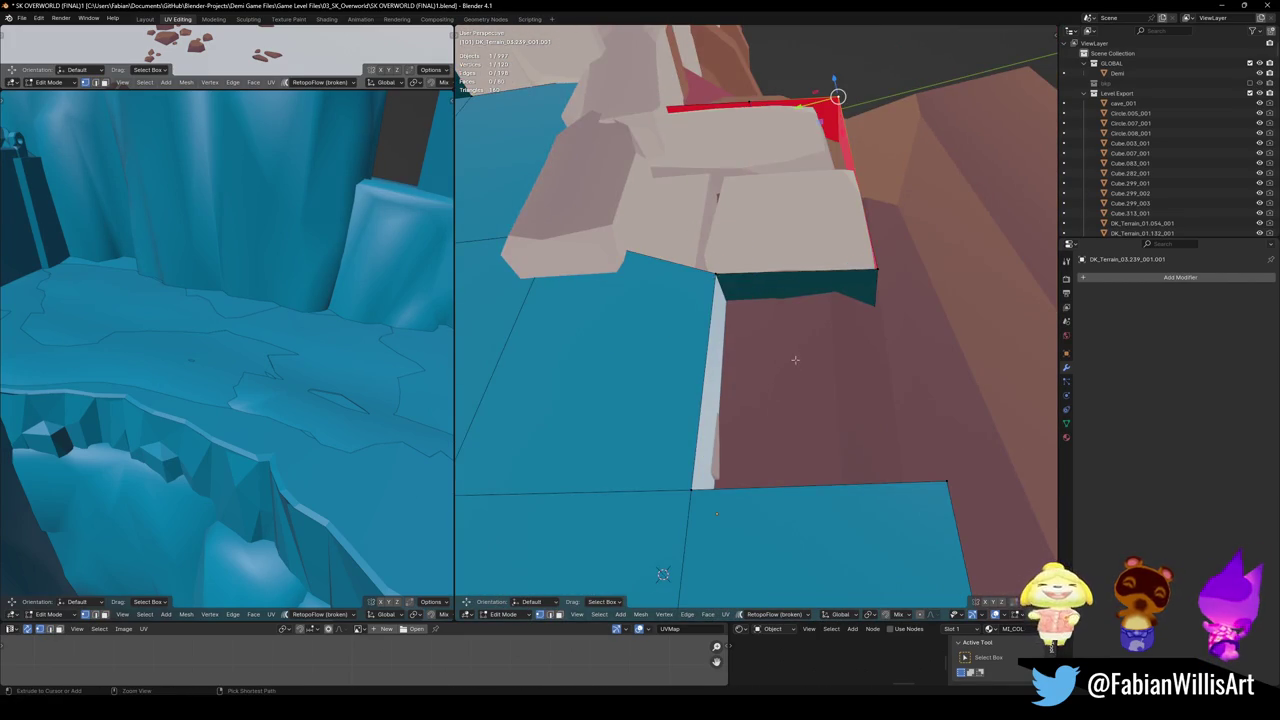
- Fill the ledge front with a new face and slide its vertical seam left
middle_drag(795, 359, 832, 342)
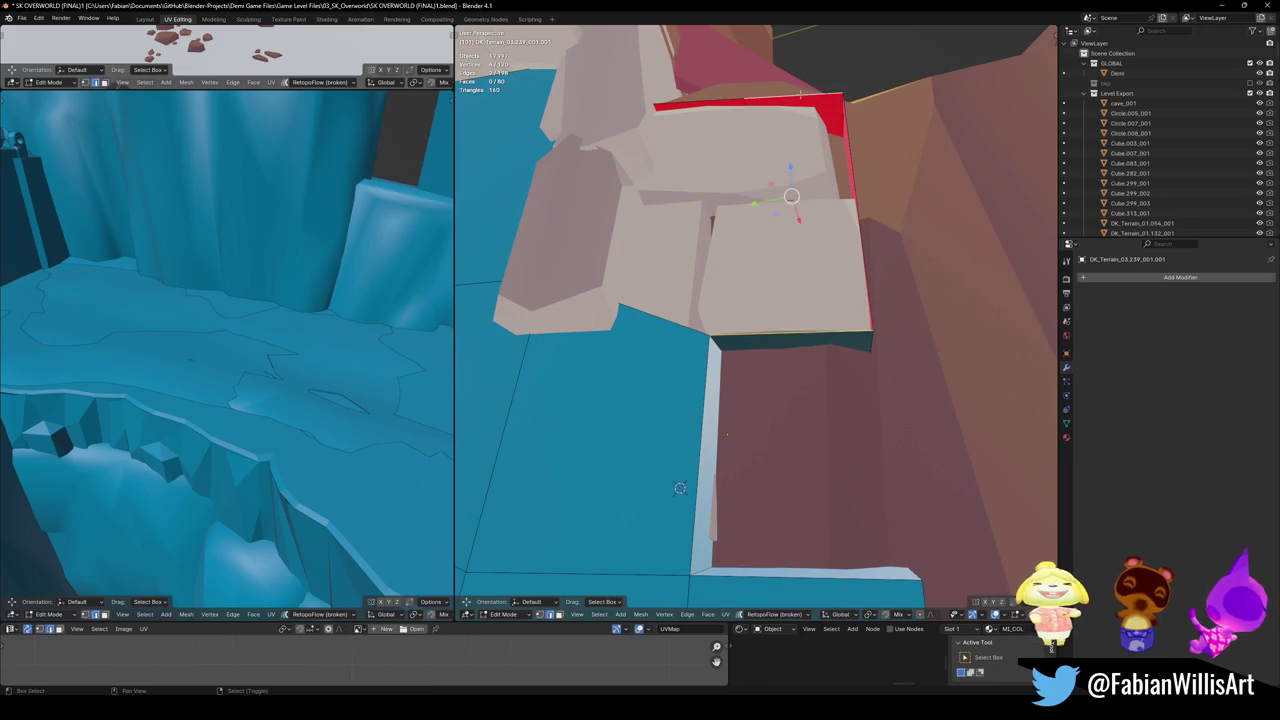
key(f)
middle_drag(726, 434, 738, 219)
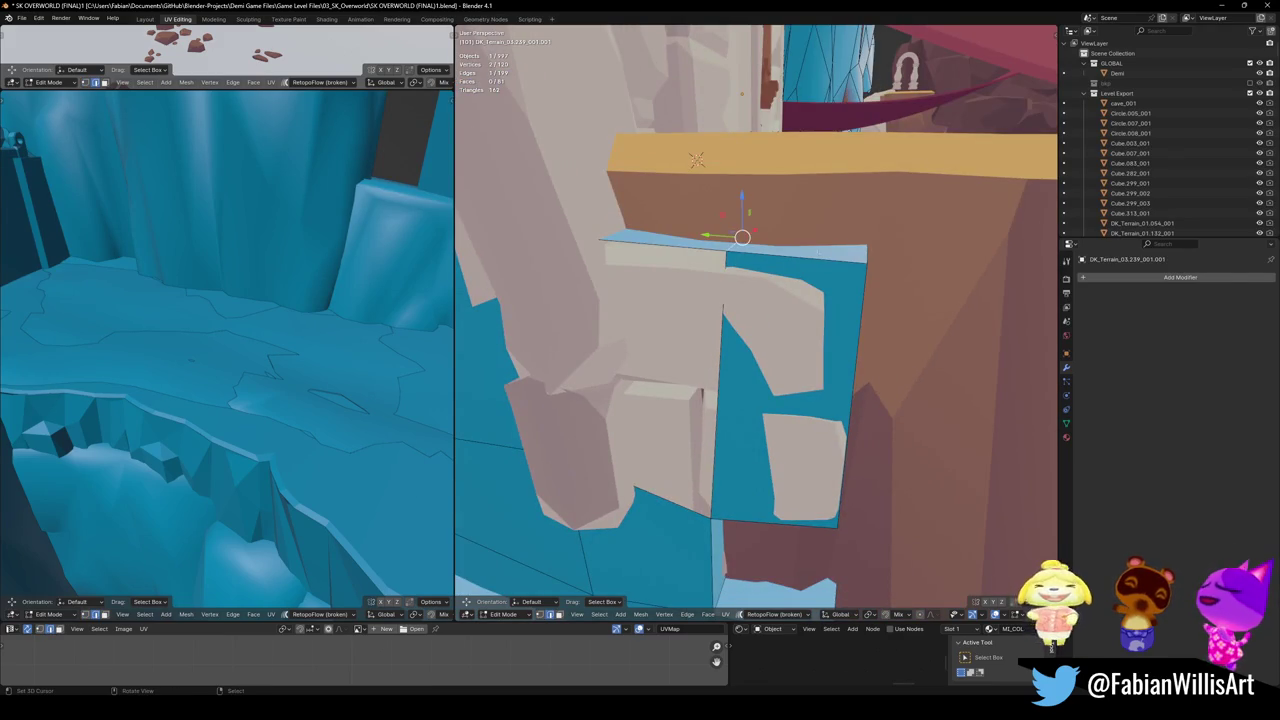
key(g)
click(800, 273)
key(alt+a)
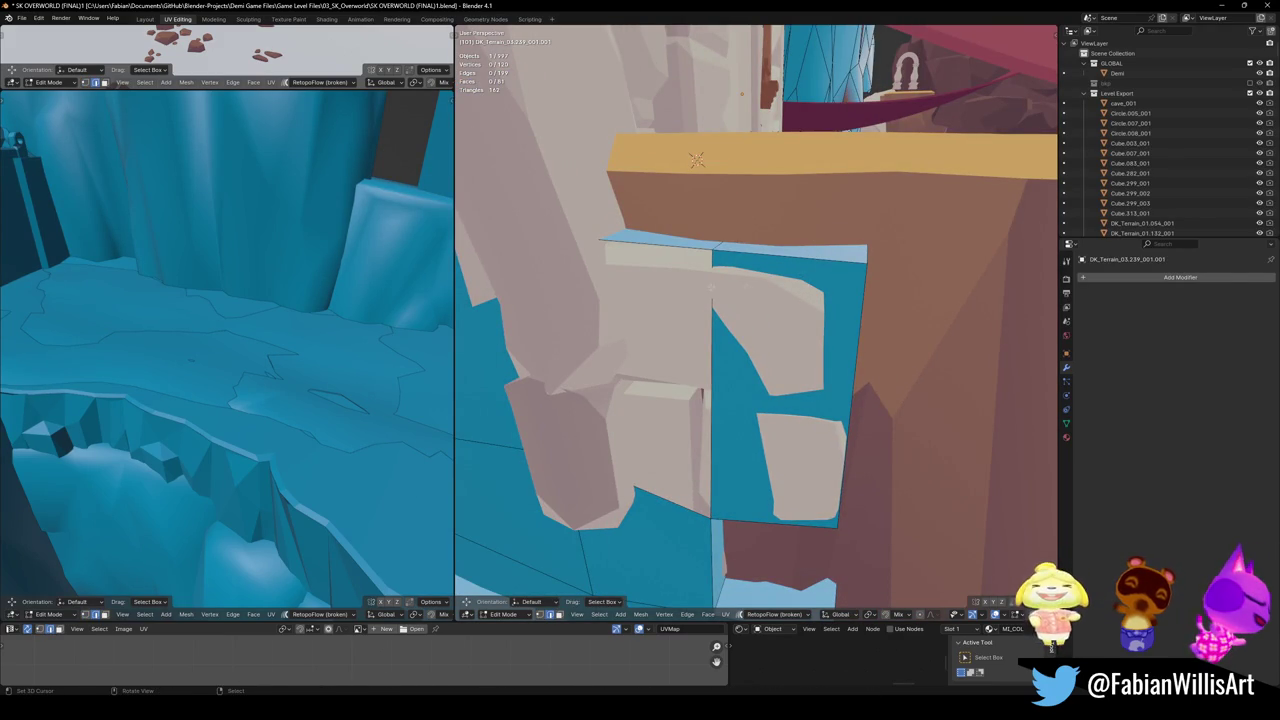
mouse_move(700, 342)
middle_down()
mouse_move(819, 331)
mouse_move(808, 345)
mouse_move(740, 350)
mouse_move(690, 400)
middle_up()
click(819, 331)
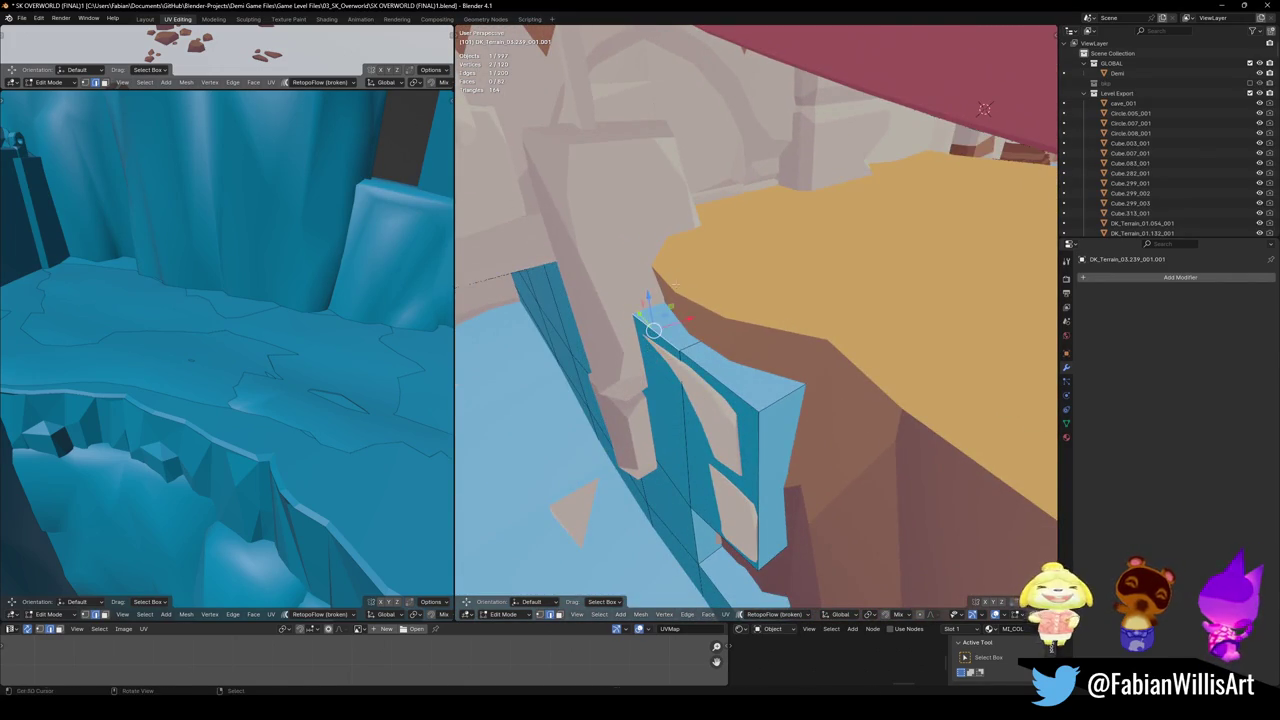
- Move the selected edge vertically, then edge-slide it along the block
key(g)
key(z)
mouse_move(693, 284)
middle_down()
mouse_move(813, 358)
mouse_move(860, 340)
middle_up()
click(813, 358)
click(813, 358)
key(g)
key(g)
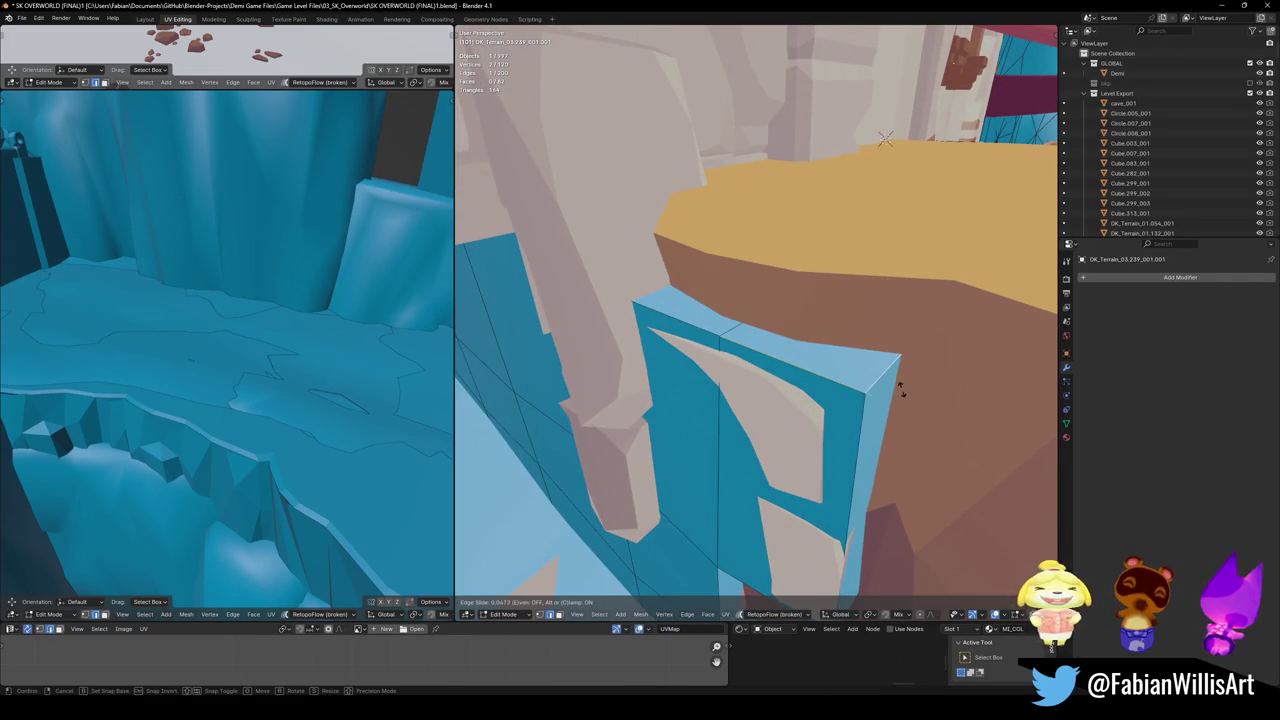
click(866, 385)
middle_drag(866, 385, 890, 330)
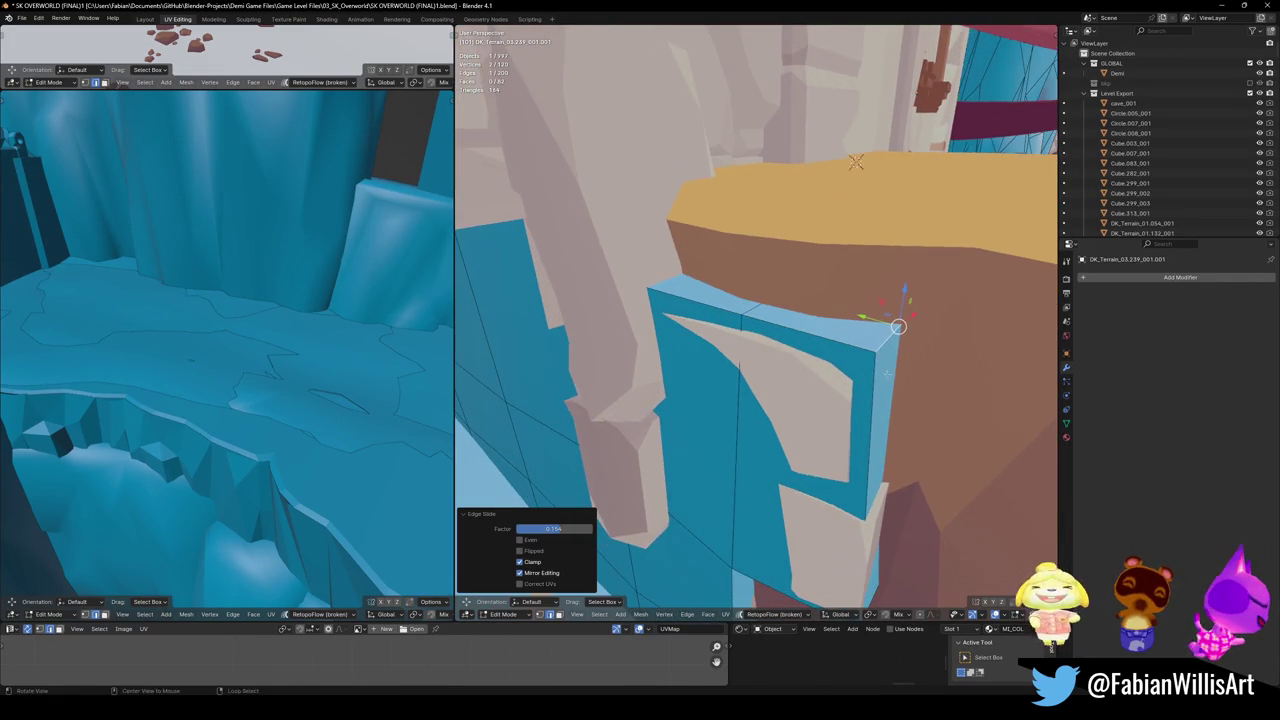
- Raise the block's two top faces up to the ledge height
key(ctrl+b)
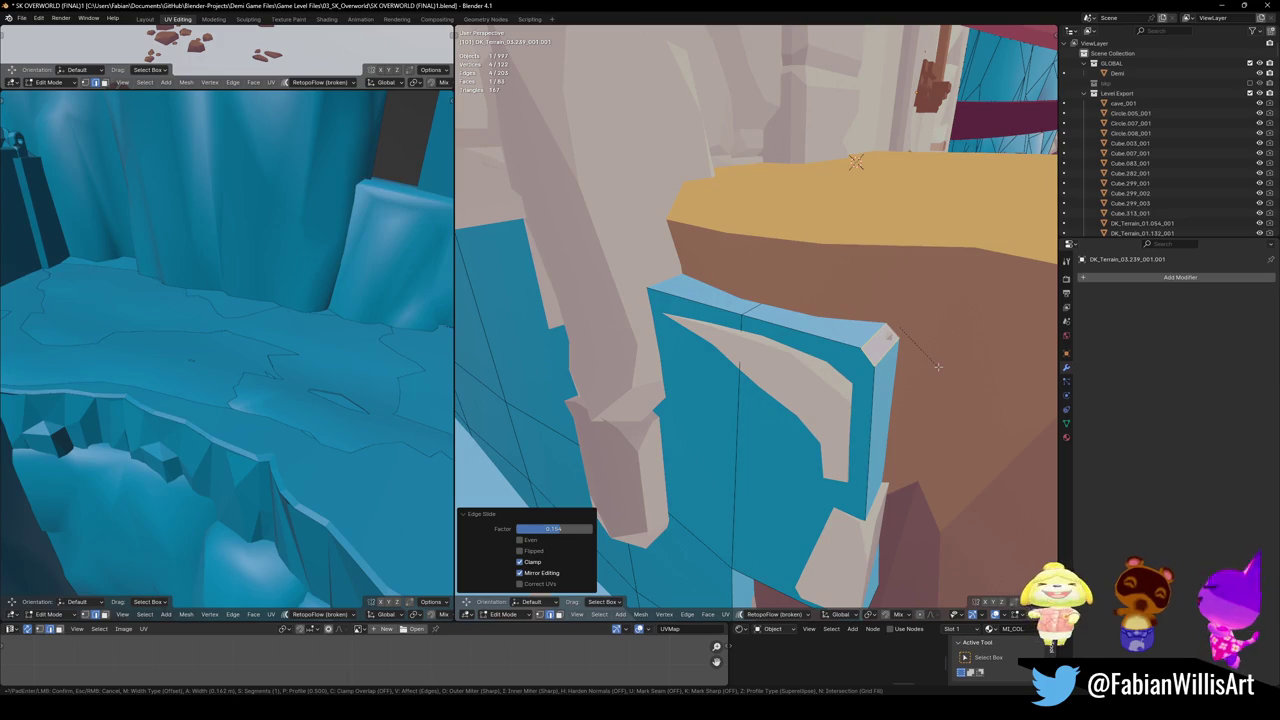
right_click(937, 367)
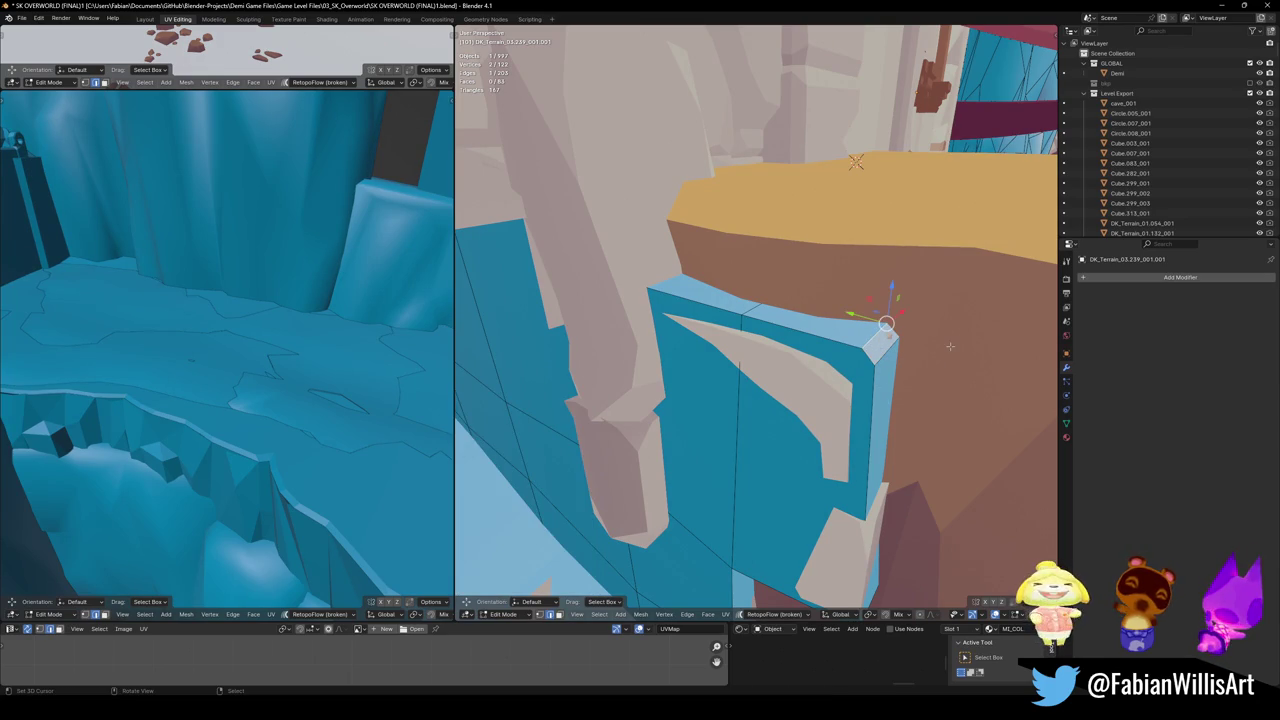
key(3)
click(820, 322)
shift+click(700, 302)
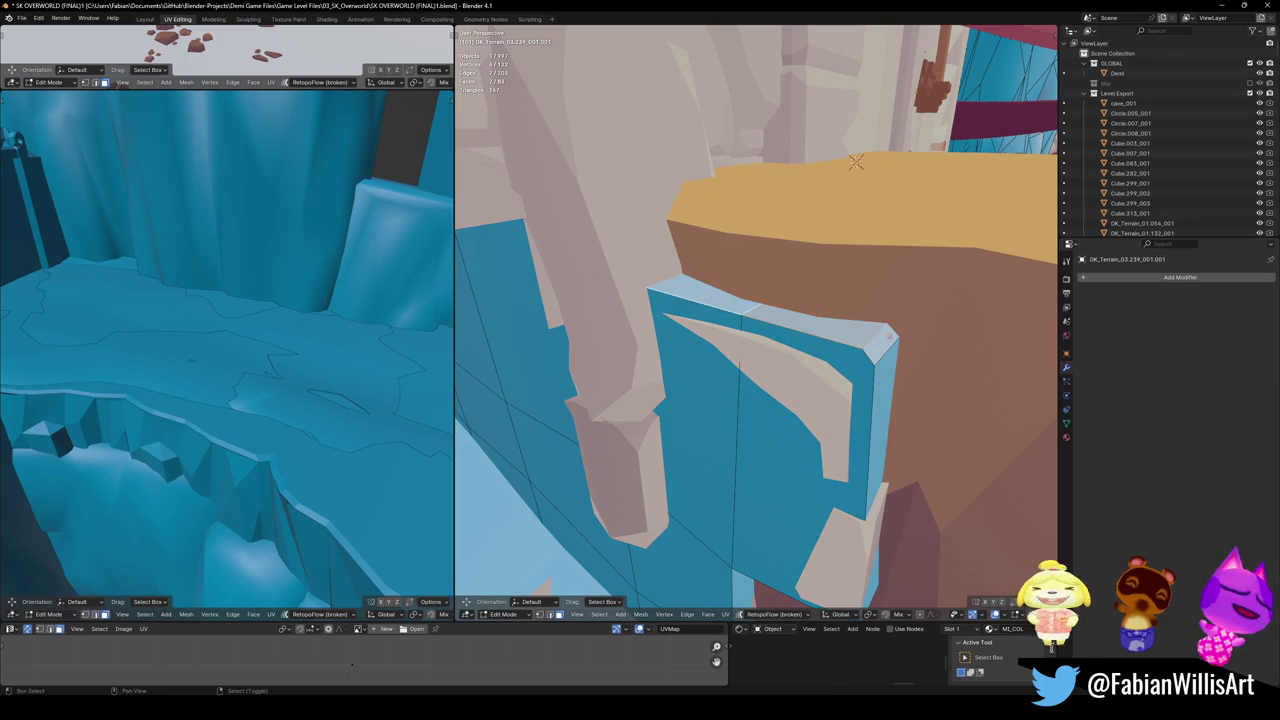
key(g)
key(z)
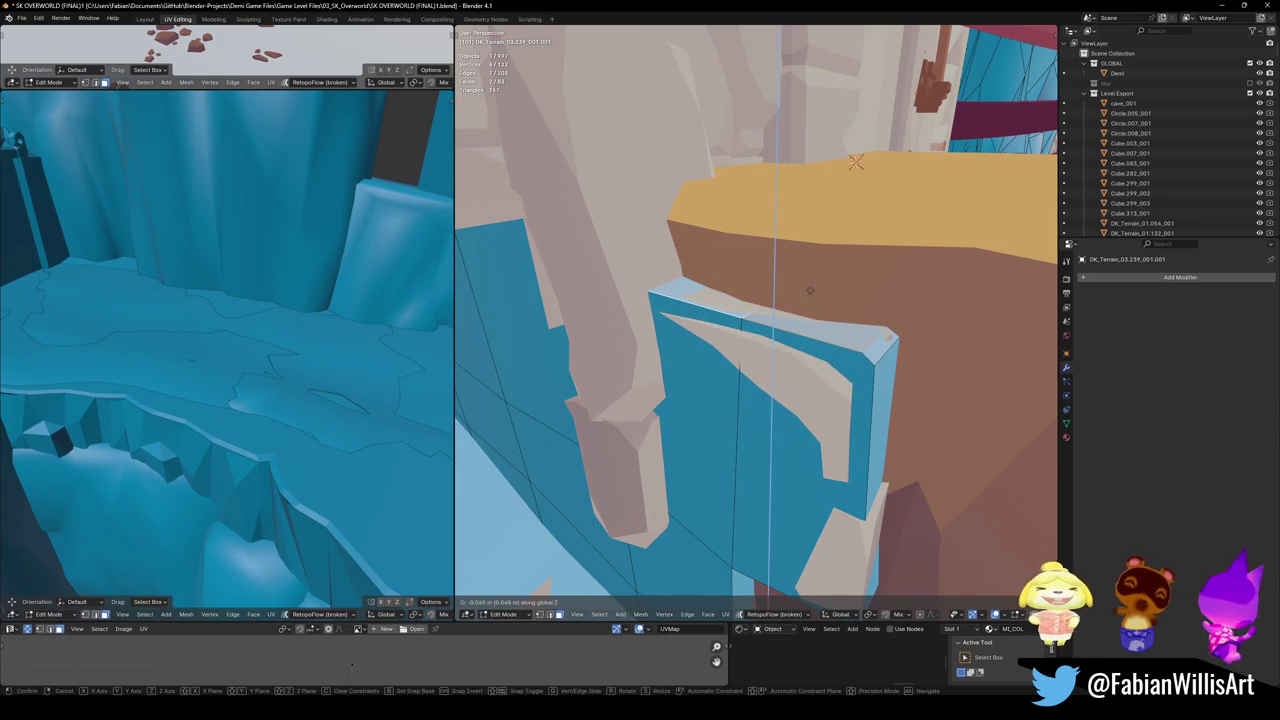
alt+middle_drag(810, 290, 837, 348)
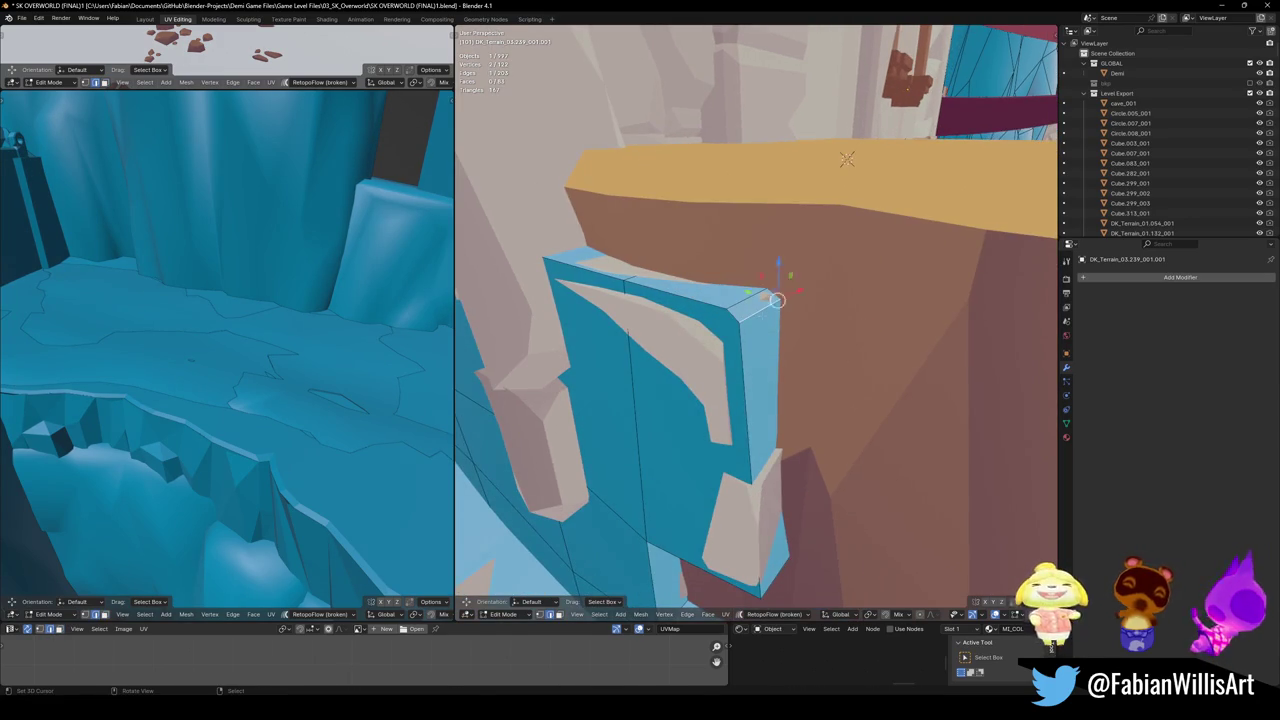
click(837, 303)
- Edge-slide the corner edge so the wall hugs the cliff
middle_drag(837, 303, 837, 303)
key(g)
key(g)
click(838, 300)
mouse_move(838, 300)
middle_down()
mouse_move(826, 338)
mouse_move(812, 302)
mouse_move(769, 392)
middle_up()
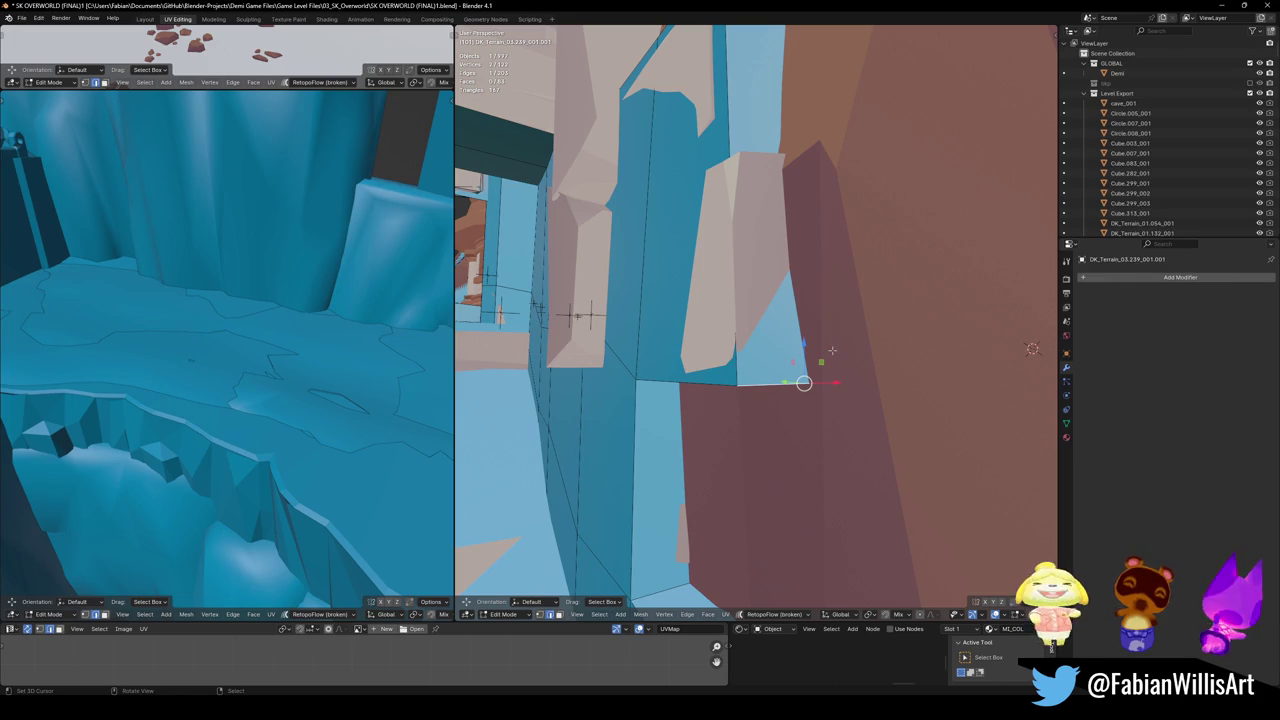
middle_drag(763, 289, 866, 292)
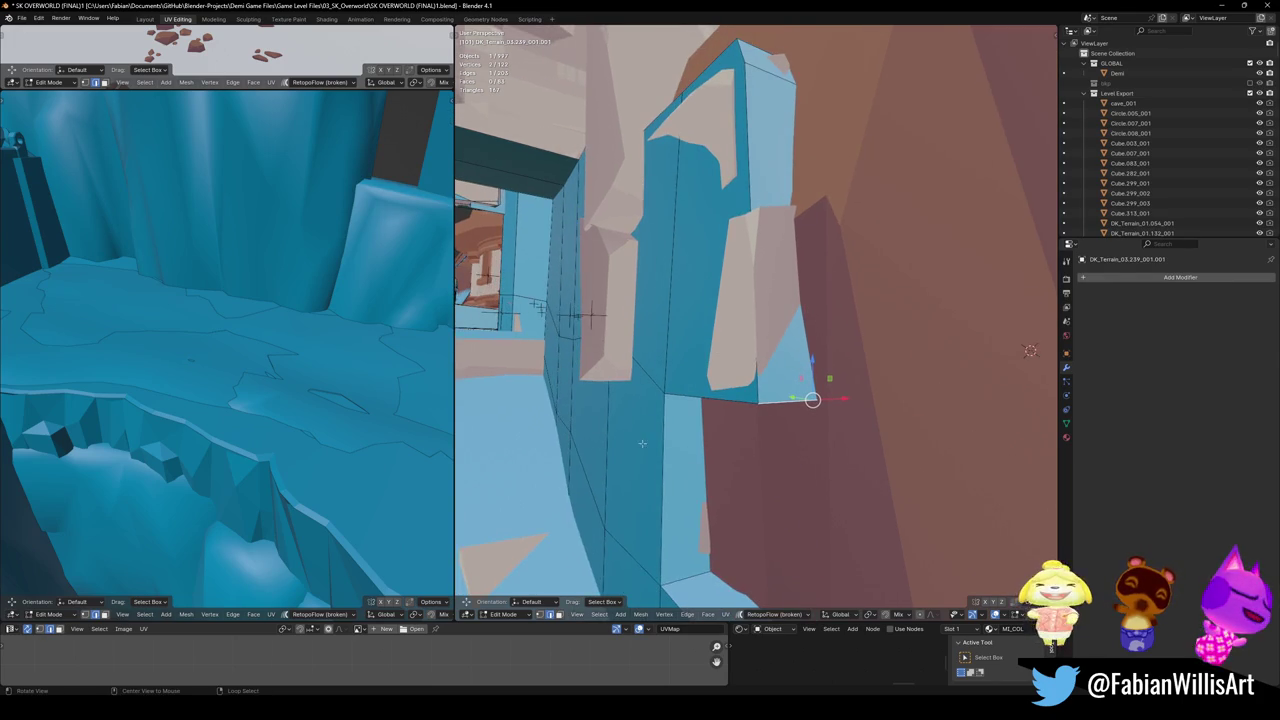
scroll(866, 292, down, 3)
- Save the level and switch mesh editing to the DK_Ruins_01.004 pillar
key(ctrl+s)
mouse_move(866, 292)
middle_down()
mouse_move(983, 361)
mouse_move(763, 334)
middle_up()
scroll(879, 303, up, 2)
key(alt+q)
- Nudge one DK_Ruins_01.004 pillar vertex toward the adjacent blue collision wall
click(751, 337)
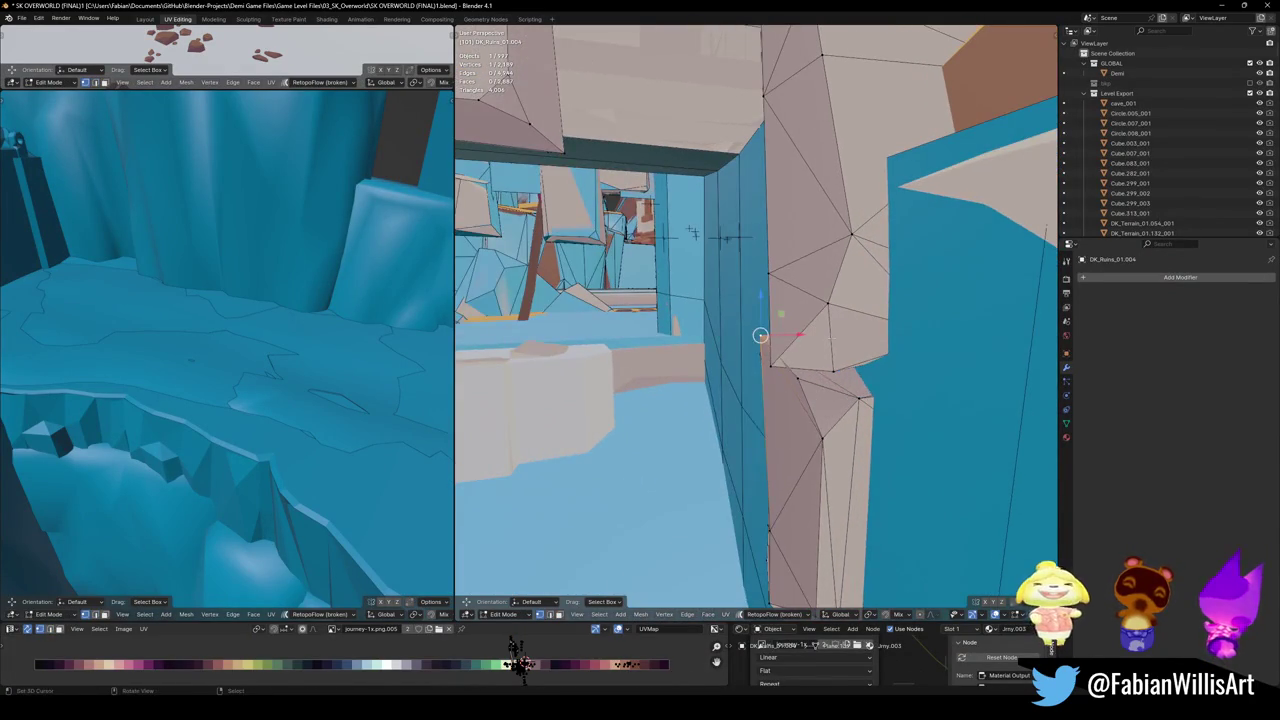
key(g)
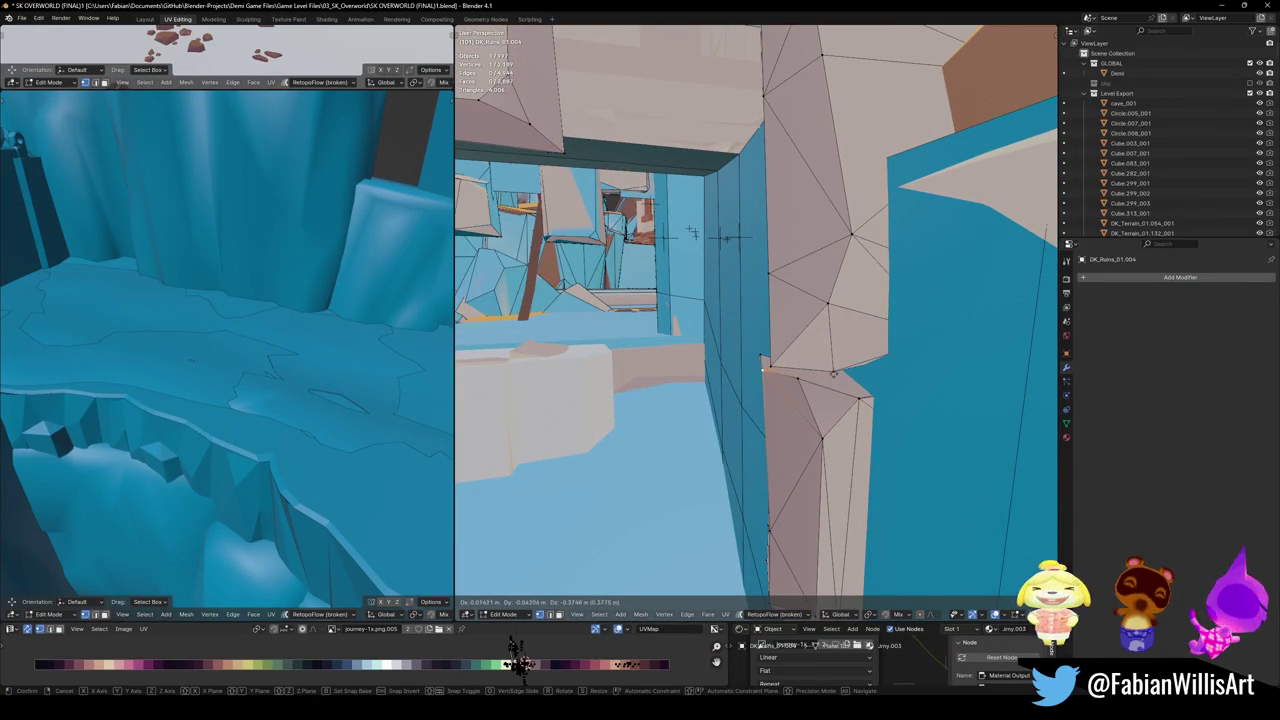
click(765, 368)
middle_drag(765, 368, 892, 412)
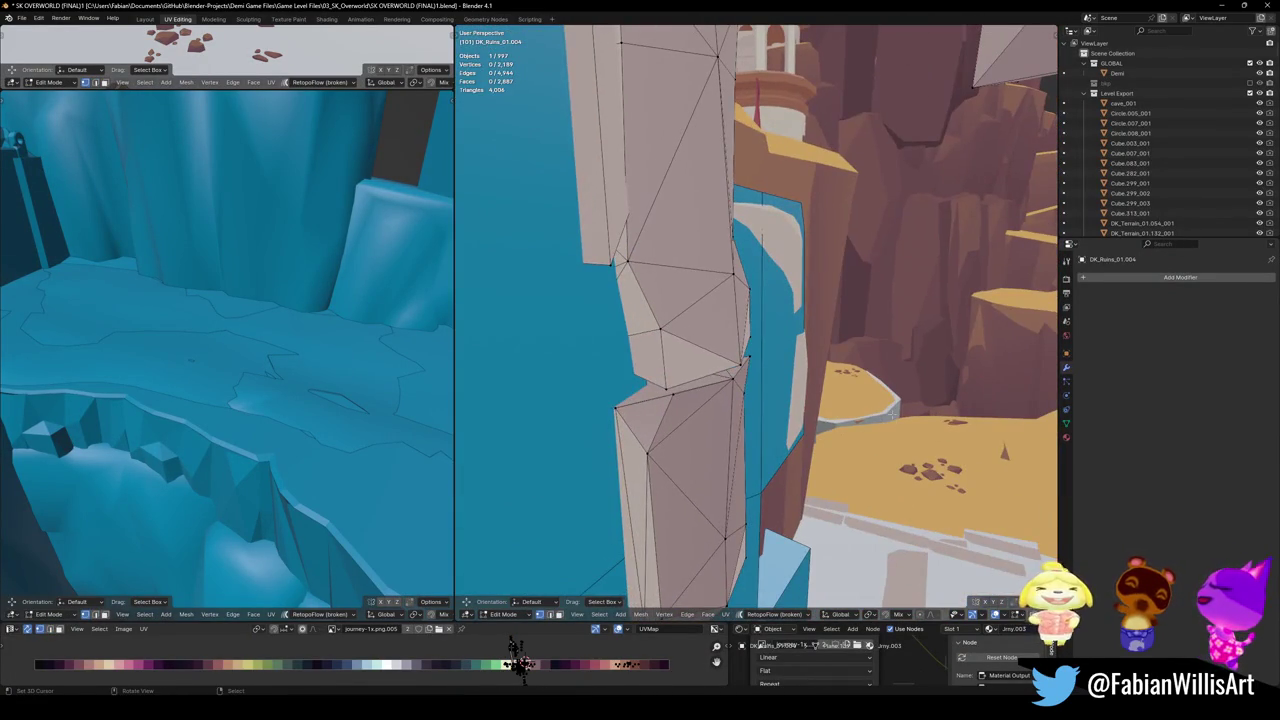
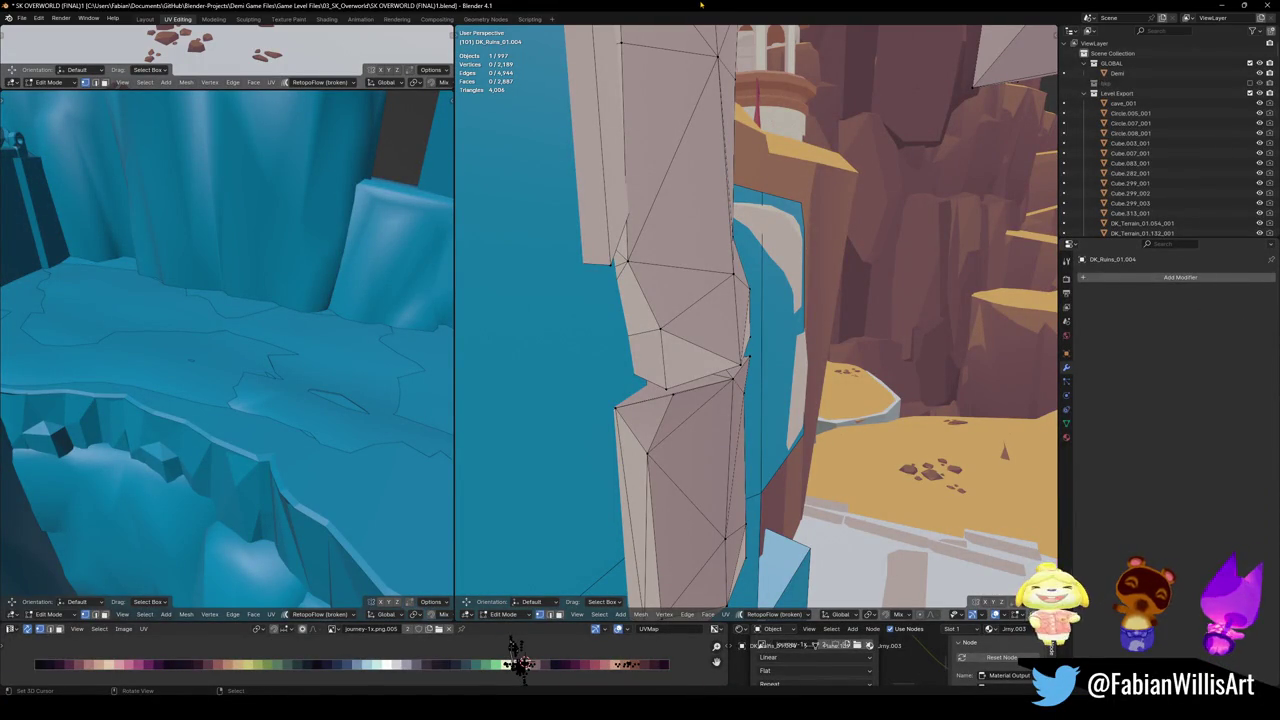
- Select one separate wall piece with its linked geometry and inspect it from above
middle_drag(756, 315, 700, 300)
click(758, 303)
key(ctrl+l)
mouse_move(711, 322)
middle_down()
mouse_move(740, 300)
mouse_move(760, 330)
middle_up()
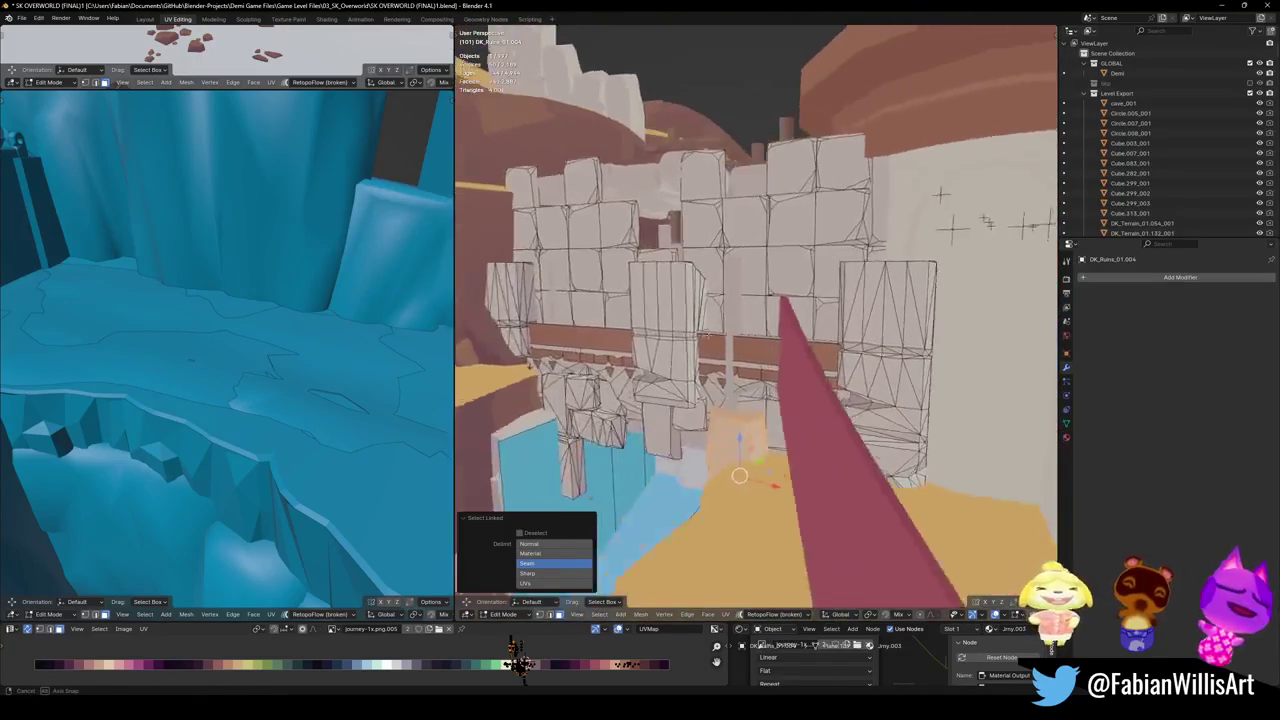
mouse_move(760, 330)
middle_down()
mouse_move(770, 380)
mouse_move(765, 353)
mouse_move(697, 372)
middle_up()
key(Tab)
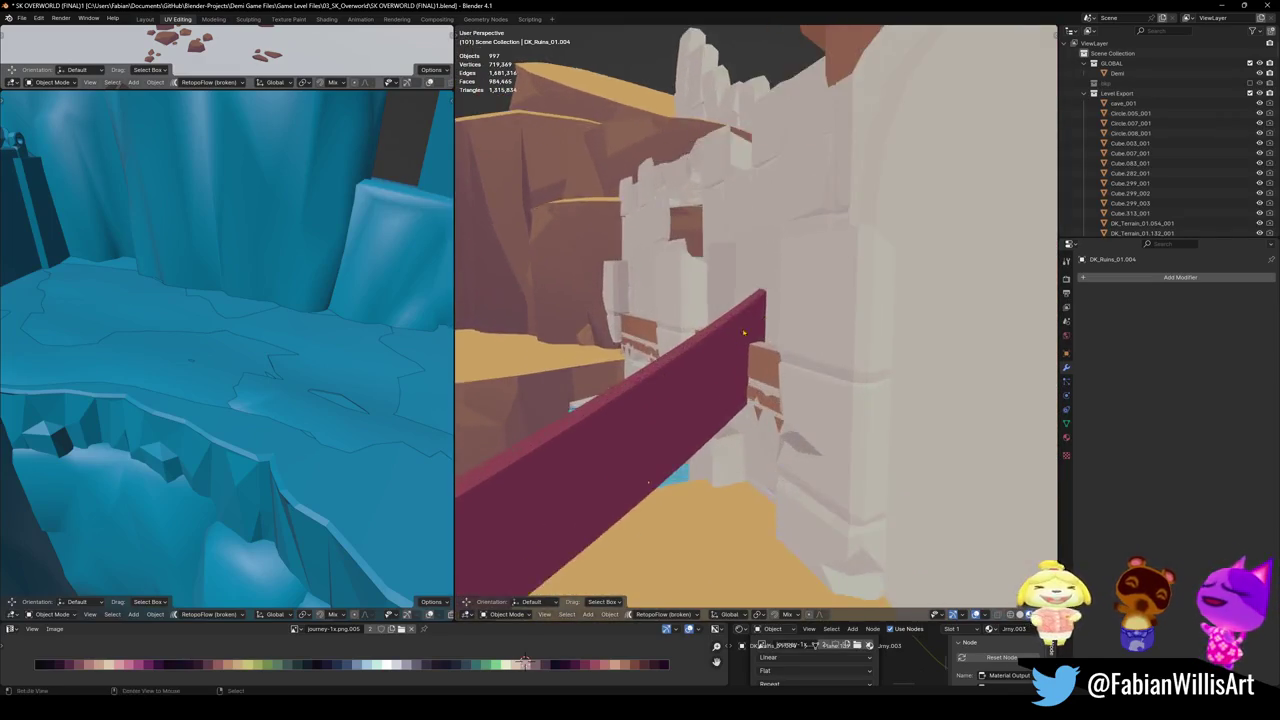
- Select Plane.094 and apply its Array modifier as real geometry
middle_drag(697, 372, 780, 390)
click(785, 390)
key(Tab)
mouse_move(729, 318)
middle_down()
mouse_move(820, 340)
mouse_move(776, 319)
middle_up()
key(Tab)
key(ctrl+a)
- Inspect the single vertical strip of Plane.094 in Edit Mode, then save the level
key(Tab)
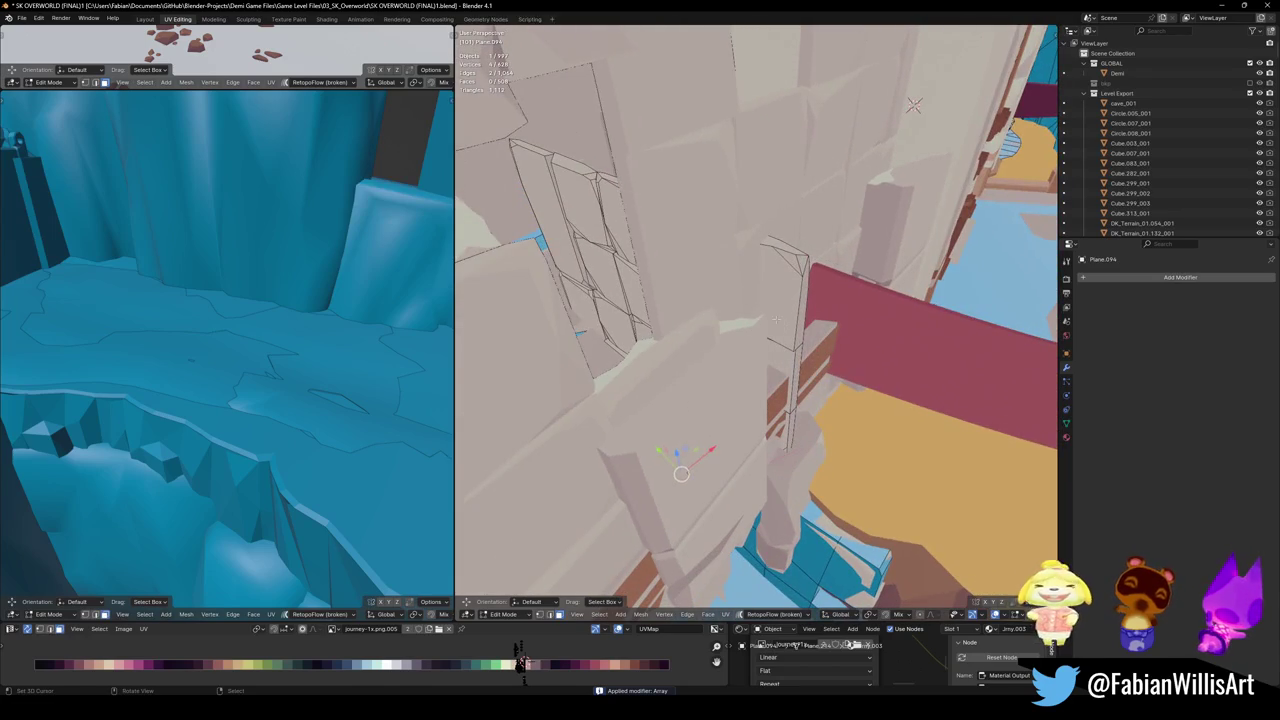
mouse_move(913, 105)
middle_down()
mouse_move(640, 120)
mouse_move(735, 390)
mouse_move(931, 231)
middle_up()
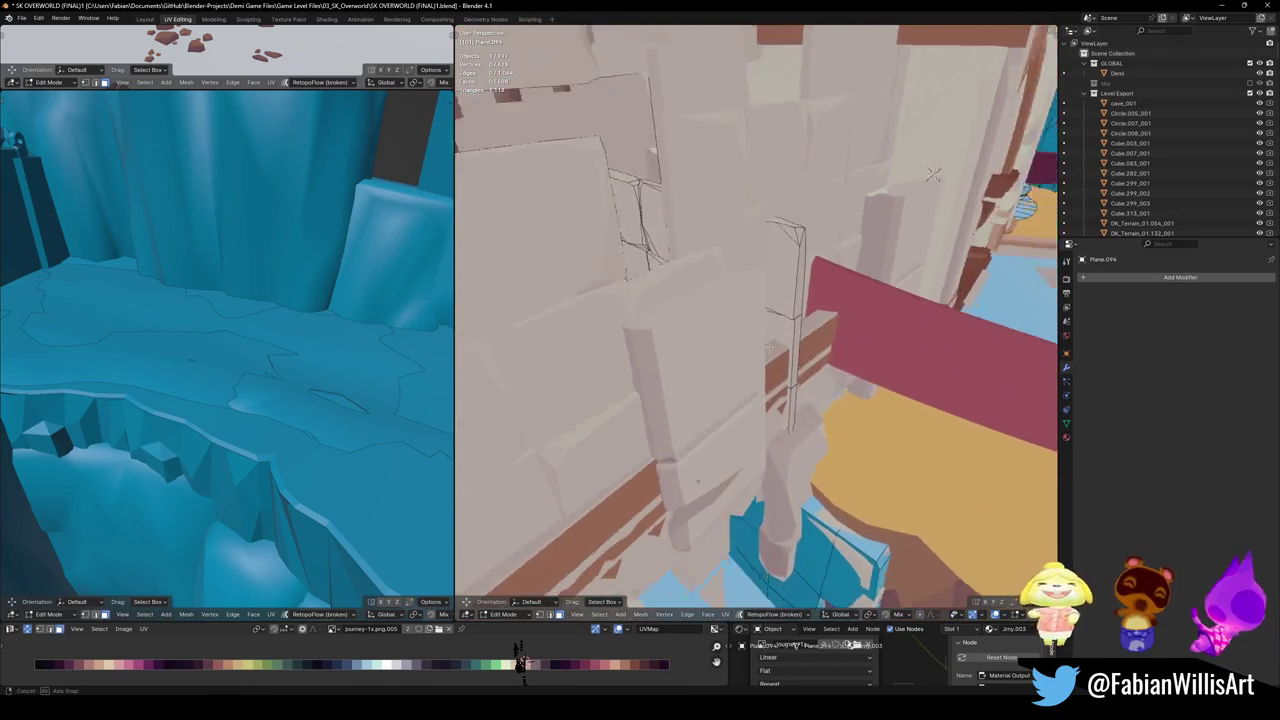
key(ctrl+l)
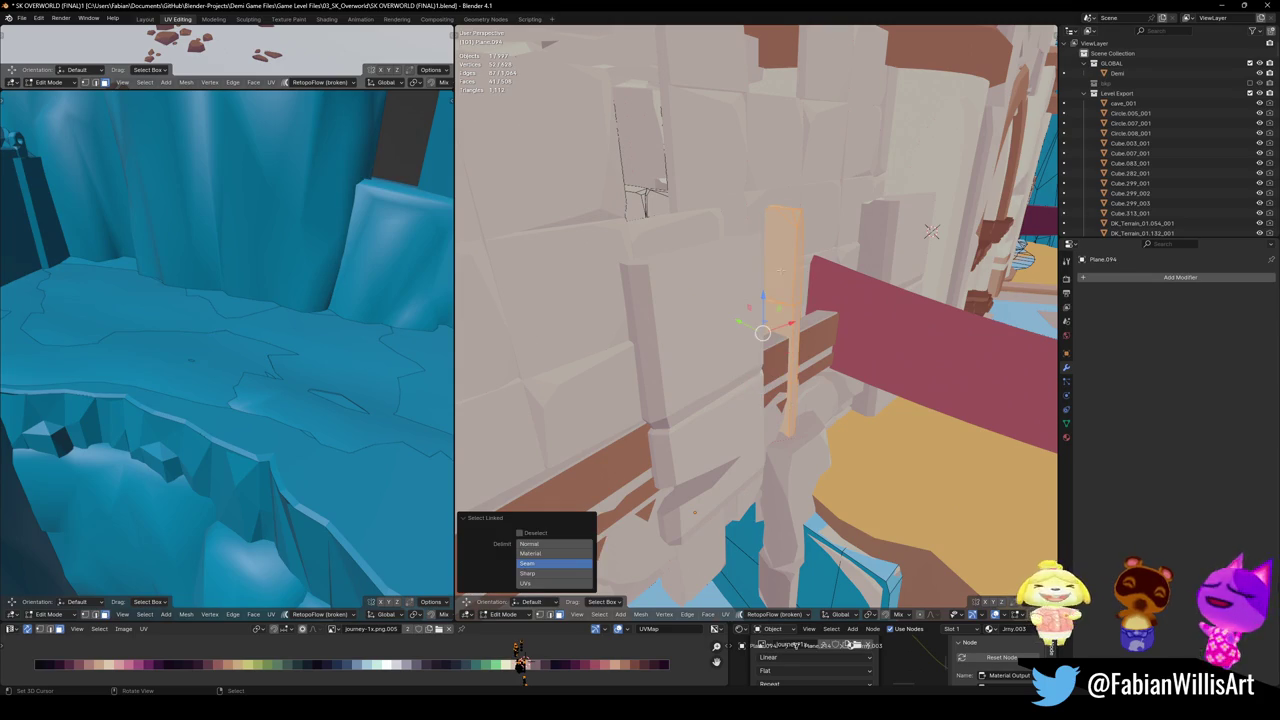
mouse_move(931, 231)
middle_down()
mouse_move(806, 329)
mouse_move(712, 282)
mouse_move(755, 378)
mouse_move(1043, 120)
mouse_move(1041, 187)
mouse_move(831, 362)
mouse_move(731, 341)
mouse_move(814, 377)
middle_up()
right_click(712, 282)
key(Tab)
key(ctrl+s)
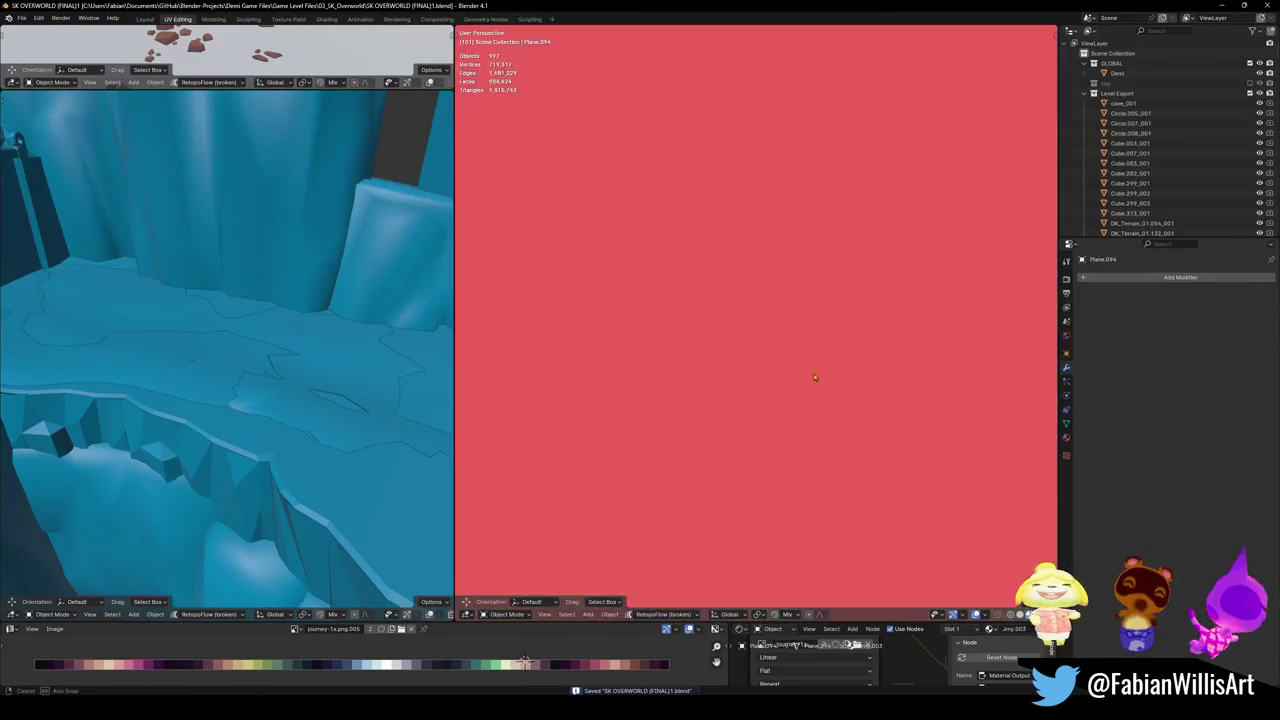
scroll(814, 377, down, 2)
- Select the red banner Circle.014 and save the level file
middle_drag(796, 385, 796, 385)
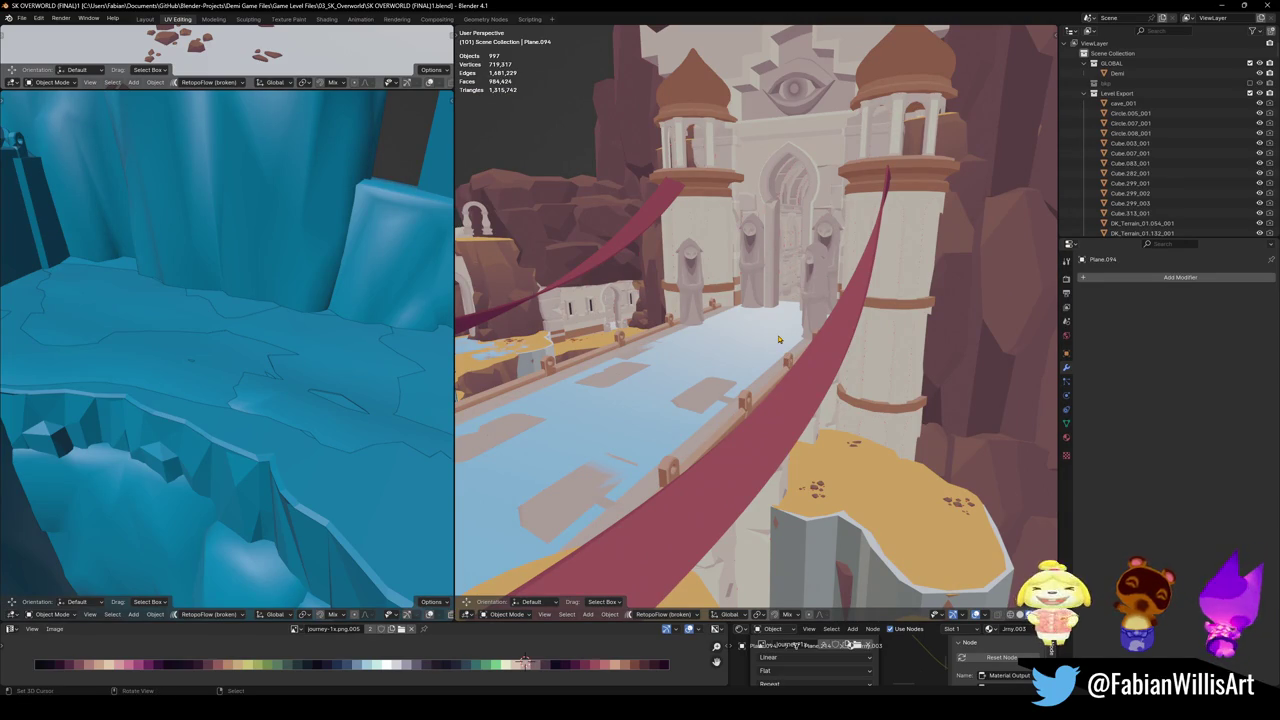
mouse_move(790, 324)
middle_down()
mouse_move(817, 357)
mouse_move(795, 381)
mouse_move(560, 389)
mouse_move(740, 420)
mouse_move(803, 385)
mouse_move(711, 483)
middle_up()
click(740, 420)
key(ctrl+s)
- Add a decimated mesh collider (ratio 0.660) over terrain piece DK_Terrain_03.293
click(711, 483)
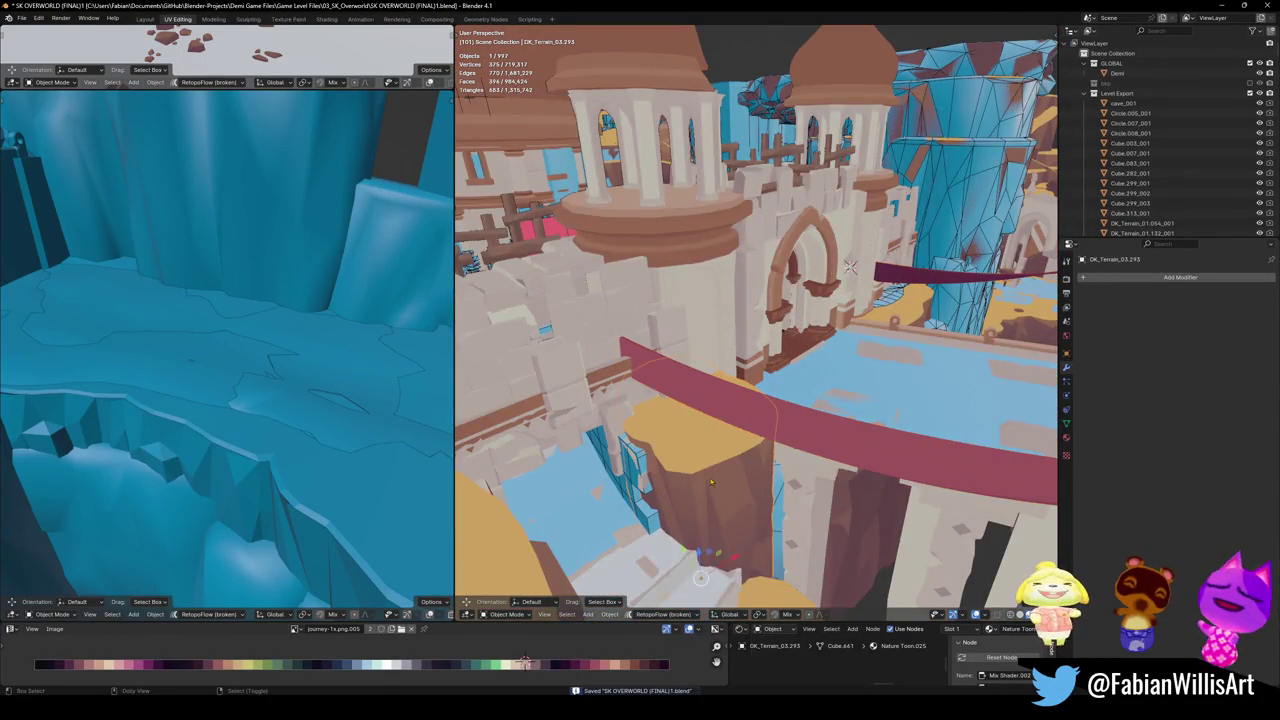
key(shift+c)
click(680, 455)
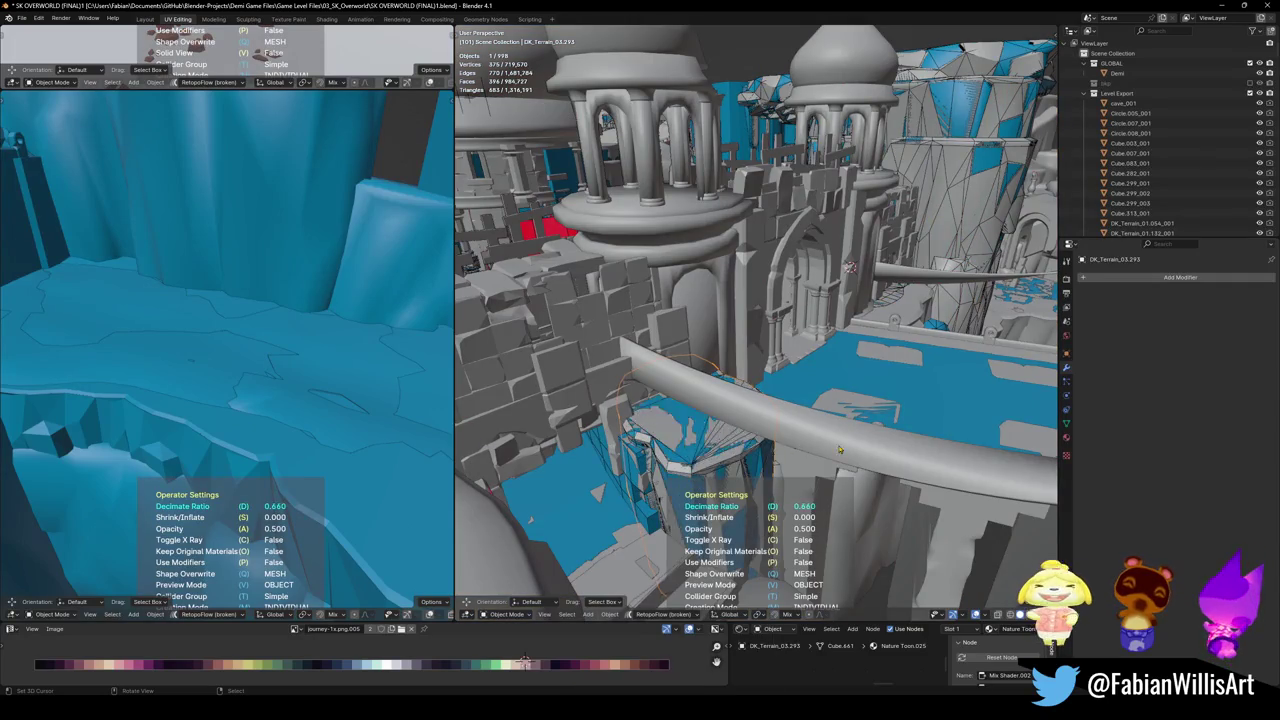
- Move the neighbouring terrain collider DK_Terrain_03.170_001 to a new position
mouse_move(829, 449)
middle_down()
mouse_move(848, 366)
mouse_move(987, 258)
mouse_move(776, 231)
mouse_move(782, 222)
middle_up()
click(782, 222)
key(g)
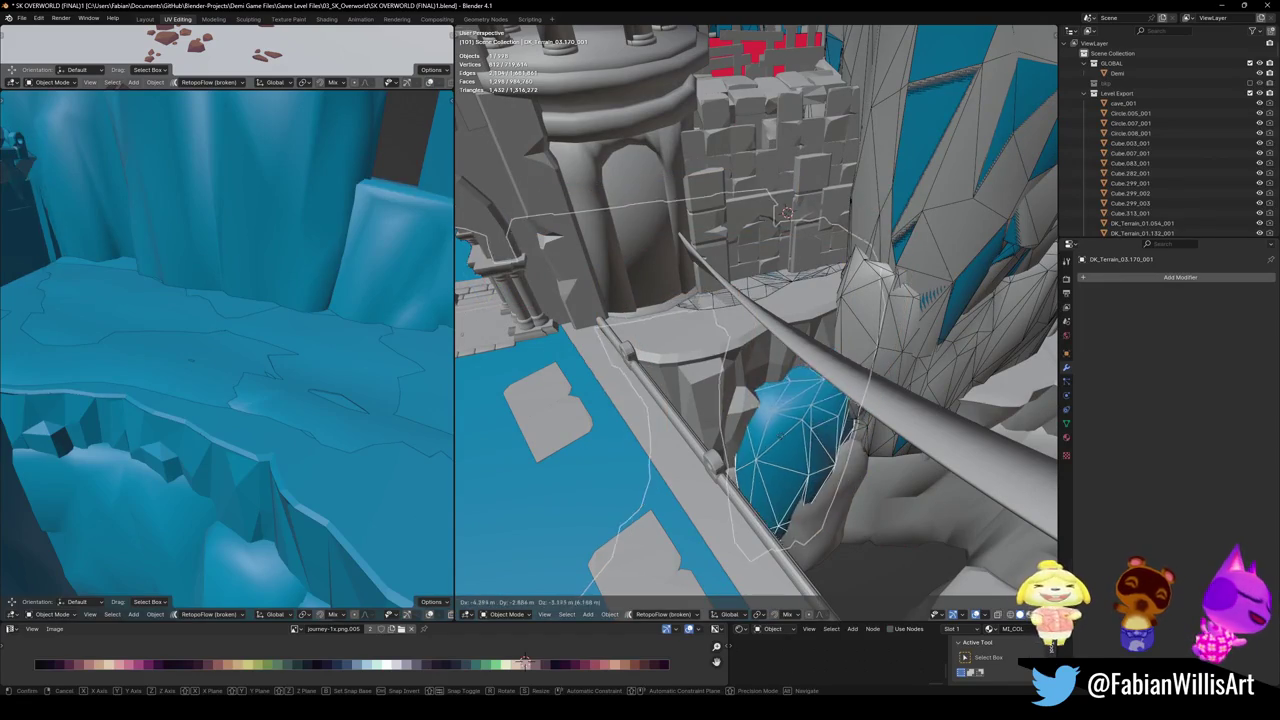
click(643, 399)
middle_drag(790, 395, 746, 355)
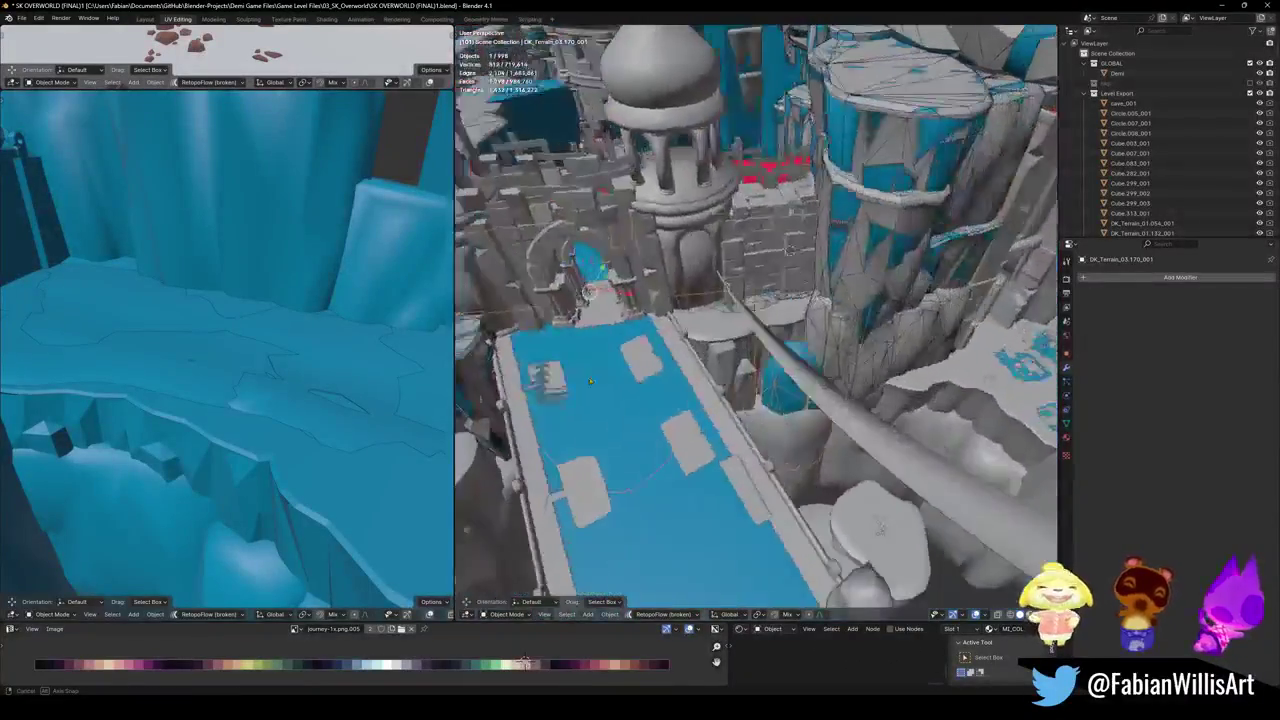
- Delete the stray blue rock chunk from the collider, unhide all objects and save
key(Tab)
key(l)
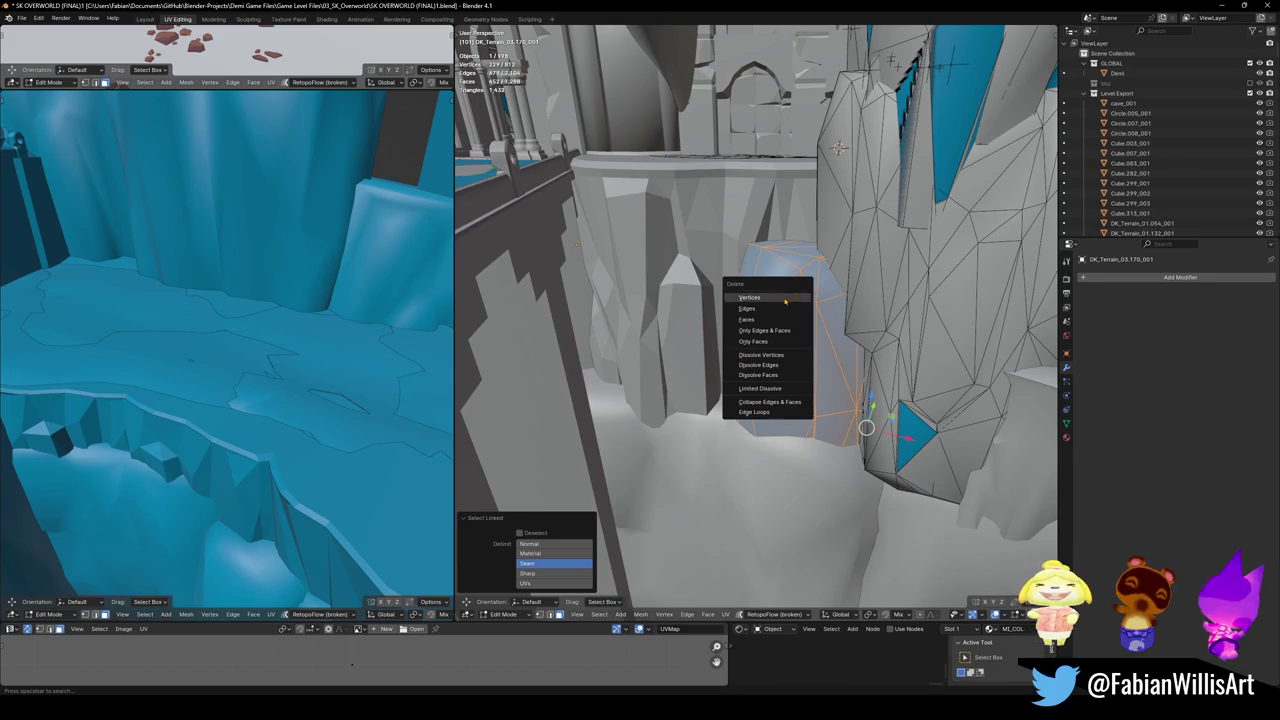
click(749, 297)
mouse_move(785, 300)
middle_down()
mouse_move(750, 358)
mouse_move(703, 353)
middle_up()
key(Tab)
key(alt+h)
key(ctrl+s)
- Select terrain mesh DK_Terrain_03.292 and bring up the collider creation choices
click(760, 400)
mouse_move(760, 400)
middle_down()
mouse_move(789, 383)
mouse_move(730, 365)
middle_up()
key(shift+alt+c)
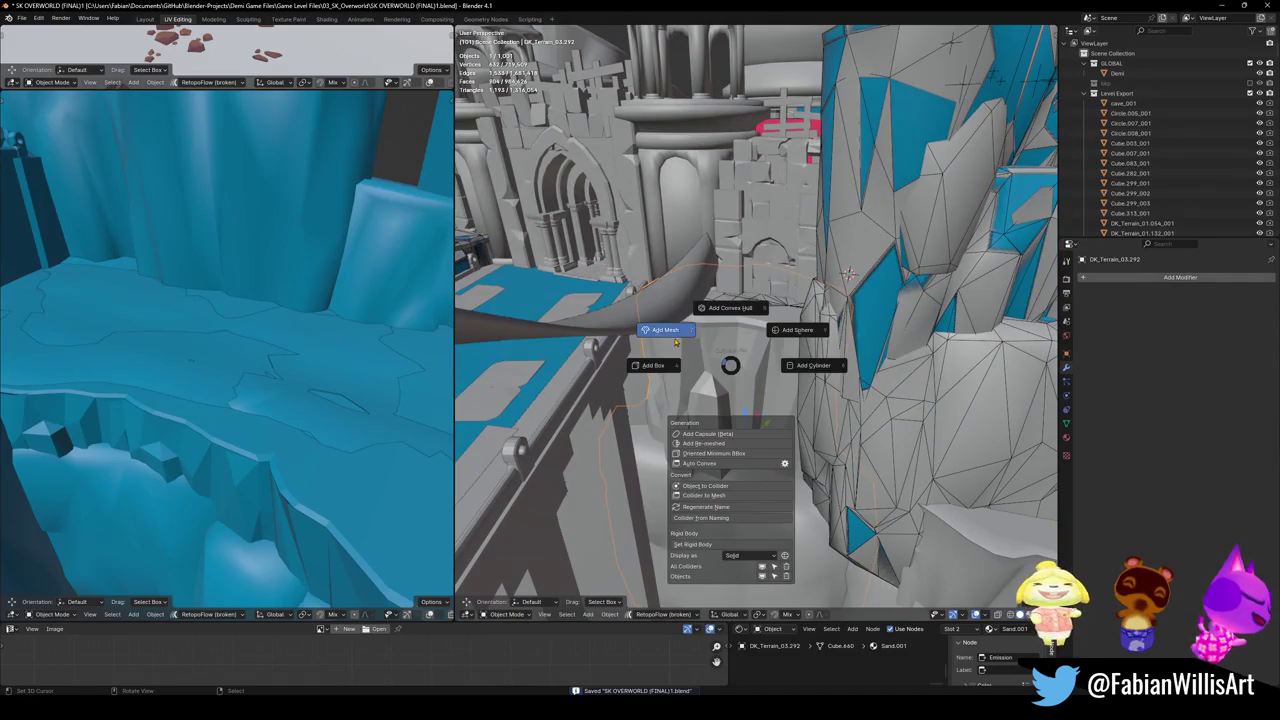
- Add a mesh collider over DK_Terrain_03.292 and save the file
click(676, 342)
mouse_move(676, 342)
middle_down()
mouse_move(633, 368)
mouse_move(644, 358)
middle_up()
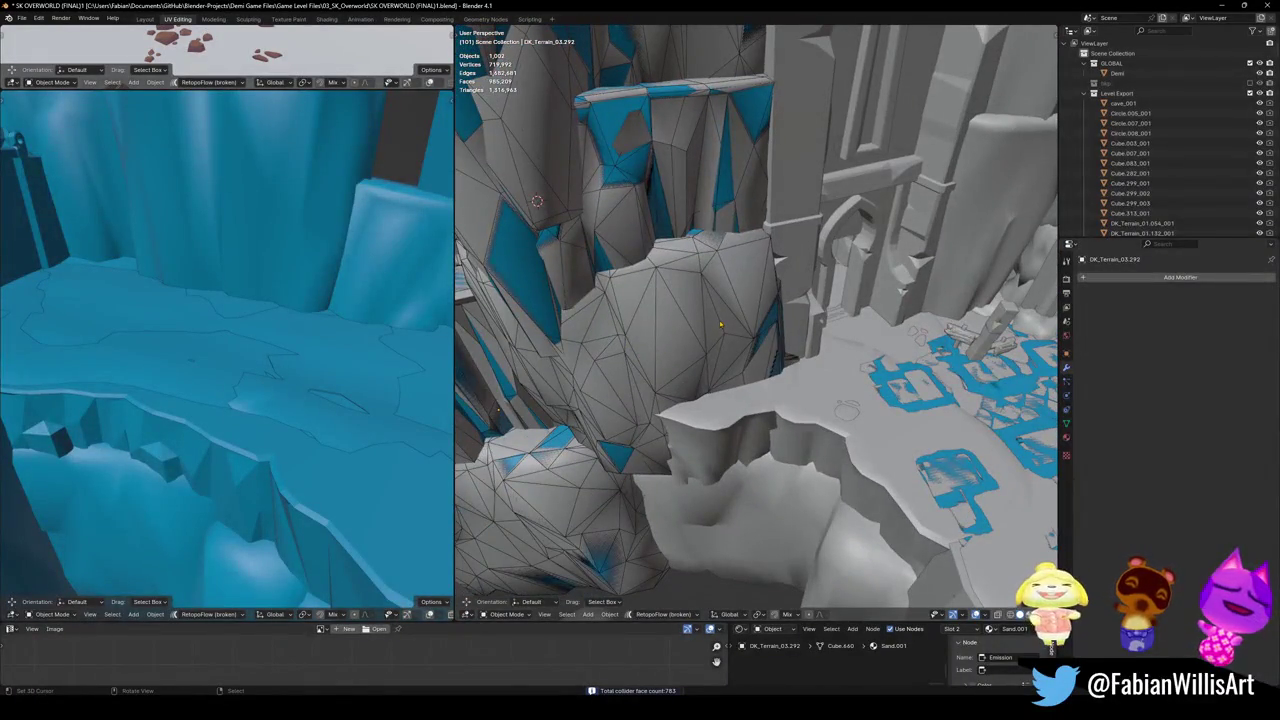
mouse_move(720, 323)
middle_down()
mouse_move(815, 444)
mouse_move(960, 426)
middle_up()
key(ctrl+s)
- Lower terrain piece DK_Terrain_03.284 slightly and add Sand floor.001 to the selection
click(815, 444)
key(g)
click(838, 429)
middle_drag(825, 333, 743, 376)
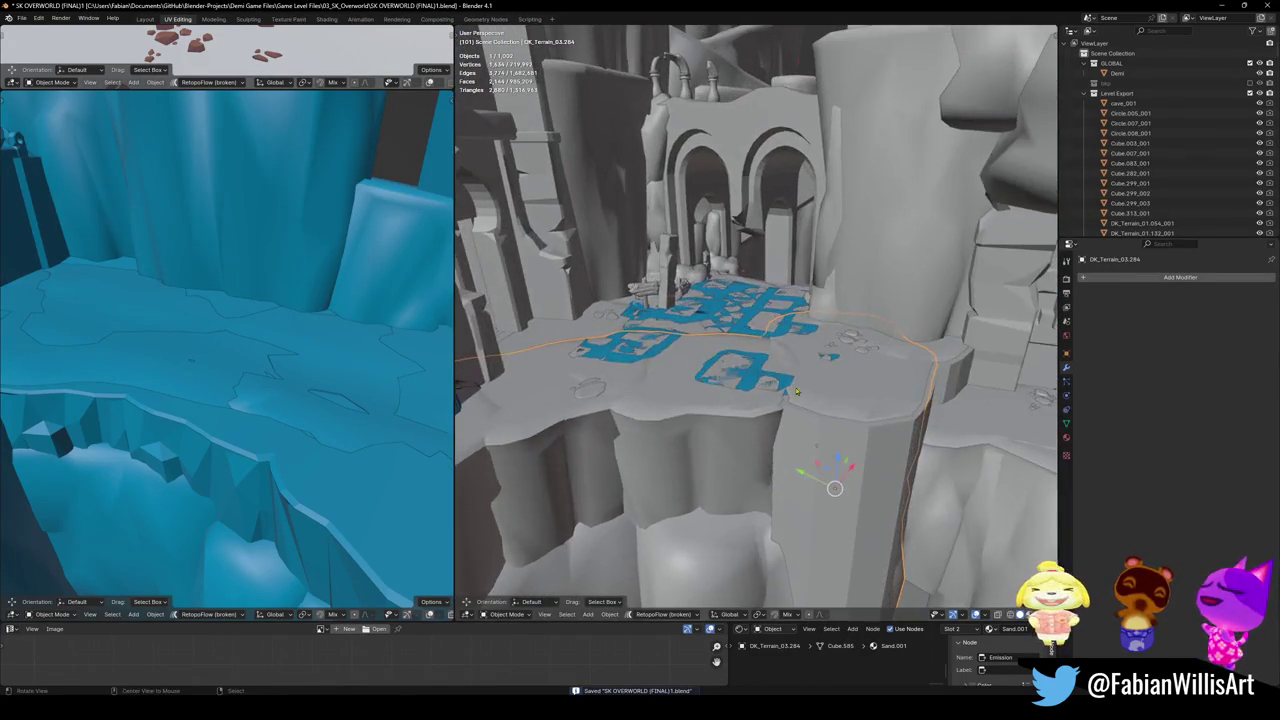
shift+click(724, 372)
mouse_move(724, 372)
middle_down()
mouse_move(819, 407)
mouse_move(735, 384)
middle_up()
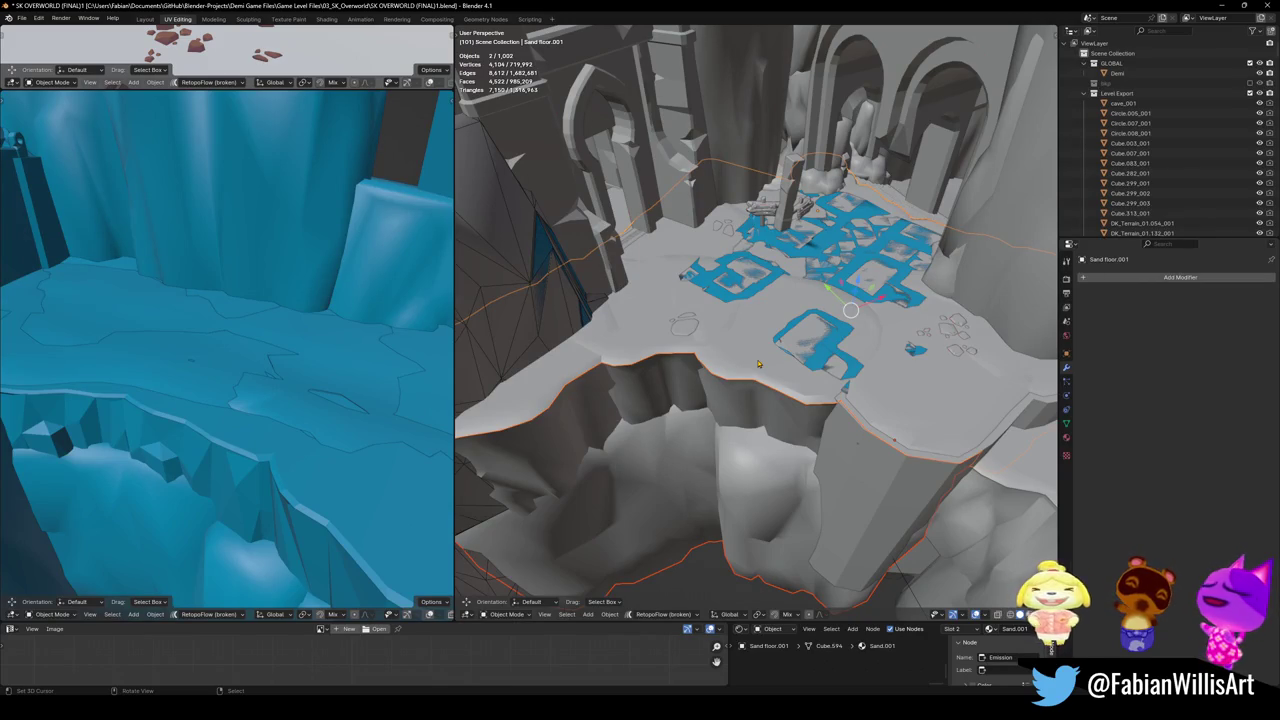
- Add a decimated mesh collider at ratio 0.518 over Sand floor.001, deselect all and save
middle_drag(697, 355, 718, 302)
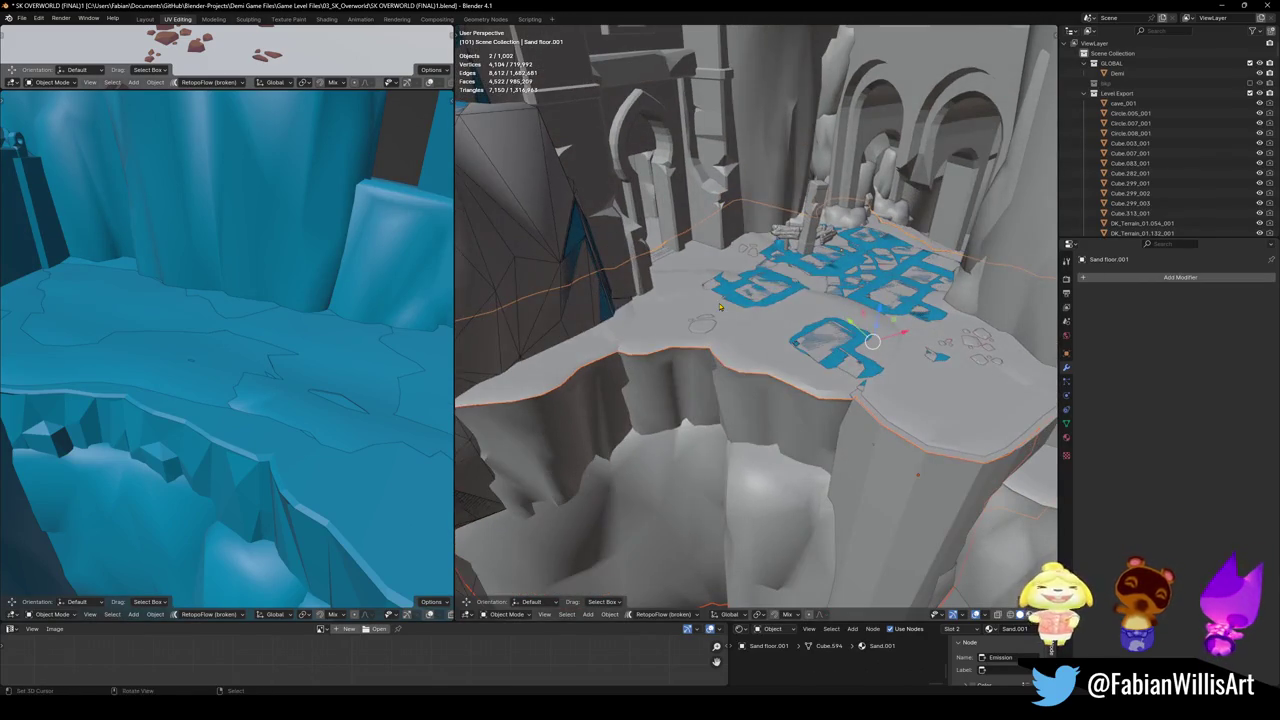
key(shift+c)
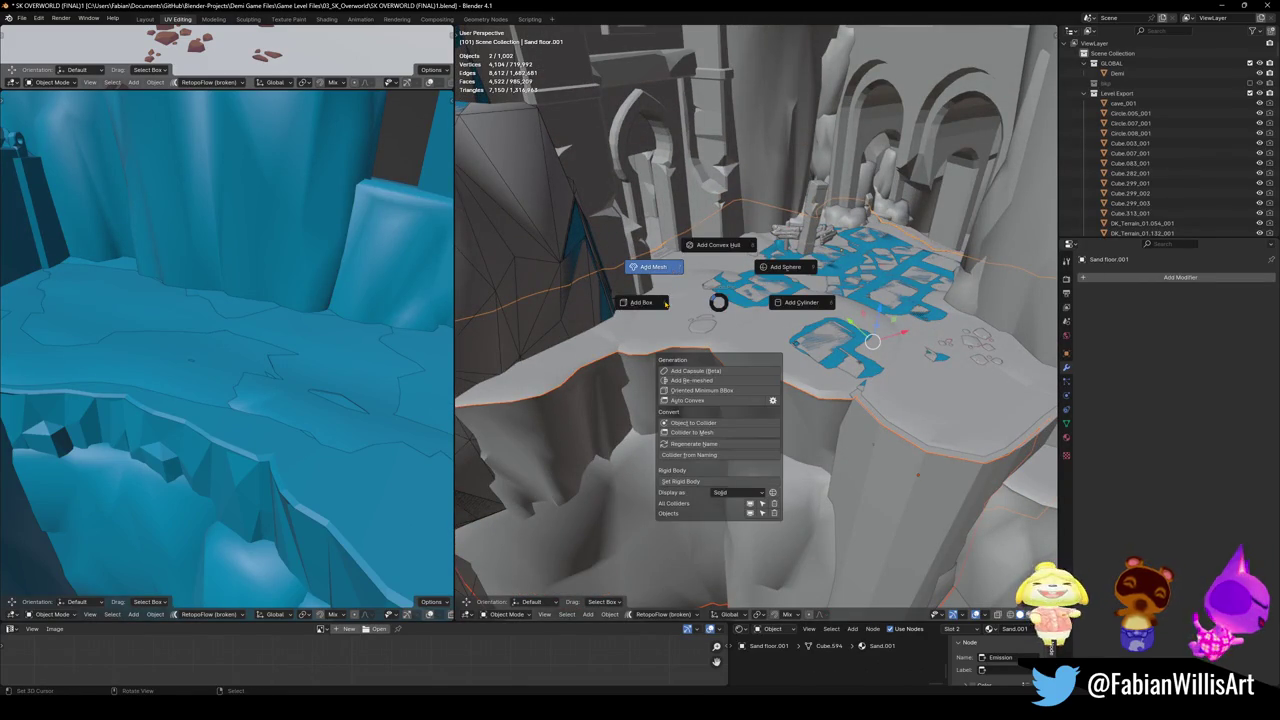
click(660, 283)
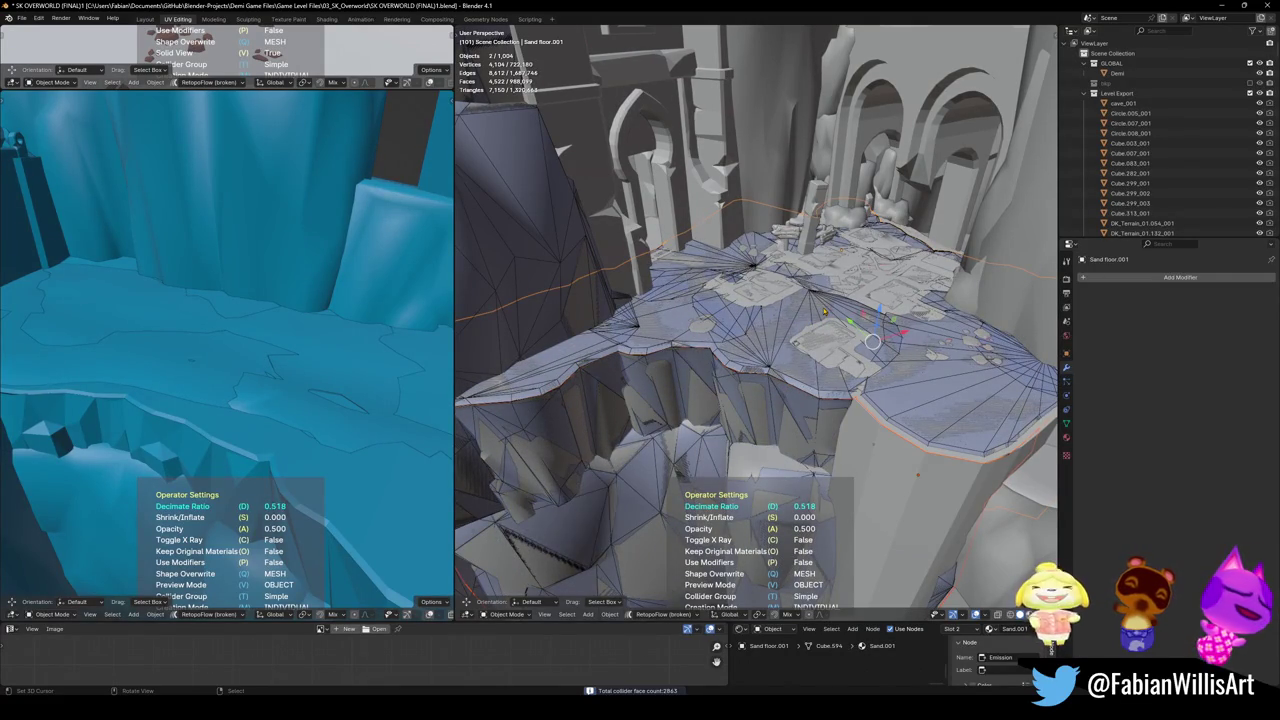
key(Return)
key(alt+a)
key(ctrl+s)
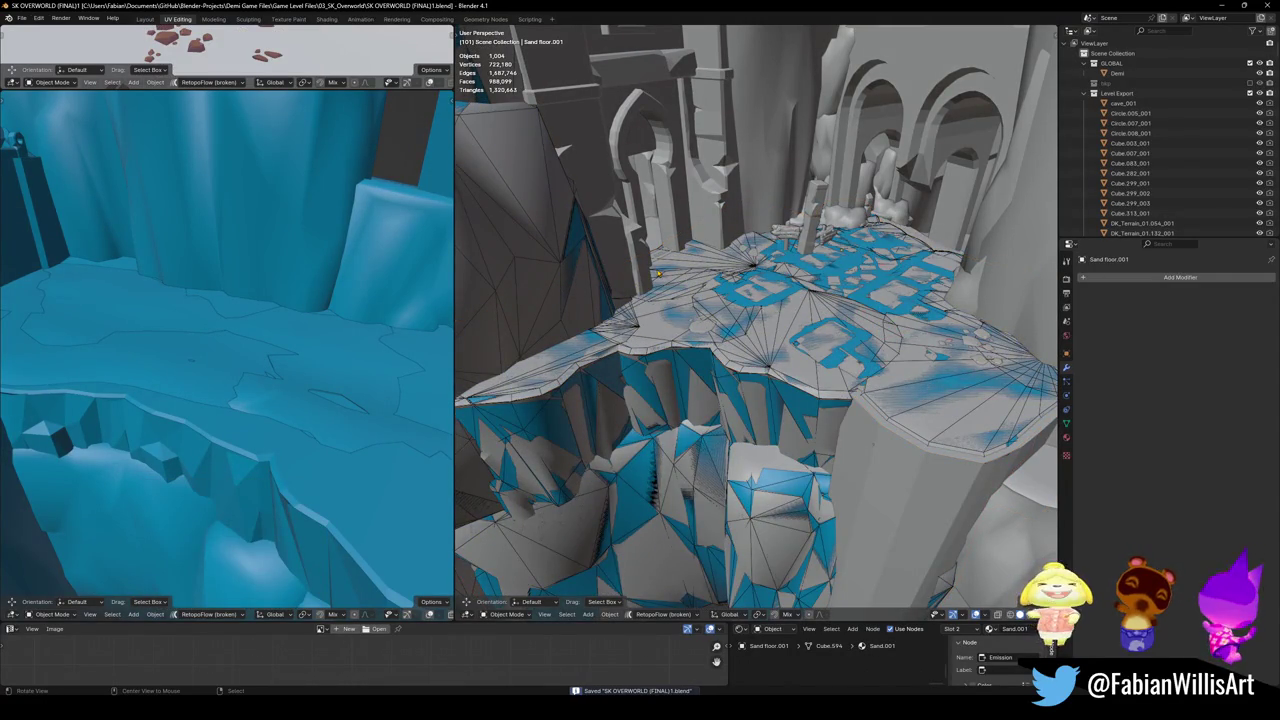
- Select the arched wall Plane.064, then terrain piece DK_Terrain_03.239_001.001
mouse_move(671, 267)
middle_down()
mouse_move(889, 371)
mouse_move(713, 349)
mouse_move(840, 332)
mouse_move(836, 404)
mouse_move(665, 350)
mouse_move(696, 435)
mouse_move(766, 278)
middle_up()
shift+click(840, 332)
click(665, 350)
- Duplicate a blue wall face, turn it about 184° around Z and slide it into place
key(Tab)
click(696, 435)
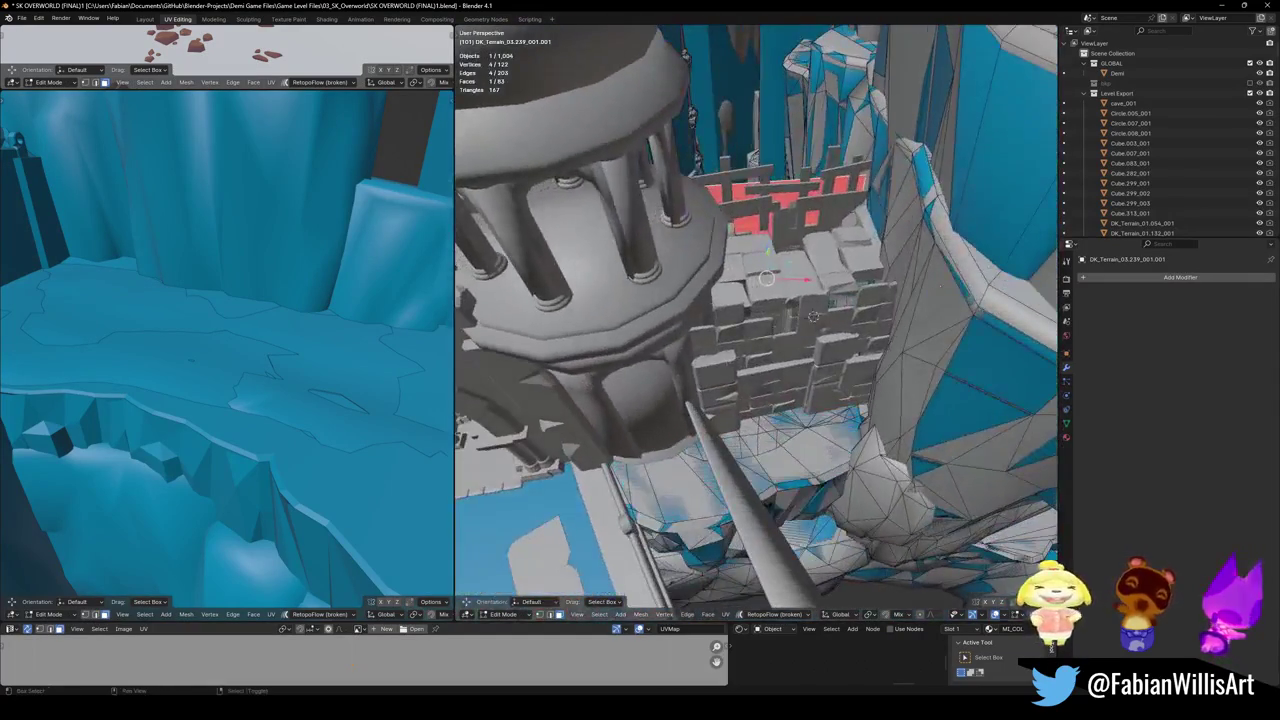
key(shift+d)
click(792, 383)
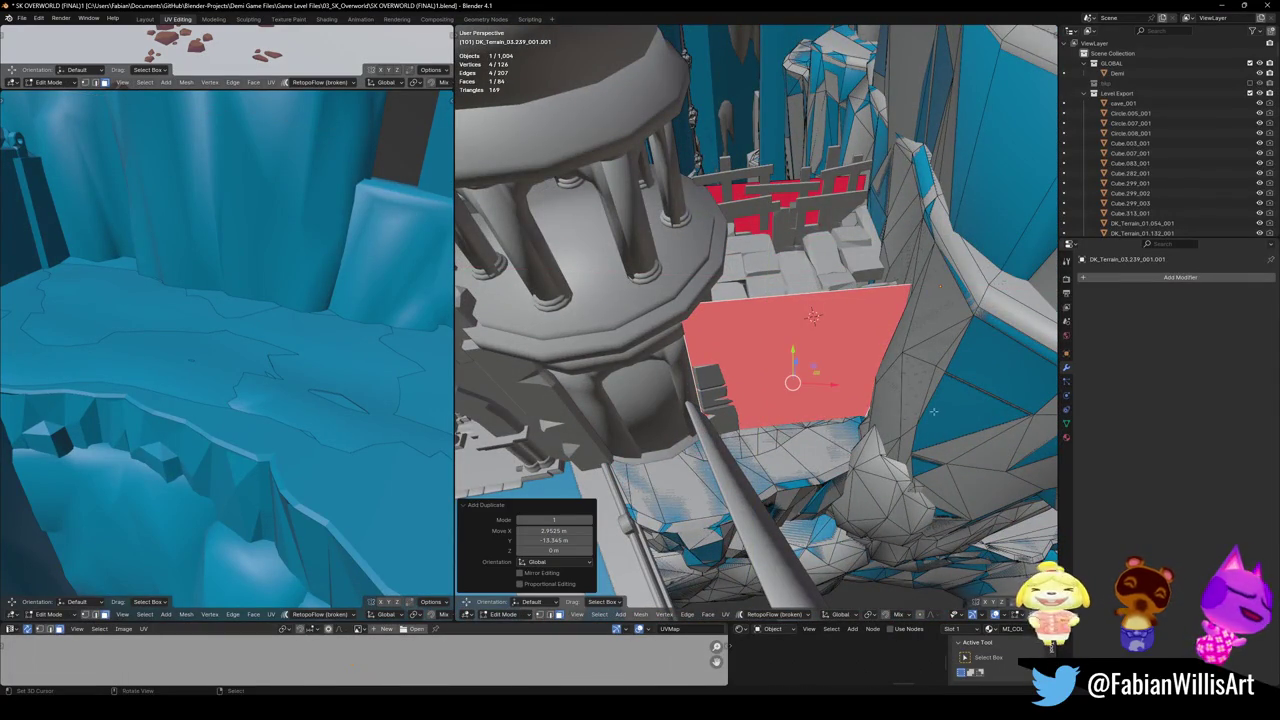
key(r)
key(z)
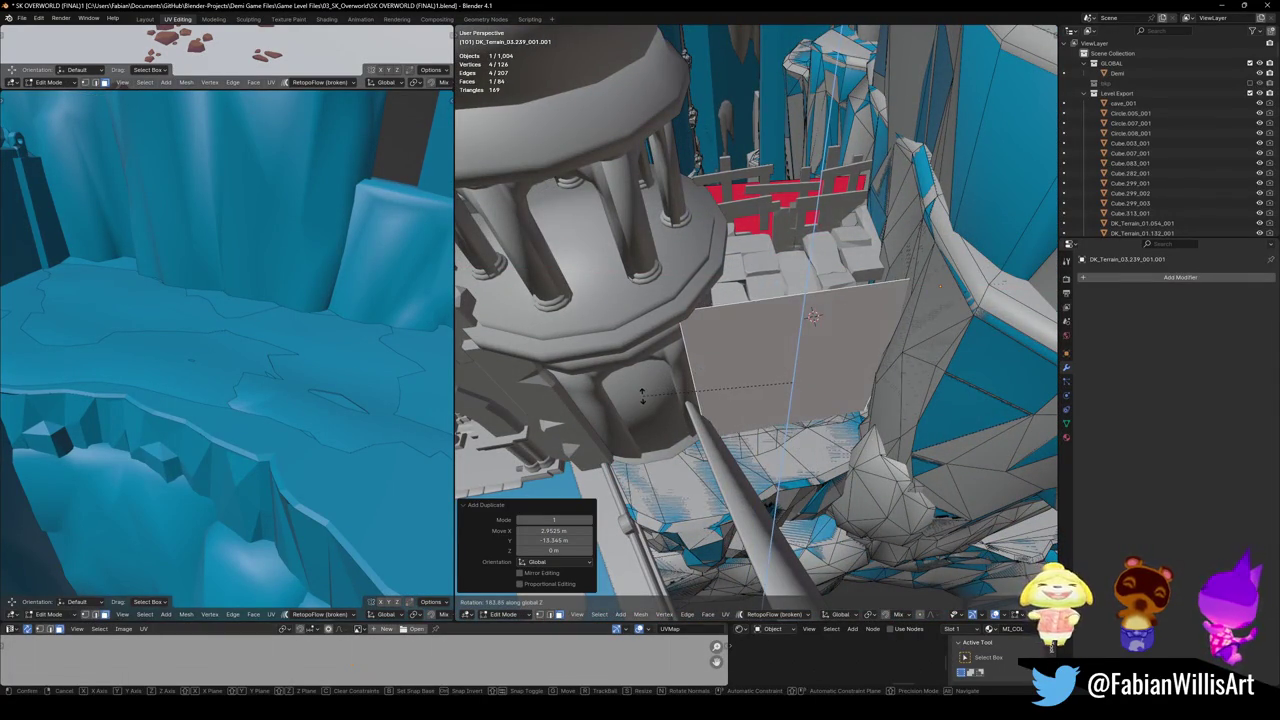
click(642, 395)
key(g)
key(shift+z)
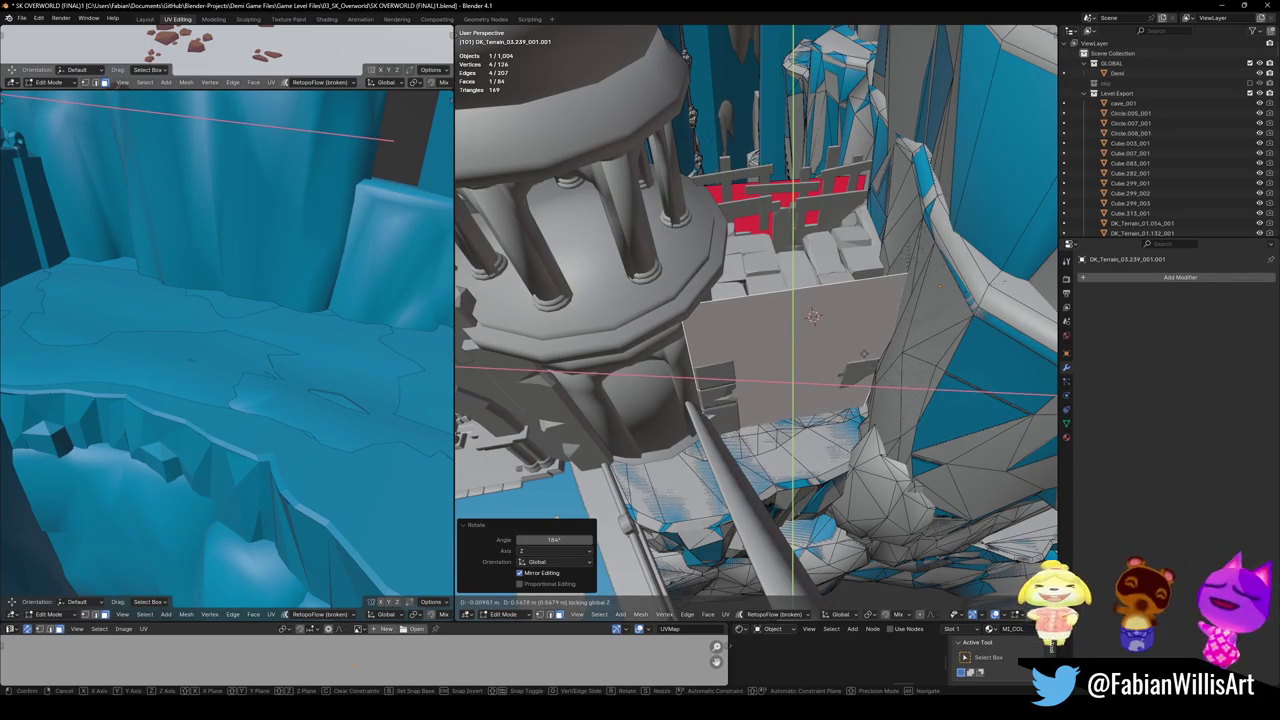
click(700, 394)
- Move one edge of the face horizontally and extrude it into a new wall segment
click(700, 394)
mouse_move(700, 394)
middle_down()
mouse_move(789, 353)
mouse_move(740, 330)
middle_up()
key(g)
key(shift+z)
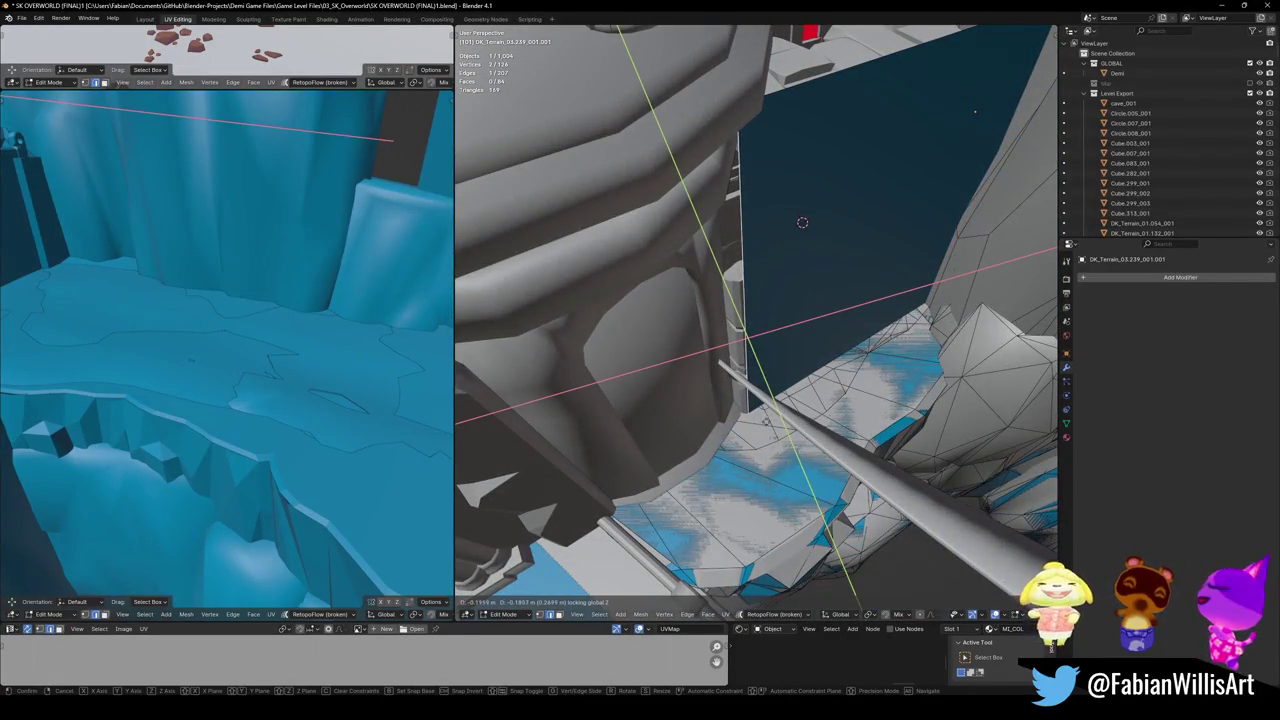
click(762, 424)
key(e)
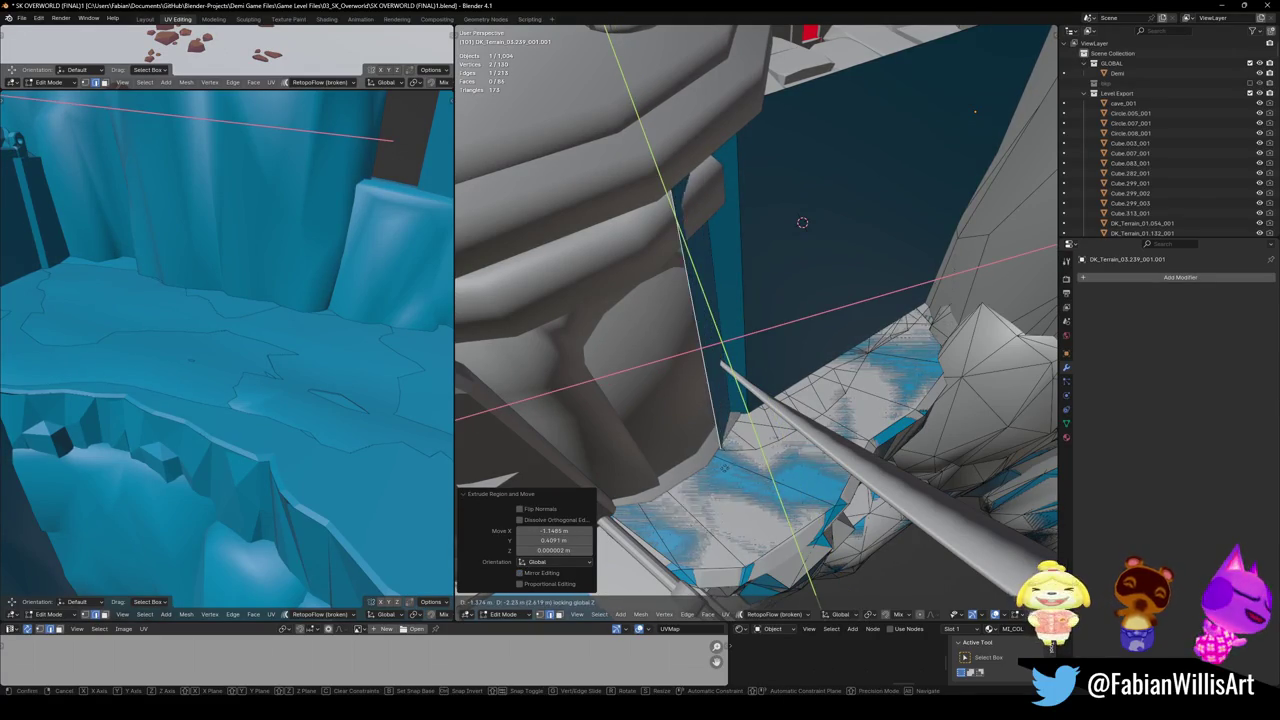
key(Escape)
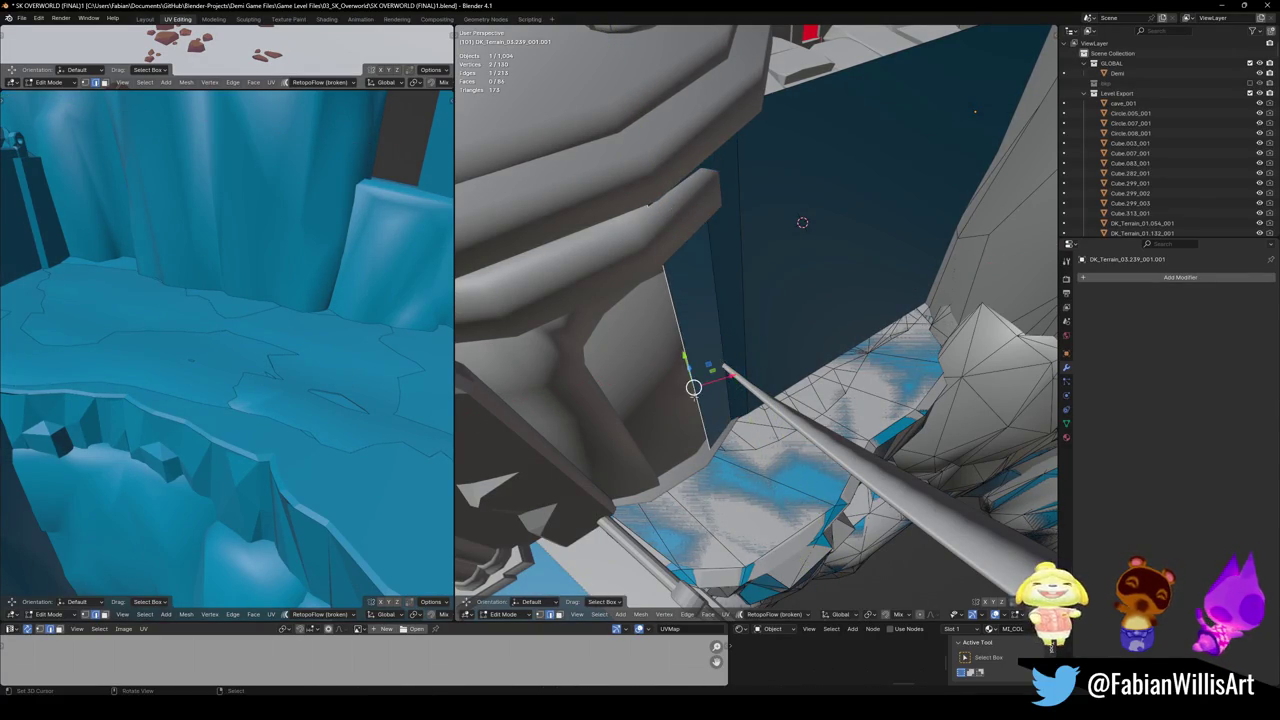
scroll(739, 390, down, 5)
key(e)
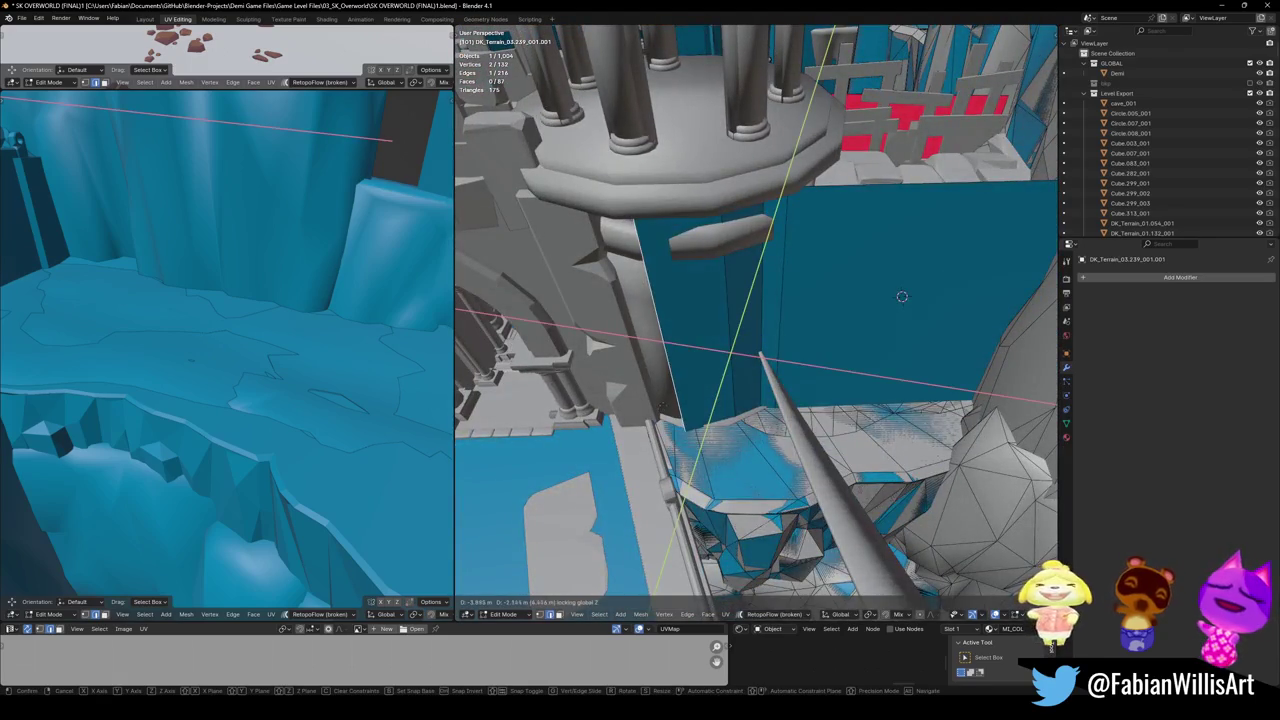
click(670, 400)
key(e)
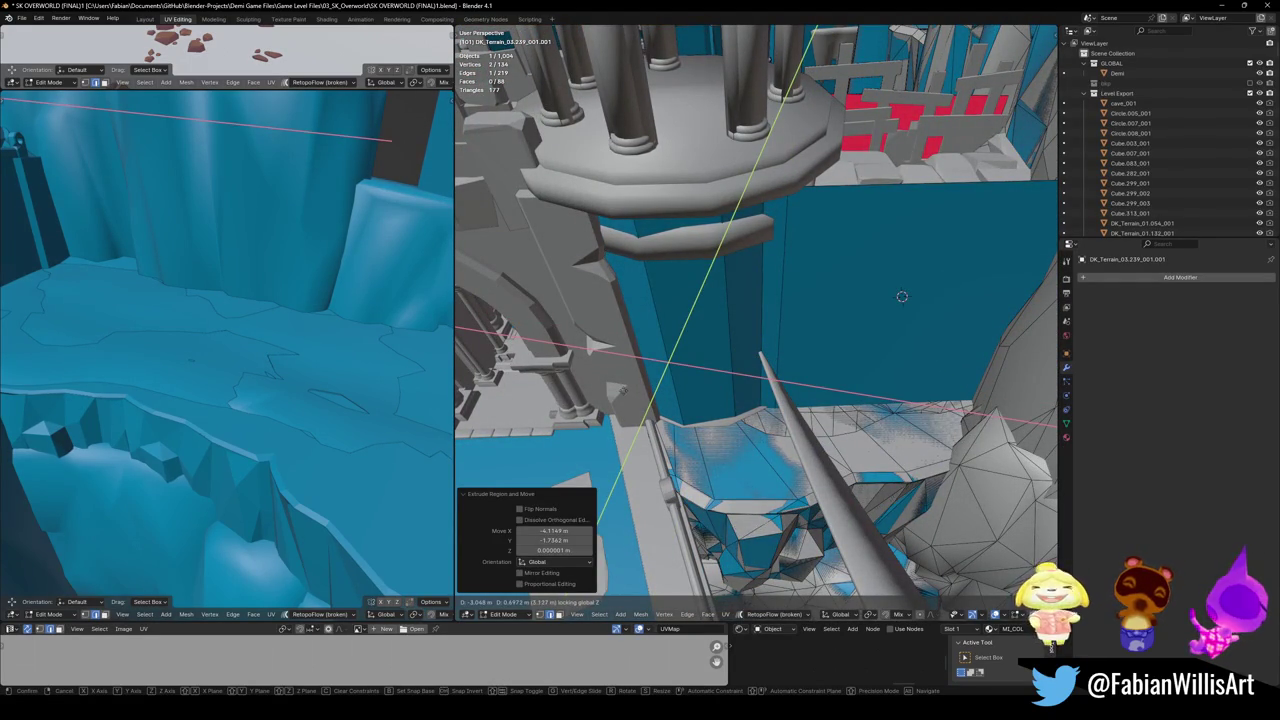
key(Escape)
key(ctrl+z)
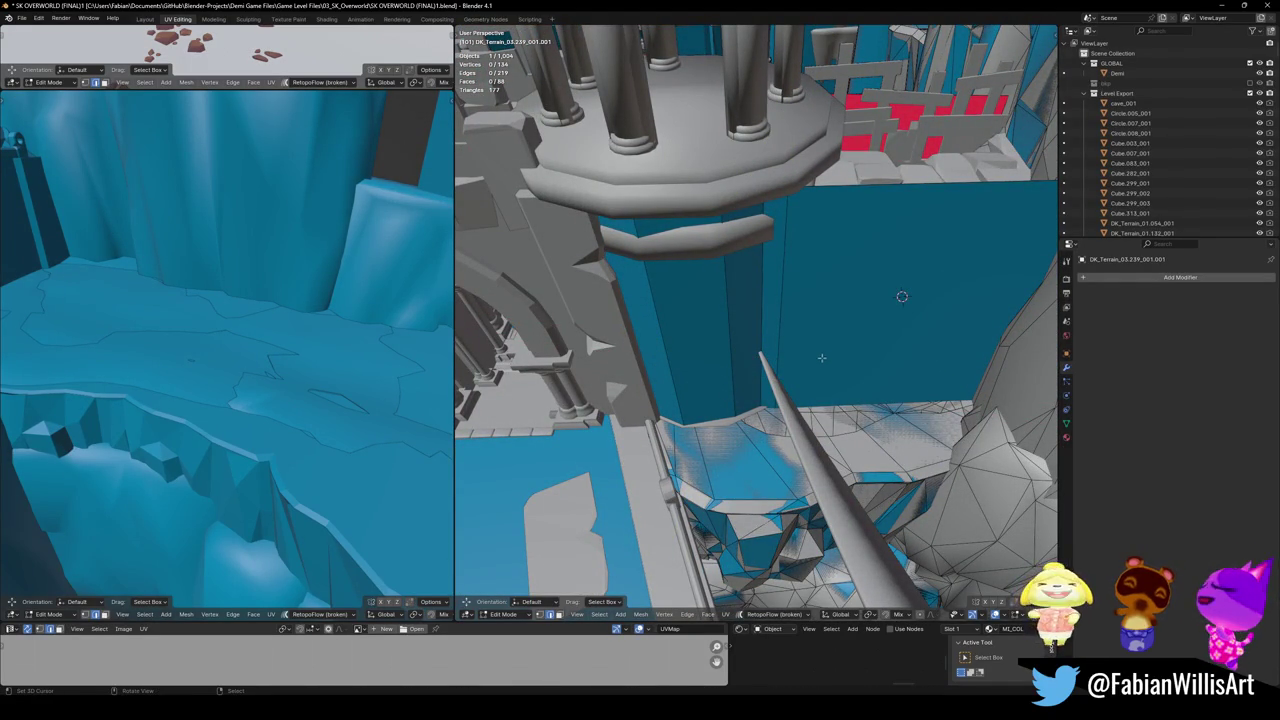
- Flatten the wall faces beside the tower to one height with S Z 0 and save
mouse_move(763, 353)
middle_down()
mouse_move(826, 258)
mouse_move(710, 395)
mouse_move(916, 386)
mouse_move(920, 400)
middle_up()
key(ctrl+s)
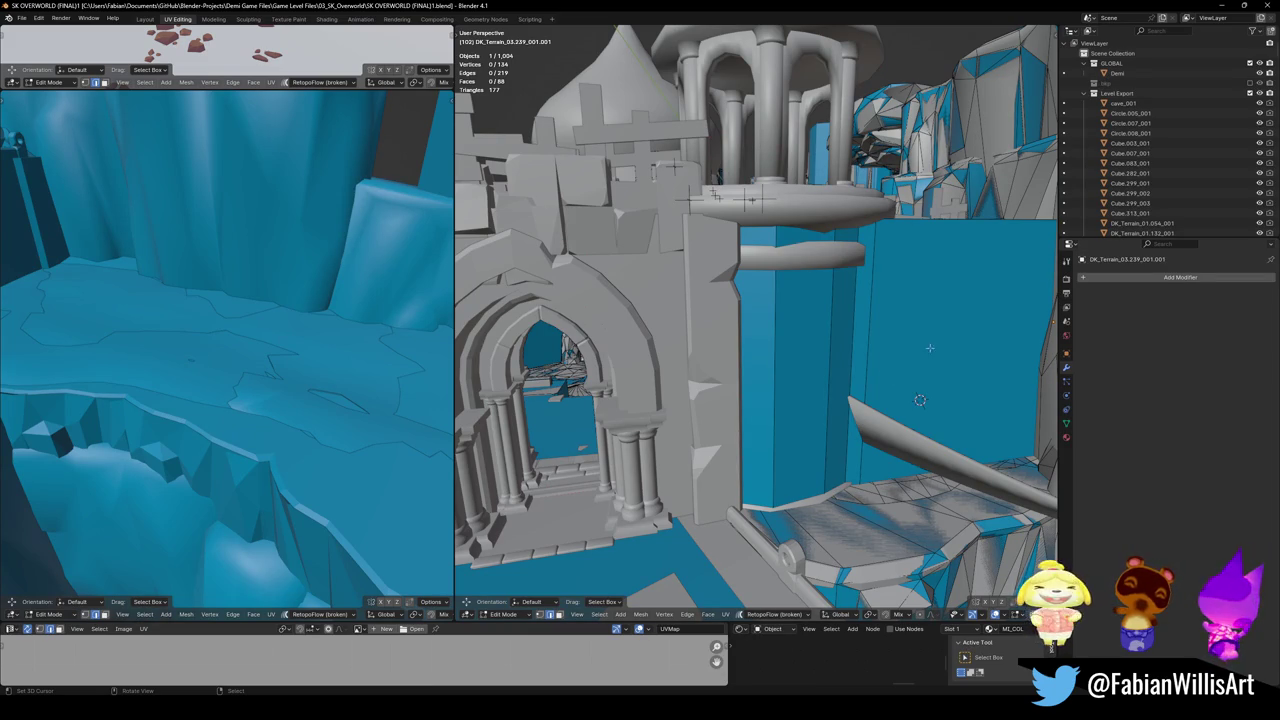
middle_drag(915, 275, 786, 277)
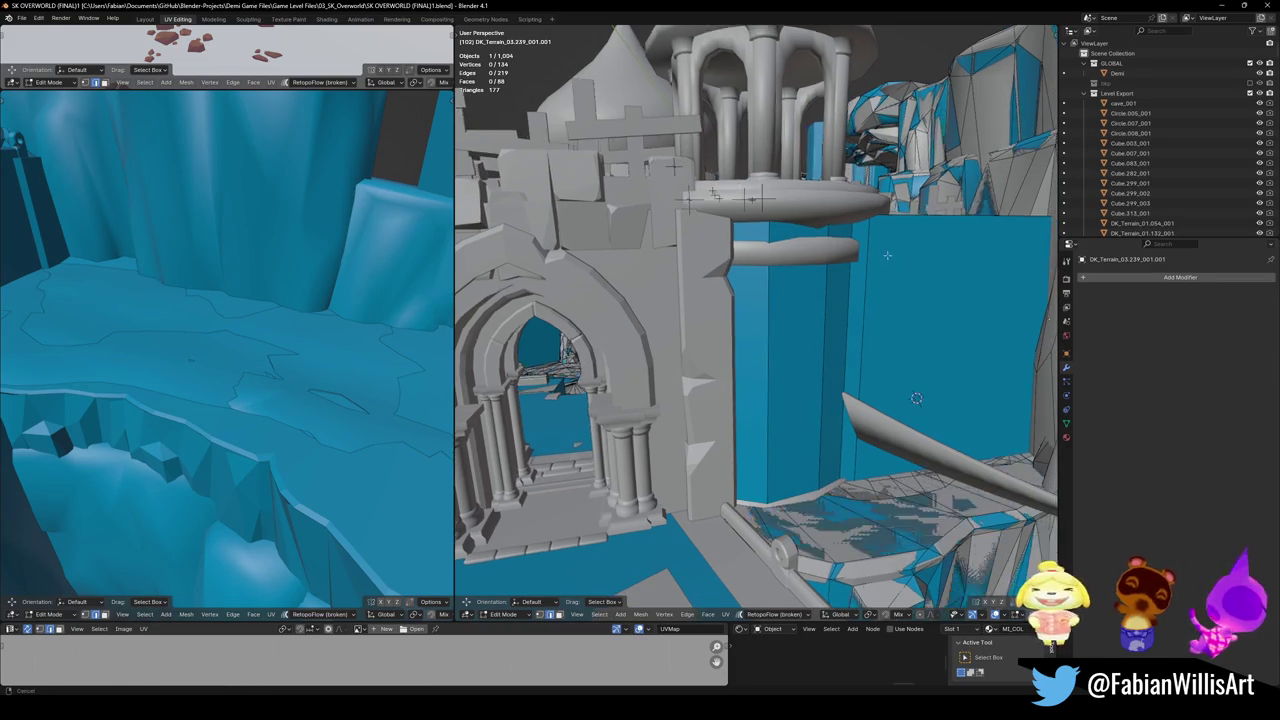
click(786, 277)
key(alt+m)
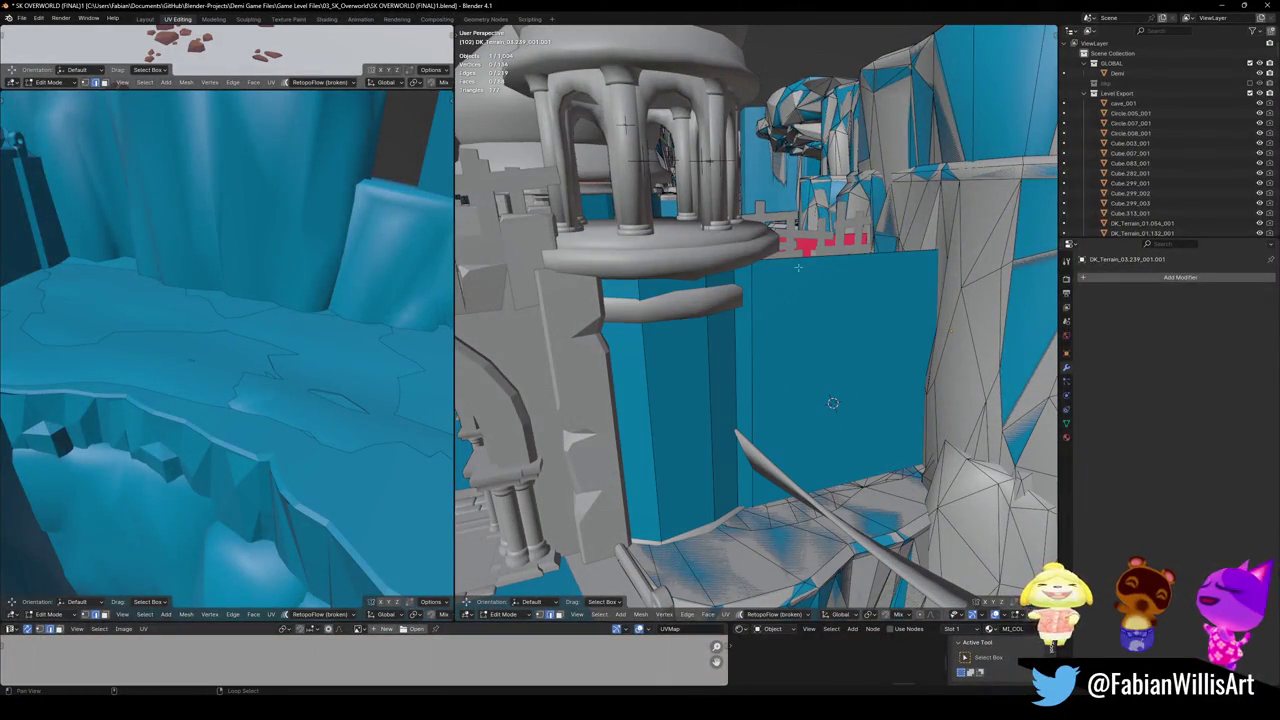
key(s)
key(z)
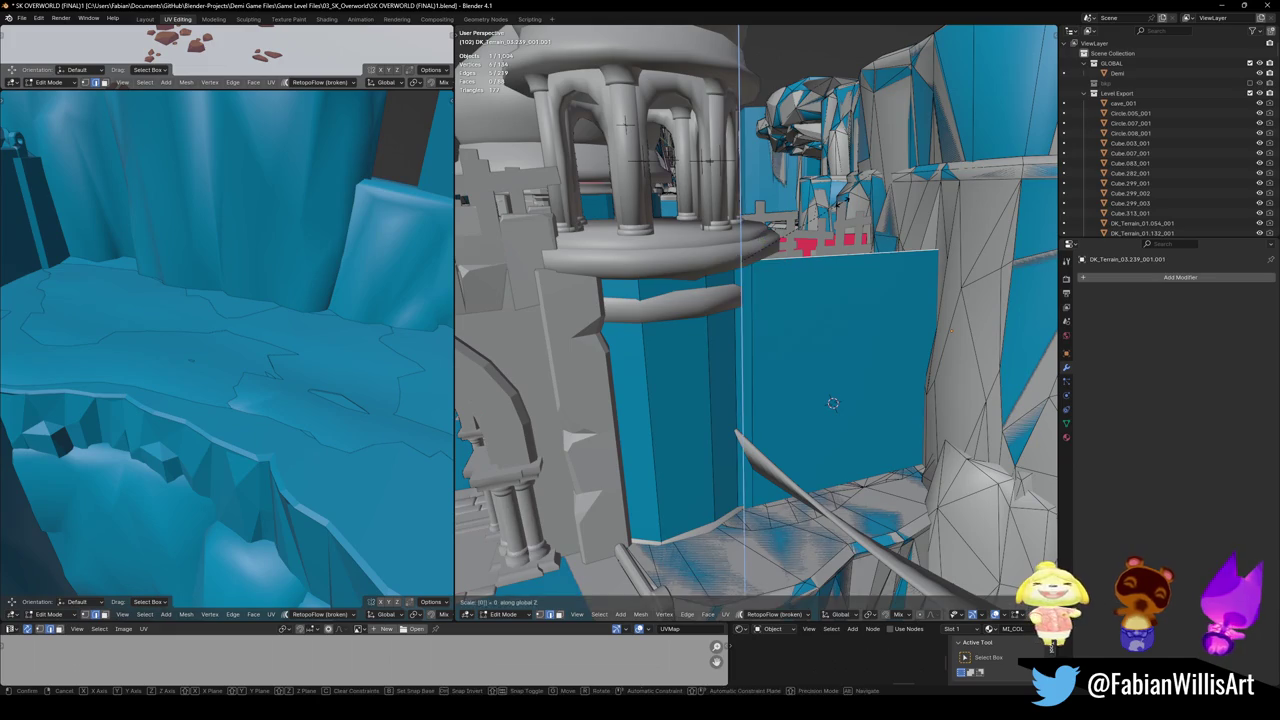
key(0)
key(Return)
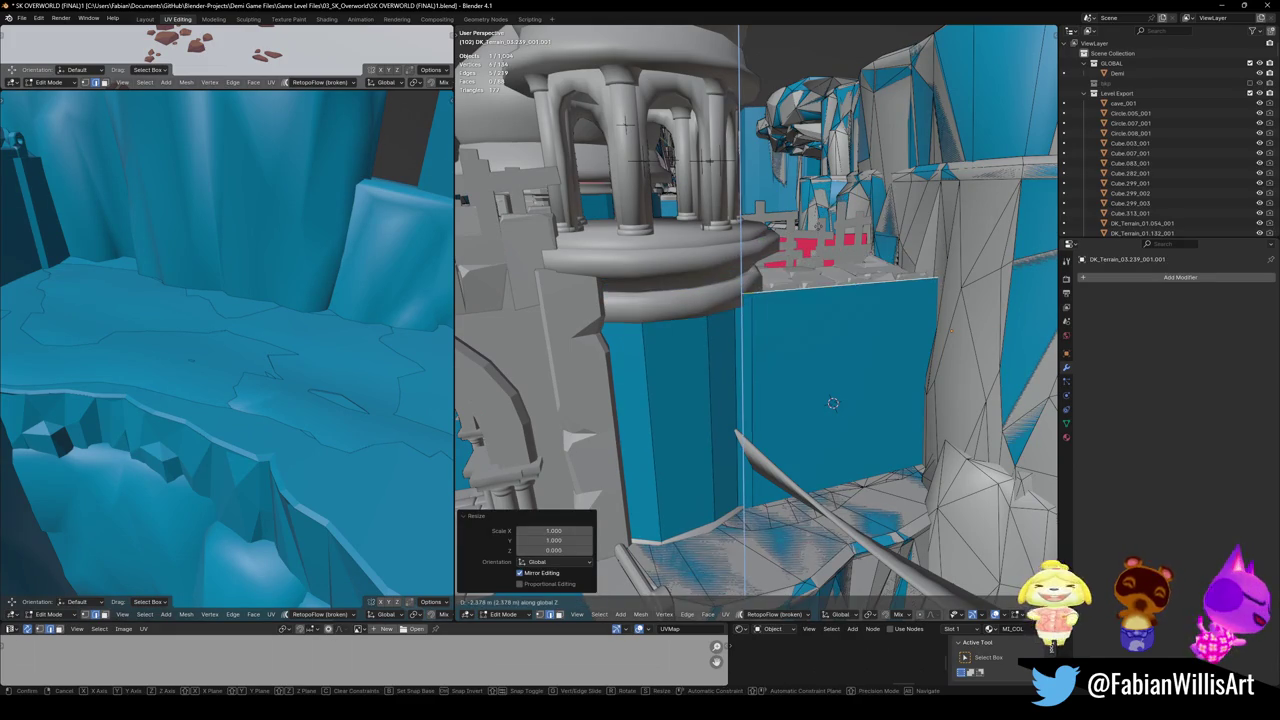
mouse_move(833, 403)
middle_down()
mouse_move(817, 387)
mouse_move(876, 265)
mouse_move(892, 388)
mouse_move(926, 365)
middle_up()
key(ctrl+s)
- Extrude the pillar's narrow side face outward horizontally
scroll(892, 388, up, 3)
click(705, 371)
middle_drag(705, 371, 840, 234)
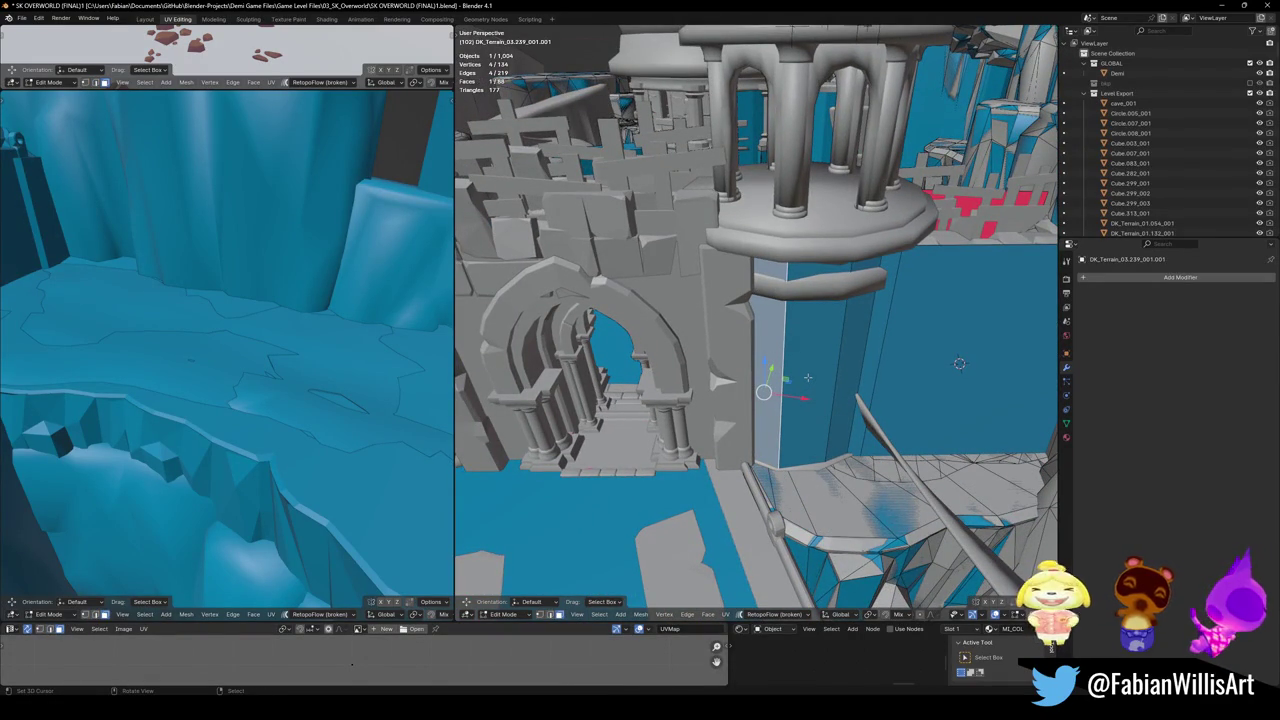
key(e)
key(shift+z)
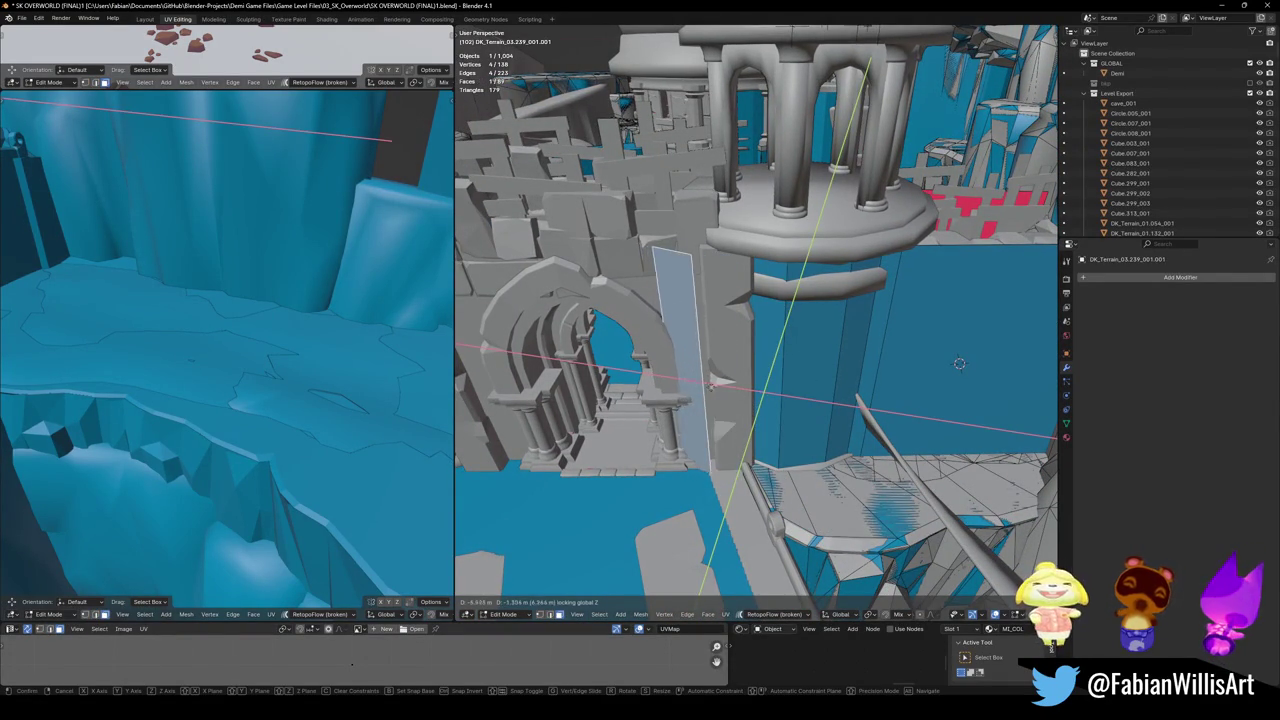
click(959, 363)
key(alt+a)
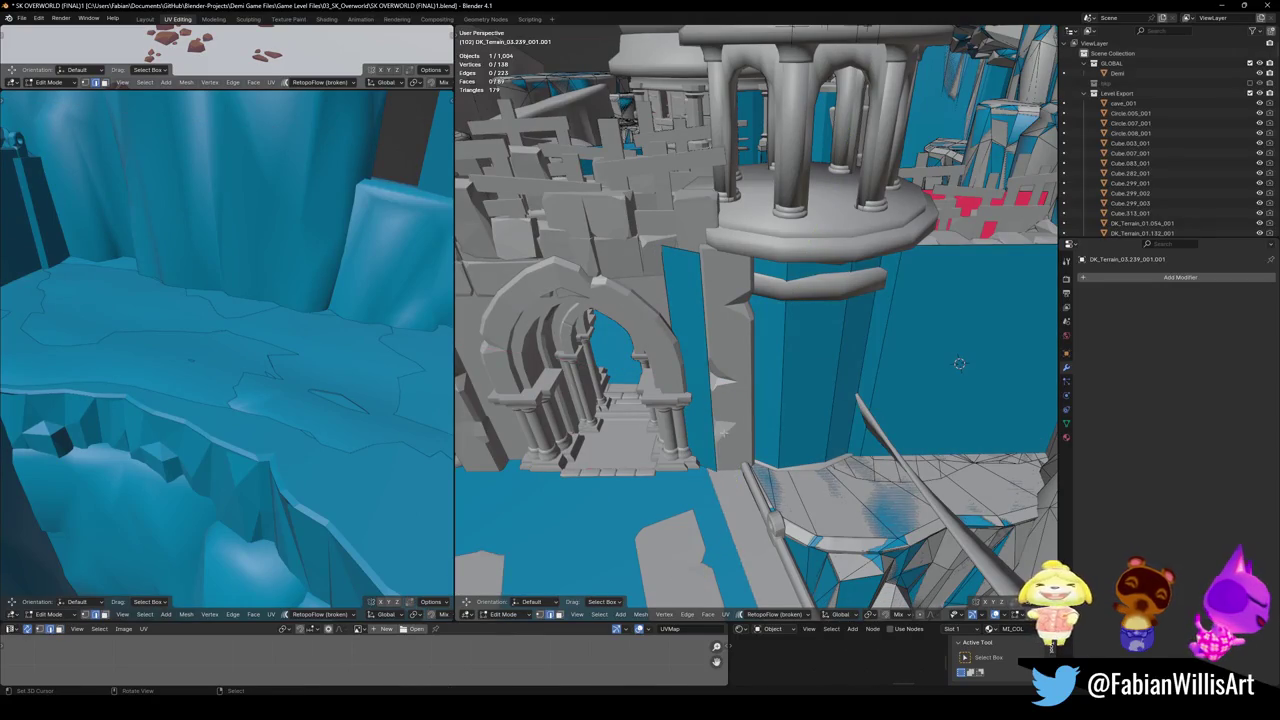
- Move a vertex under the tower wall and extrude a new horizontal wall face
middle_drag(959, 363, 1035, 241)
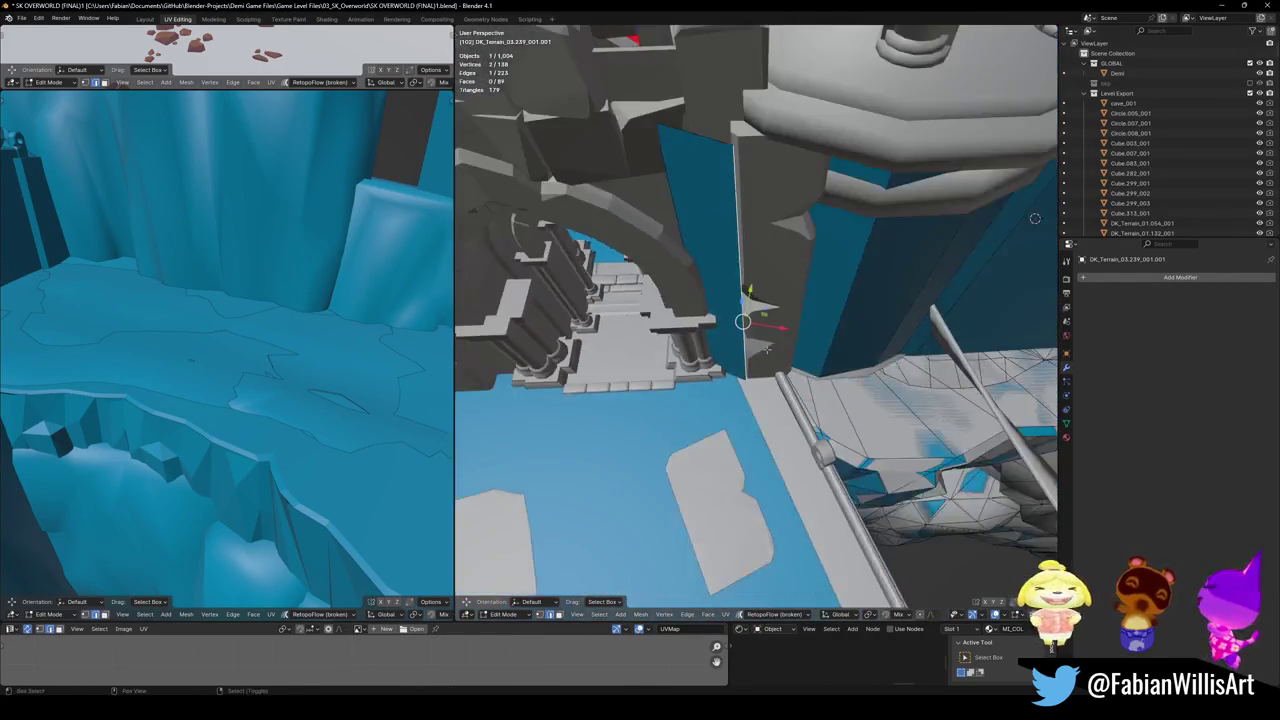
key(g)
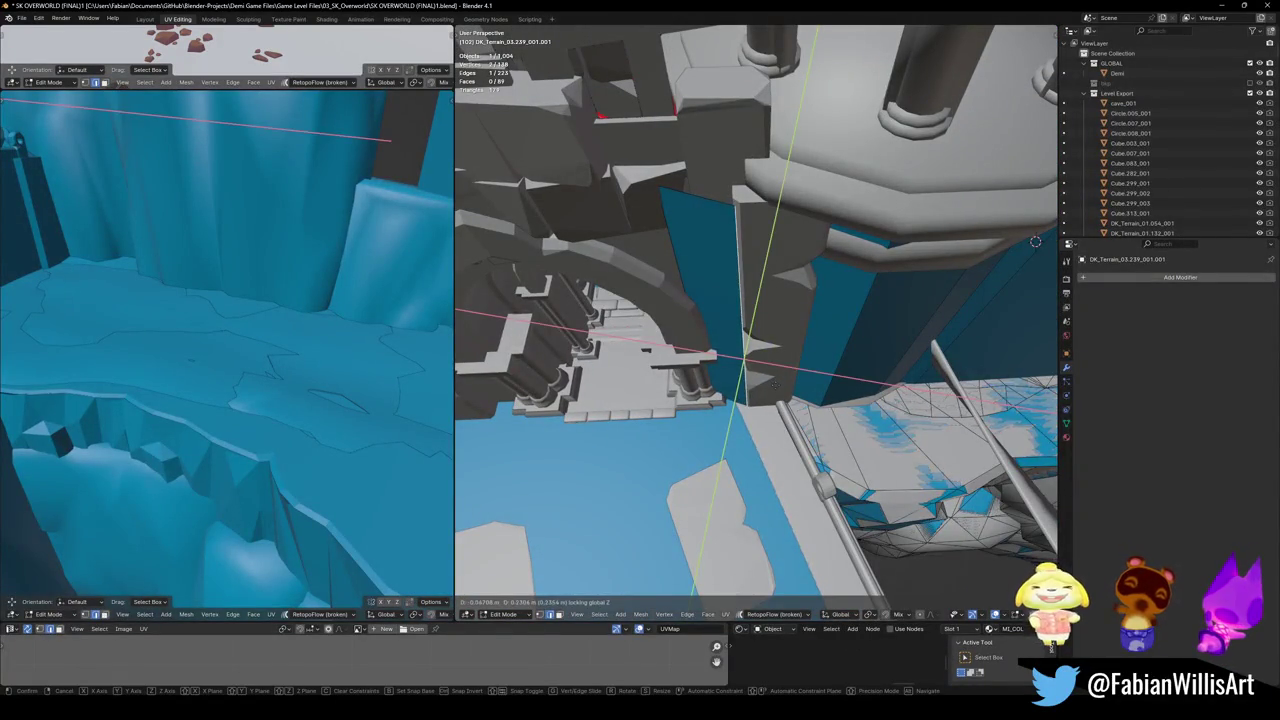
click(774, 388)
key(e)
key(shift+z)
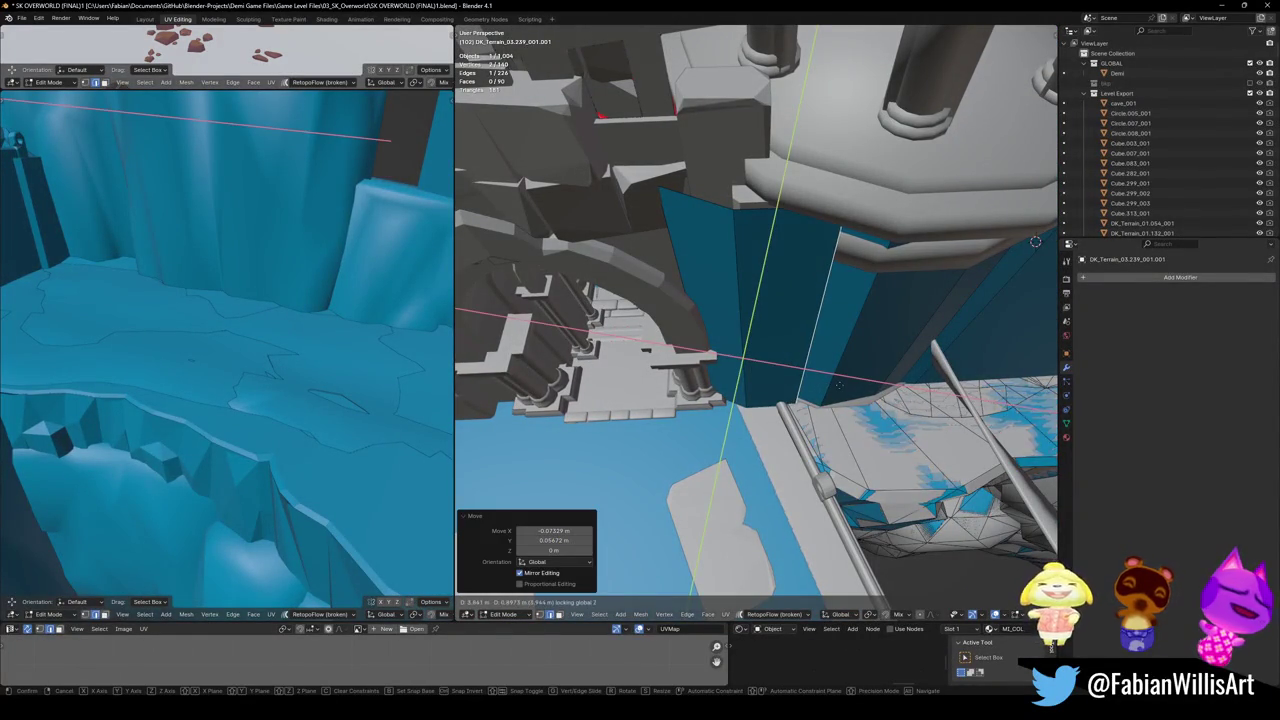
click(834, 384)
mouse_move(808, 349)
middle_down()
mouse_move(771, 366)
mouse_move(745, 340)
mouse_move(712, 334)
middle_up()
key(e)
key(shift+z)
key(Escape)
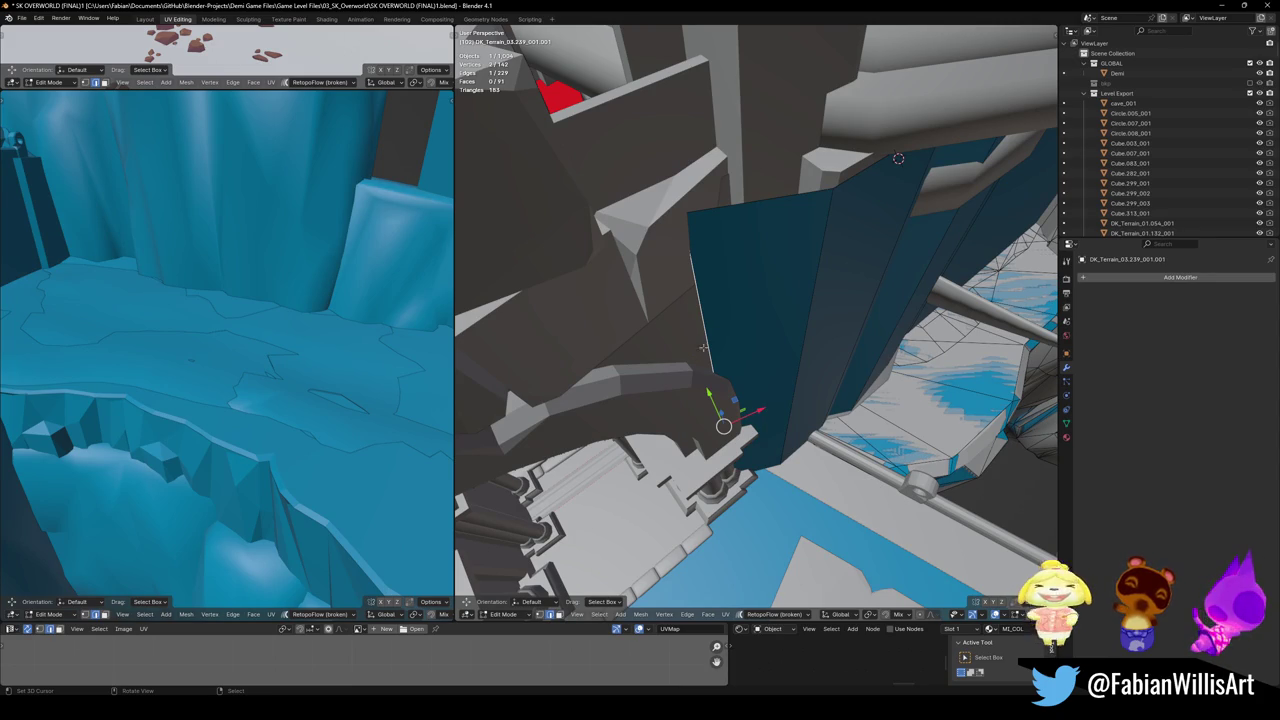
- Shift the edge beneath the arch wall horizontally into place and save the file
middle_drag(700, 348, 710, 360)
key(g)
key(shift+z)
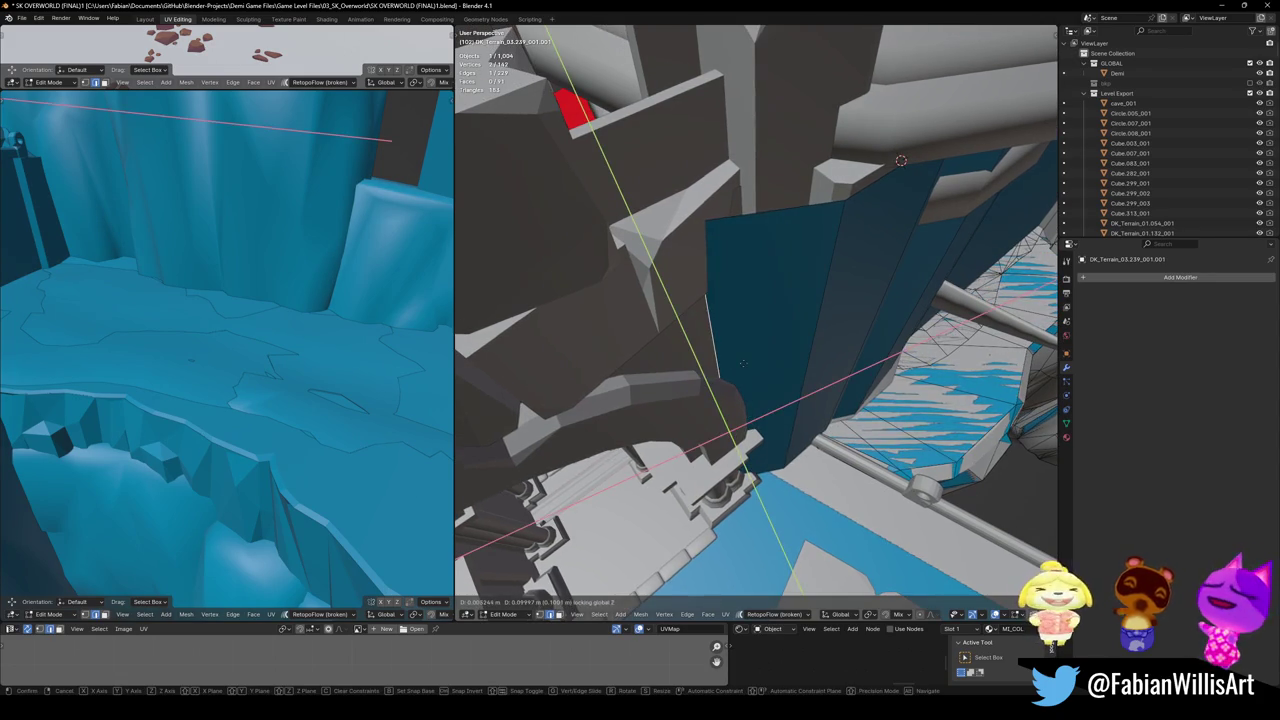
click(742, 363)
mouse_move(742, 363)
middle_down()
mouse_move(698, 360)
mouse_move(838, 386)
middle_up()
key(ctrl+s)
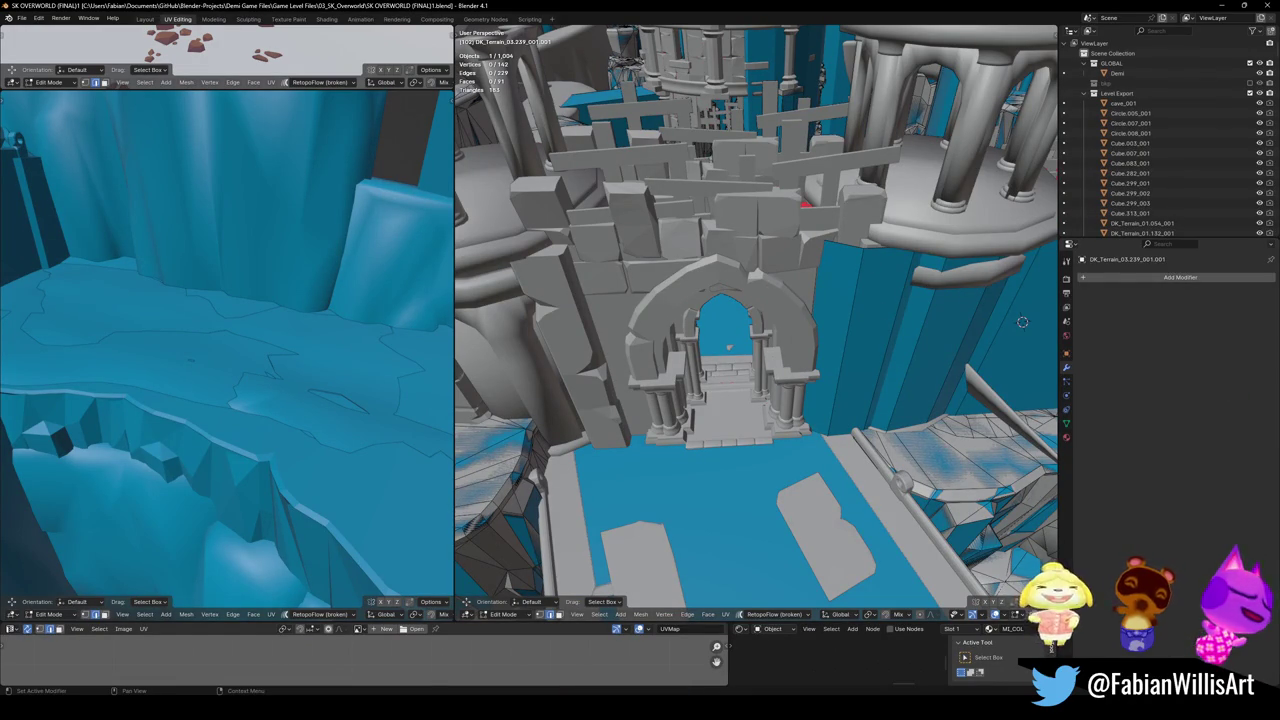
click(814, 349)
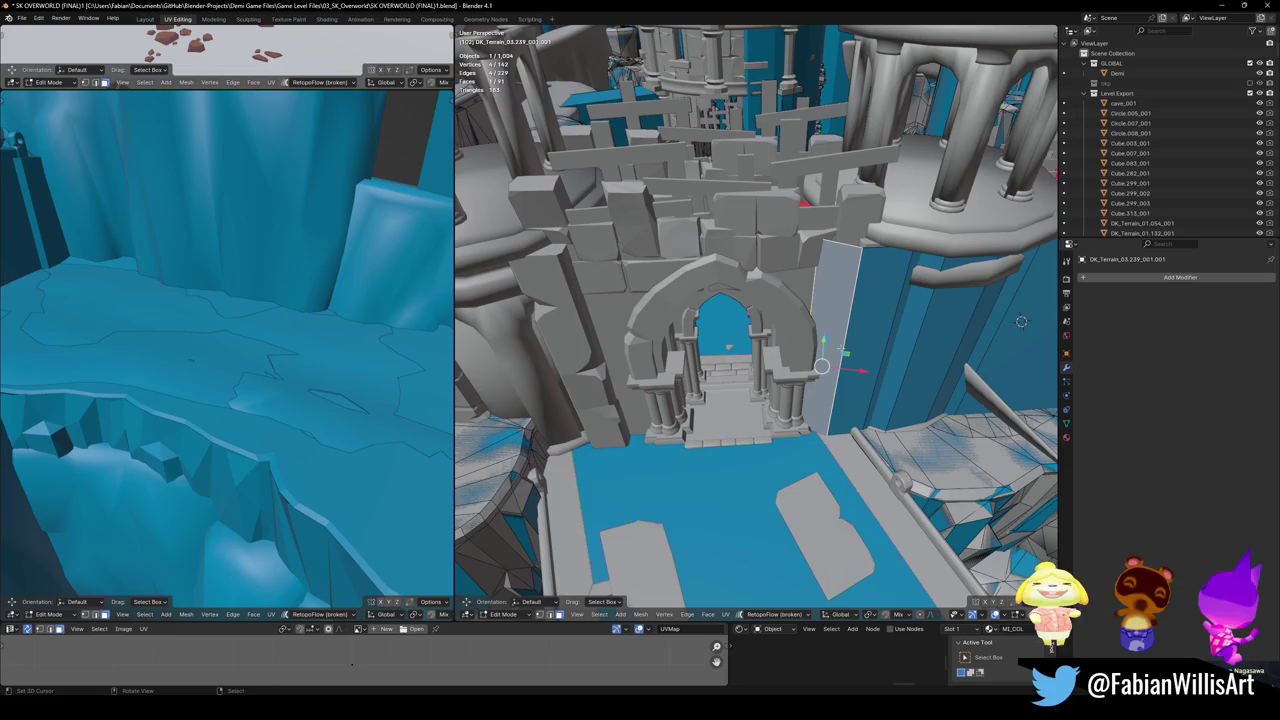
- Copy the face beside the arch to the arch's left side and rotate it around Z
middle_drag(814, 349, 791, 373)
key(g)
key(shift+z)
click(600, 380)
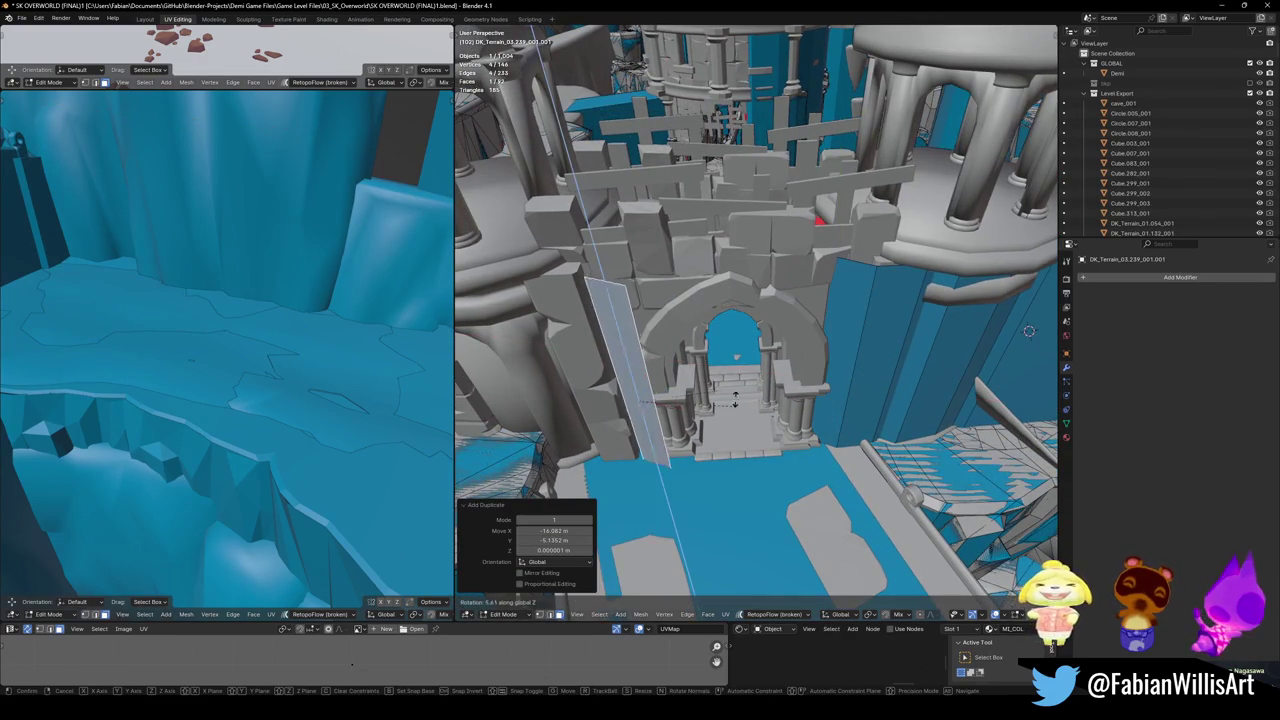
key(r)
key(z)
click(600, 380)
key(g)
key(shift+z)
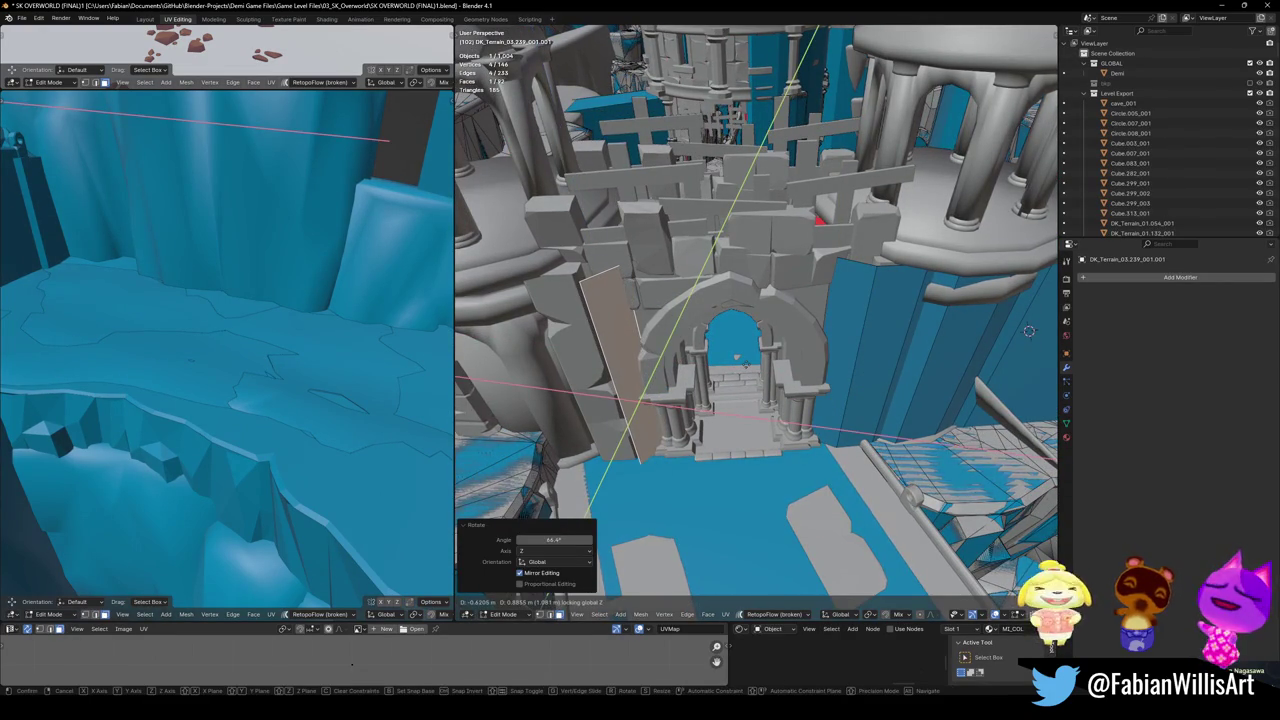
key(Return)
- Slide the panel horizontally to line up with the stonework and extrude an edge toward the tower base
middle_drag(636, 393, 745, 362)
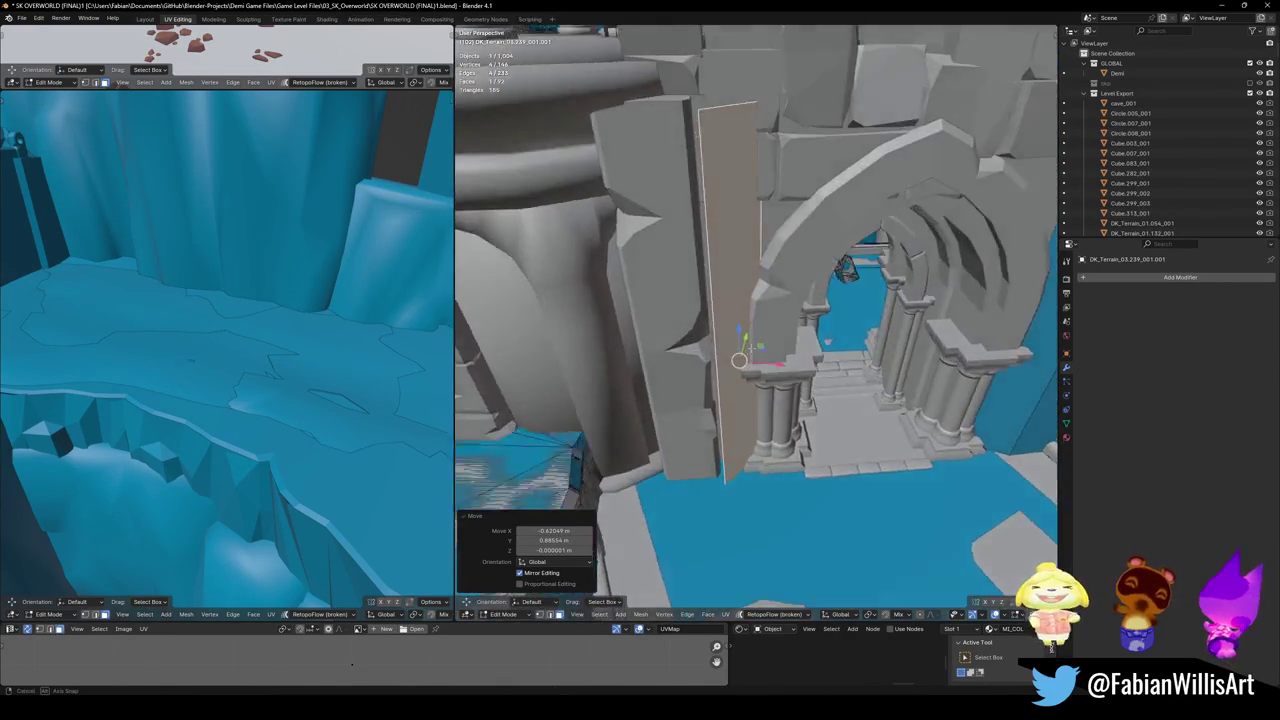
key(g)
key(shift+z)
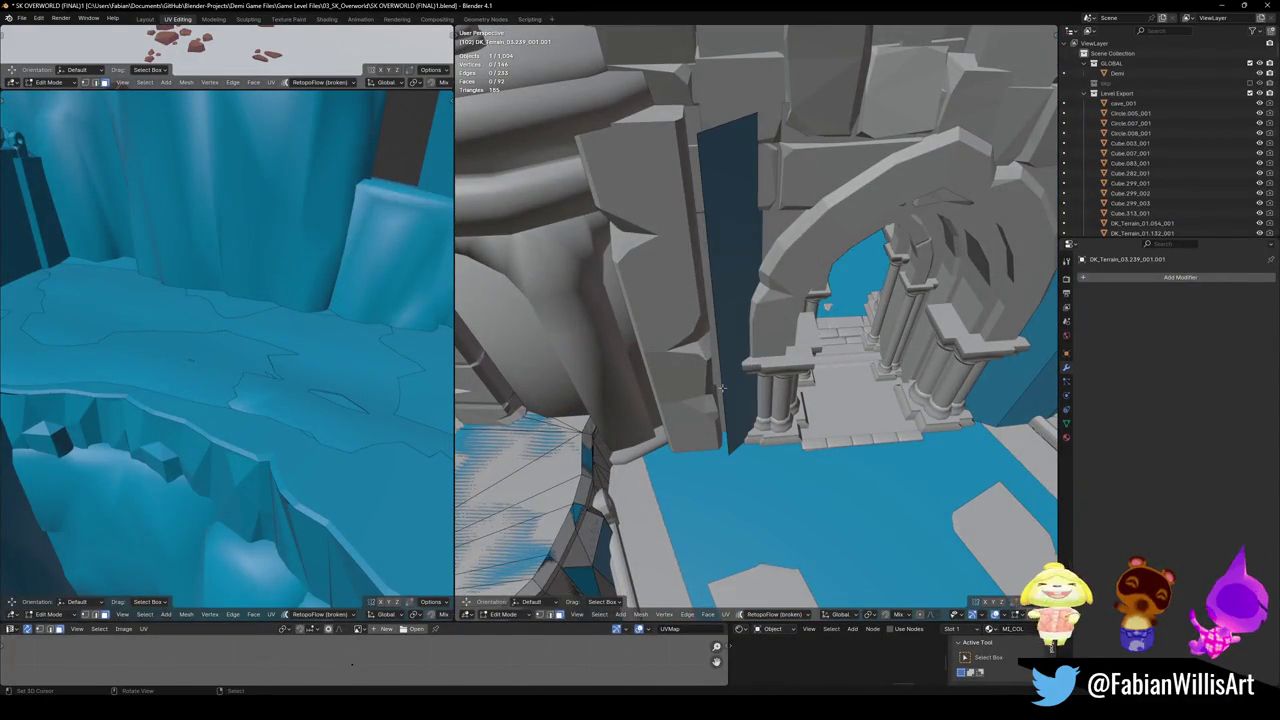
key(Return)
mouse_move(716, 380)
middle_down()
mouse_move(760, 388)
mouse_move(720, 360)
mouse_move(723, 380)
middle_up()
key(g)
key(shift+z)
key(Return)
key(e)
key(shift+z)
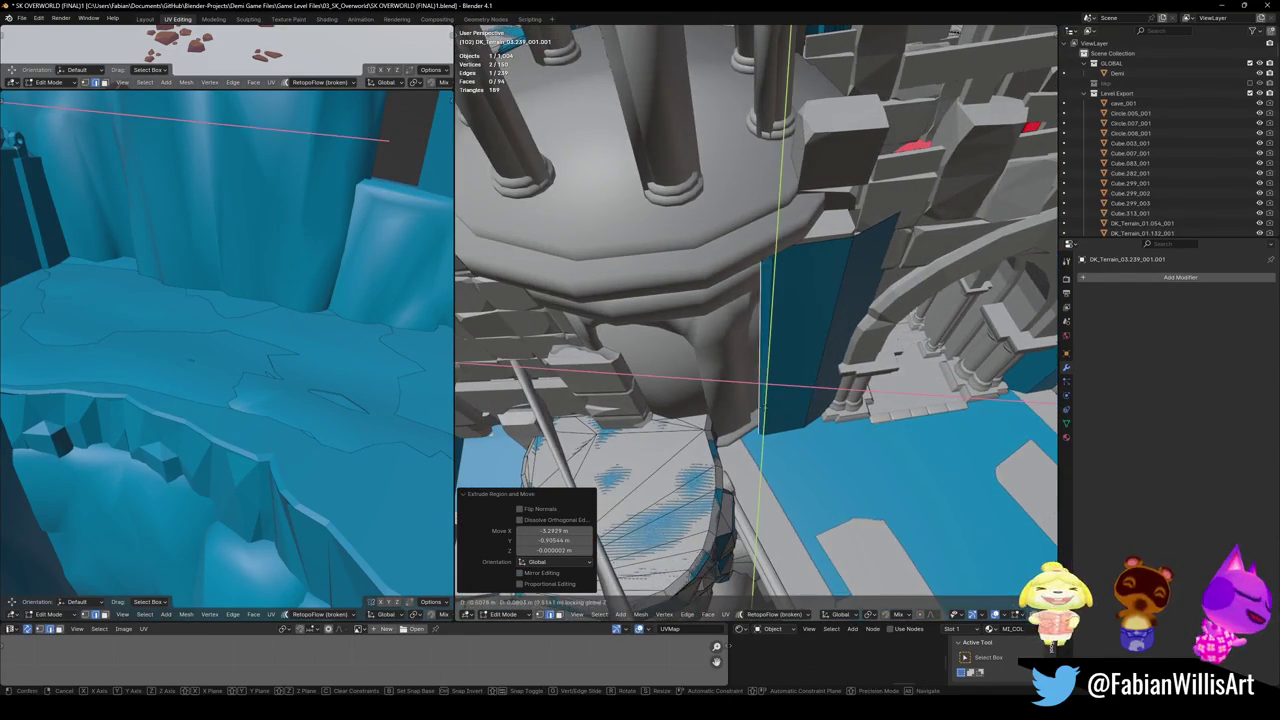
- Extrude the next collision wall faces horizontally at constant height along the column base
key(Return)
key(e)
key(shift+z)
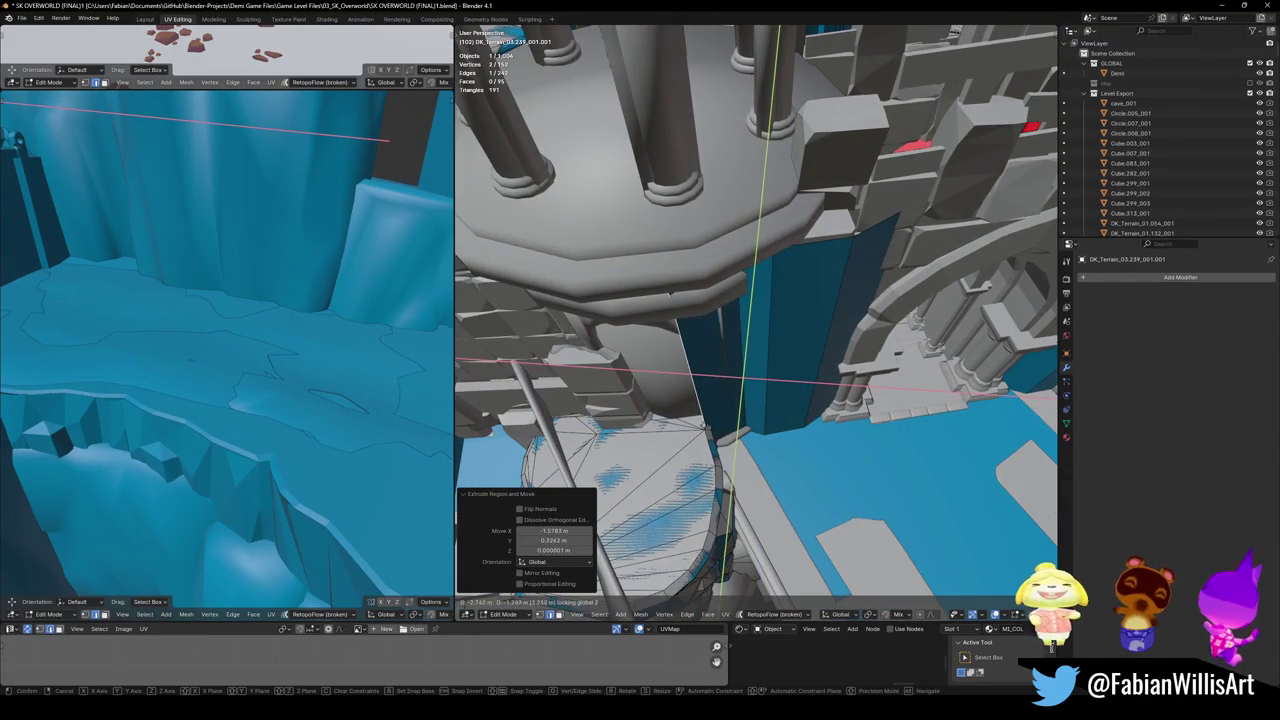
key(Return)
middle_drag(708, 428, 775, 430)
key(e)
key(shift+z)
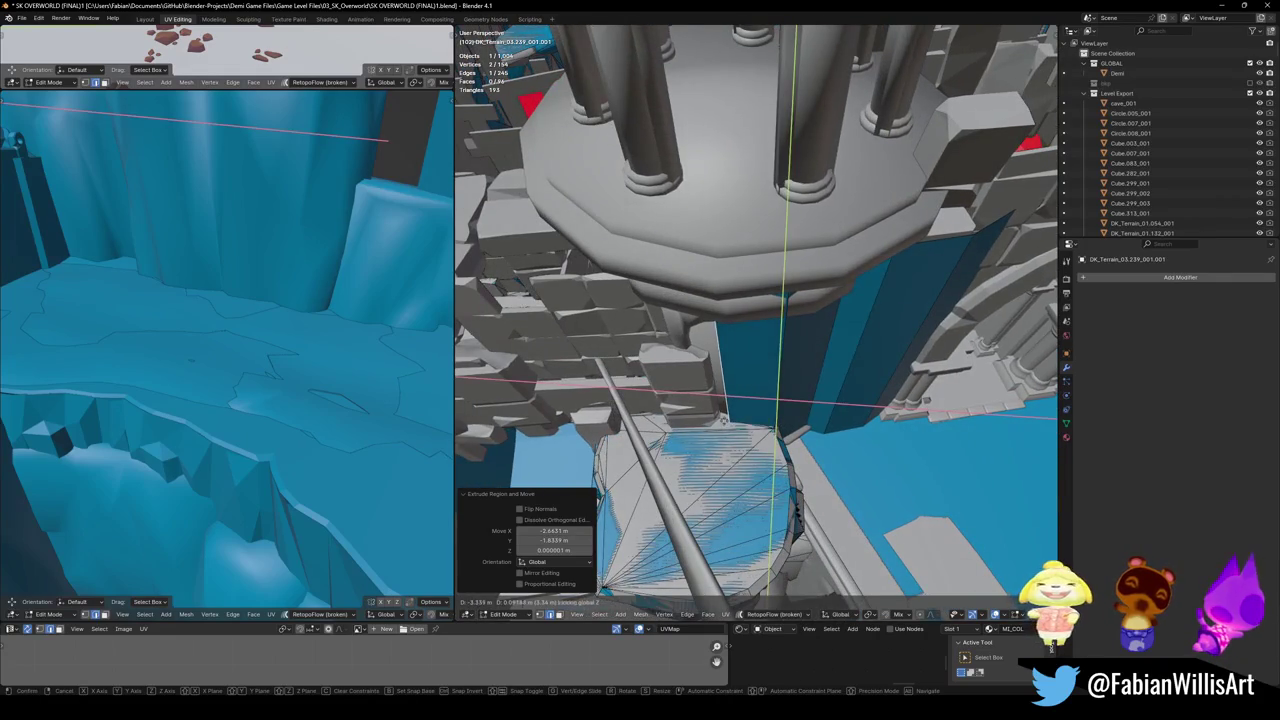
key(Return)
- Add two more level wall faces around the column, then cancel the stray move
key(e)
key(shift+z)
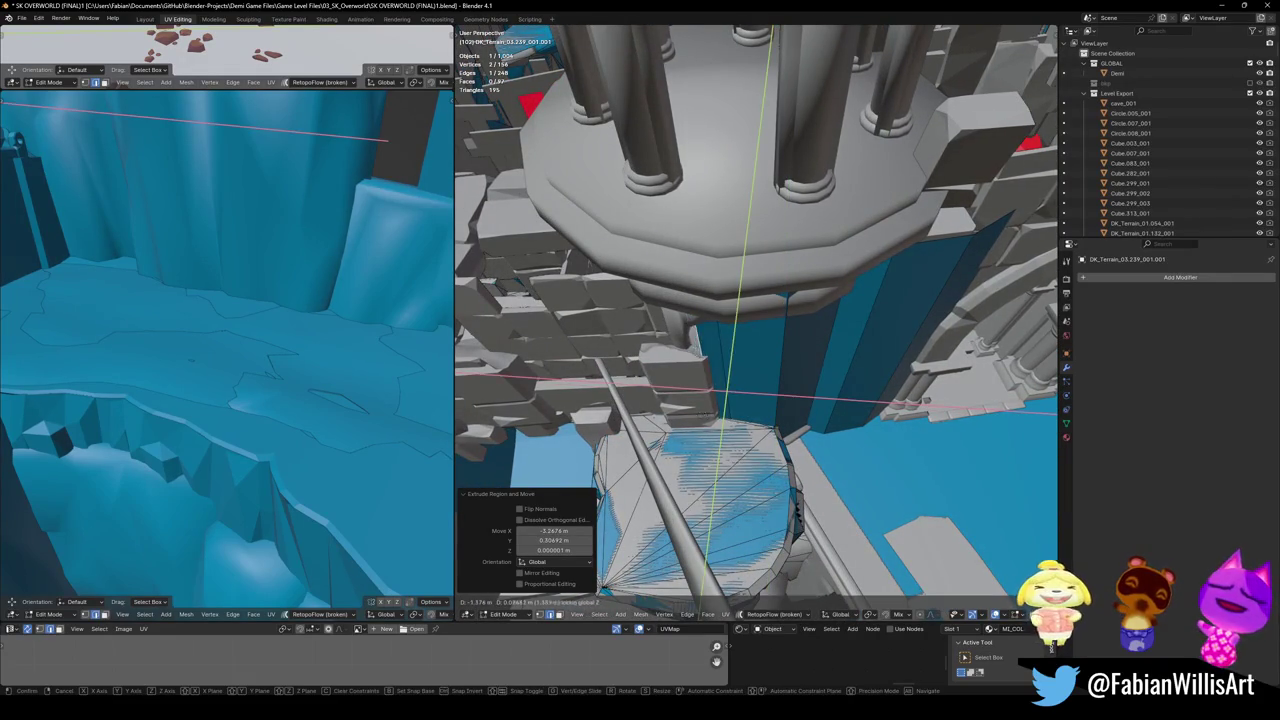
key(Return)
middle_drag(717, 424, 818, 424)
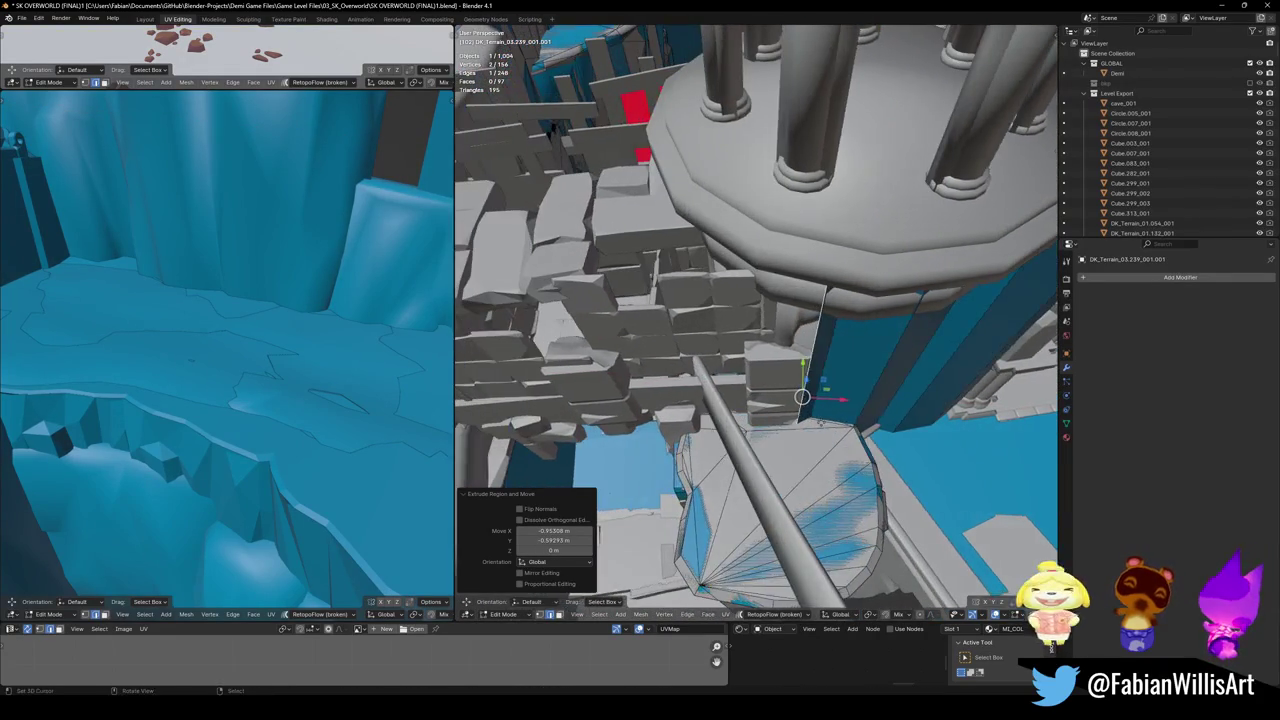
key(e)
key(shift+z)
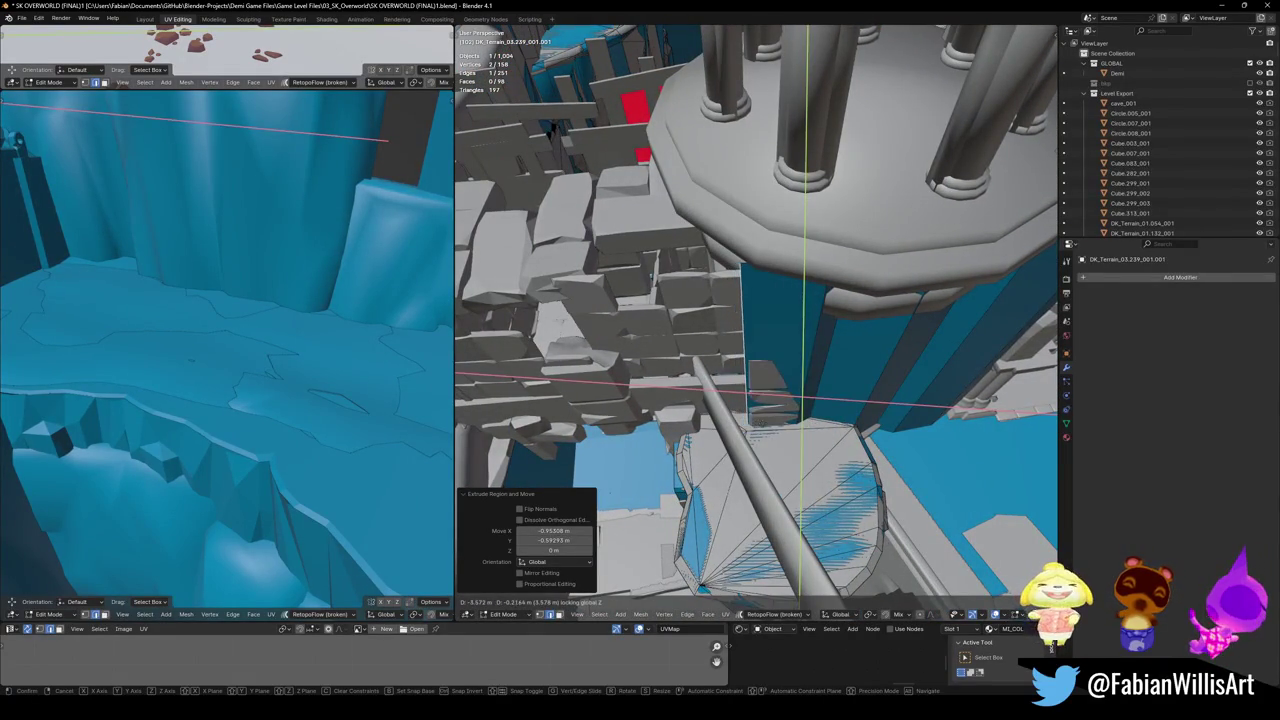
click(763, 428)
click(775, 423)
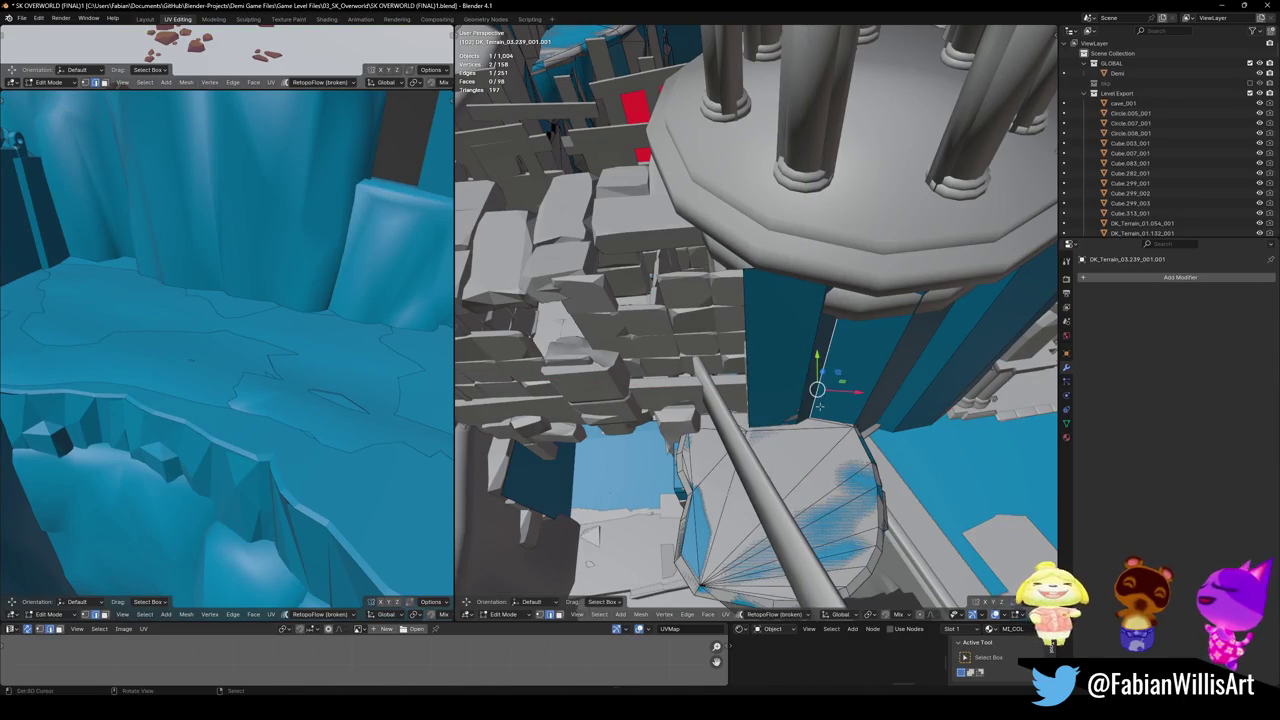
click(796, 419)
key(Escape)
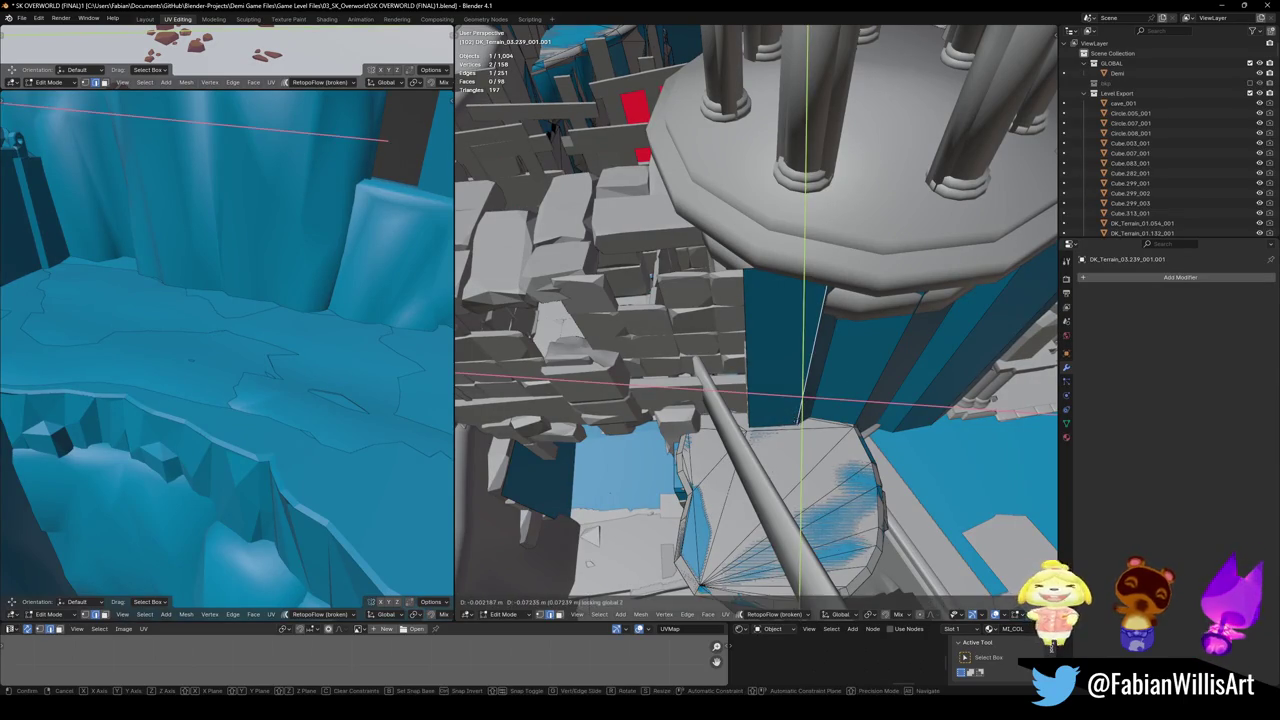
- Slide the wall edge horizontally into further level faces farther along the wall
mouse_move(700, 380)
middle_down()
mouse_move(769, 400)
mouse_move(720, 430)
middle_up()
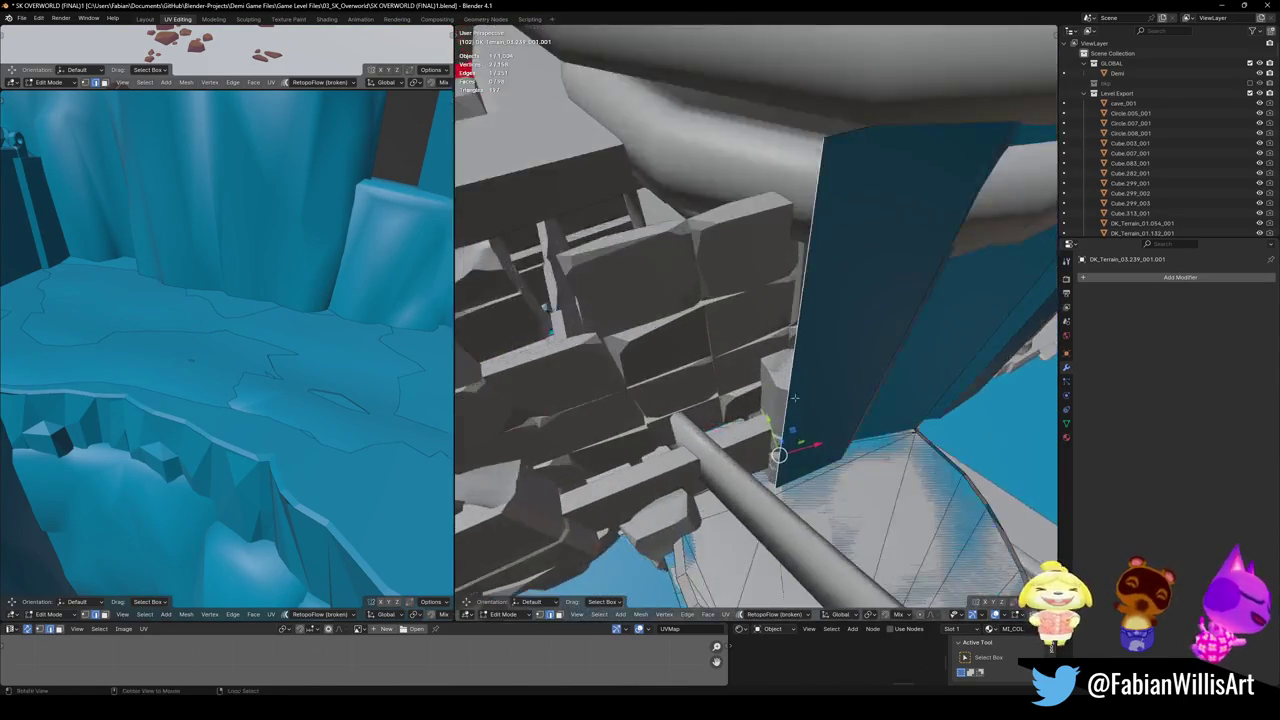
key(g)
key(shift+z)
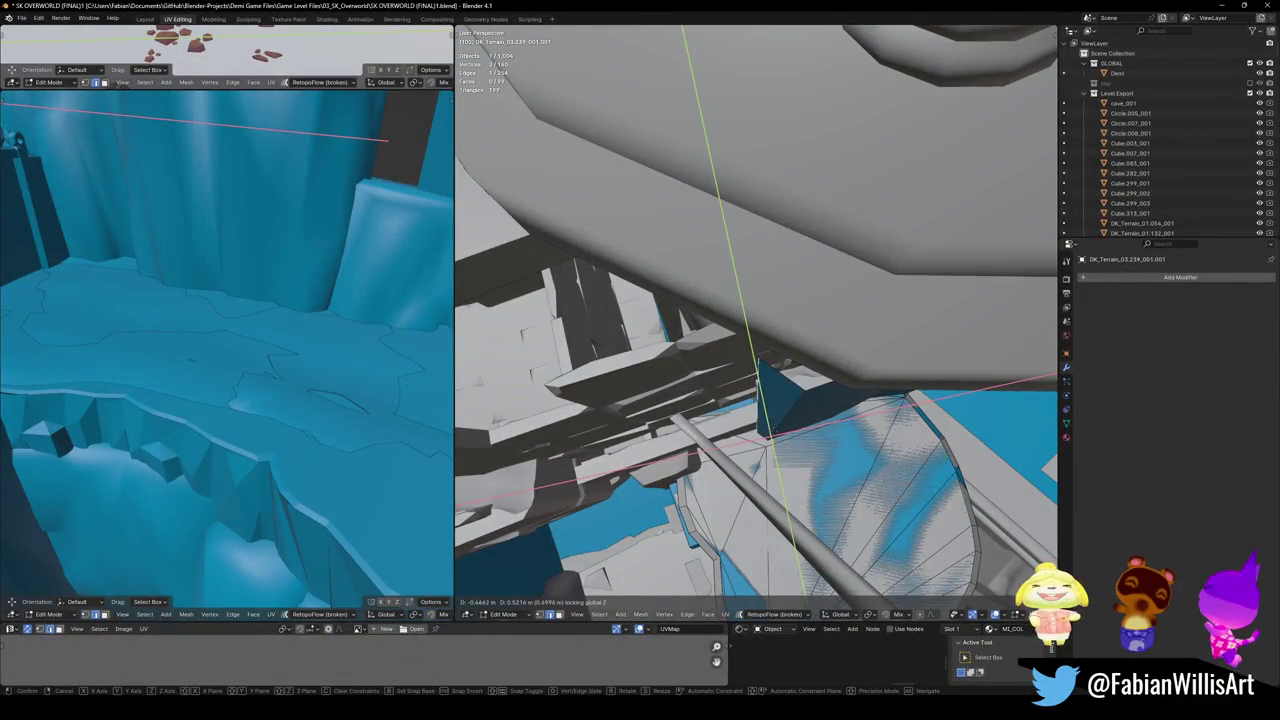
key(Return)
middle_drag(720, 430, 613, 275)
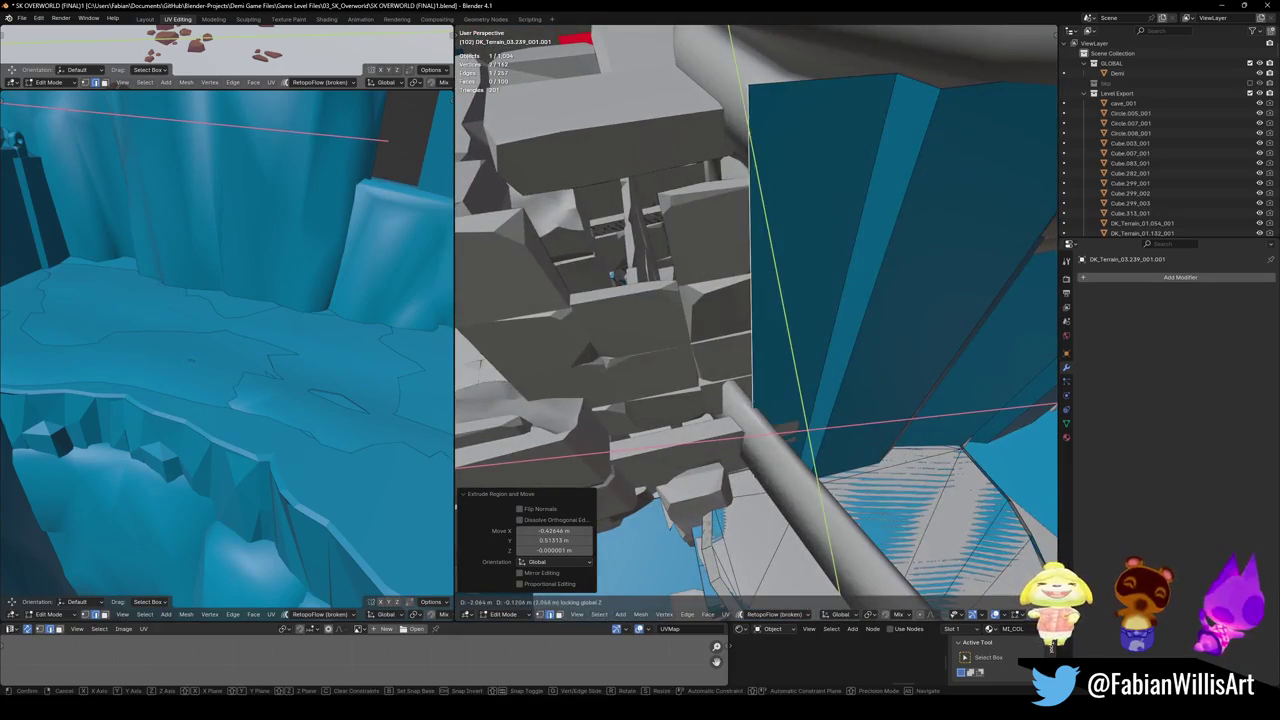
click(741, 428)
mouse_move(741, 428)
middle_down()
mouse_move(809, 348)
mouse_move(695, 313)
mouse_move(766, 329)
mouse_move(760, 340)
middle_up()
key(g)
key(shift+z)
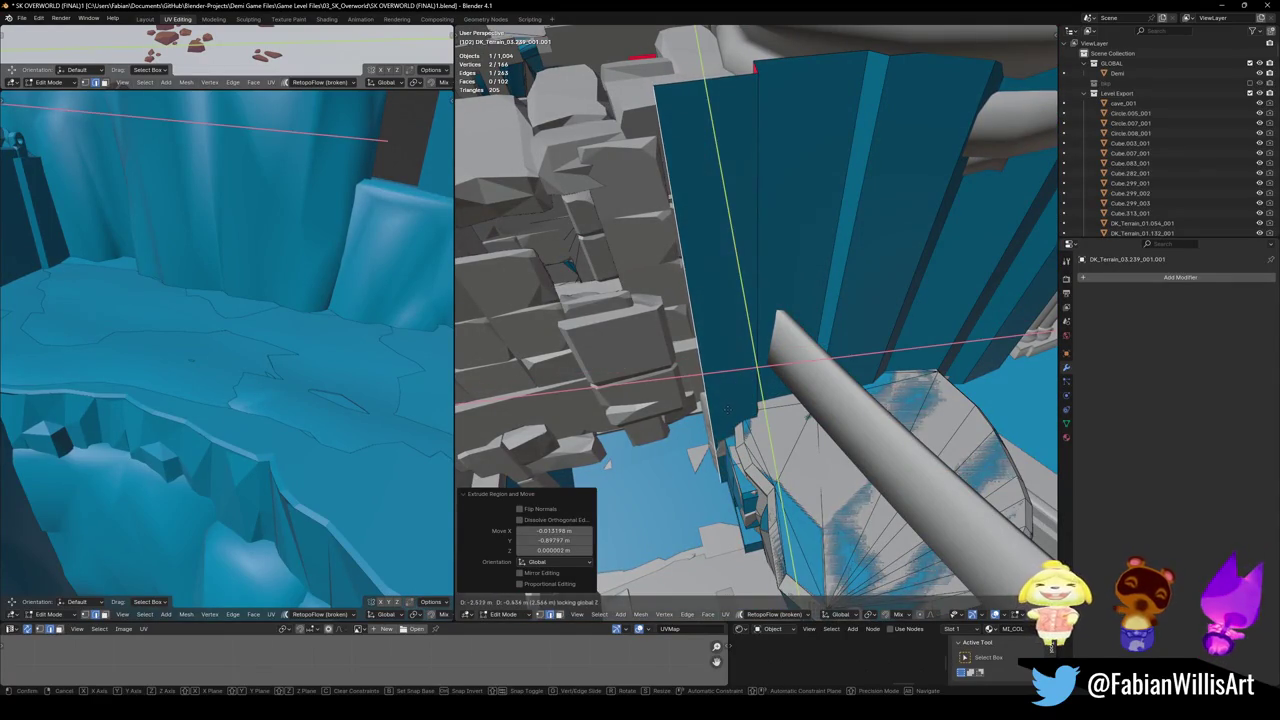
middle_drag(726, 408, 1043, 115)
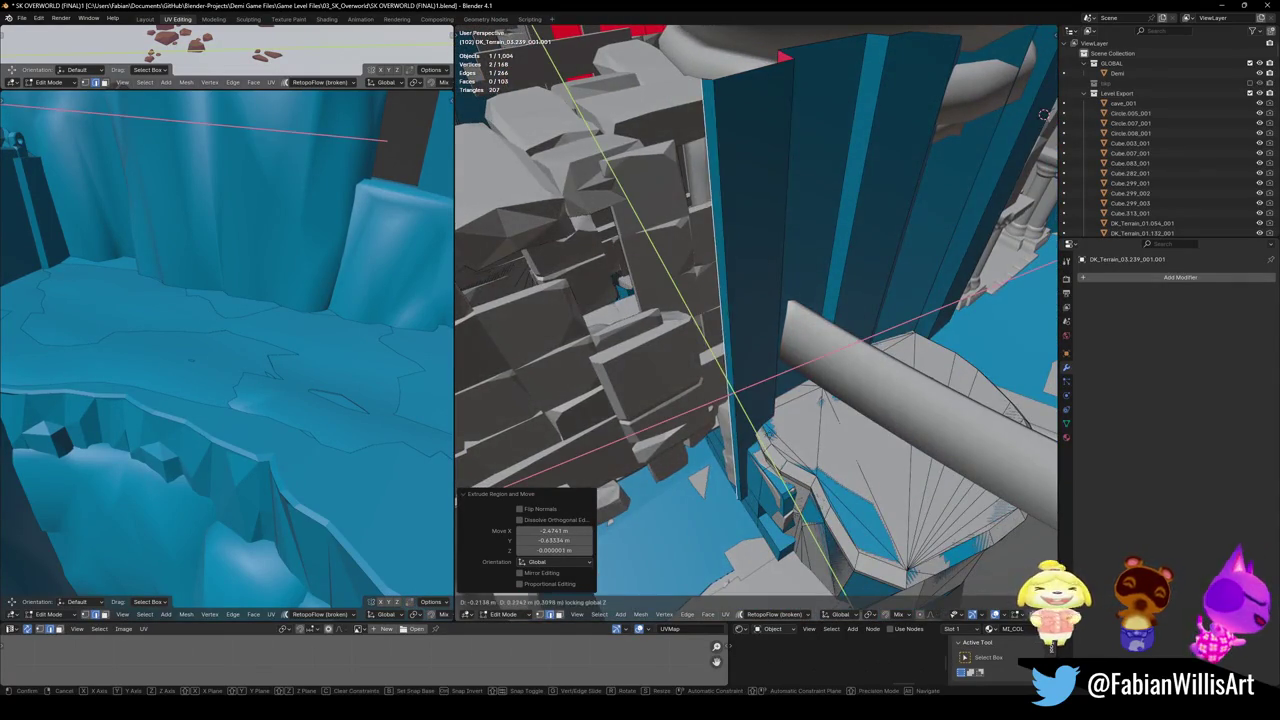
- Cancel the misplaced extruded piece and delete the unwanted wall face
right_click(714, 370)
right_click(714, 370)
click(740, 518)
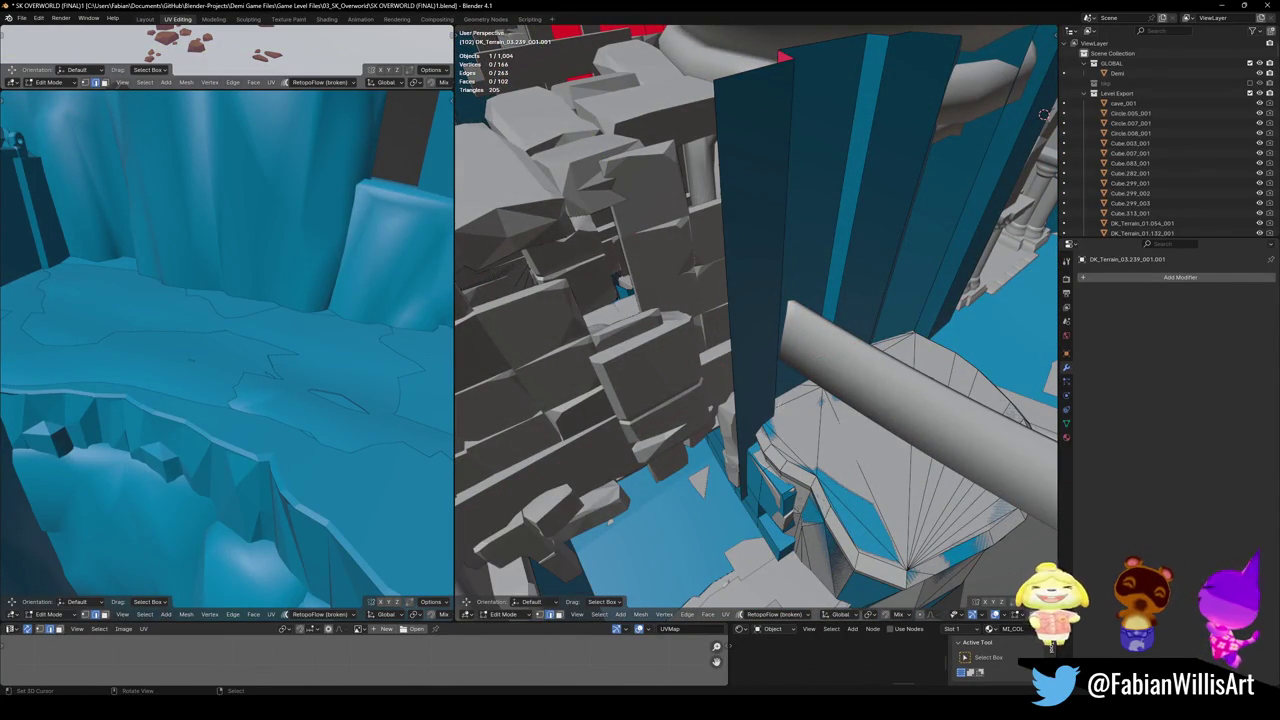
click(726, 372)
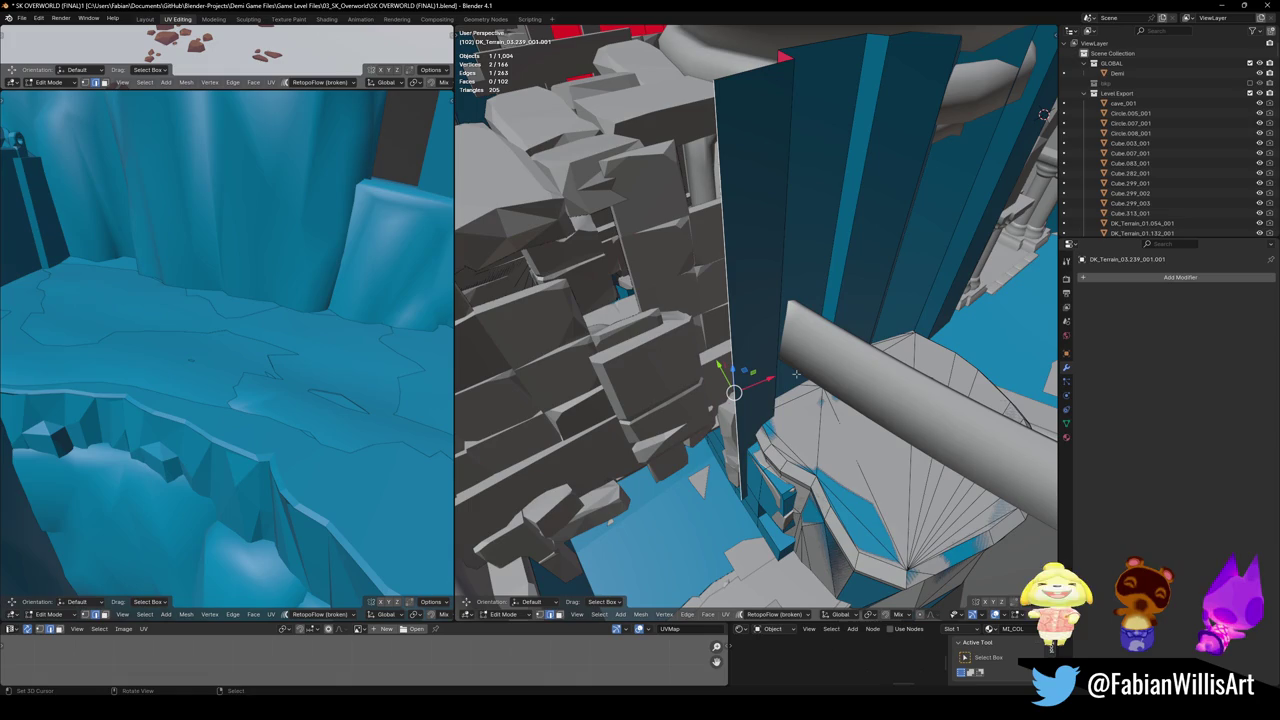
right_click(798, 367)
click(800, 345)
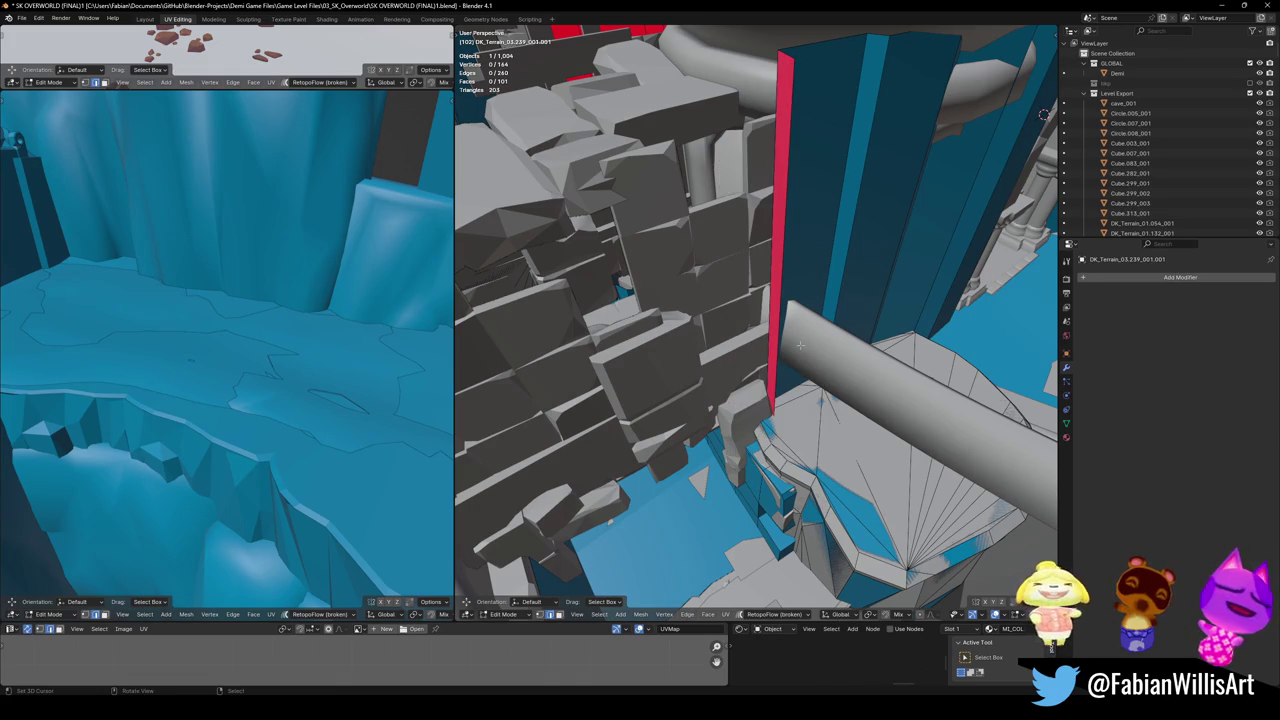
- Extrude the red vertical edge again, cancel it, and delete the leftover geometry
click(773, 370)
middle_drag(773, 370, 759, 374)
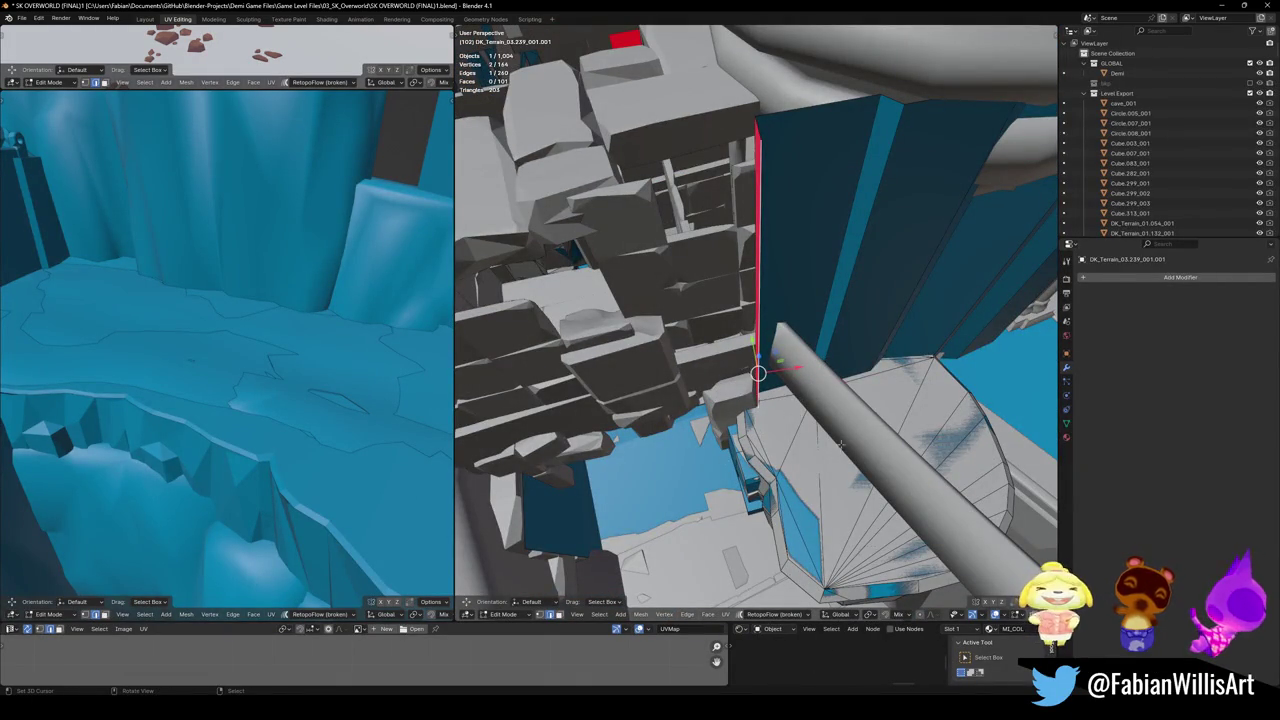
key(e)
key(shift+z)
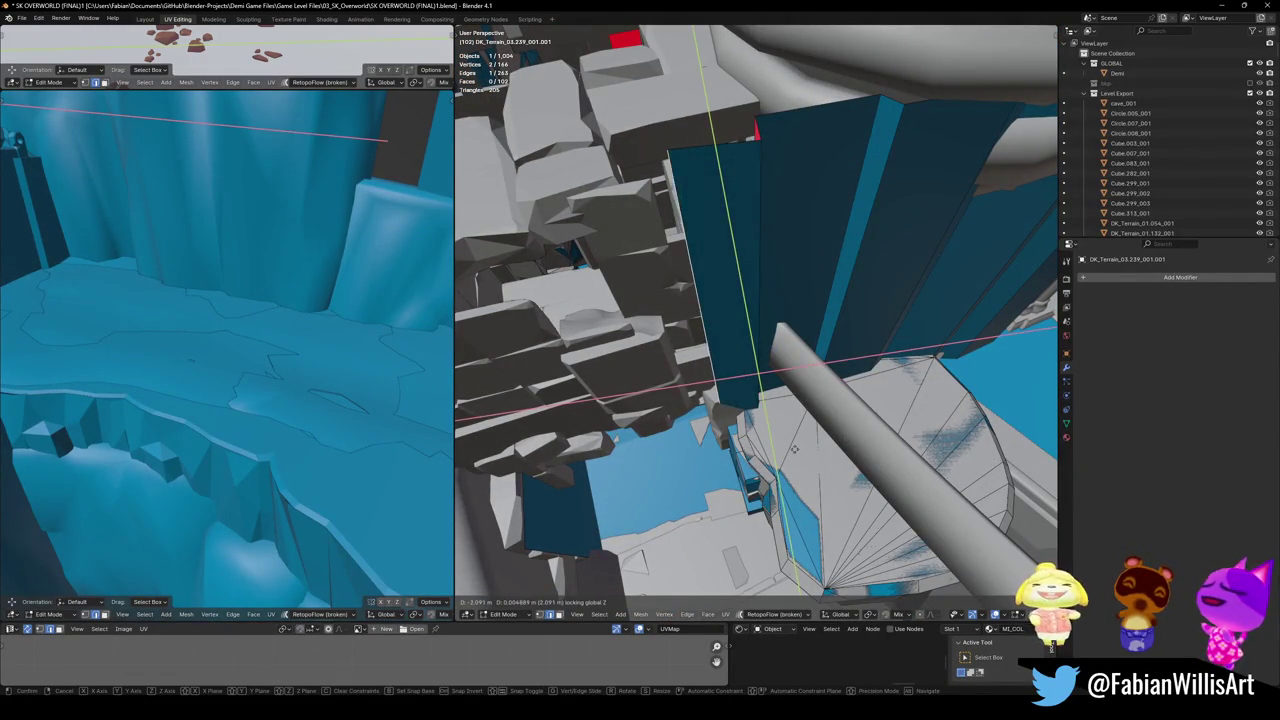
right_click(787, 453)
middle_drag(787, 453, 770, 420)
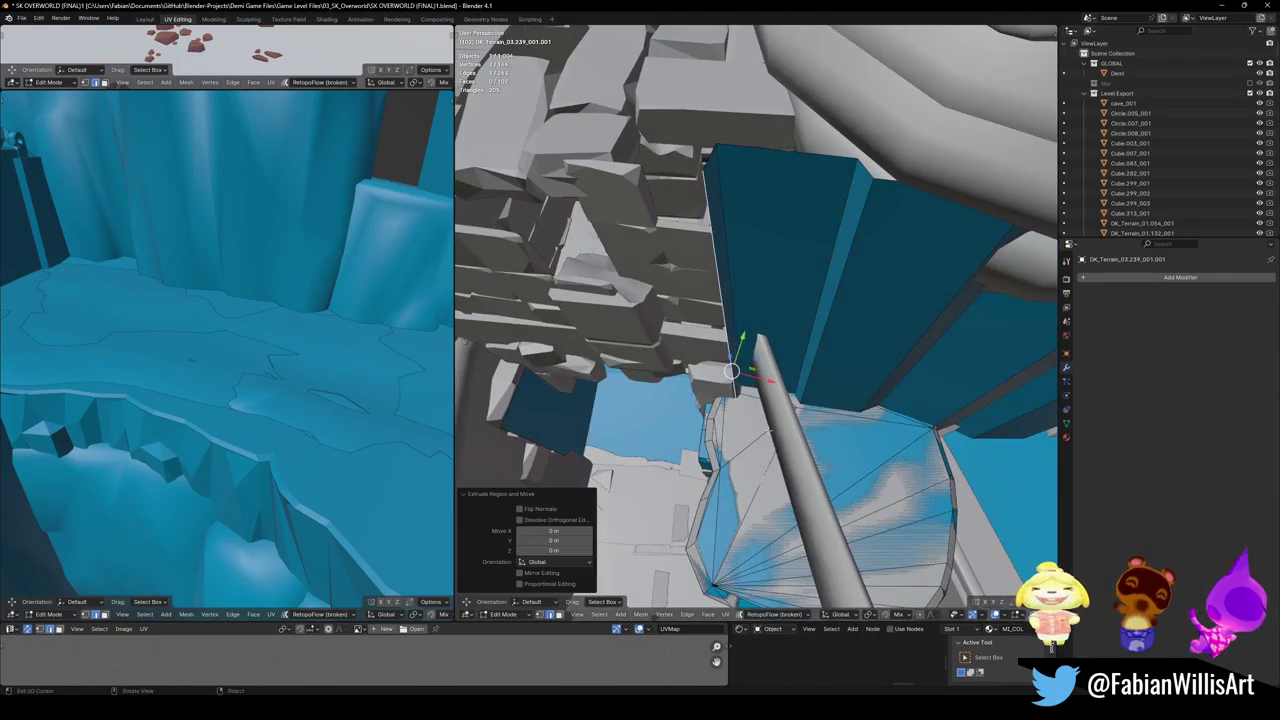
right_click(770, 419)
click(771, 372)
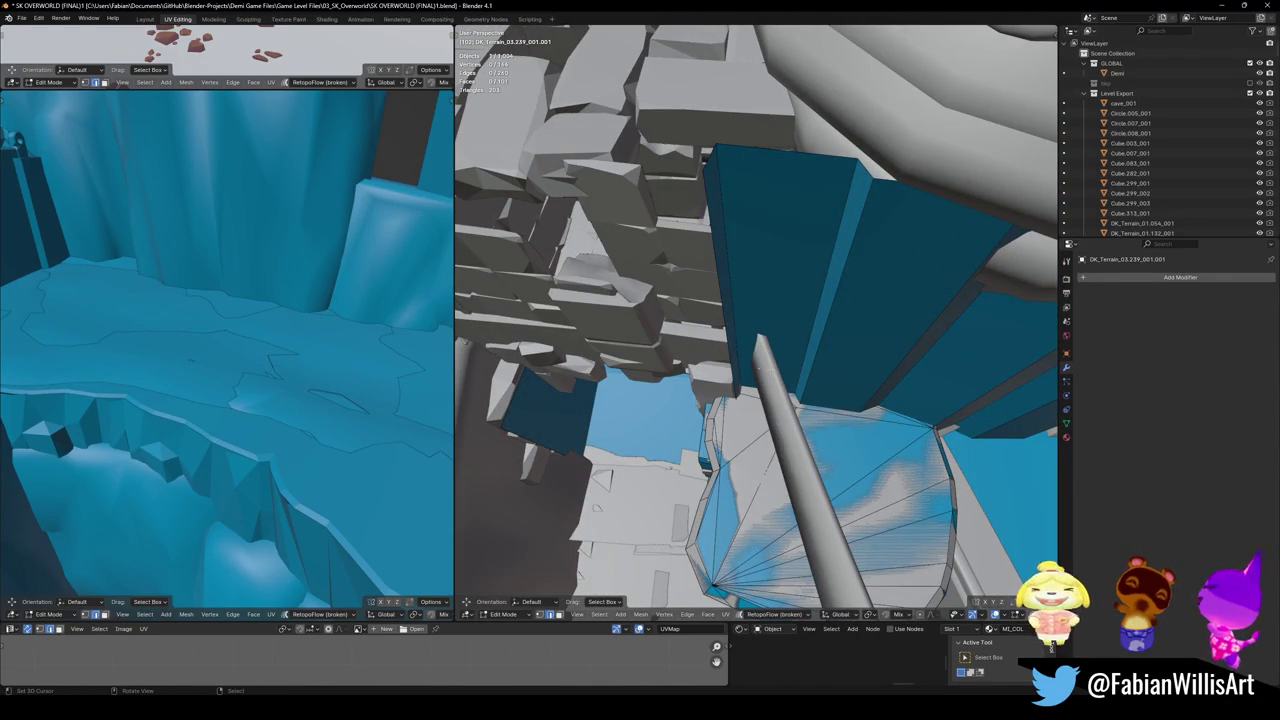
right_click(724, 356)
- Delete the leftover wall geometry and slide a vertical wall edge horizontally into place
click(726, 352)
mouse_move(771, 324)
middle_down()
mouse_move(797, 302)
mouse_move(770, 320)
mouse_move(693, 242)
mouse_move(800, 343)
mouse_move(772, 315)
mouse_move(716, 363)
middle_up()
click(768, 300)
key(g)
key(shift+z)
click(766, 362)
- Add a centred loop cut around the blue column
key(ctrl+r)
click(800, 343)
right_click(800, 343)
- Extend the collision wall with level faces following the stone wall
click(768, 315)
key(g)
key(shift+z)
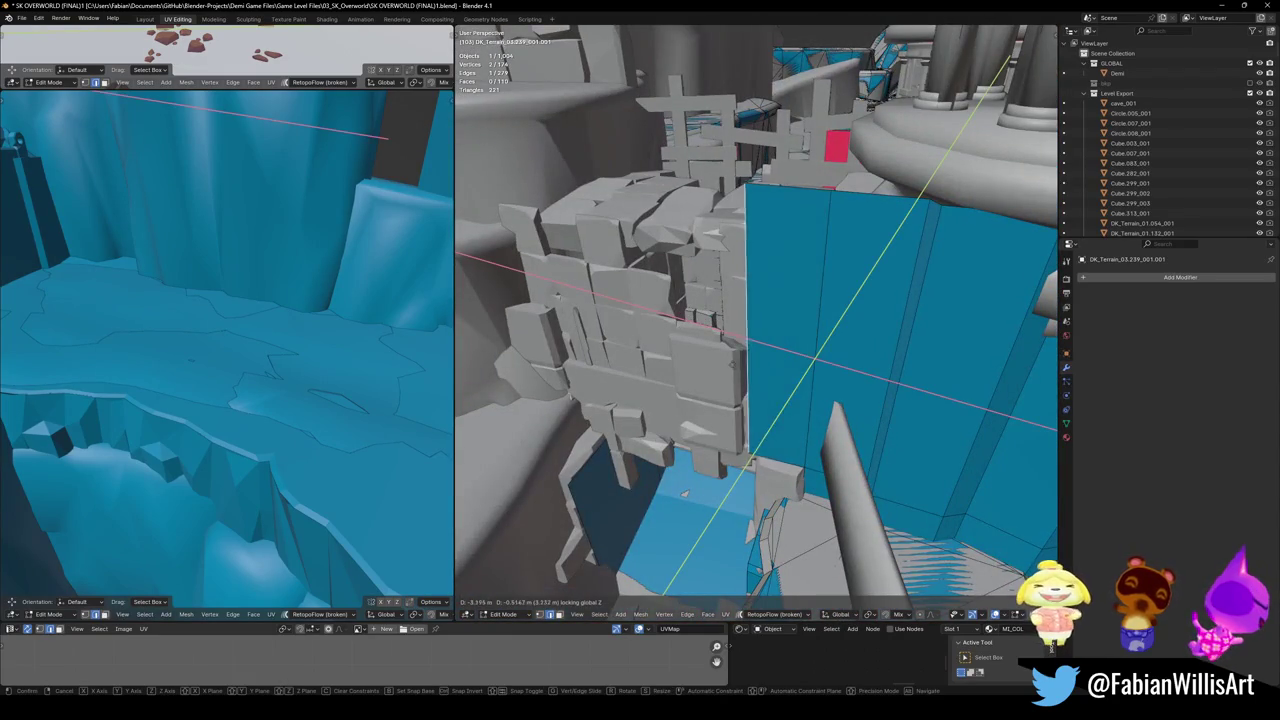
click(716, 363)
middle_drag(716, 363, 716, 403)
key(e)
key(shift+z)
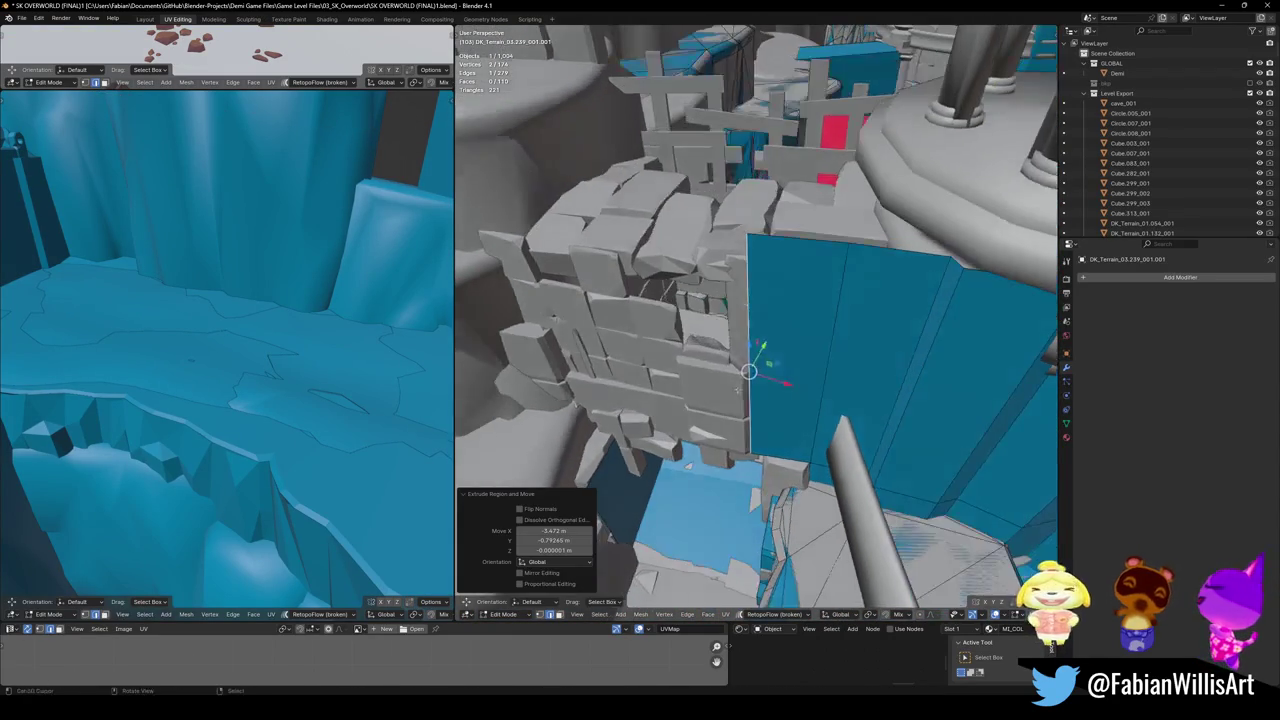
click(740, 380)
key(e)
key(shift+z)
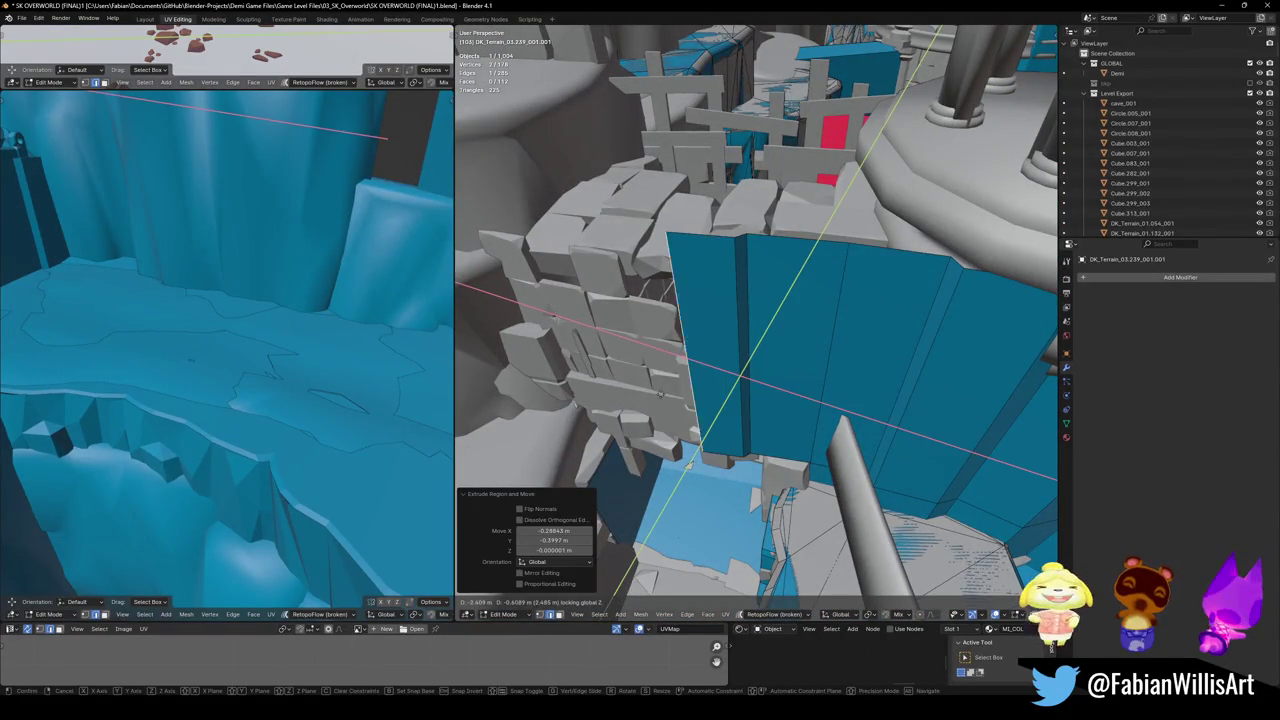
click(686, 357)
- Add three more level wall faces along the stone wall, then save the file
middle_drag(686, 357, 701, 398)
key(e)
key(shift+z)
click(694, 390)
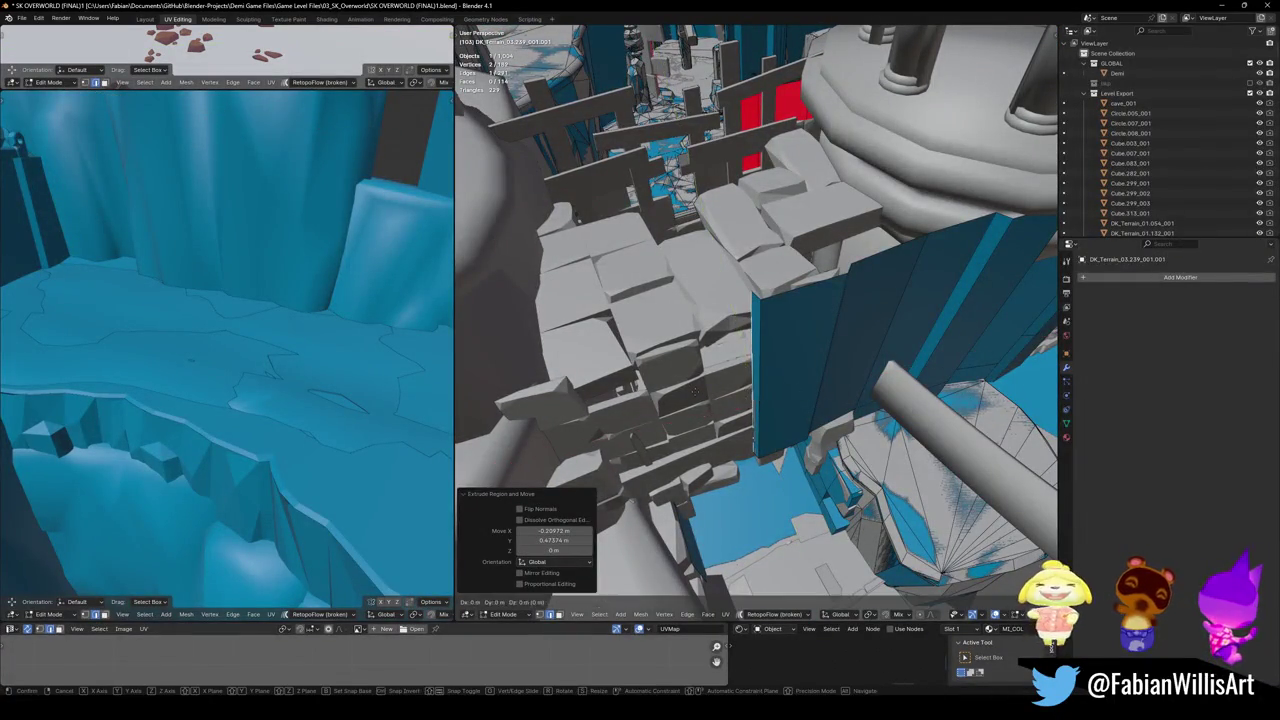
key(e)
key(shift+z)
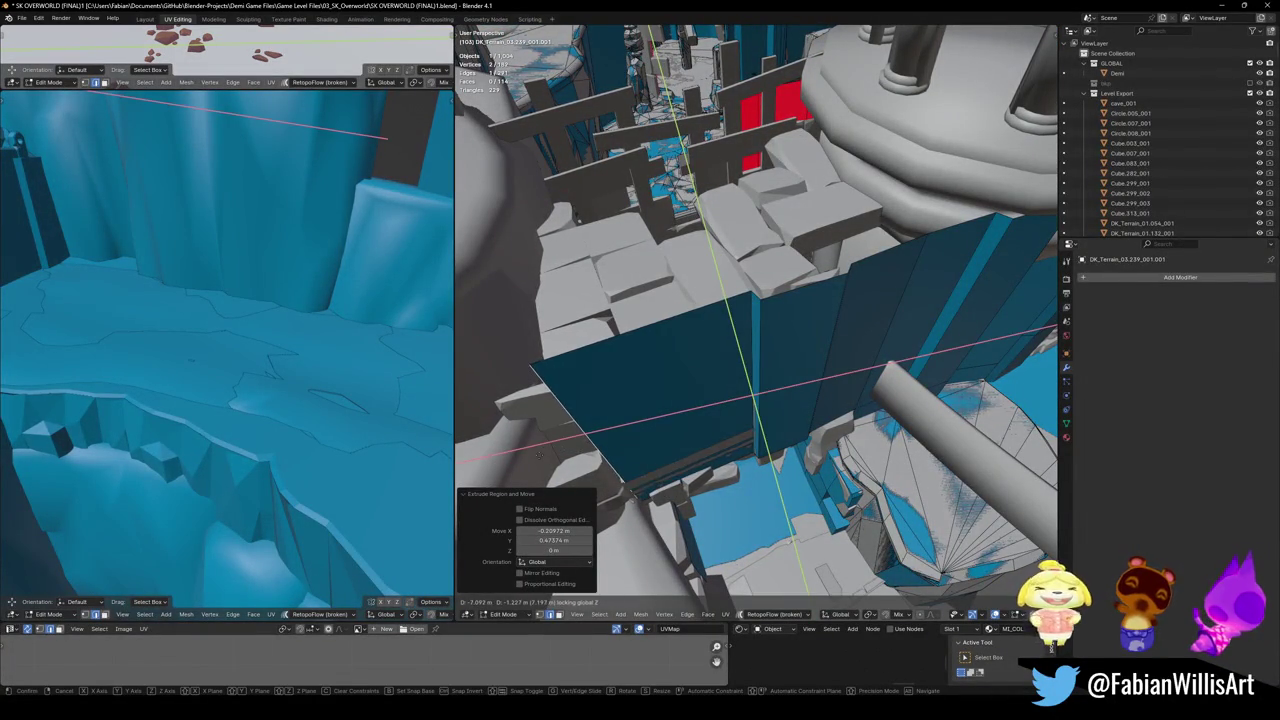
click(695, 450)
middle_drag(695, 450, 742, 396)
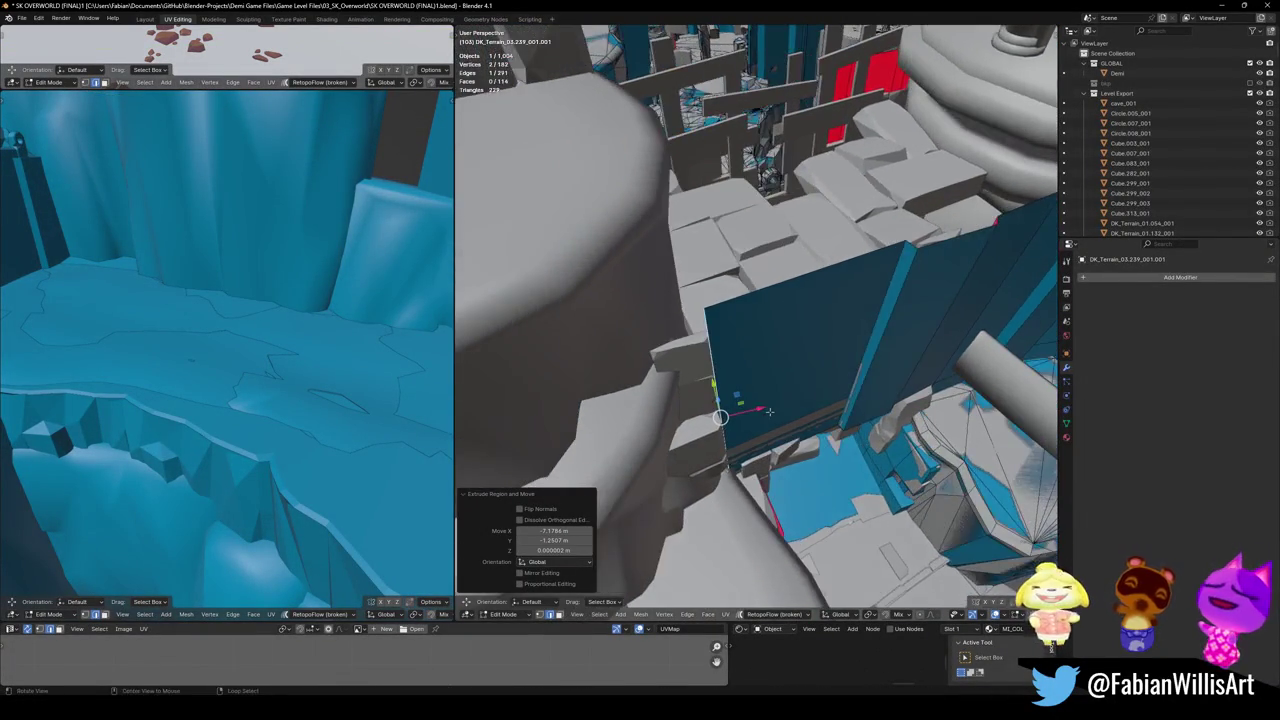
key(e)
key(shift+z)
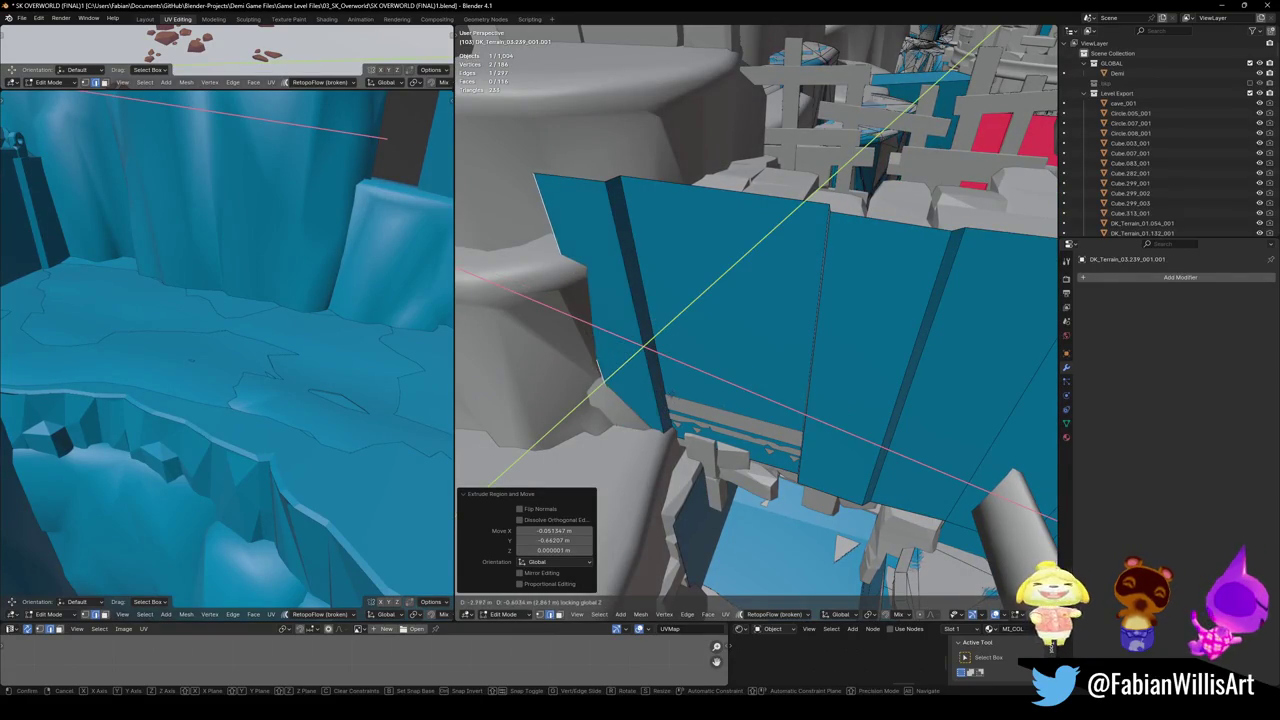
click(647, 400)
mouse_move(647, 400)
middle_down()
mouse_move(716, 585)
mouse_move(835, 348)
mouse_move(686, 358)
mouse_move(966, 291)
mouse_move(873, 316)
mouse_move(744, 313)
mouse_move(808, 227)
middle_up()
scroll(760, 480, up, 3)
key(ctrl+s)
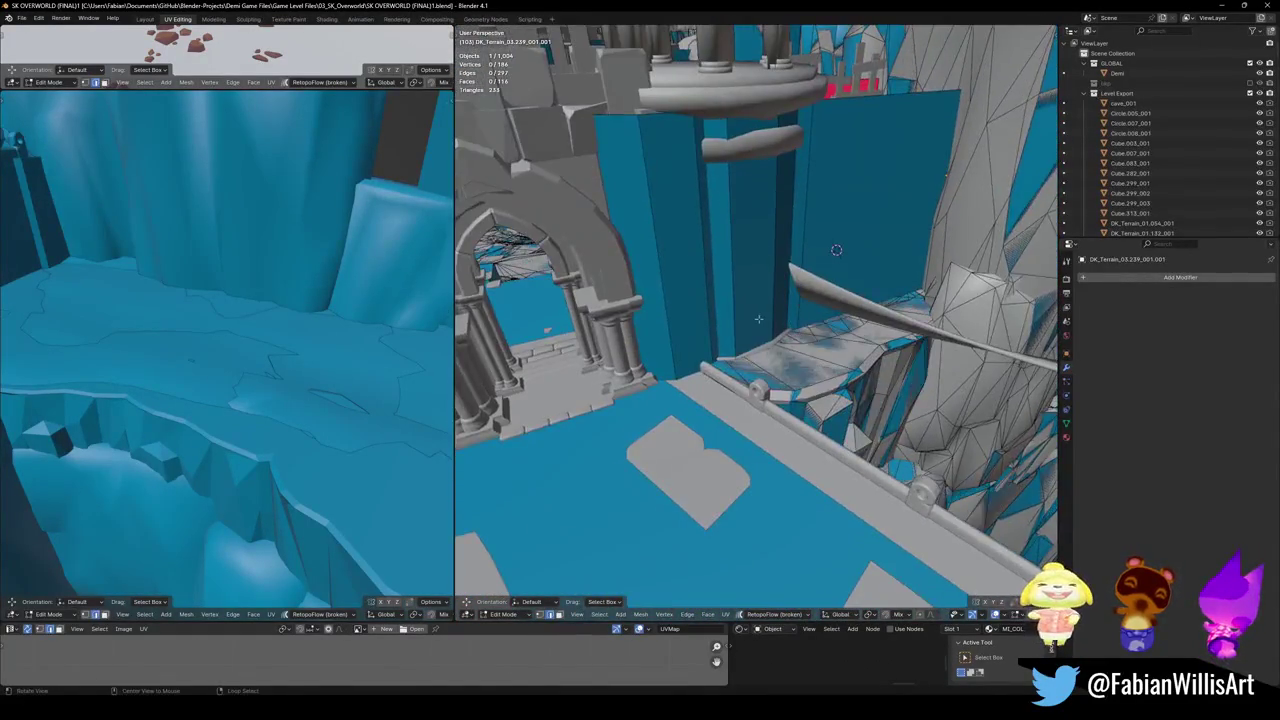
- Return to Object Mode and save SK OVERWORLD (FINAL)1.blend
key(Tab)
key(ctrl+s)
click(767, 405)
middle_drag(767, 405, 507, 577)
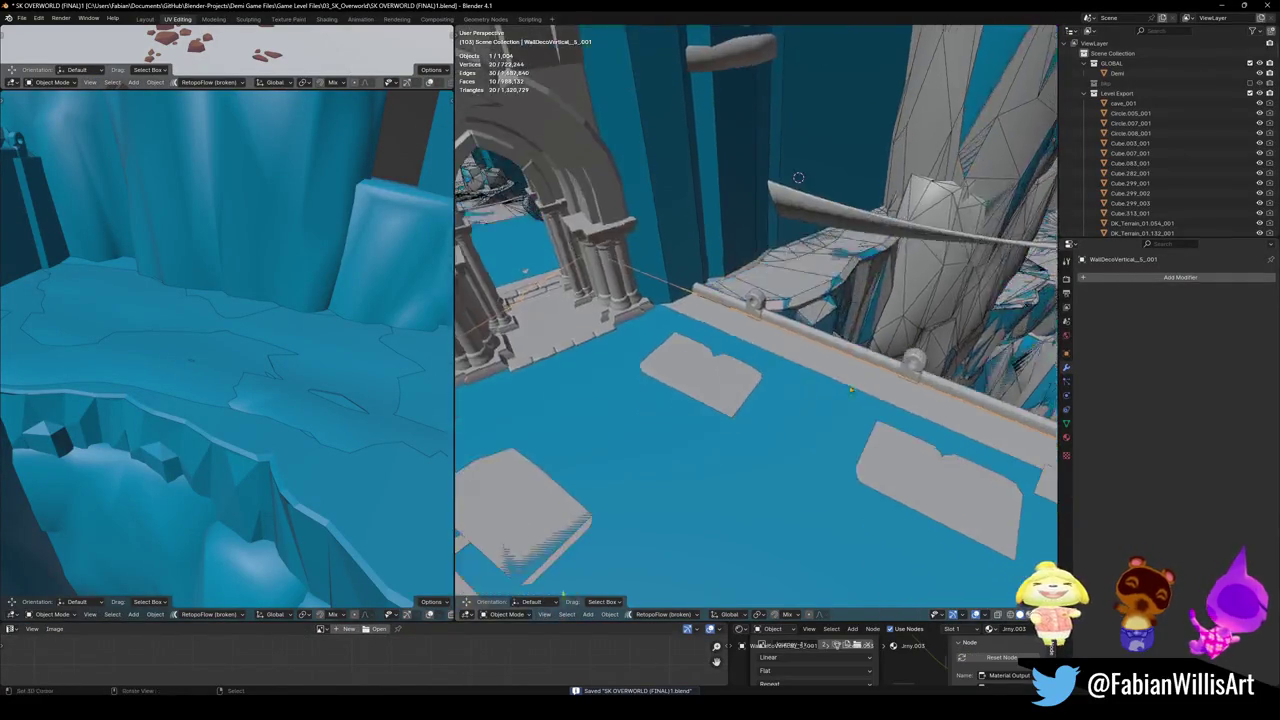
mouse_move(801, 378)
middle_down()
mouse_move(727, 372)
mouse_move(726, 300)
middle_up()
- Hide and unhide Ramp.001 to compare the blue floor with the cracked stone below
click(727, 372)
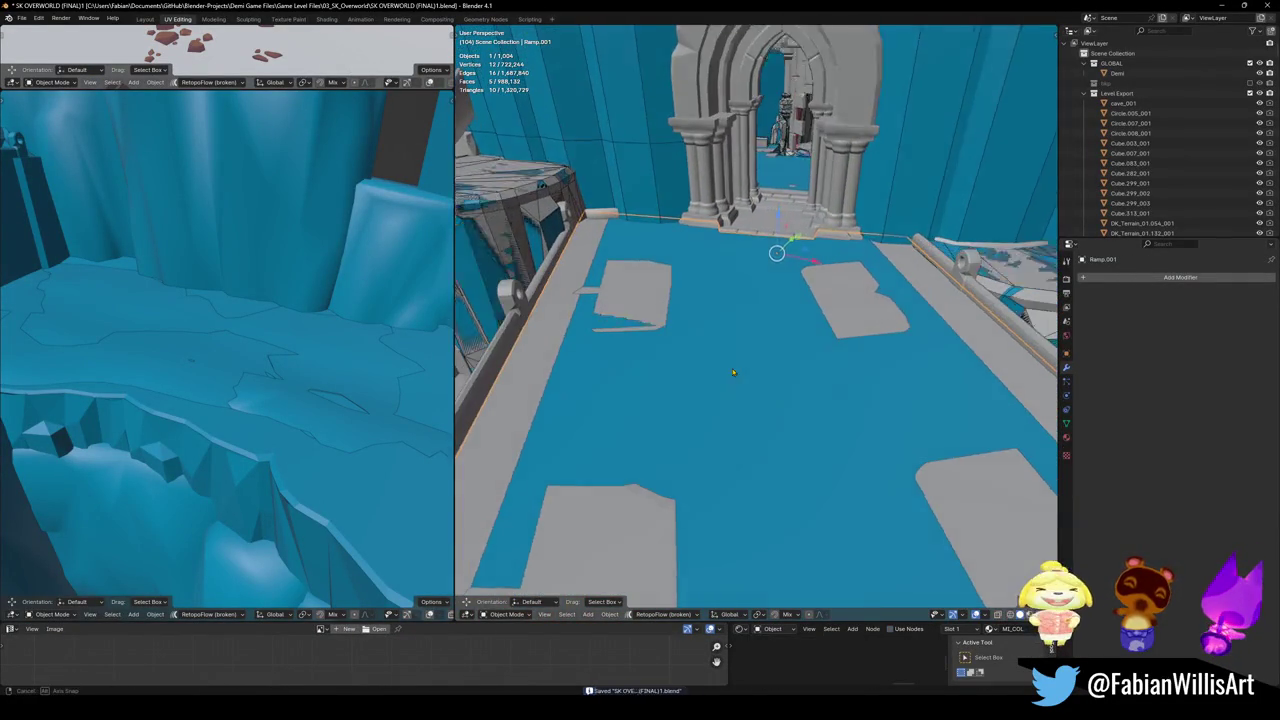
mouse_move(726, 300)
middle_down()
mouse_move(781, 383)
mouse_move(933, 364)
middle_up()
key(h)
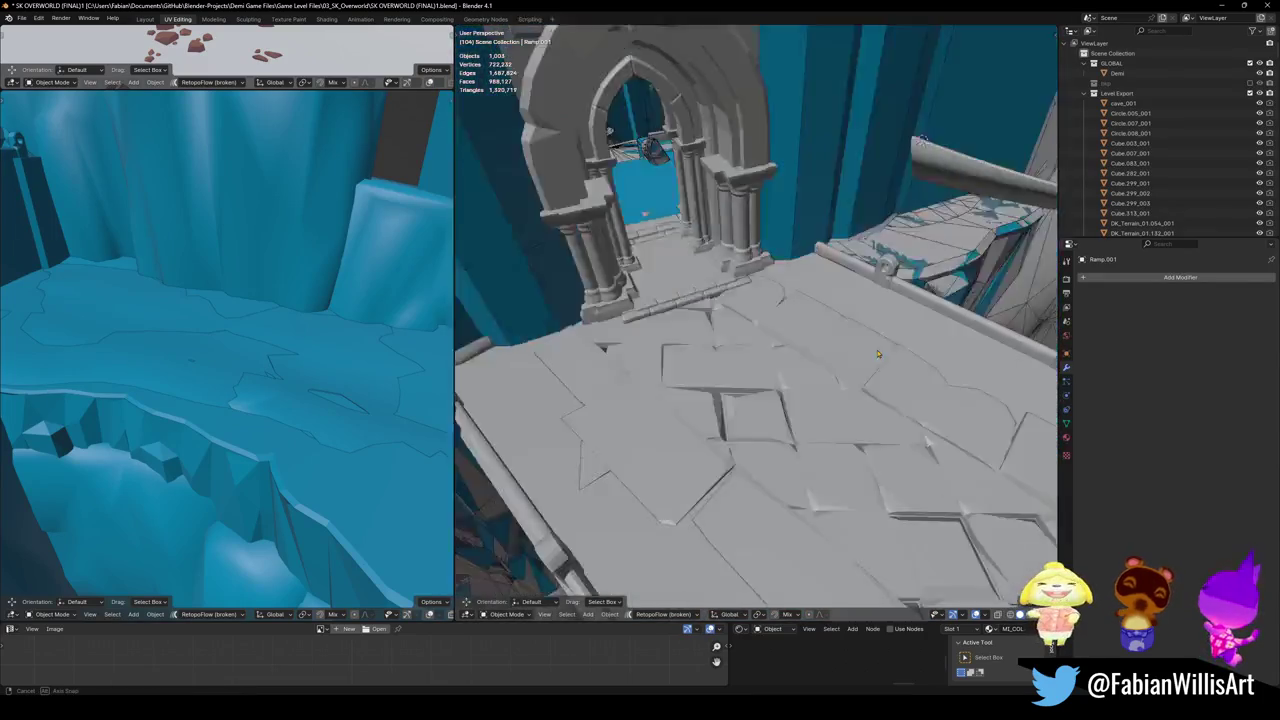
key(alt+h)
middle_drag(834, 369, 857, 368)
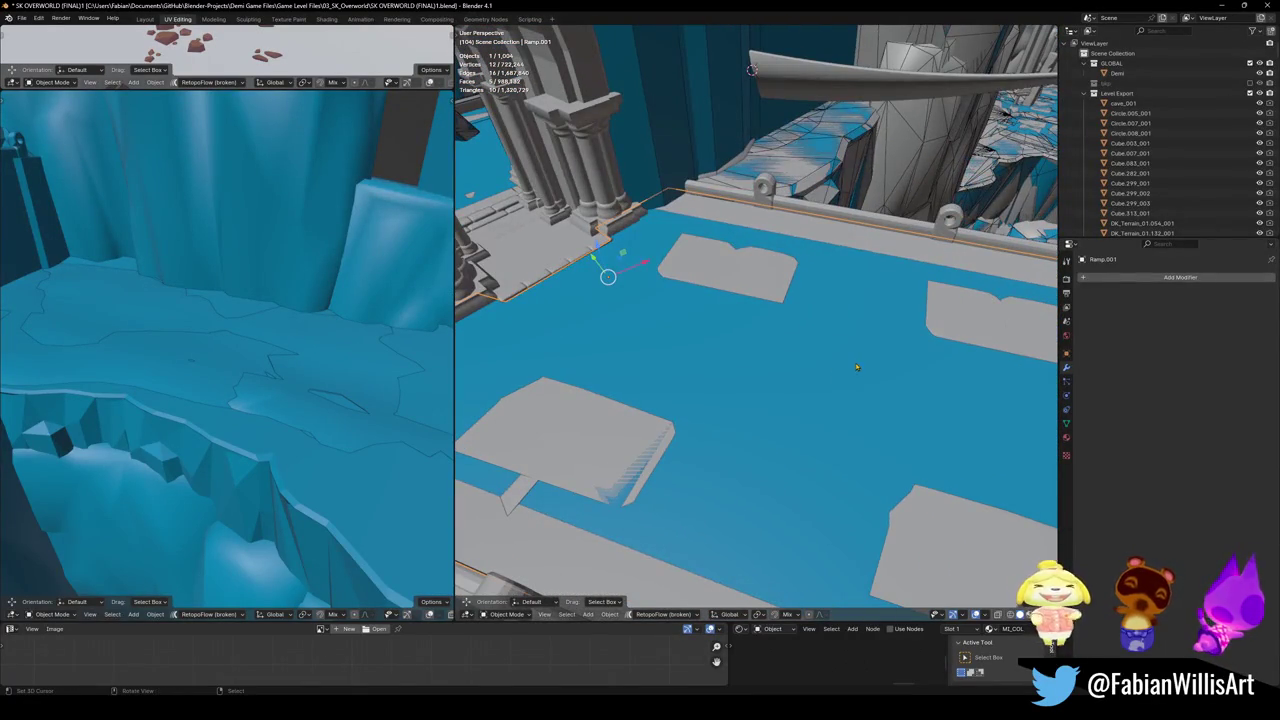
mouse_move(738, 360)
middle_down()
mouse_move(797, 365)
mouse_move(720, 345)
middle_up()
scroll(797, 365, up, 5)
scroll(776, 341, down, 4)
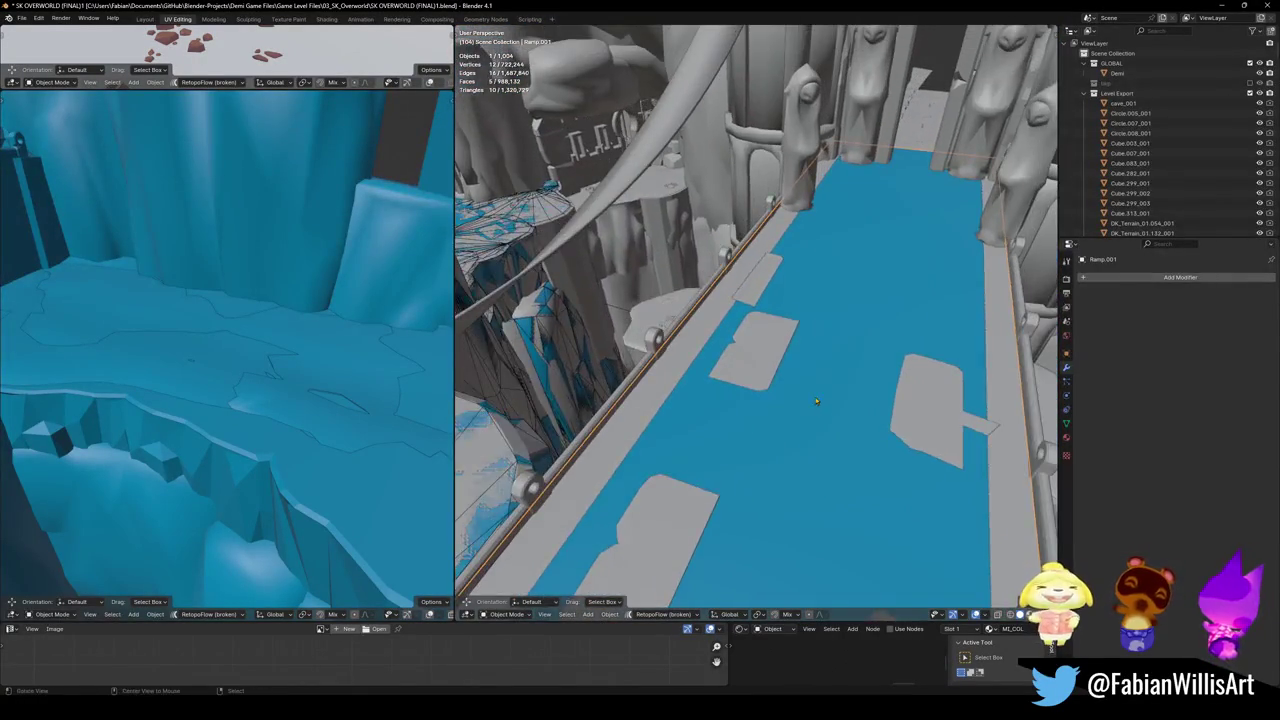
middle_drag(798, 350, 747, 392)
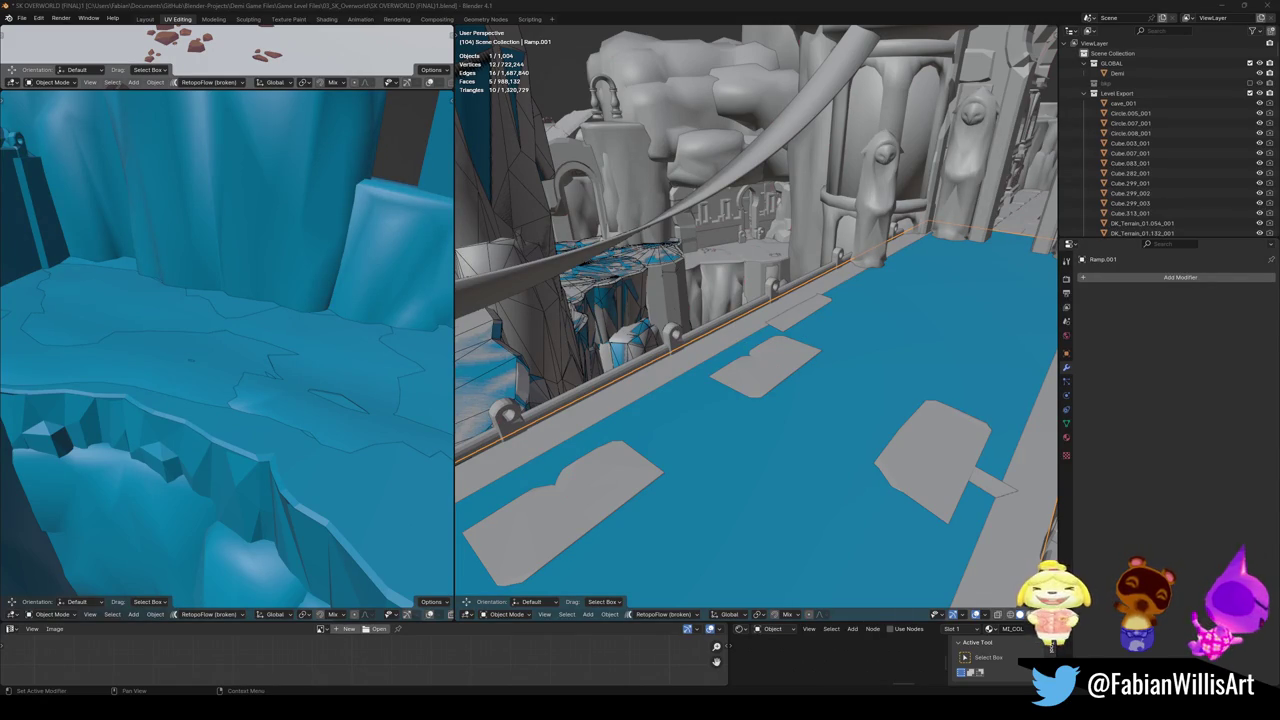
- Launch League of Legends from the Start menu by searching 'league'
key(super)
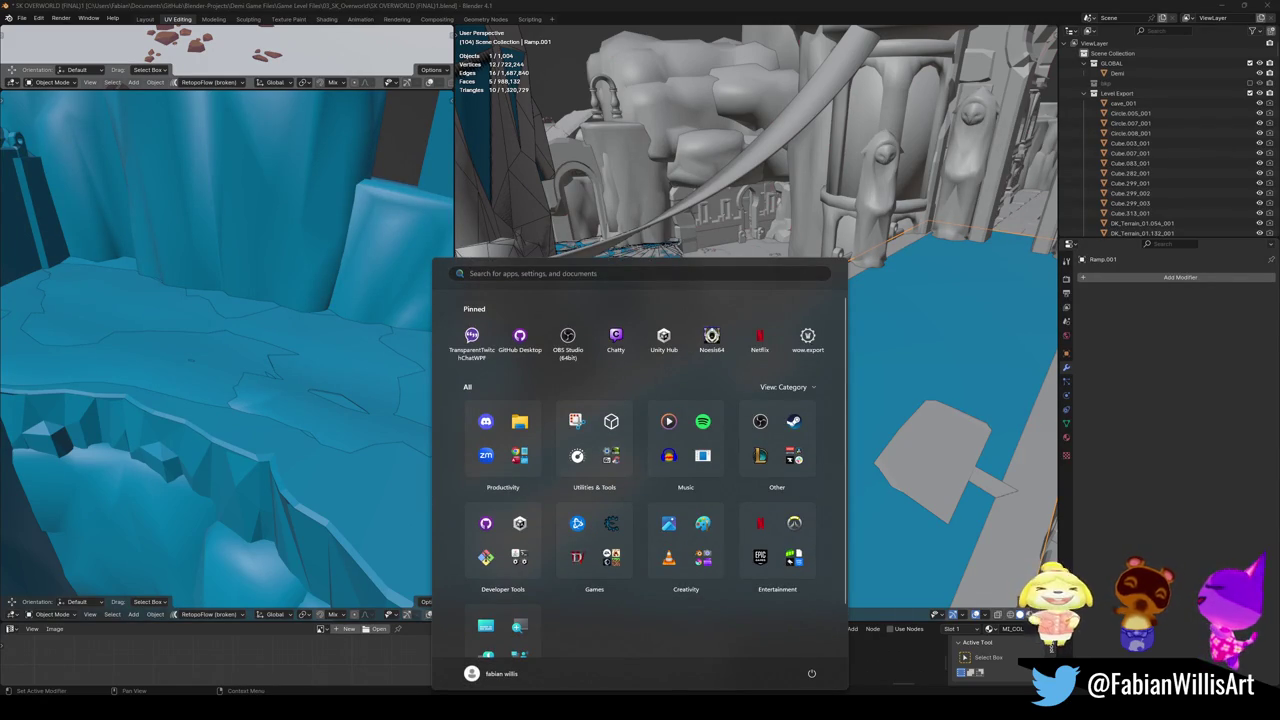
text(league)
key(Return)
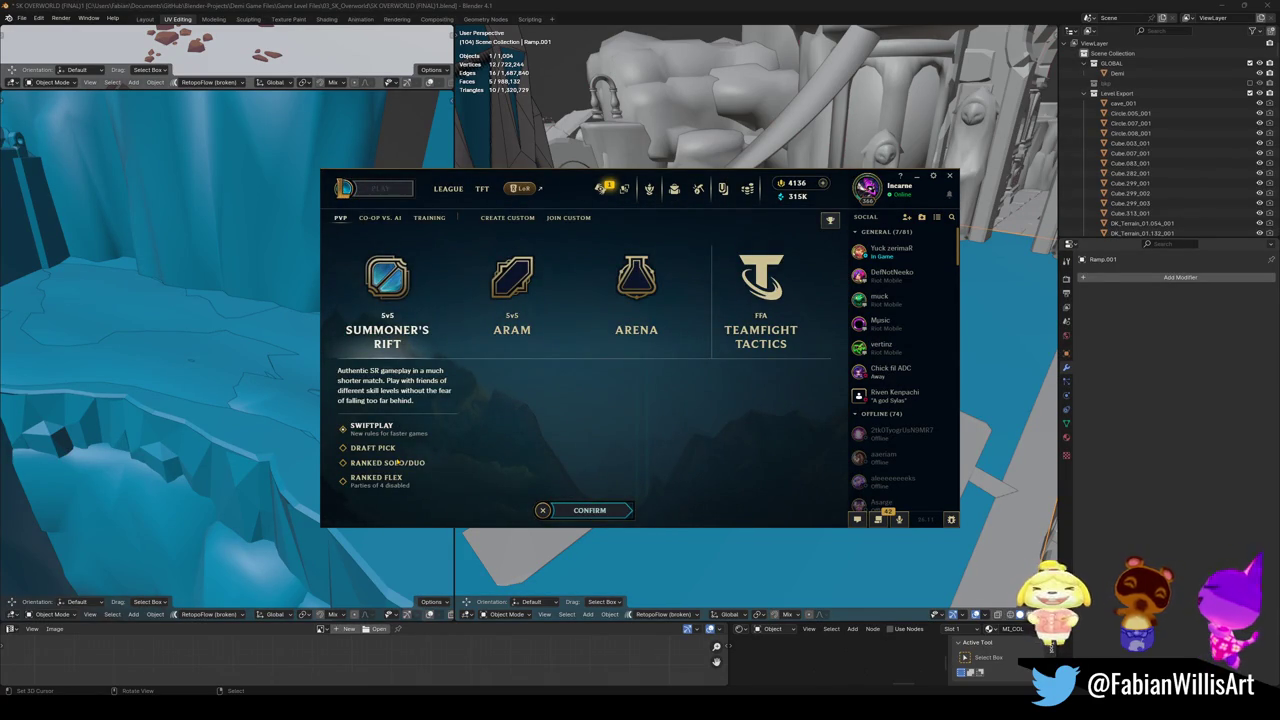
- Bring the Blender window with the Ramp.001 collision floor back to the front
click(811, 5)
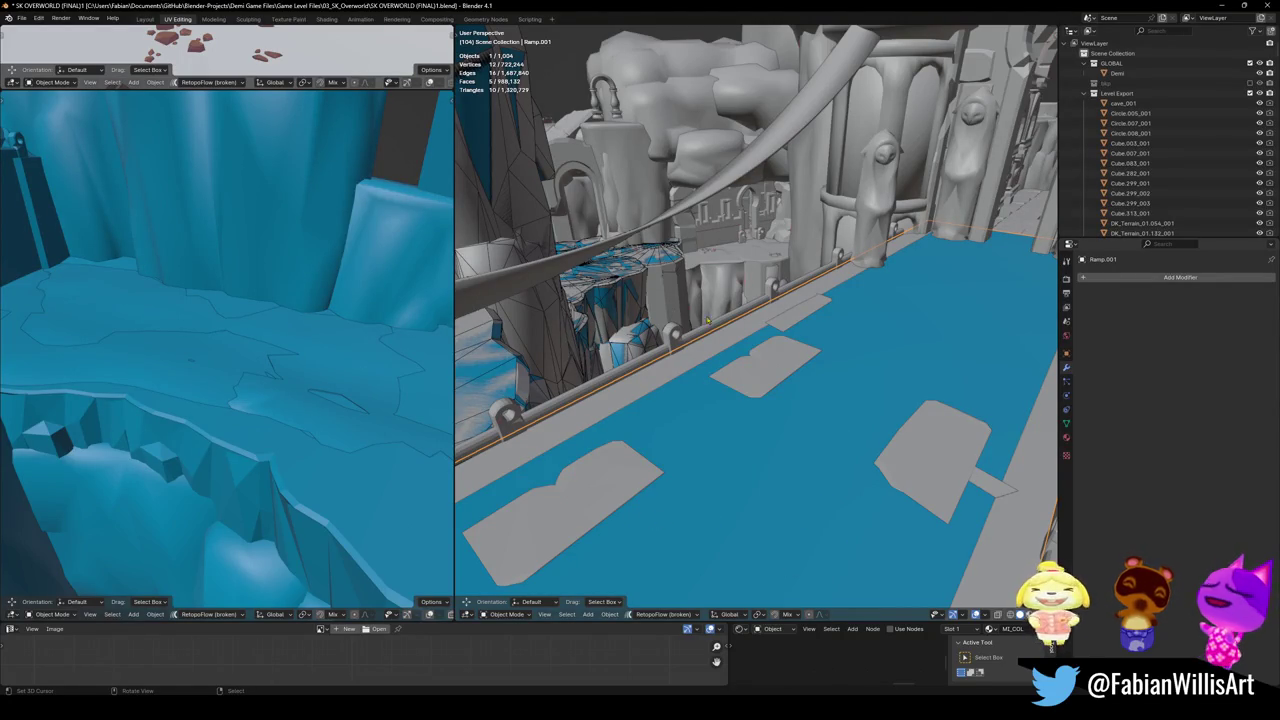
- Select the robed statue's linked geometry and add a convex hull collider around it
scroll(845, 360, up, 2)
middle_drag(814, 342, 848, 343)
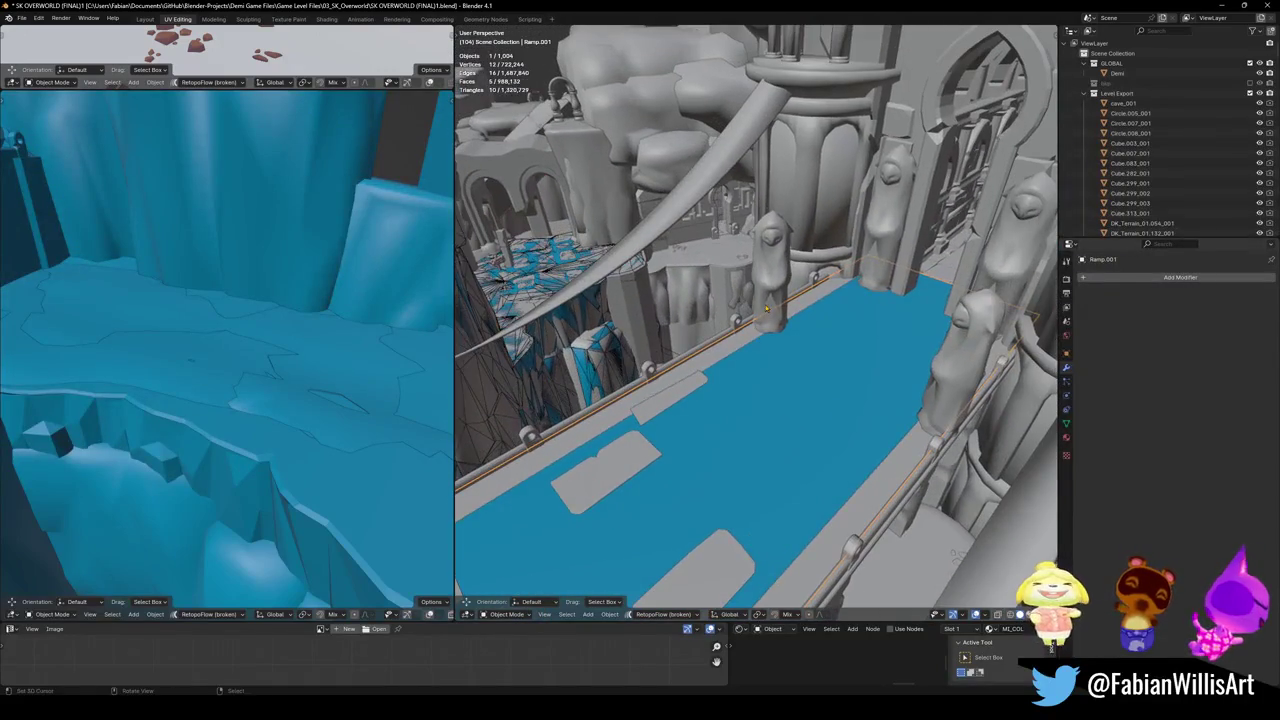
click(708, 354)
middle_drag(708, 354, 684, 356)
key(Tab)
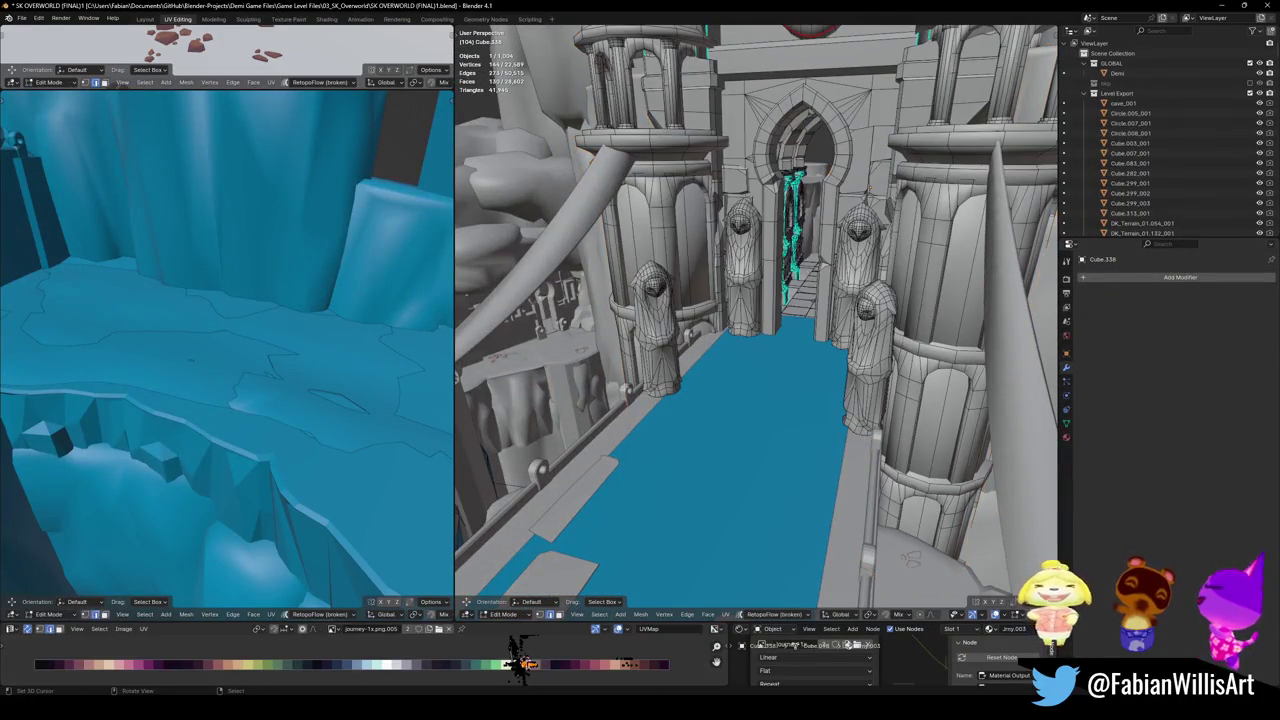
key(l)
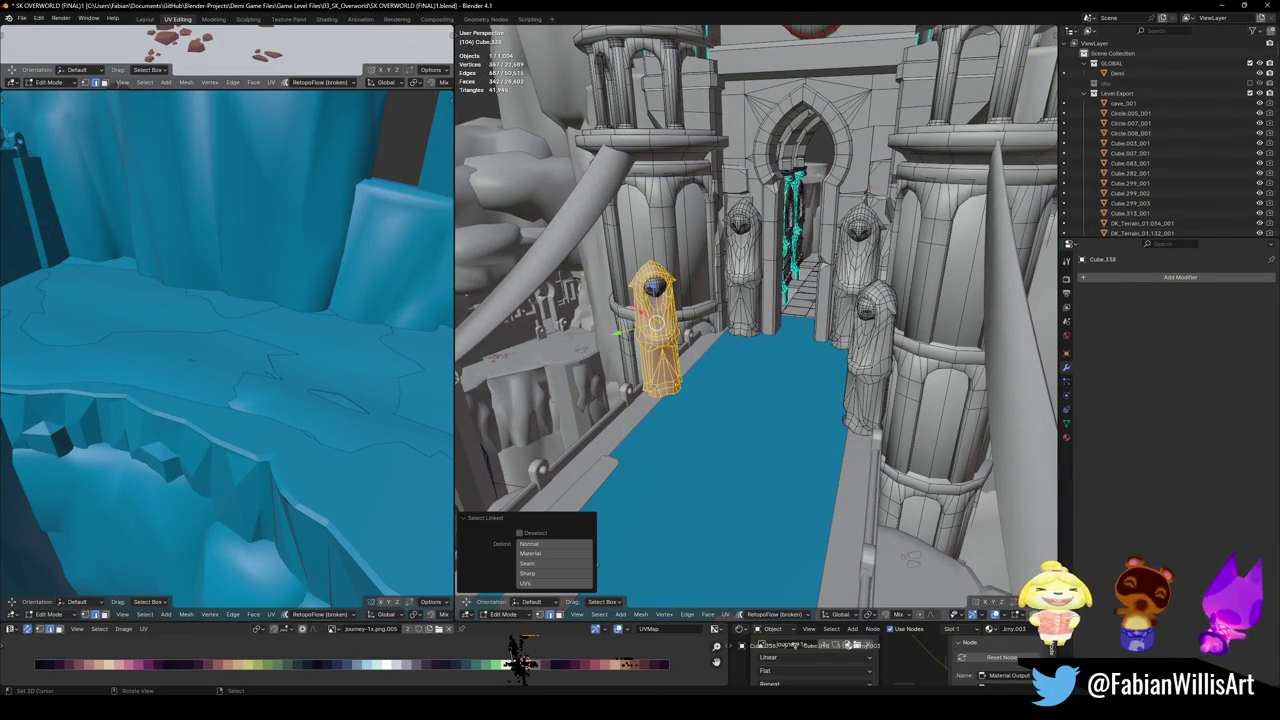
key(shift+alt+c)
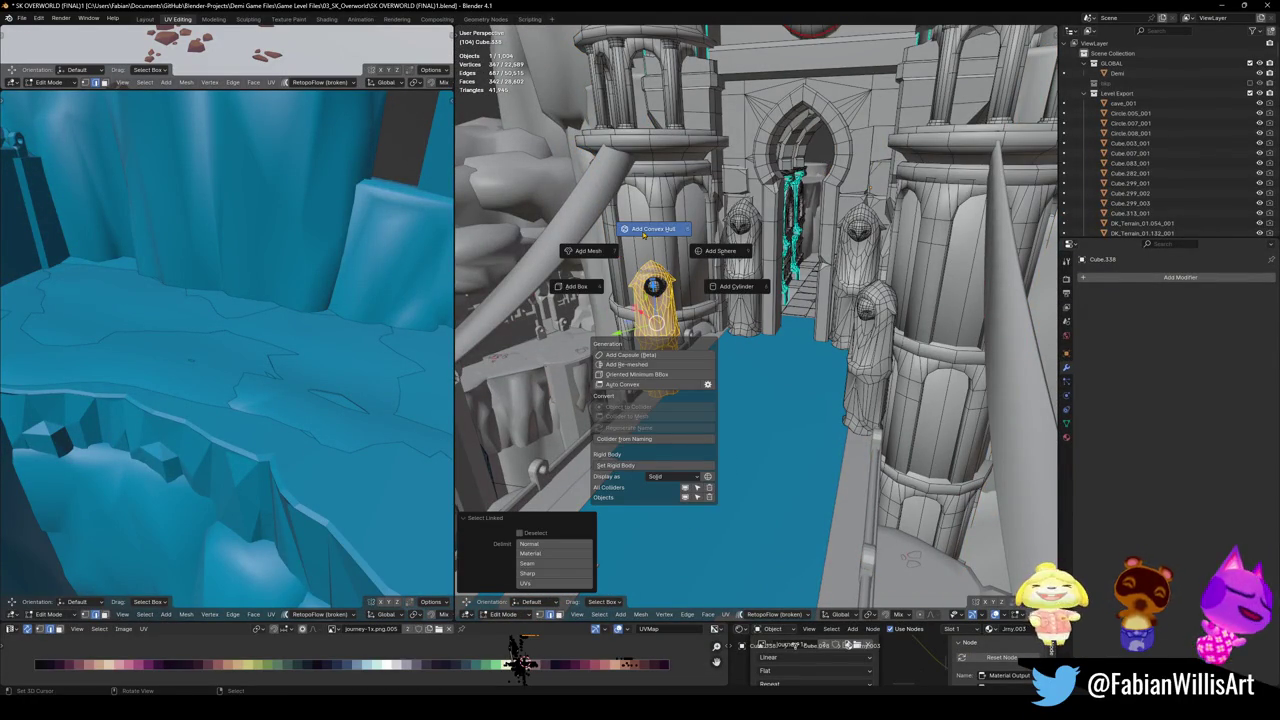
click(636, 235)
- Return to Object Mode, clear the selection, and re-enter Edit Mode above the corridor
key(Tab)
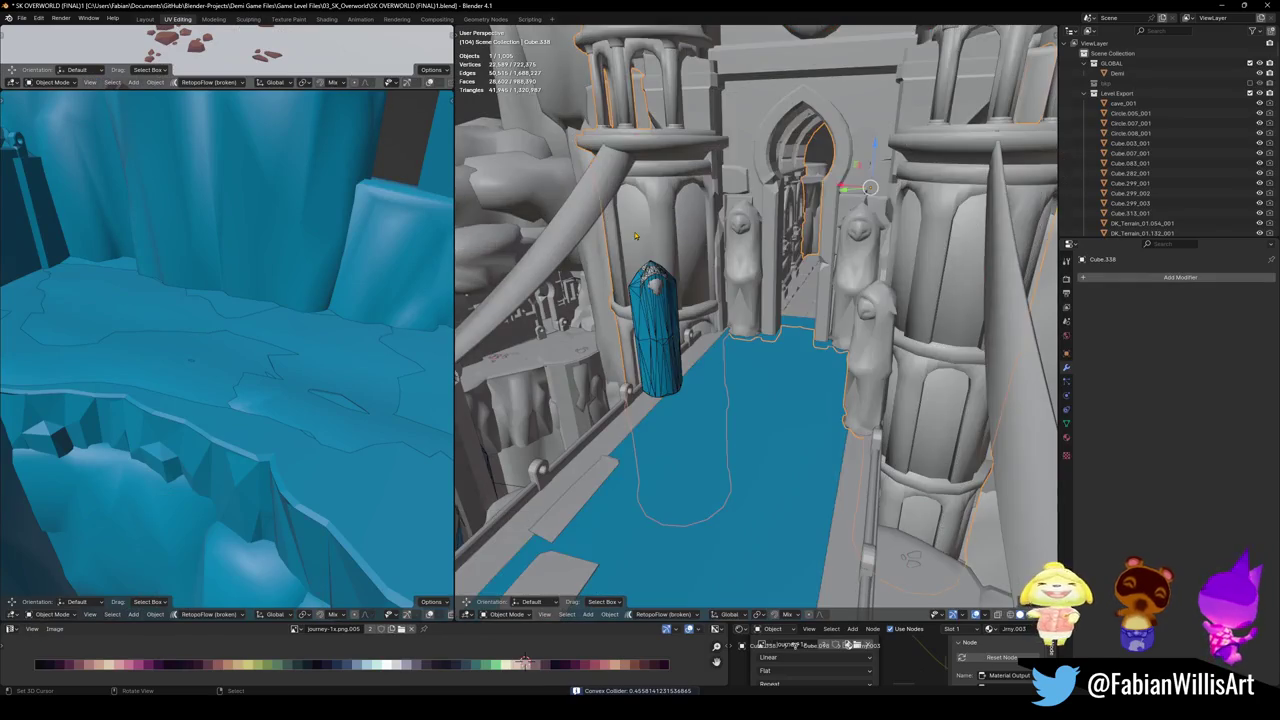
middle_drag(650, 330, 691, 296)
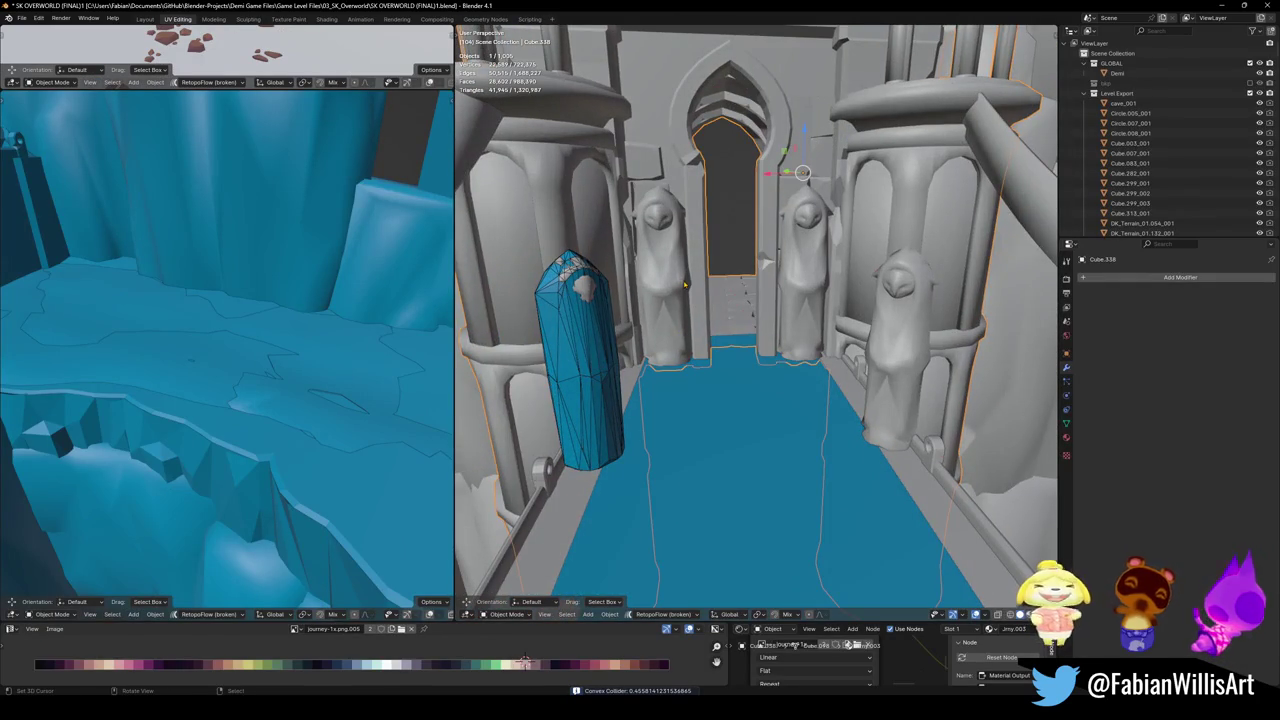
key(alt+a)
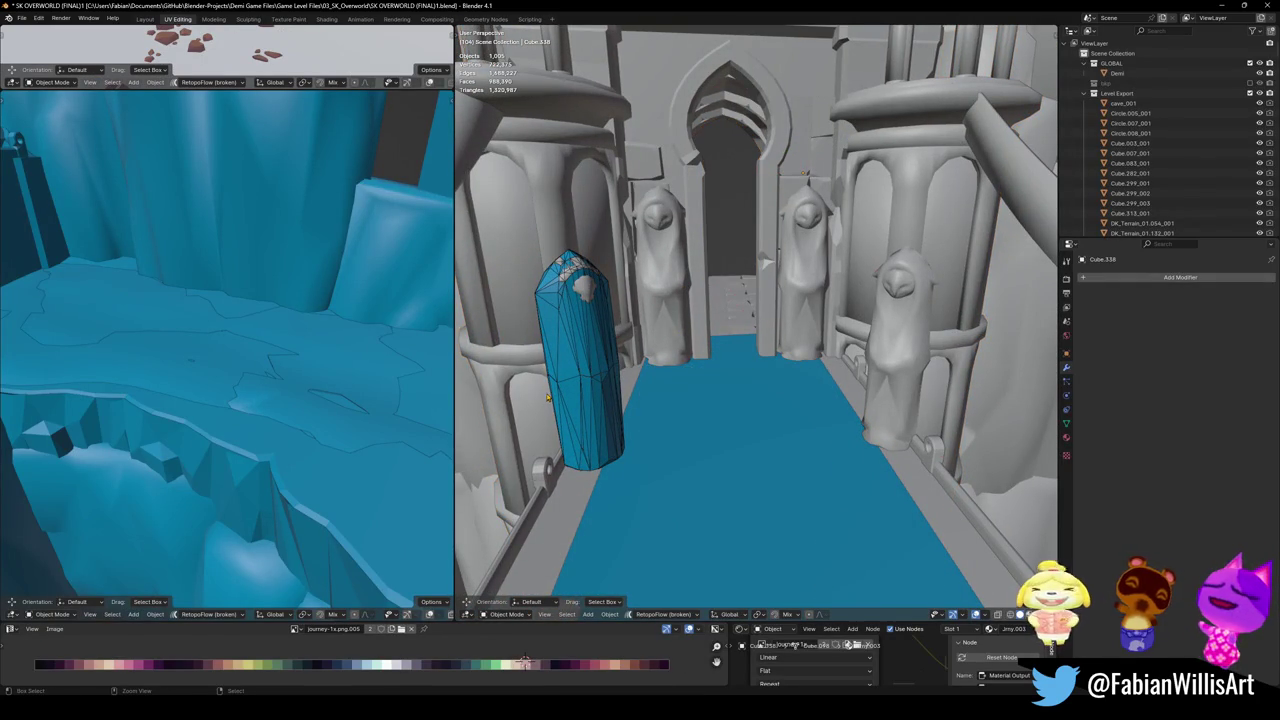
key(Tab)
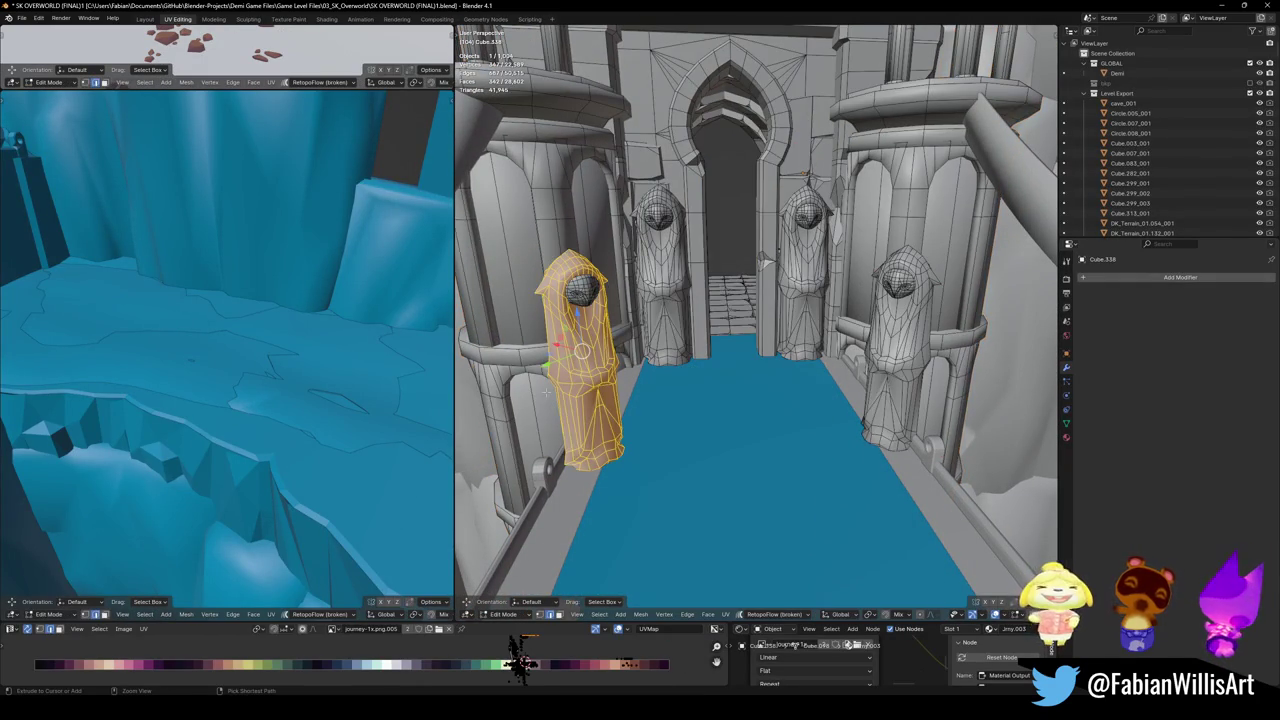
mouse_move(546, 393)
middle_down()
mouse_move(713, 438)
mouse_move(704, 361)
middle_up()
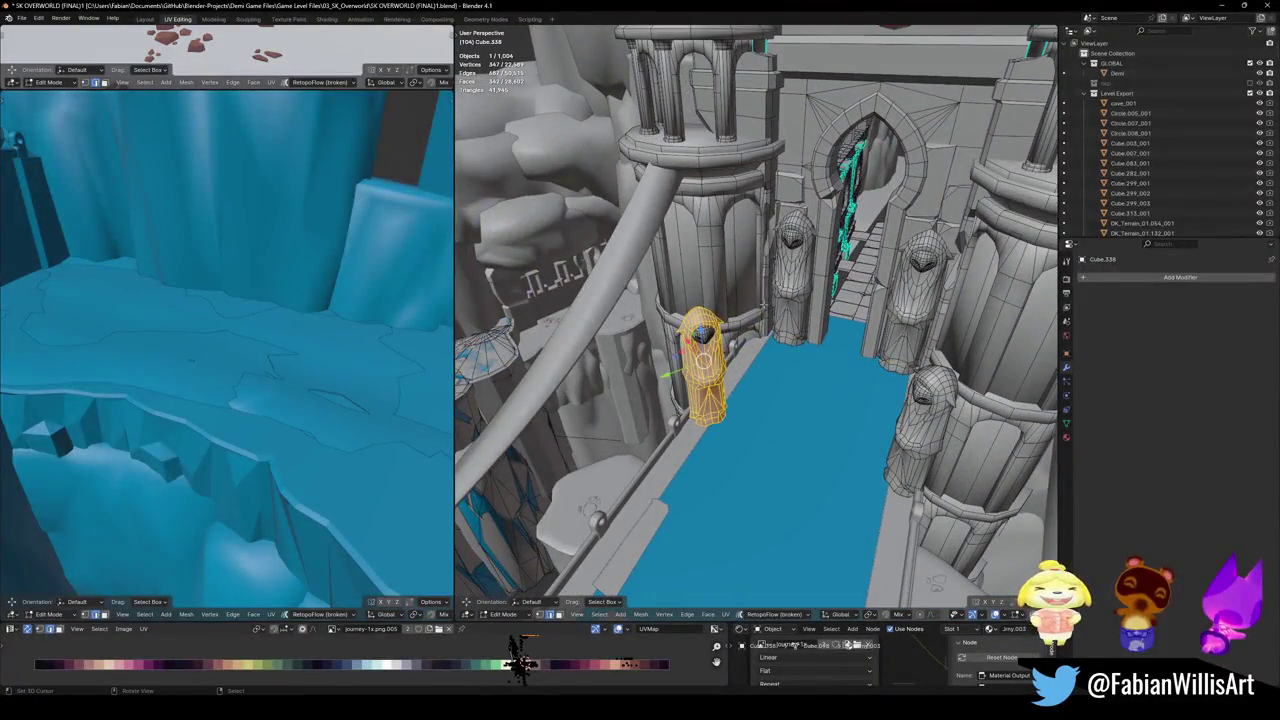
- Select the ring band at the pillar's base, undoing an extra ring selection
key(alt+a)
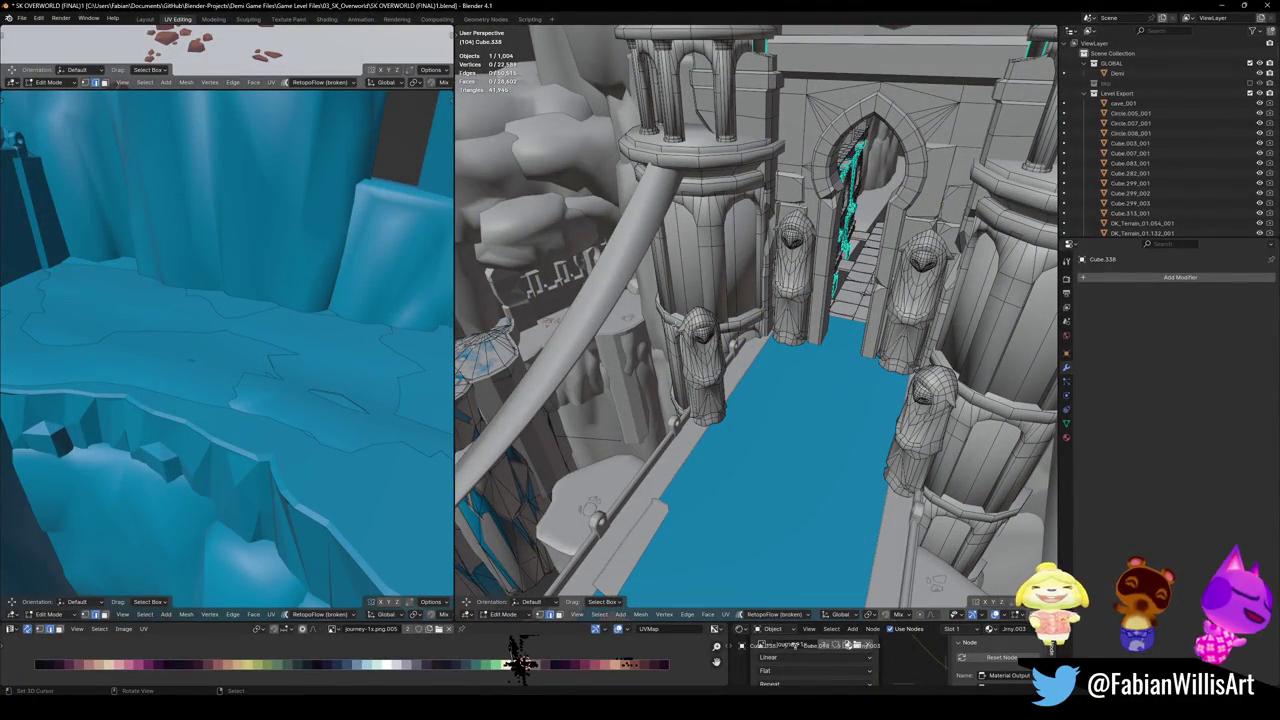
key(l)
middle_drag(700, 340, 800, 390)
key(alt+a)
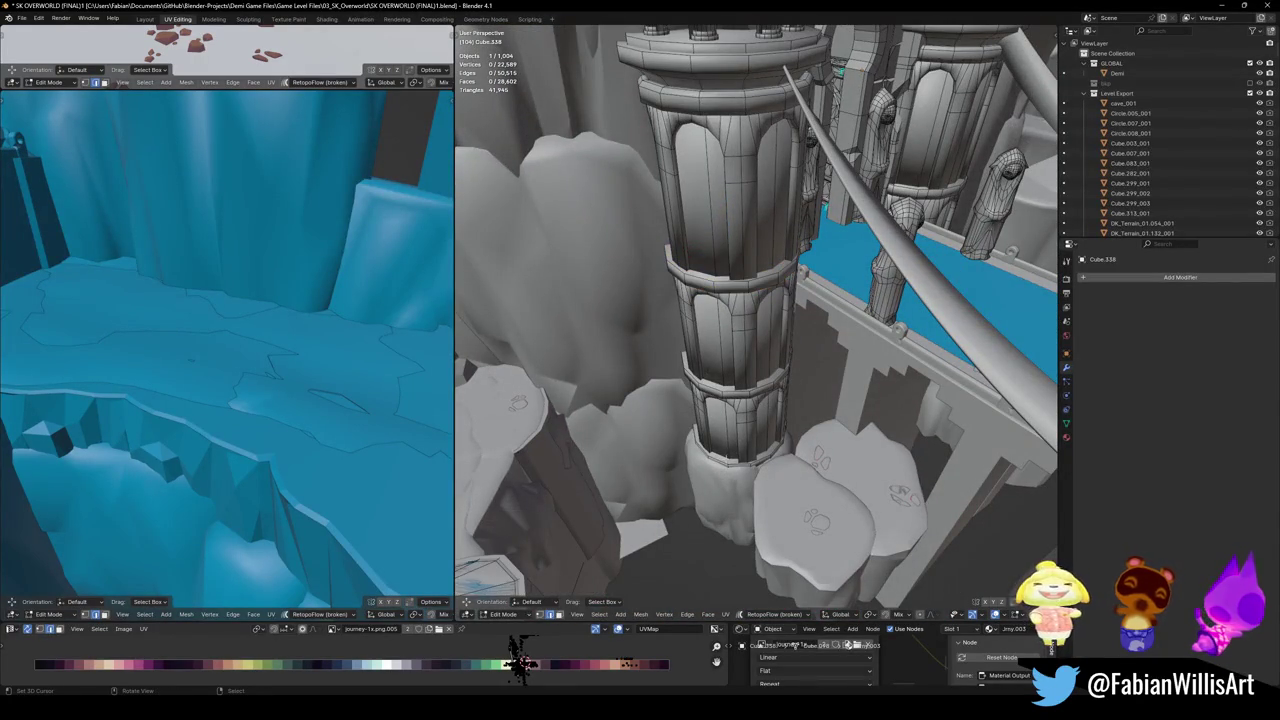
key(l)
middle_drag(740, 442, 692, 287)
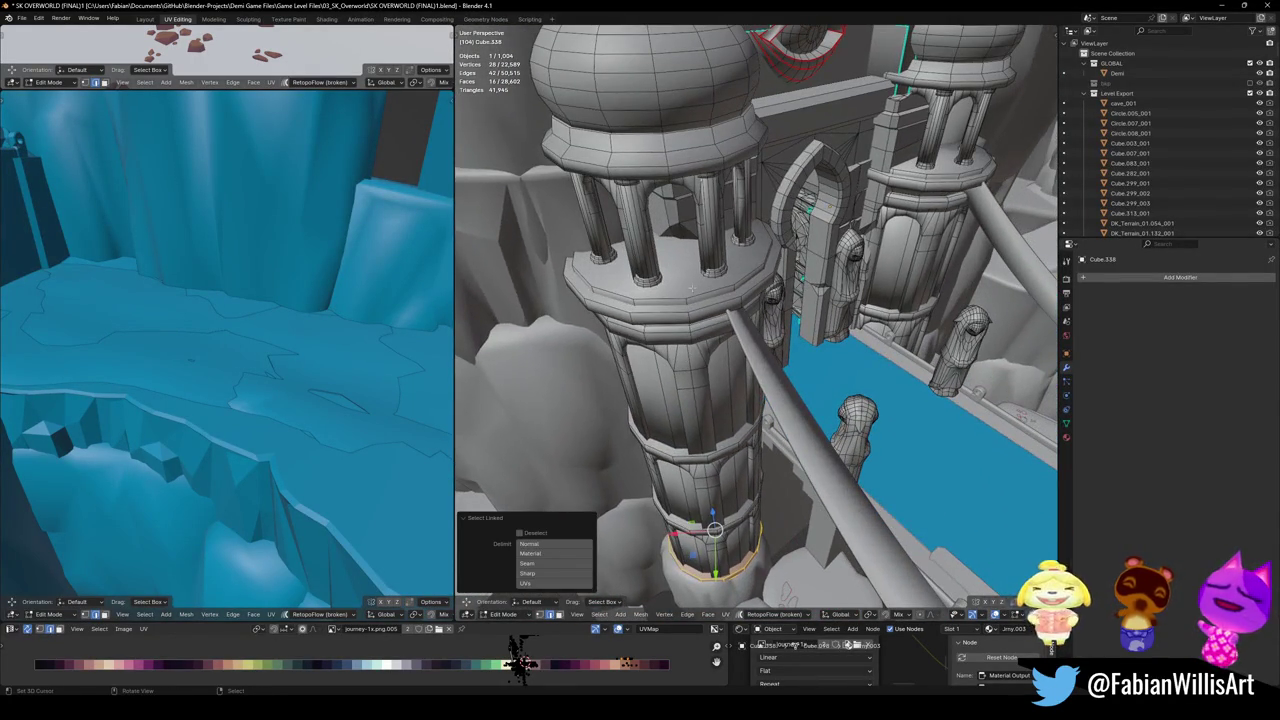
mouse_move(668, 373)
middle_down()
mouse_move(668, 292)
mouse_move(634, 262)
mouse_move(640, 280)
middle_up()
key(l)
key(ctrl+z)
- Select the edge loop along the pillar's top ledge
middle_drag(697, 312, 700, 300)
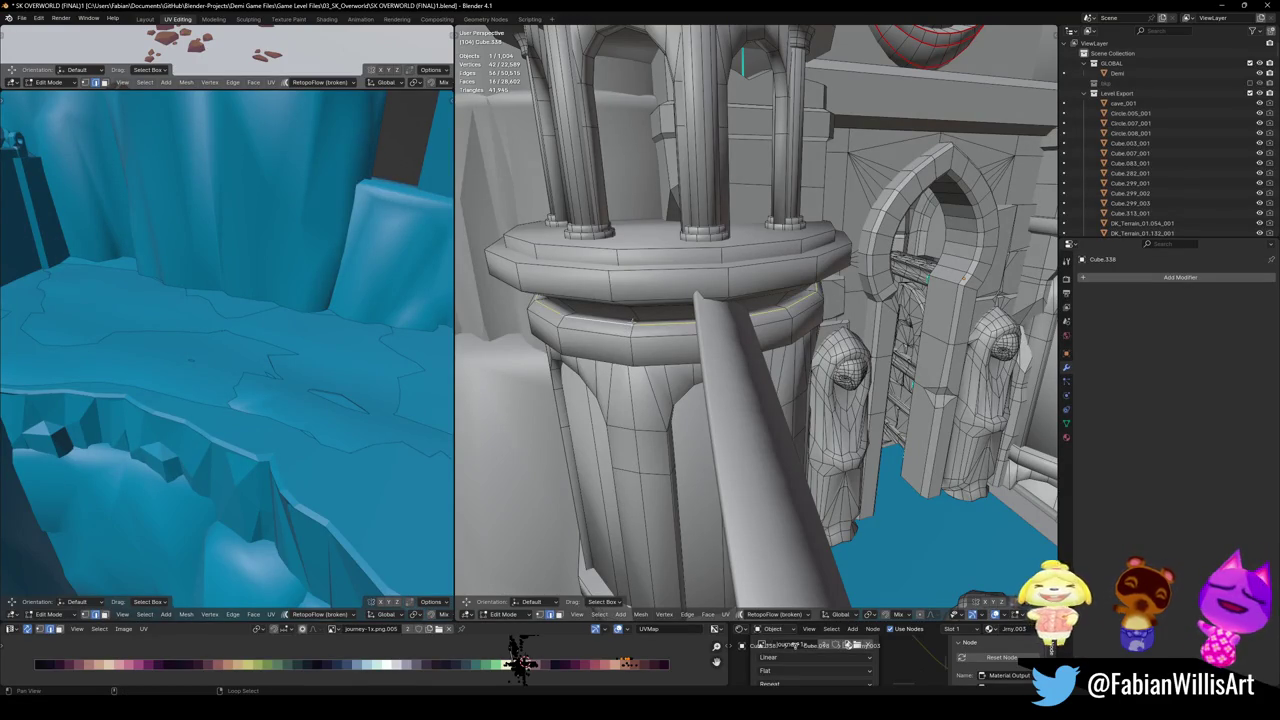
middle_drag(750, 320, 720, 360)
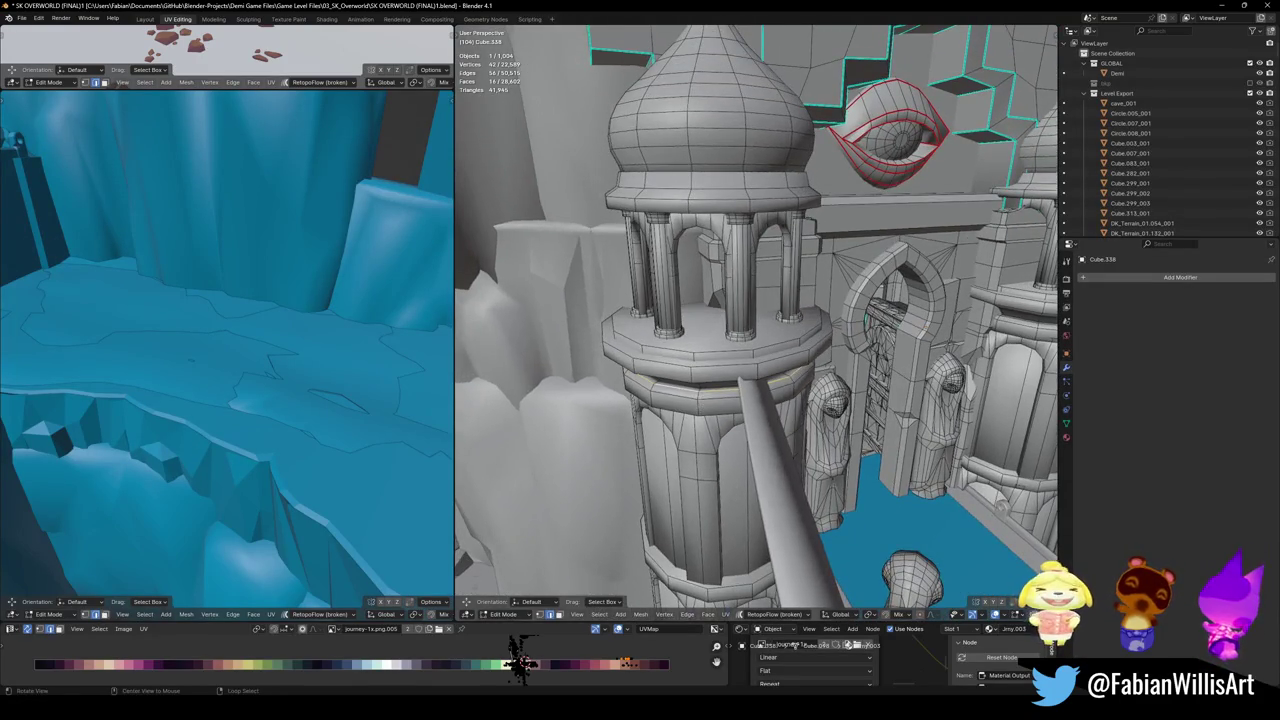
scroll(736, 380, up, 5)
scroll(735, 350, up, 4)
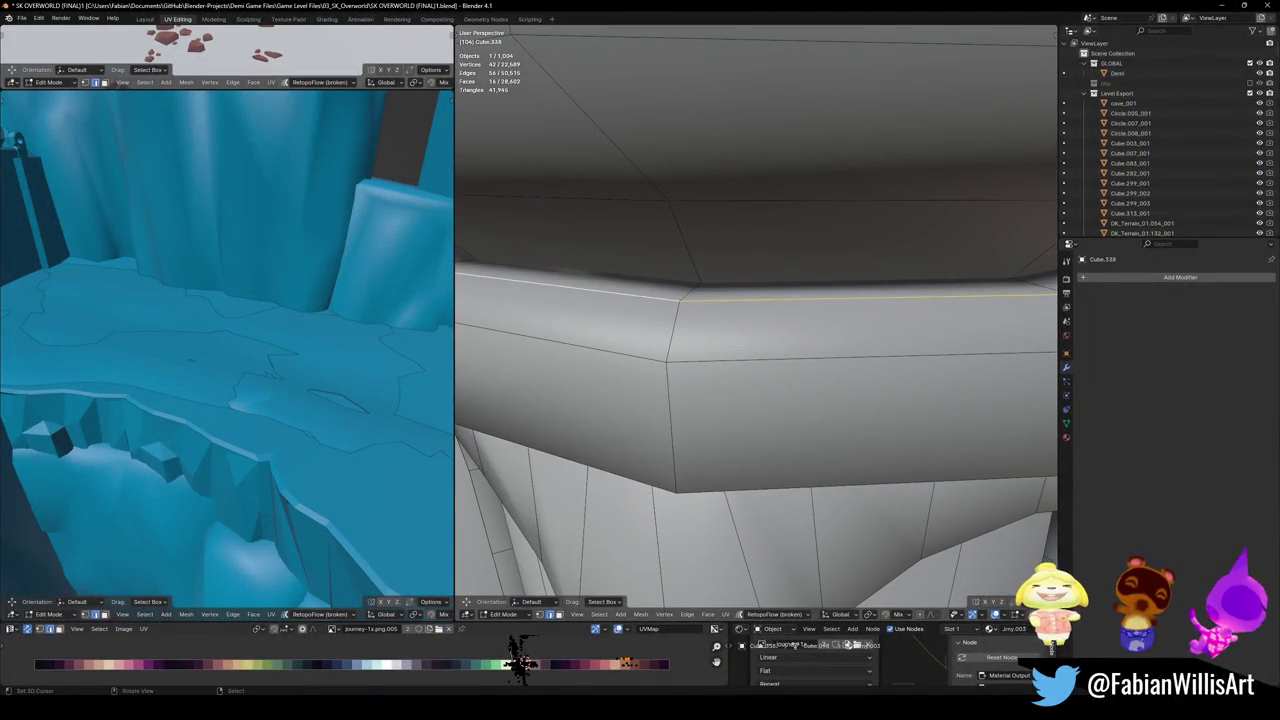
alt+click(717, 322)
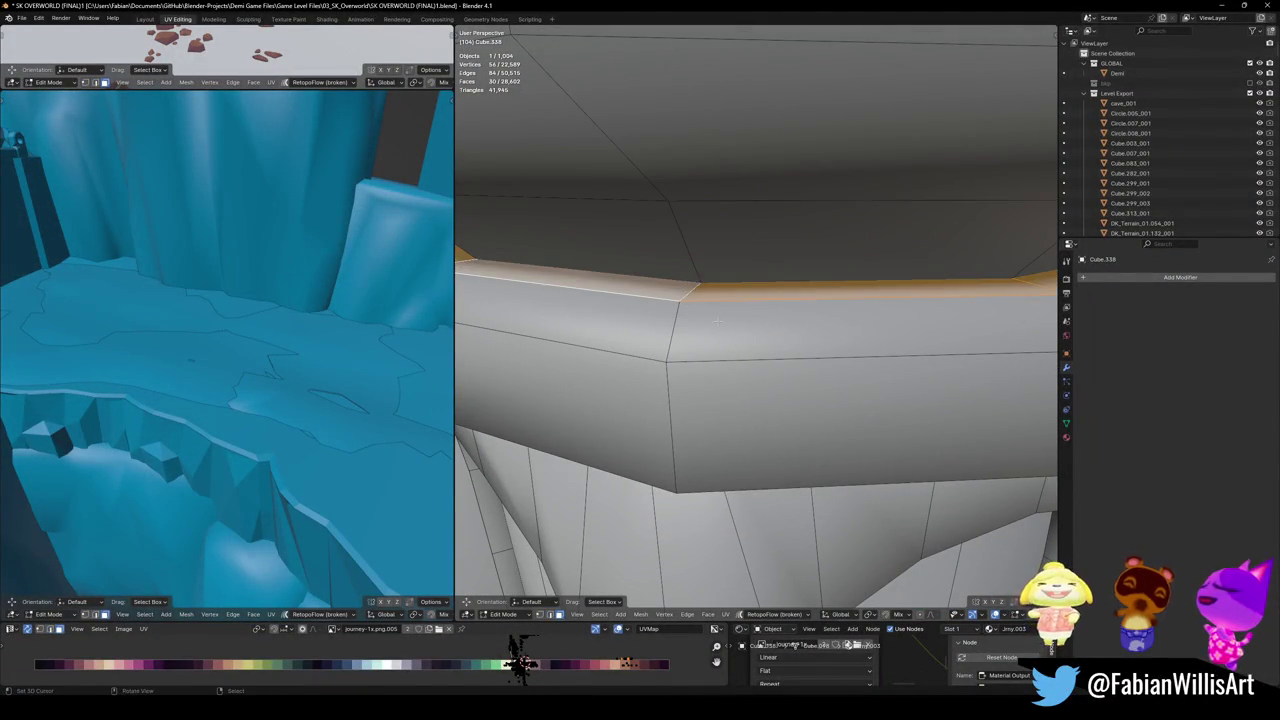
scroll(717, 322, down, 8)
middle_drag(717, 322, 760, 383)
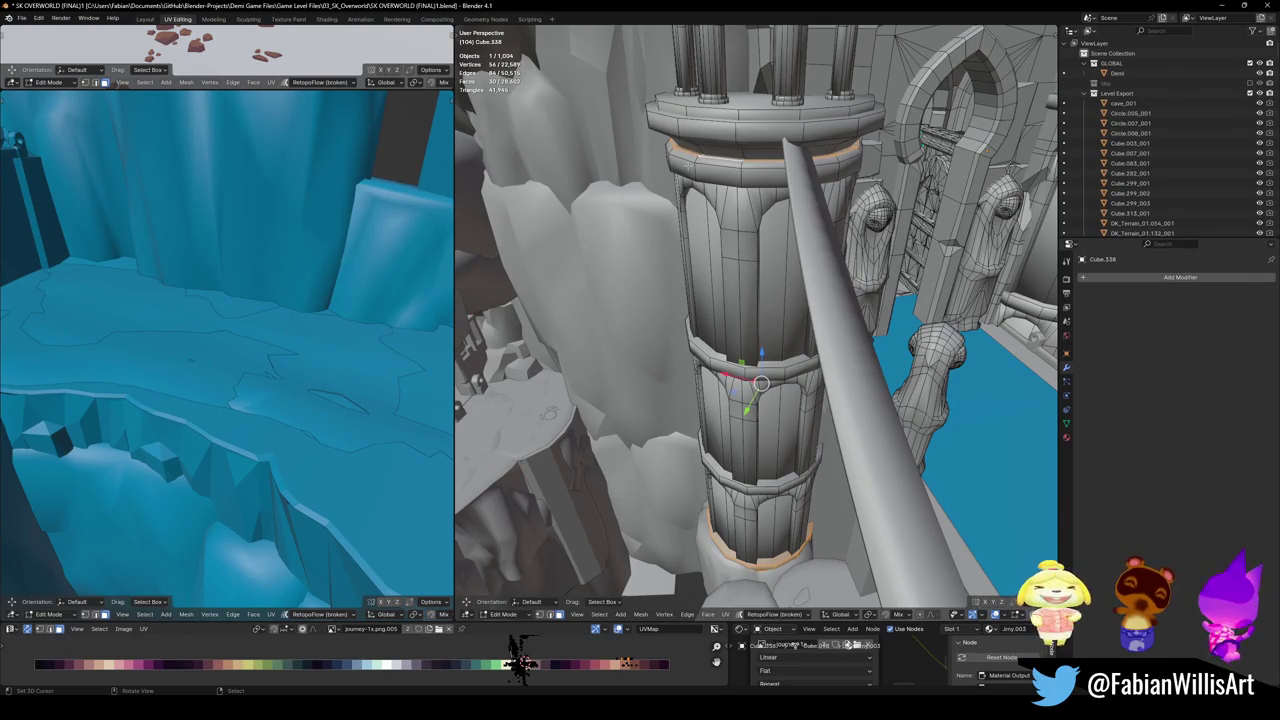
- Wrap the fluted column in a convex hull collider
middle_drag(763, 297, 757, 297)
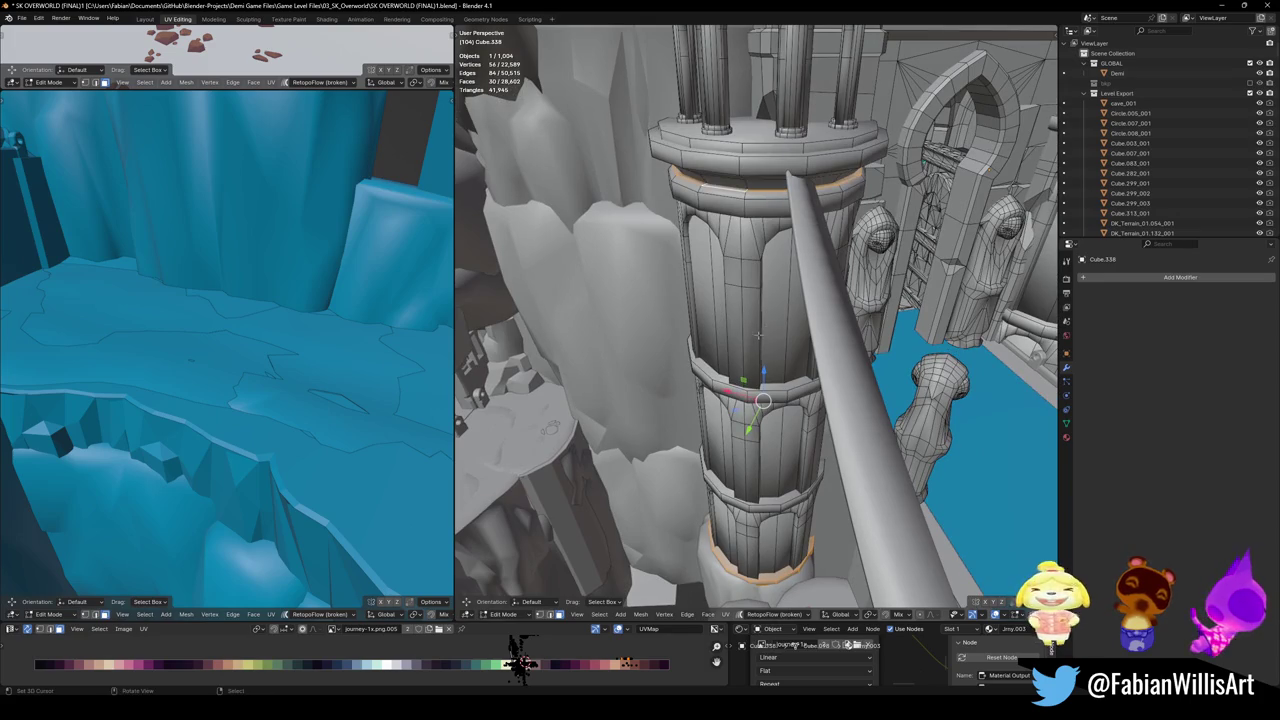
key(ctrl+alt+c)
click(692, 261)
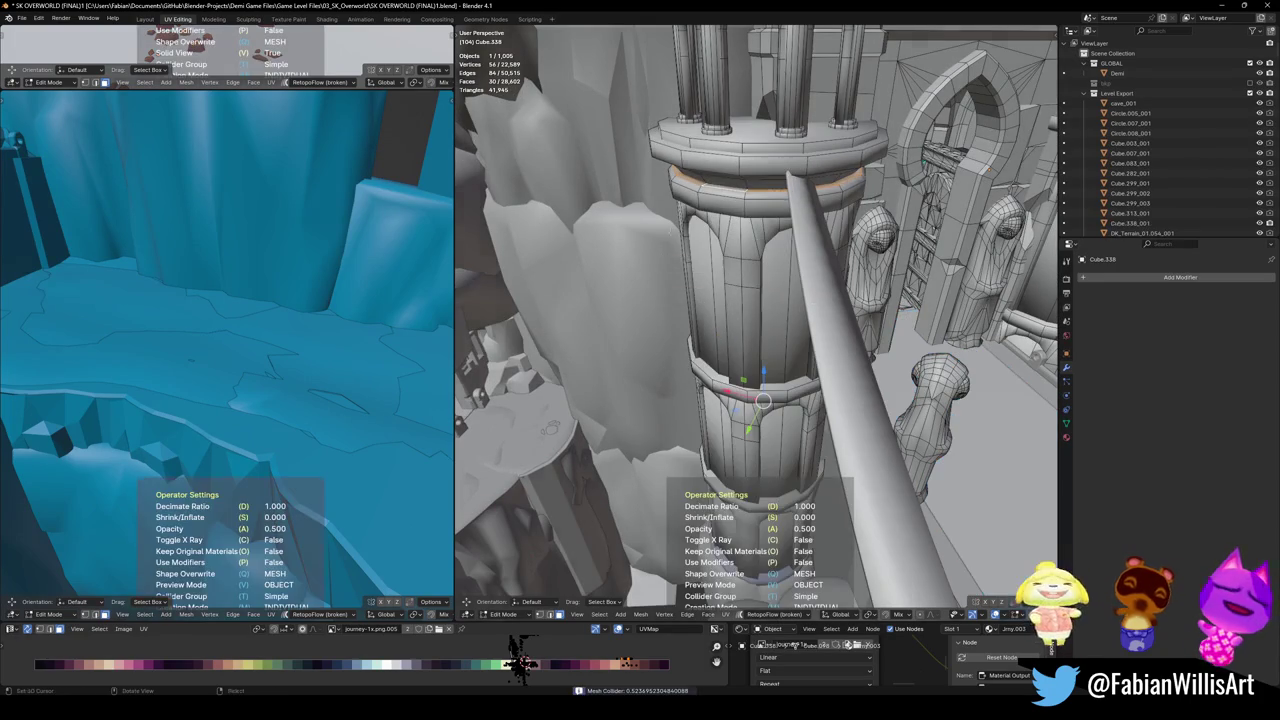
click(763, 401)
key(ctrl+alt+c)
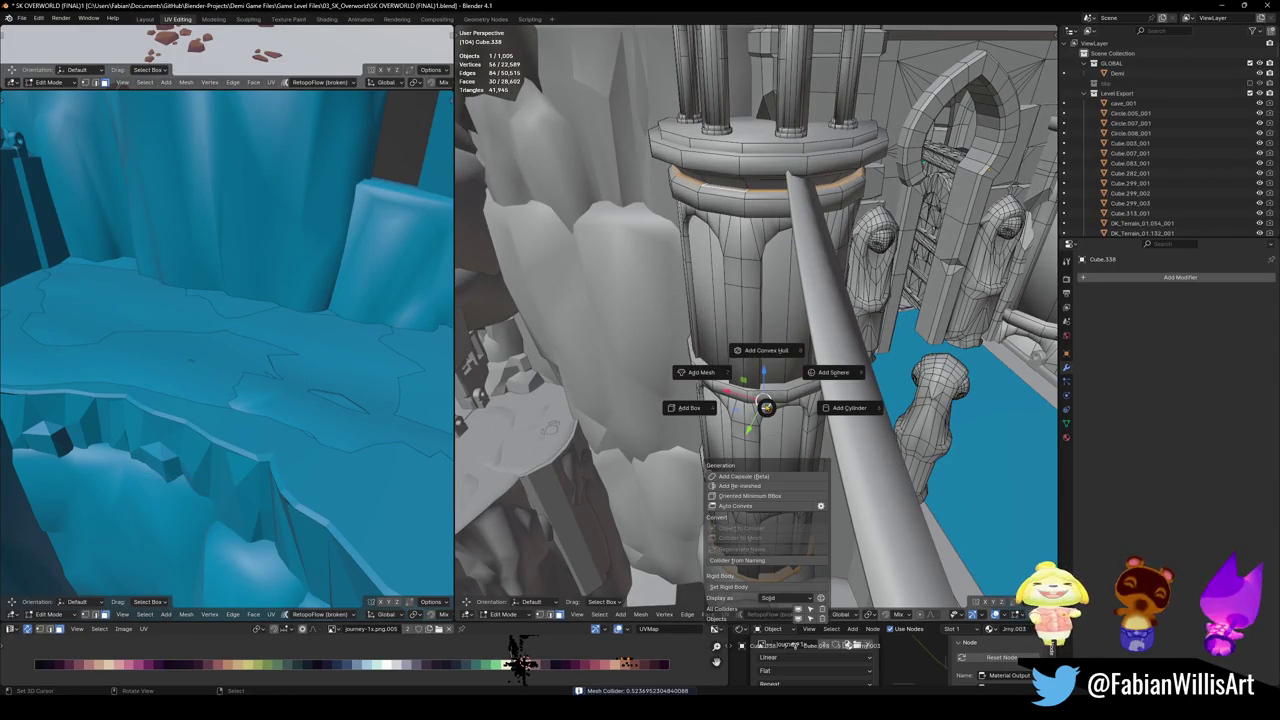
click(745, 350)
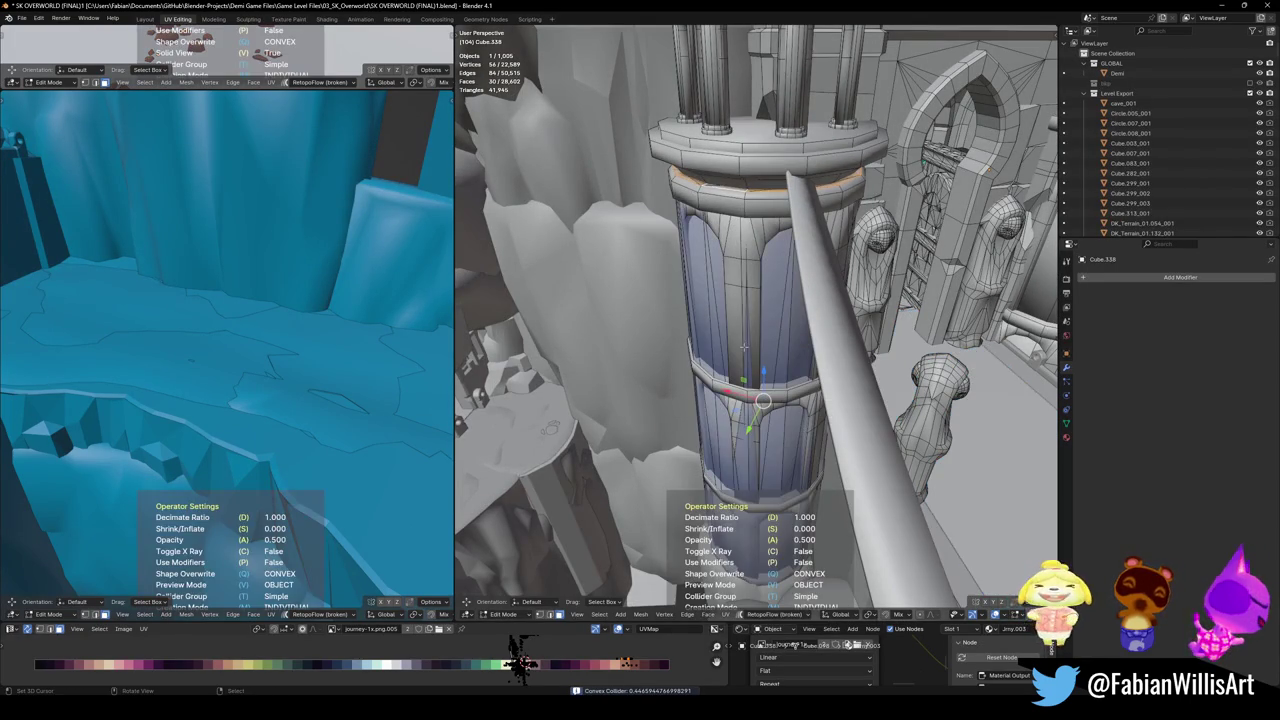
click(745, 347)
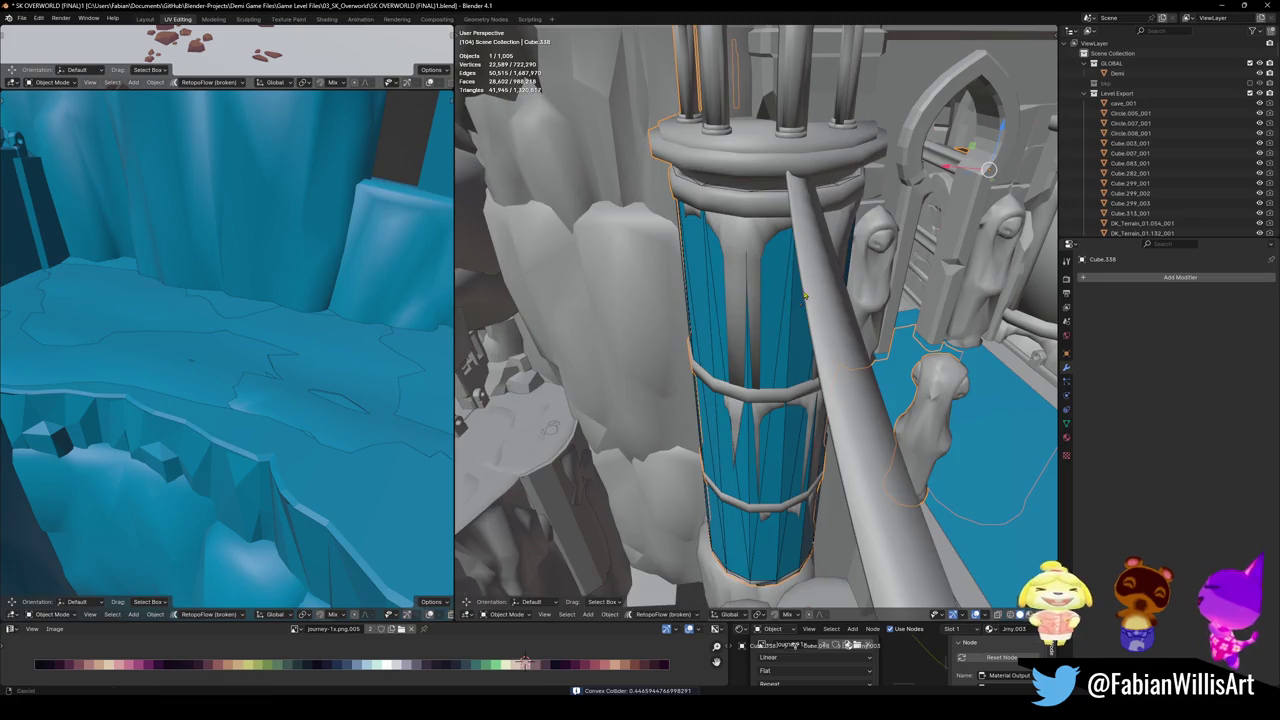
- Select the linked geometry of the nearby tower section and add a convex hull collider
middle_drag(805, 292, 880, 310)
mouse_move(764, 398)
middle_down()
mouse_move(720, 338)
mouse_move(725, 370)
mouse_move(760, 330)
mouse_move(790, 252)
mouse_move(749, 431)
mouse_move(760, 553)
middle_up()
key(Tab)
key(alt+a)
alt+click(780, 310)
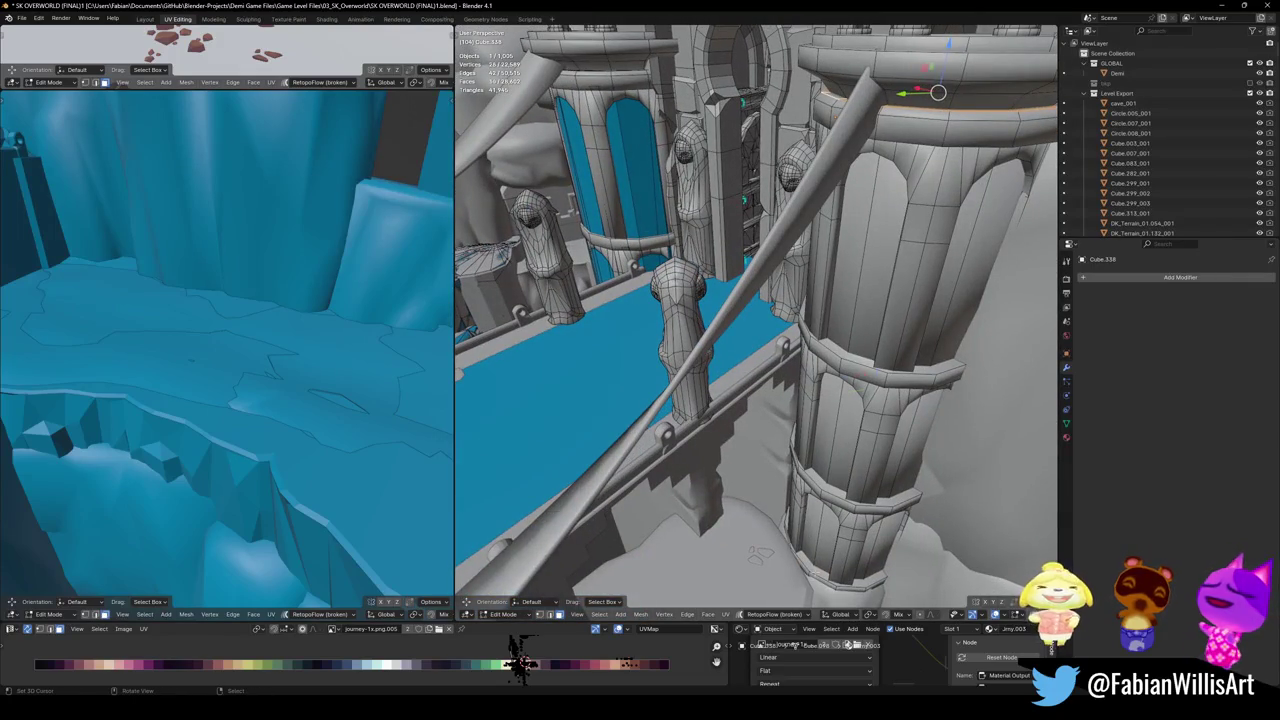
key(ctrl+l)
key(shift+c)
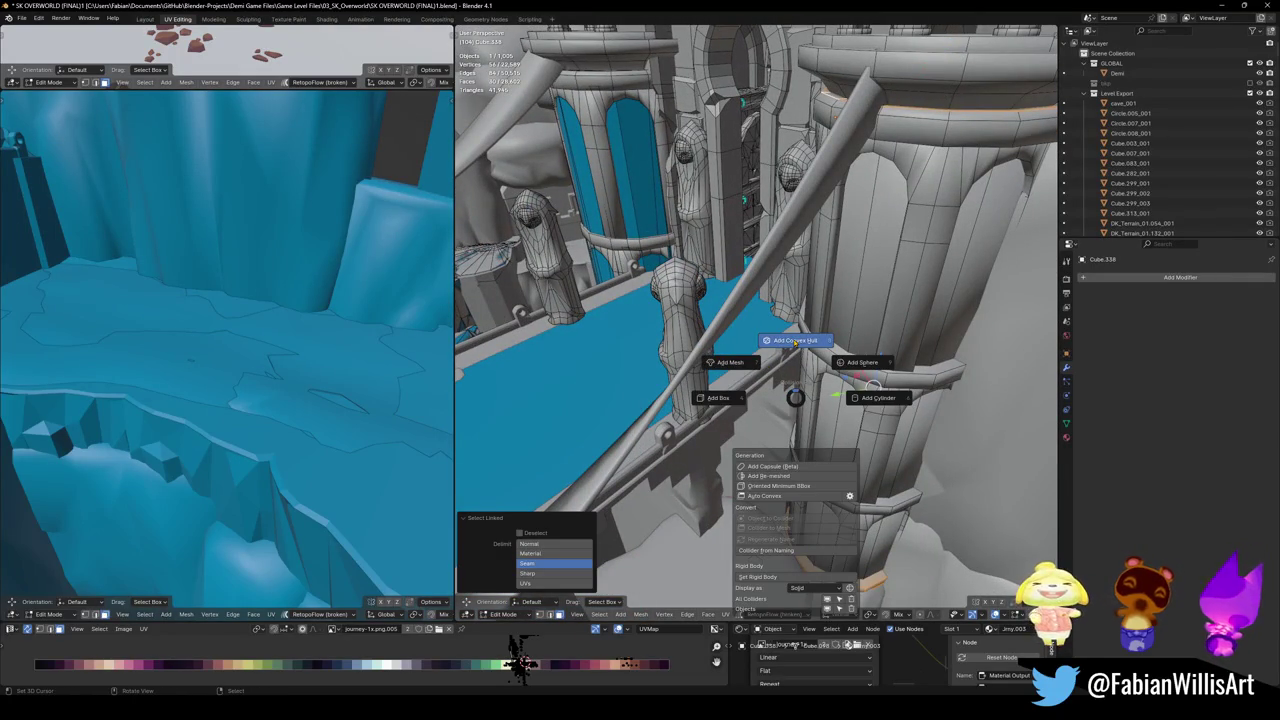
click(729, 345)
- Give the four hooded statues mesh colliders decimated to ratio 0.200 and save the level
mouse_move(729, 345)
middle_down()
mouse_move(663, 391)
mouse_move(706, 365)
mouse_move(690, 372)
middle_up()
key(Tab)
key(l)
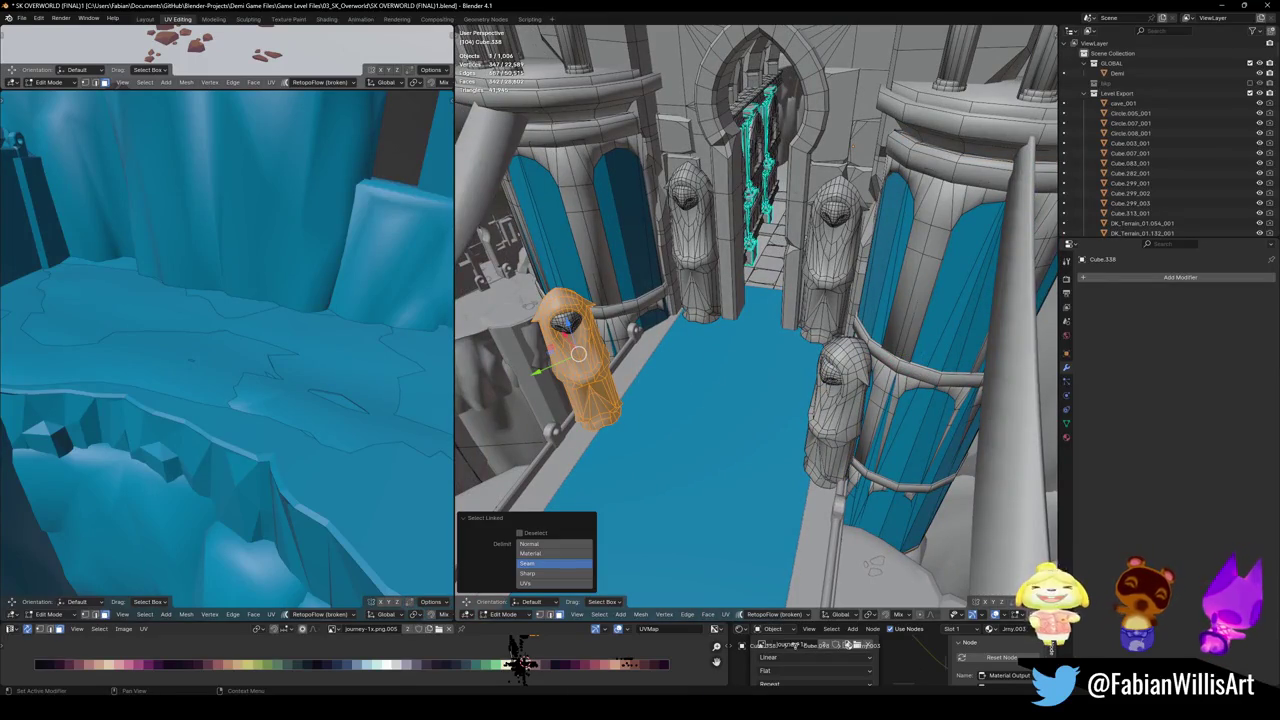
middle_drag(690, 372, 700, 349)
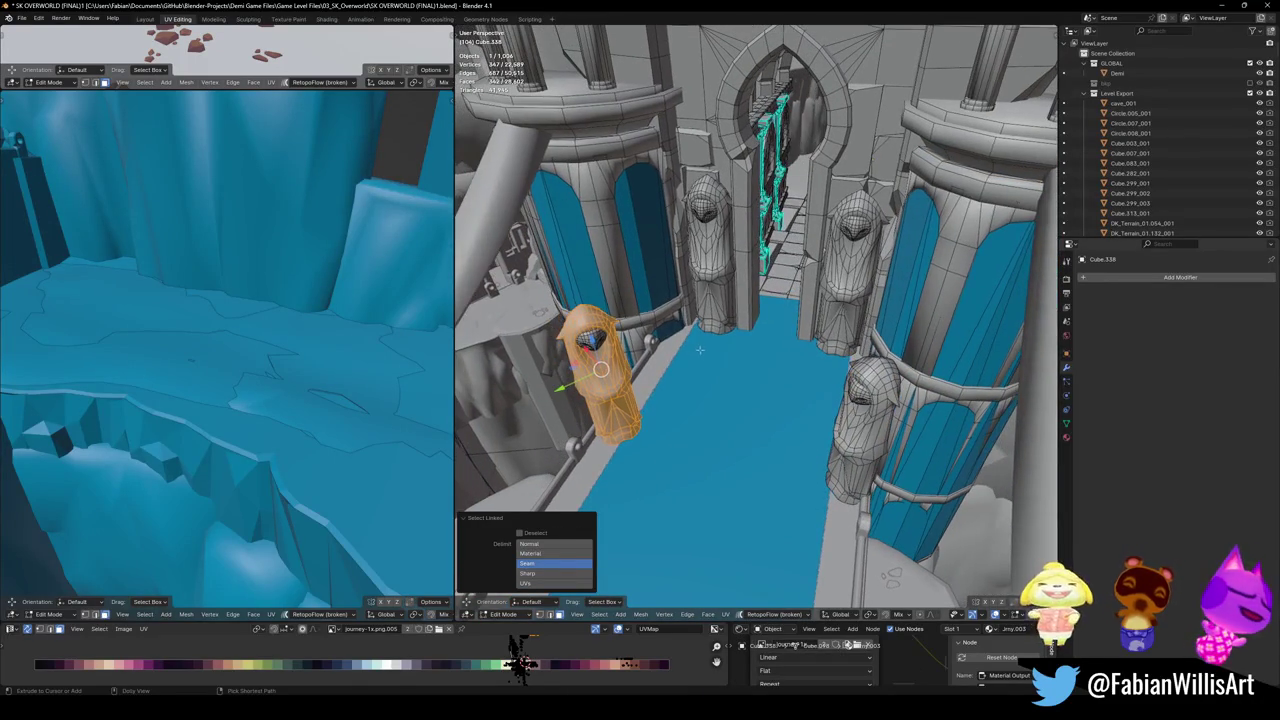
key(shift+alt+c)
click(655, 322)
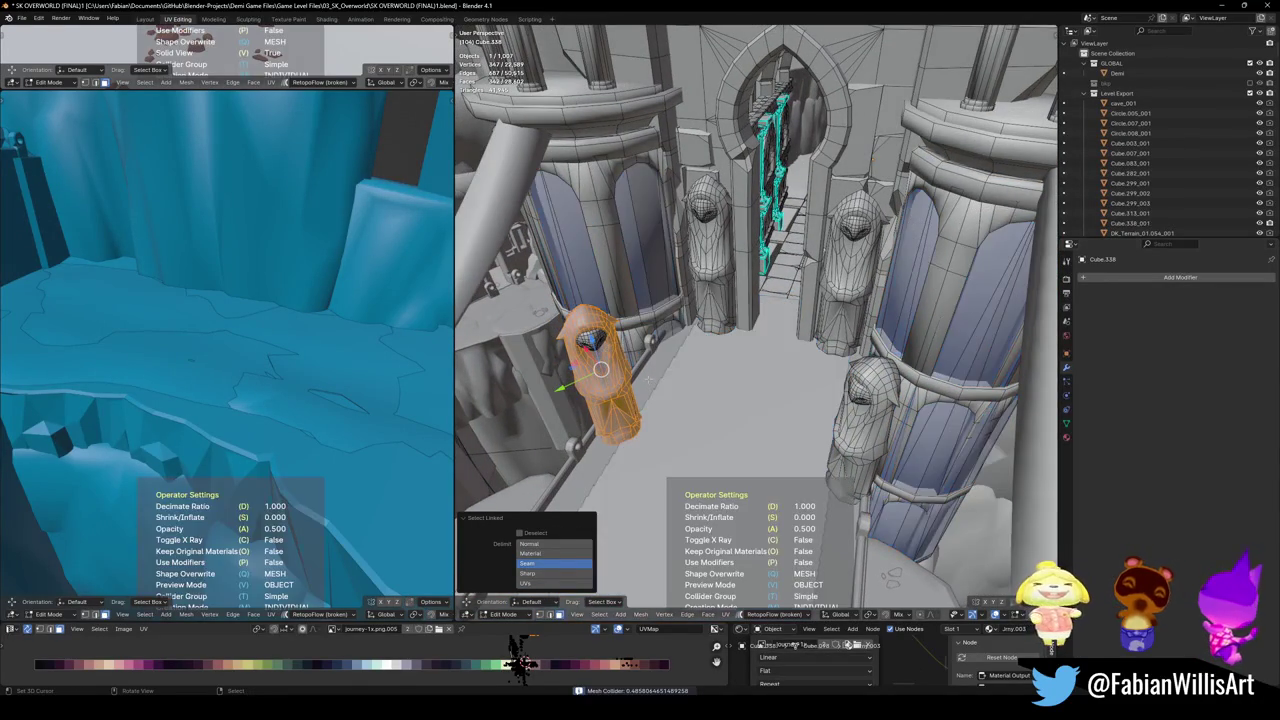
key(l)
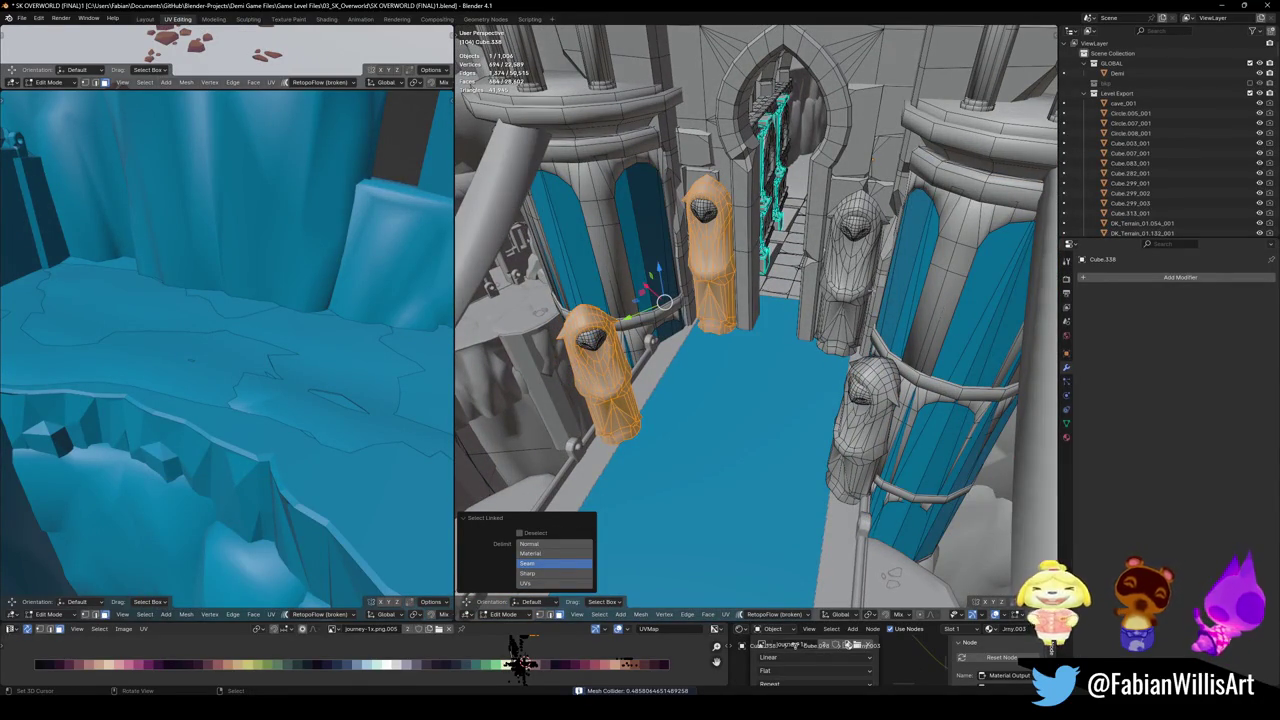
key(l)
key(l)
key(shift+alt+c)
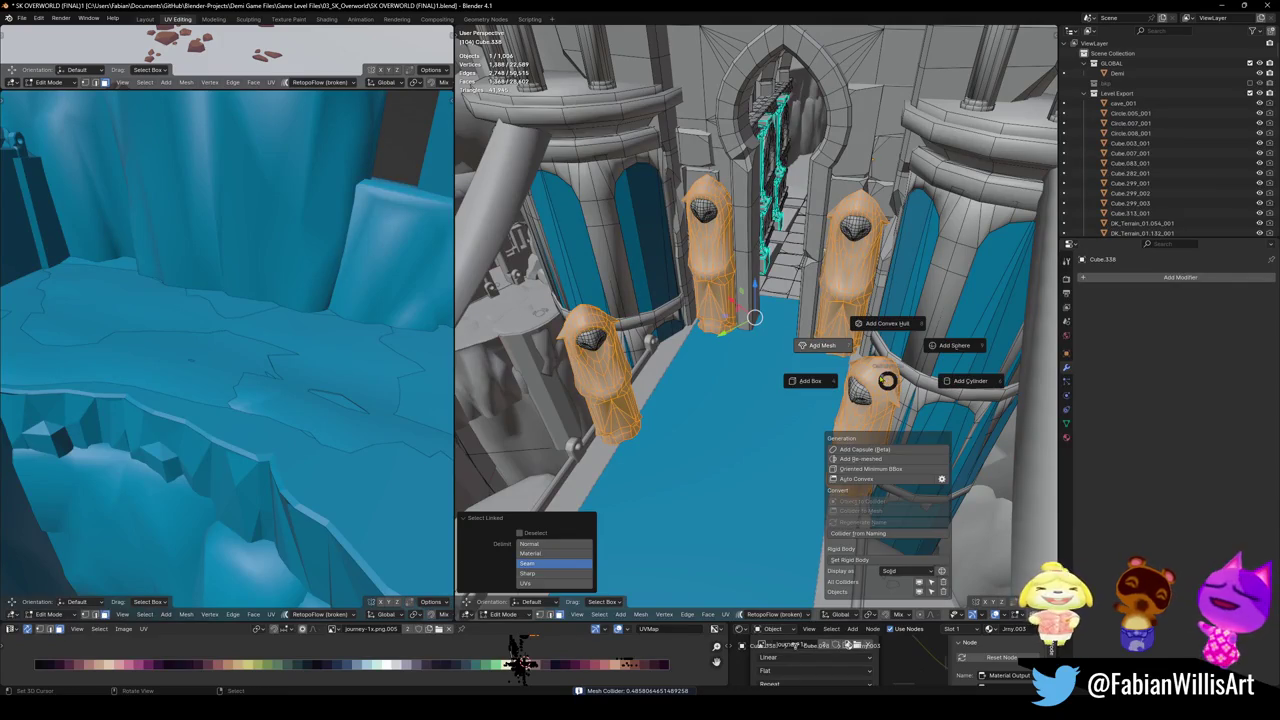
click(822, 345)
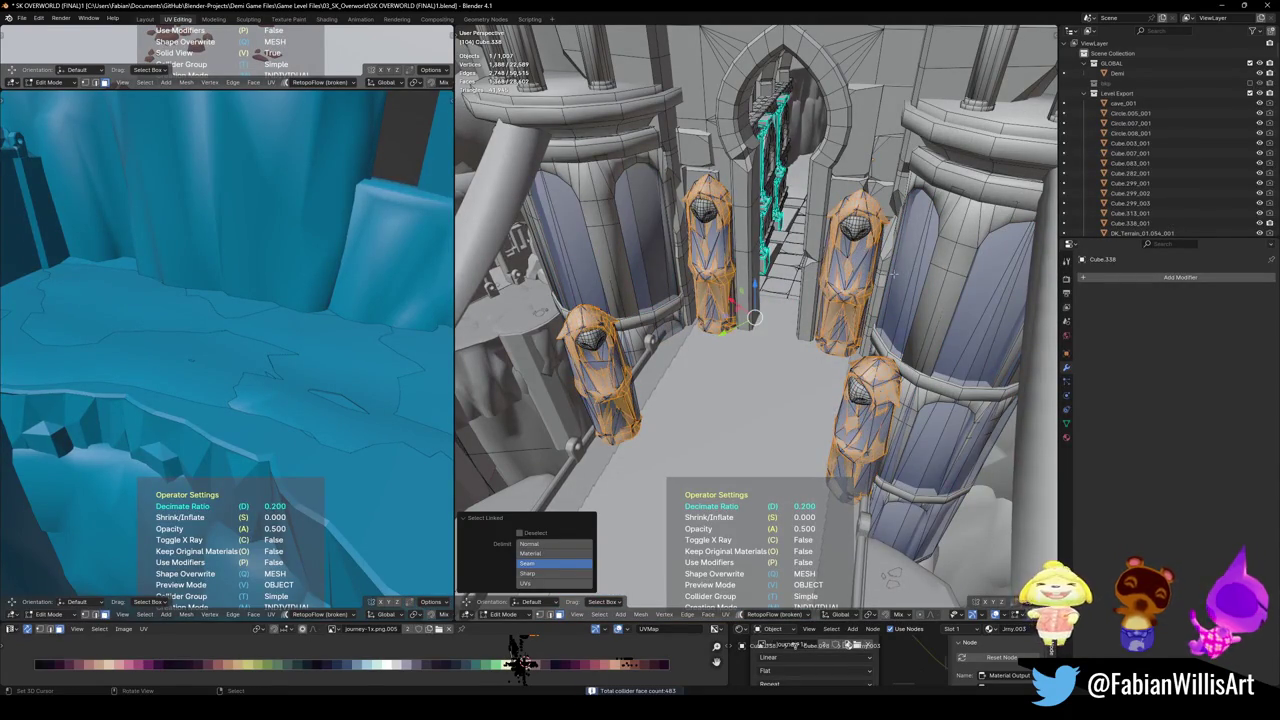
key(Tab)
mouse_move(754, 318)
middle_down()
mouse_move(751, 405)
mouse_move(775, 343)
mouse_move(770, 370)
middle_up()
key(ctrl+s)
scroll(770, 370, down, 5)
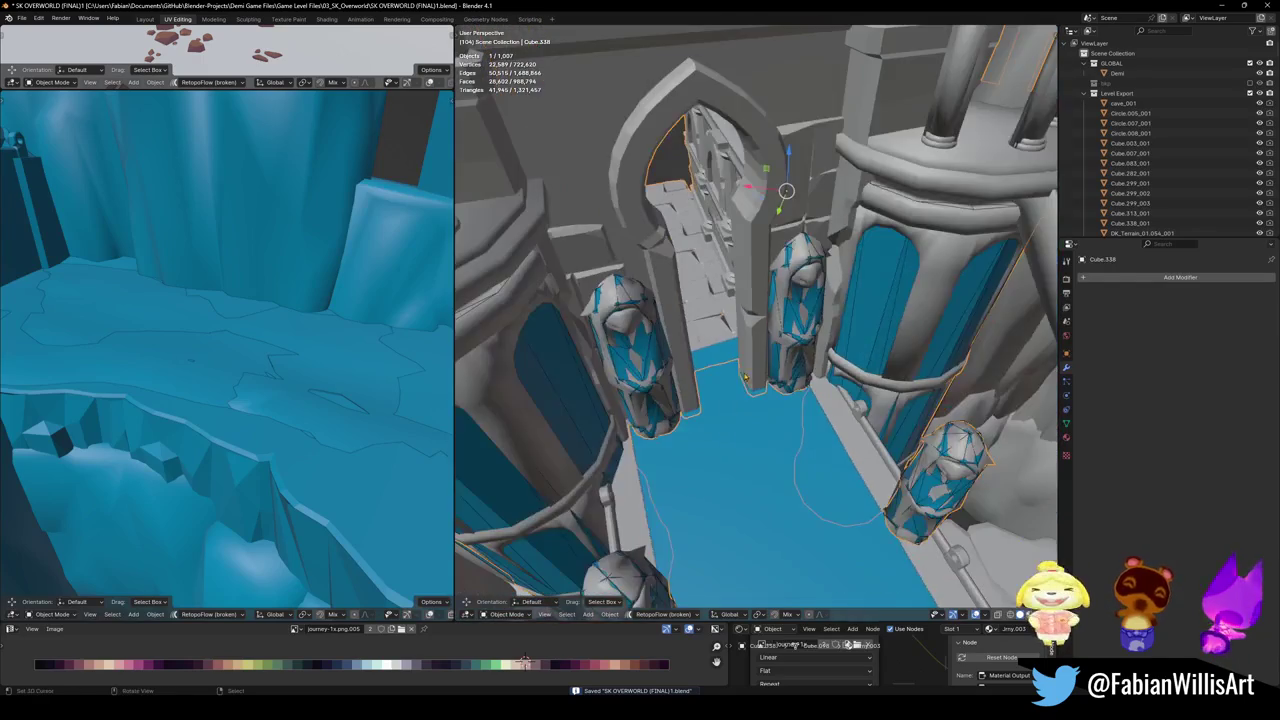
- In Edit Mode, select the wall surrounding the archway with linked selection
scroll(769, 376, up, 5)
key(Tab)
scroll(769, 376, down, 3)
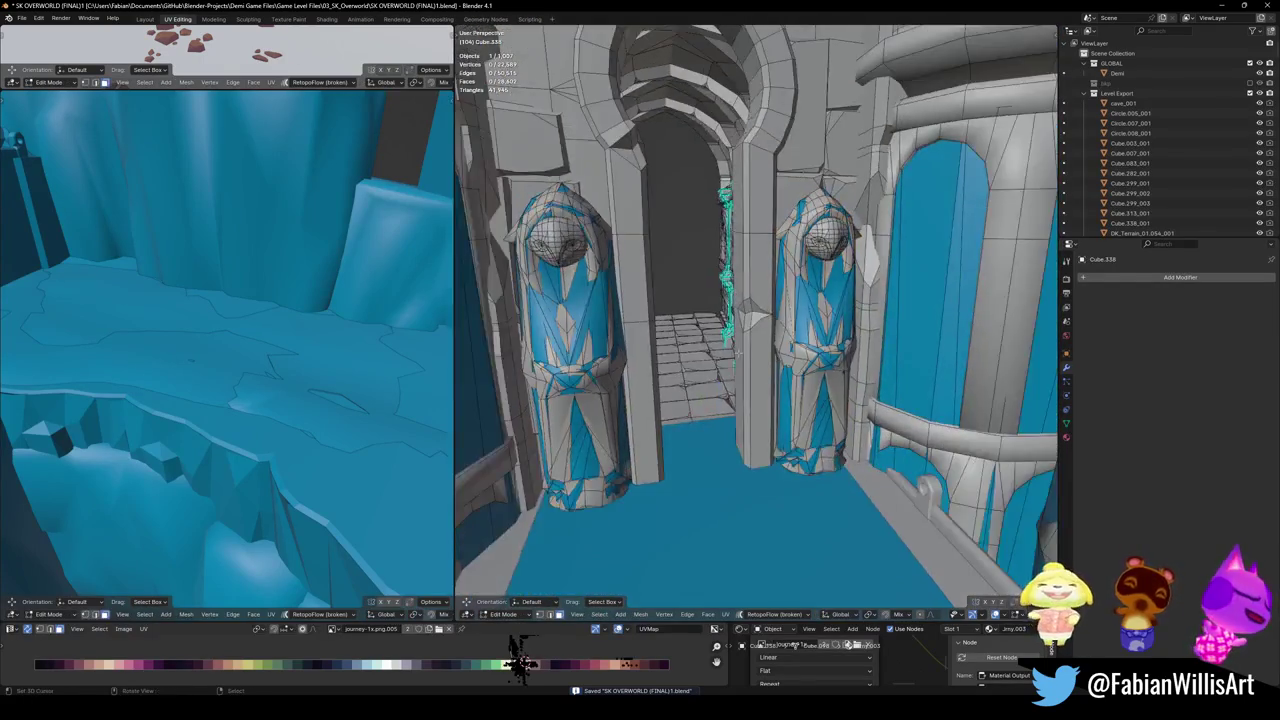
middle_drag(769, 376, 760, 330)
scroll(760, 330, down, 2)
key(l)
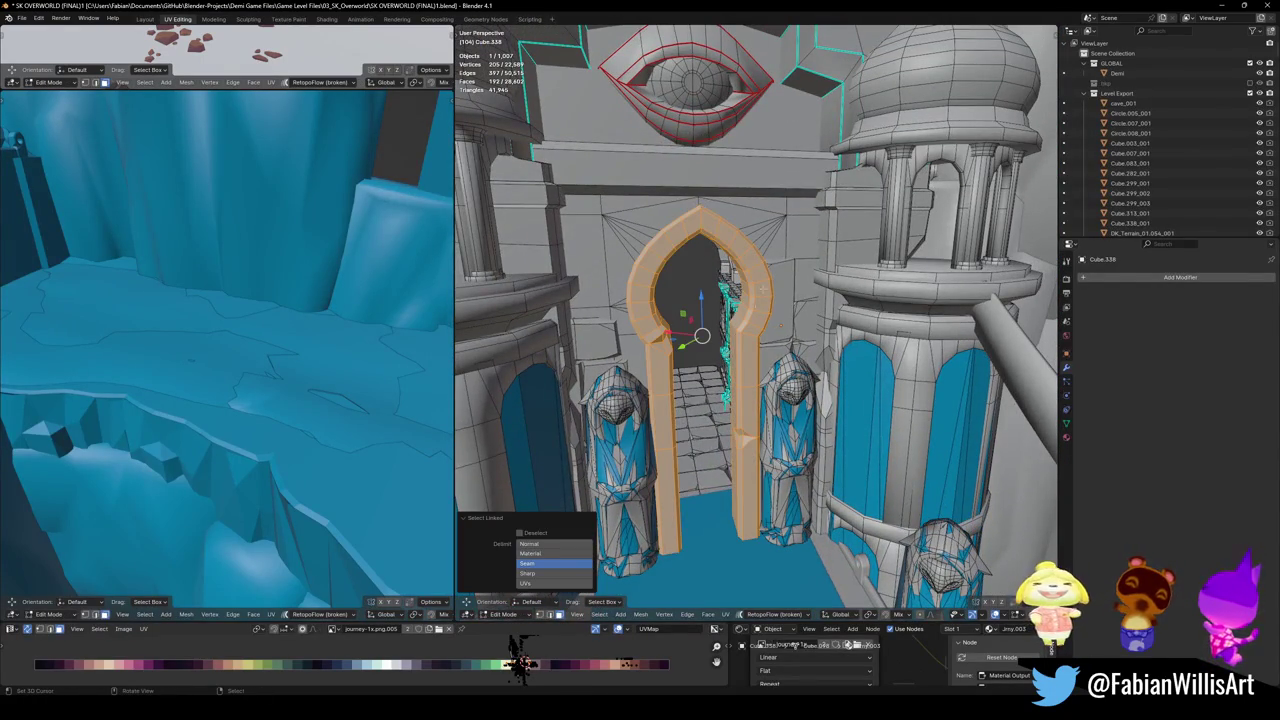
key(ctrl+z)
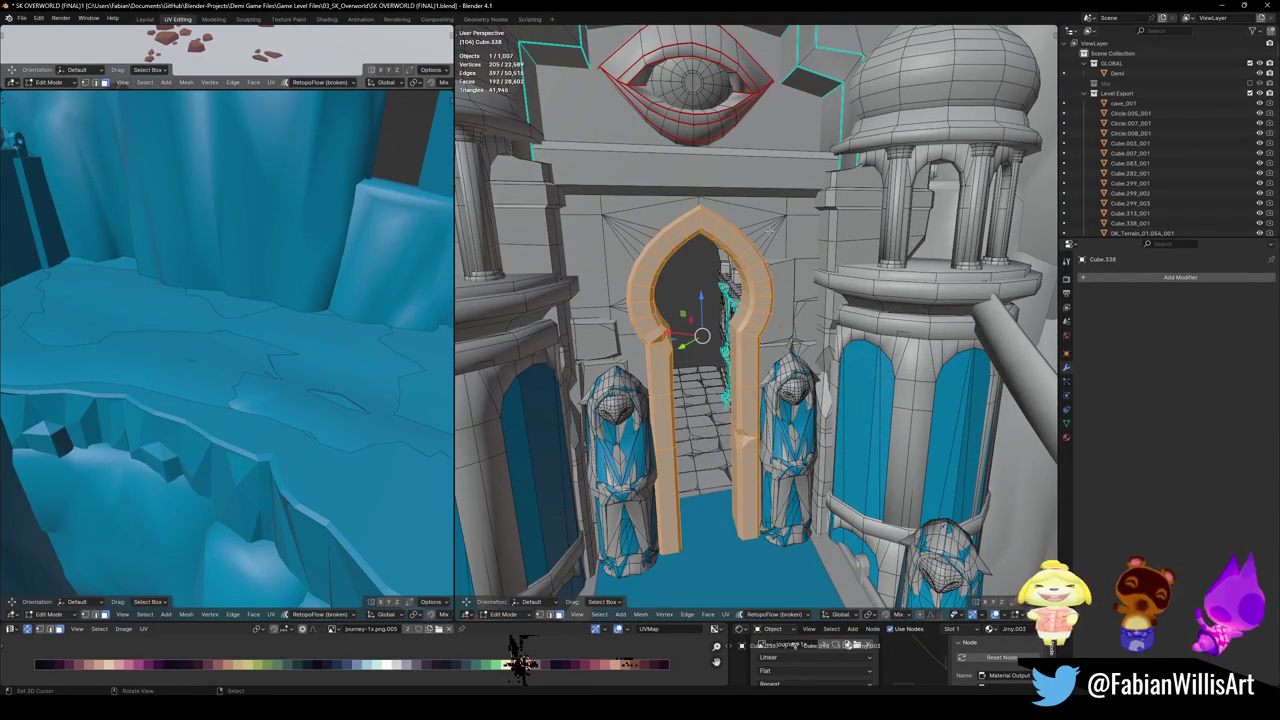
key(l)
- Add a 134-face mesh collider at decimate ratio 0.544 over the archway wall and save
middle_drag(784, 242, 790, 260)
middle_drag(560, 460, 470, 455)
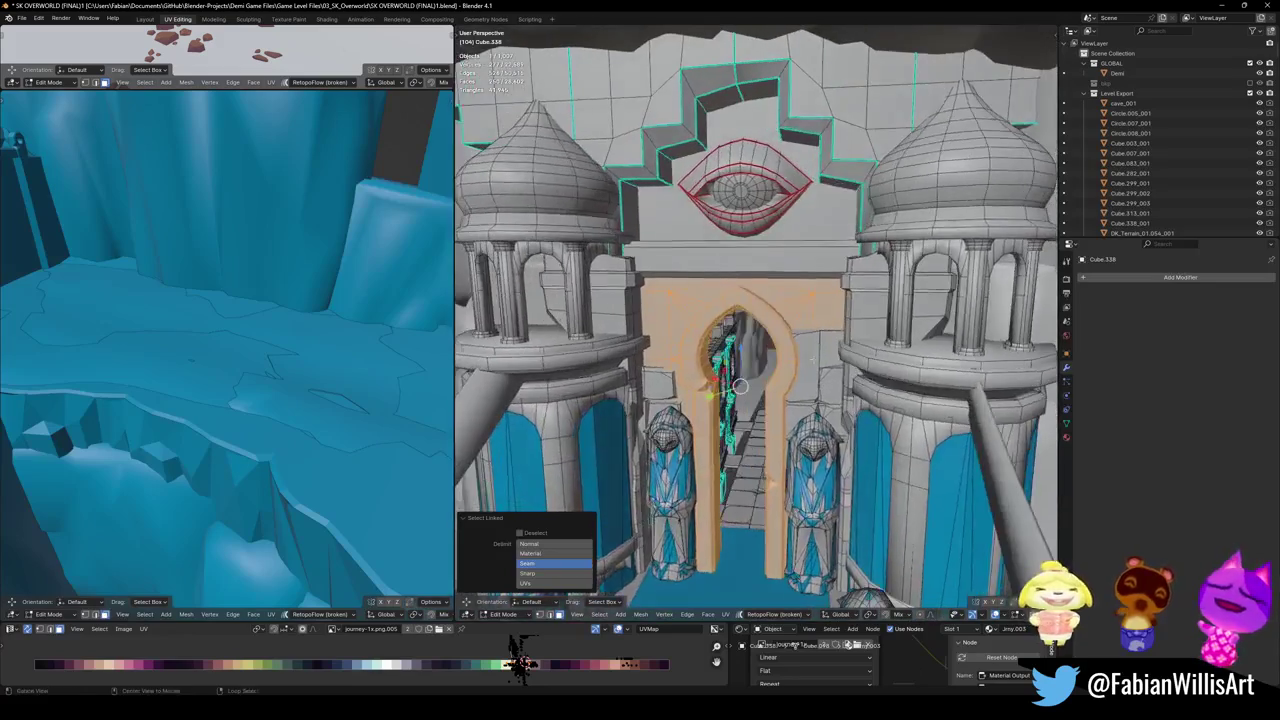
scroll(463, 452, down, 1)
middle_drag(742, 375, 790, 360)
key(shift+alt+c)
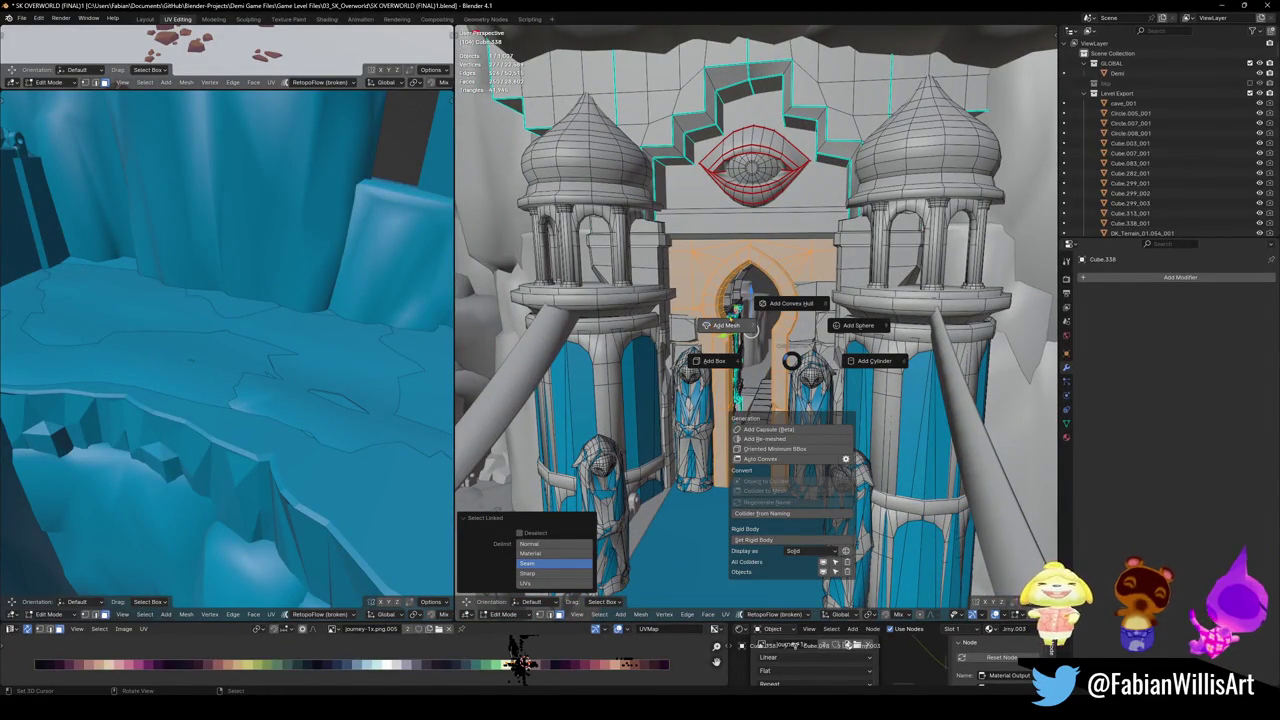
click(750, 329)
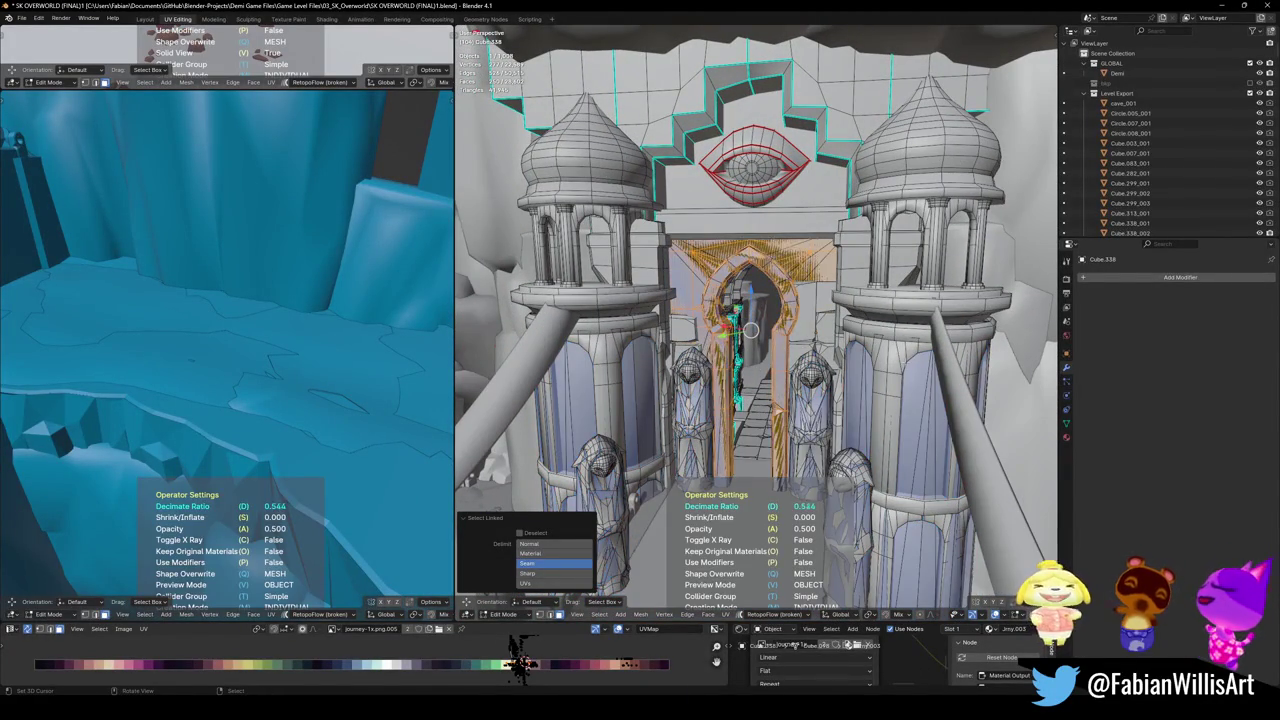
click(751, 330)
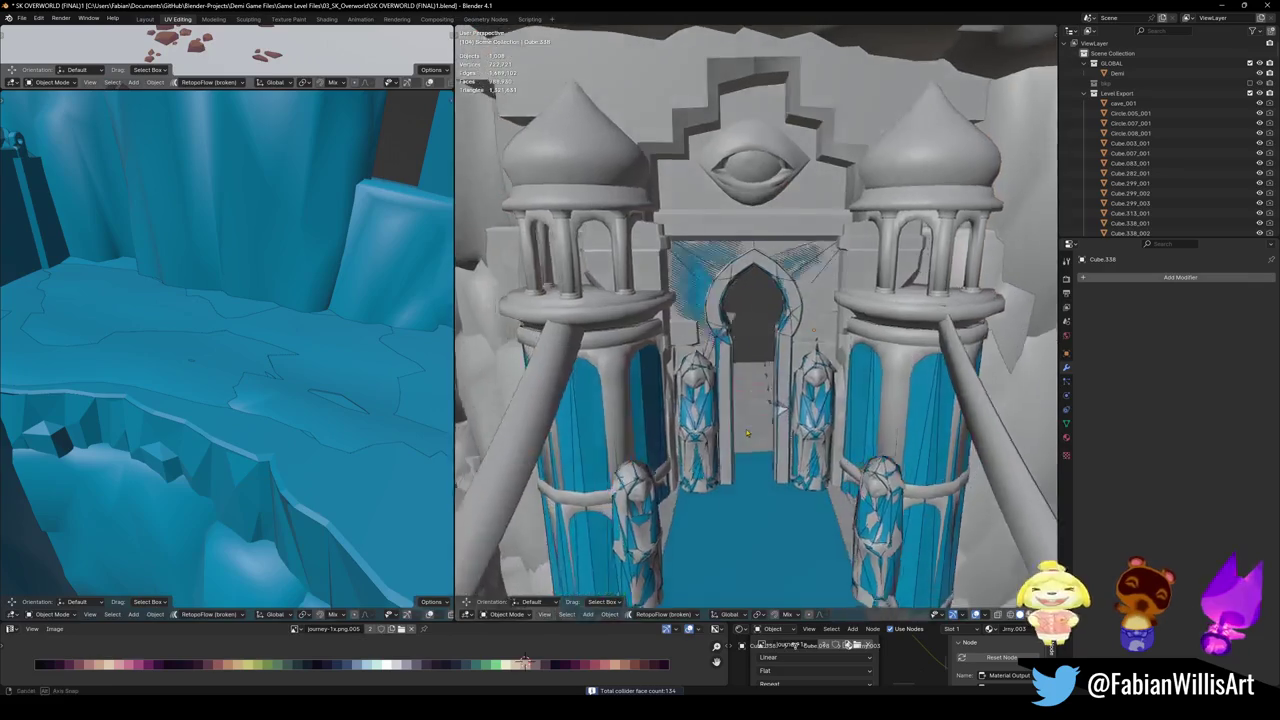
key(Tab)
key(ctrl+s)
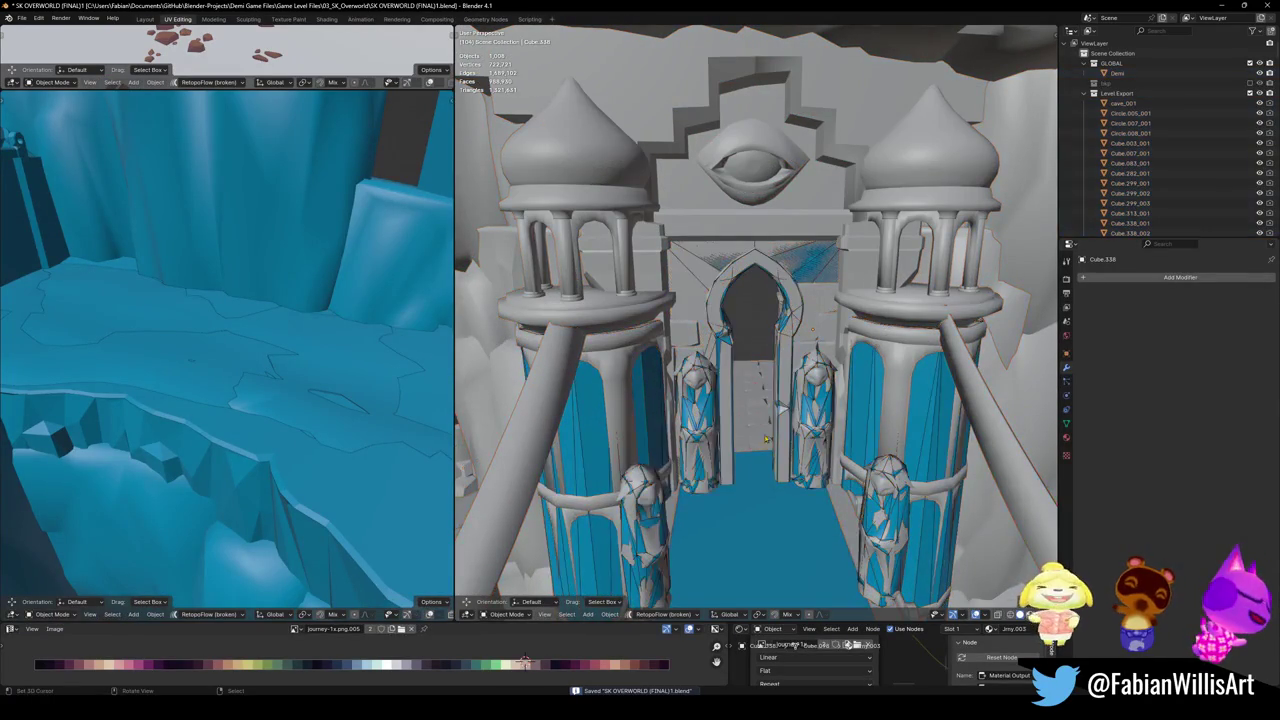
mouse_move(786, 440)
ctrl+middle_down()
mouse_move(811, 458)
mouse_move(871, 445)
mouse_move(673, 437)
ctrl+middle_up()
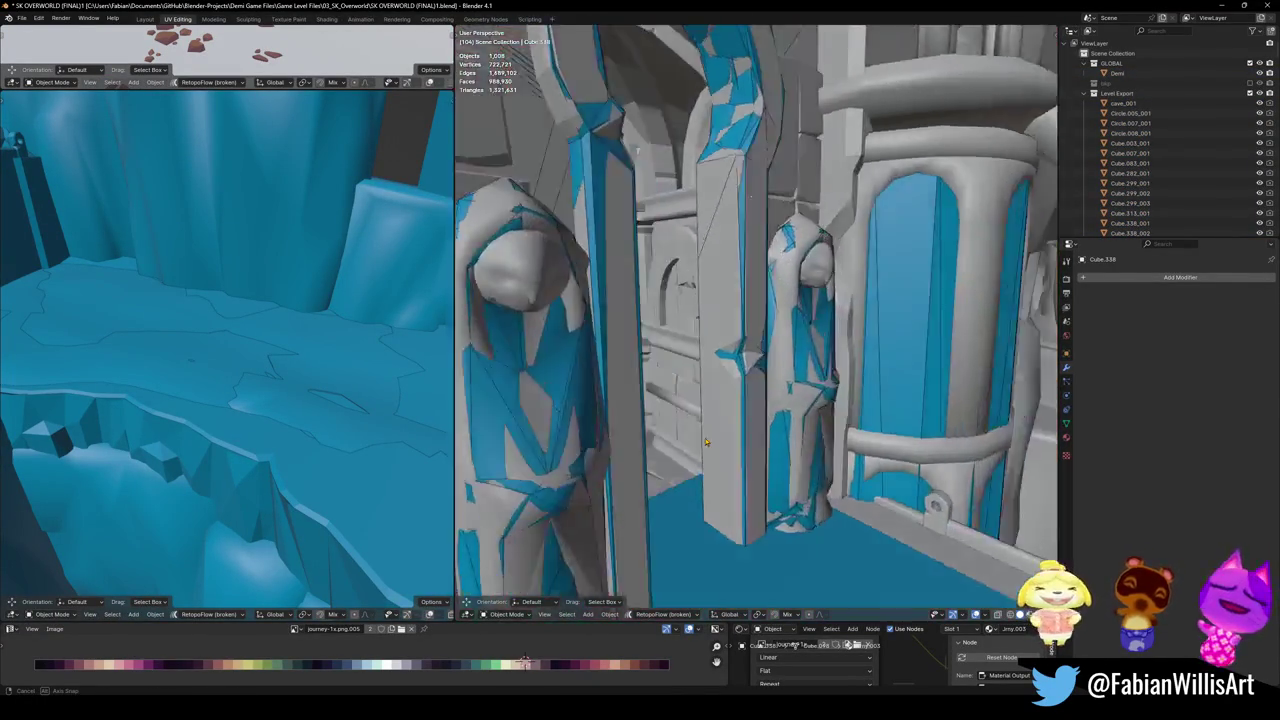
- Inspect the colliders on the archway gate, column and statues, saving the level along the way
key(Escape)
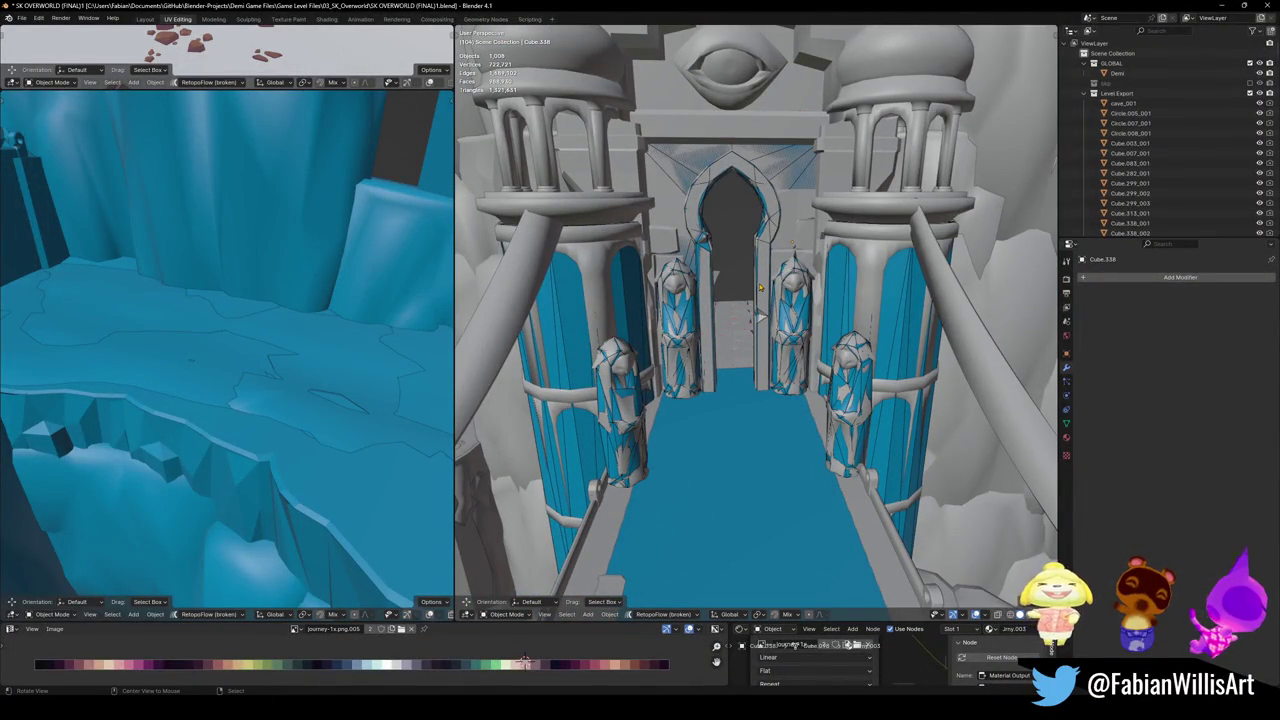
ctrl+middle_drag(760, 288, 758, 392)
key(ctrl+s)
mouse_move(770, 380)
middle_down()
mouse_move(756, 348)
mouse_move(754, 450)
middle_up()
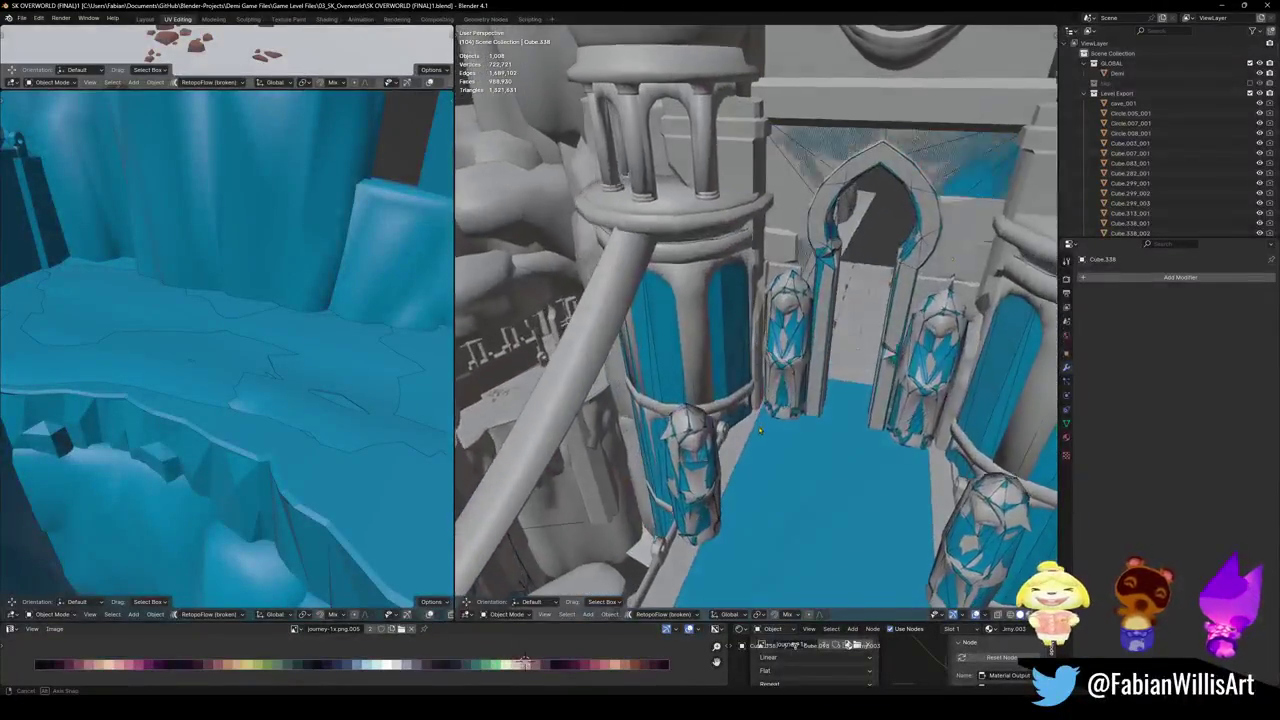
middle_drag(754, 450, 812, 390)
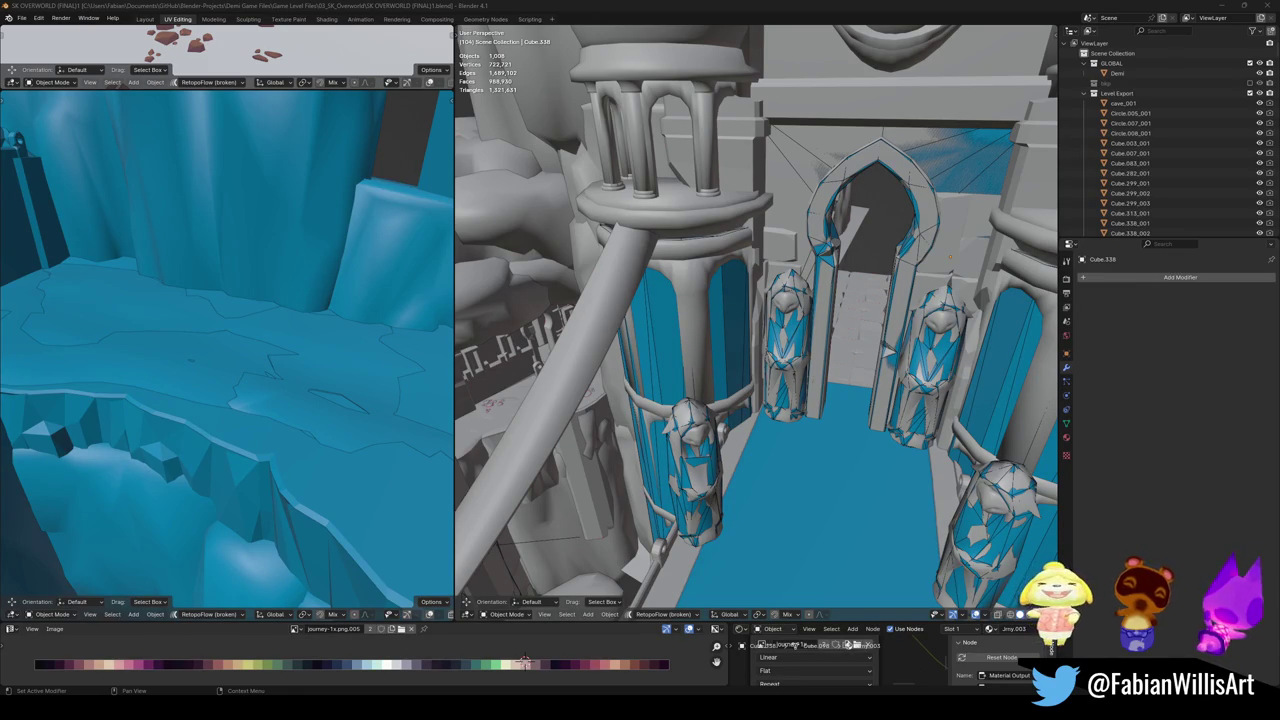
mouse_move(827, 440)
middle_down()
mouse_move(648, 448)
mouse_move(689, 515)
mouse_move(713, 425)
middle_up()
scroll(648, 448, up, 2)
scroll(713, 425, up, 3)
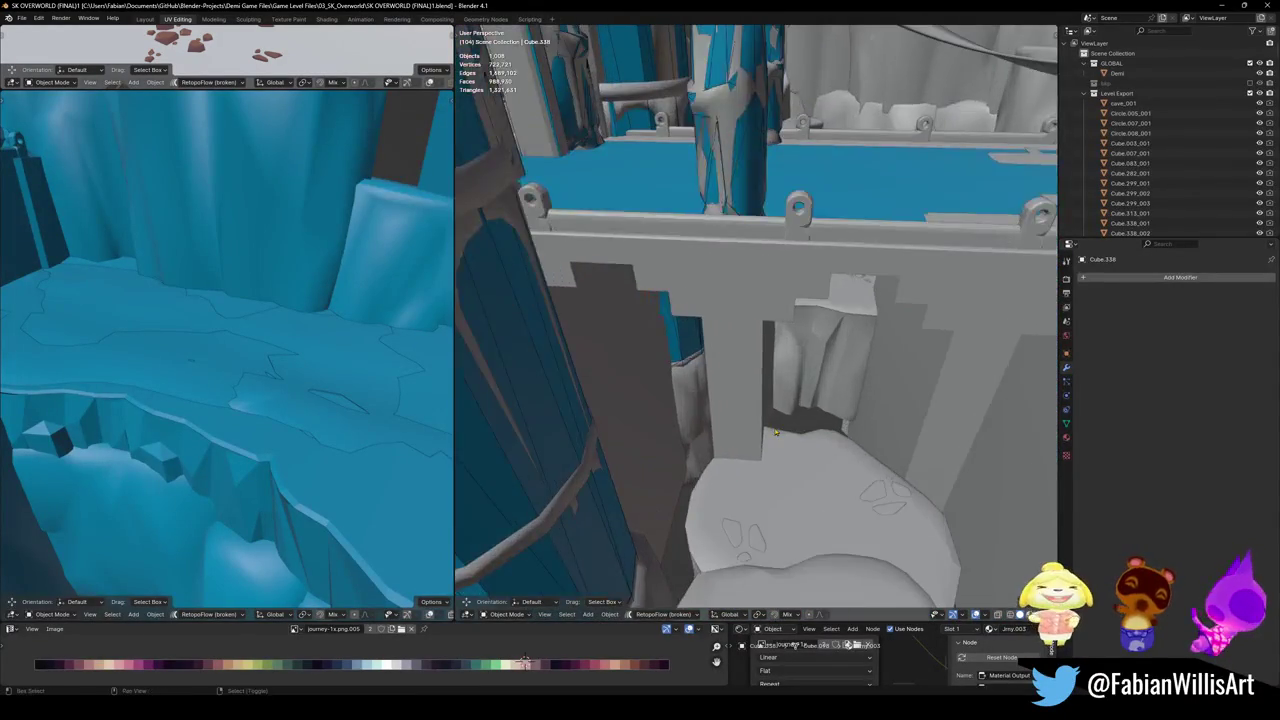
- Add a mesh collider decimated to 0.312 over the wall decoration WallDecoVertical_S_011
click(713, 425)
key(Tab)
key(Tab)
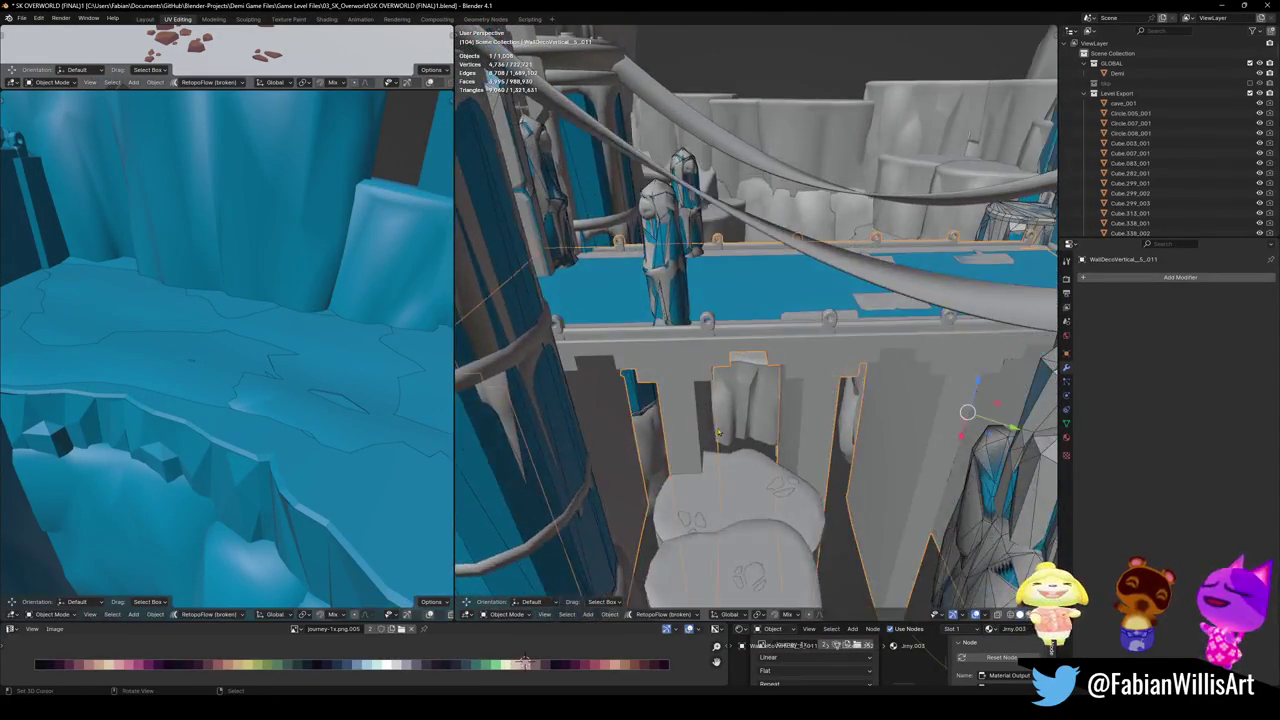
click(759, 461)
middle_drag(759, 461, 781, 412)
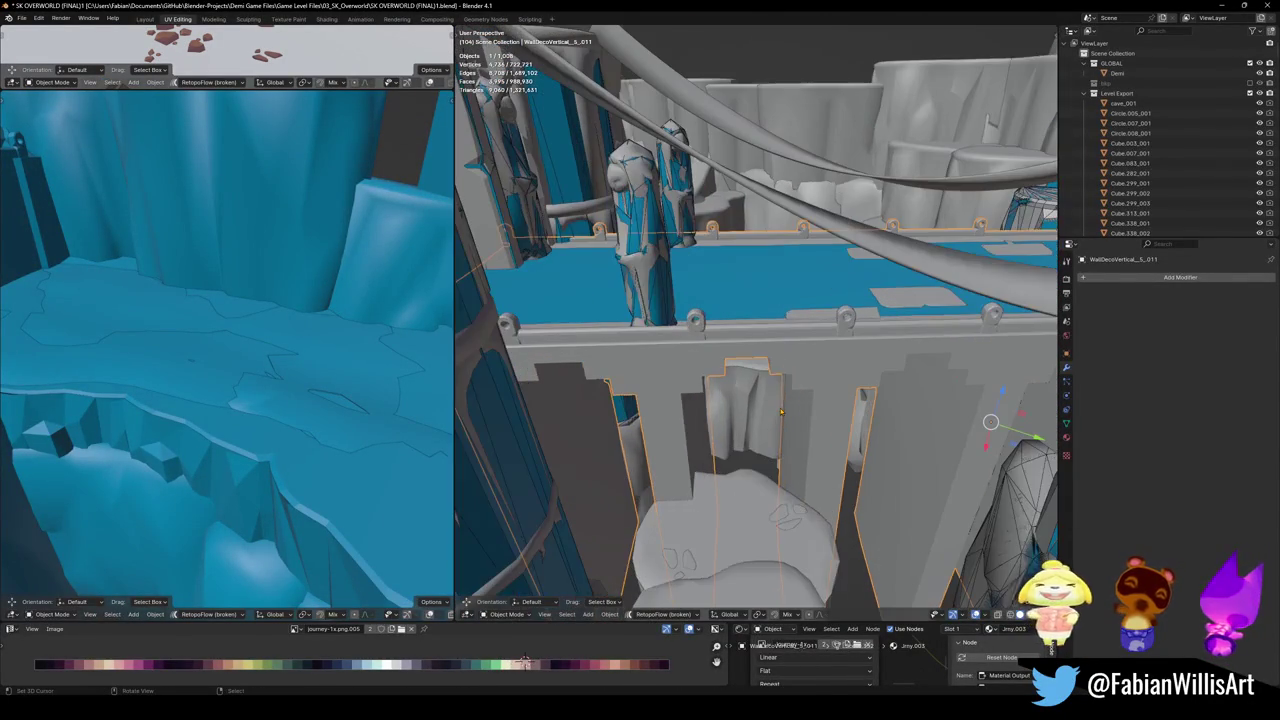
key(shift+alt+c)
click(705, 372)
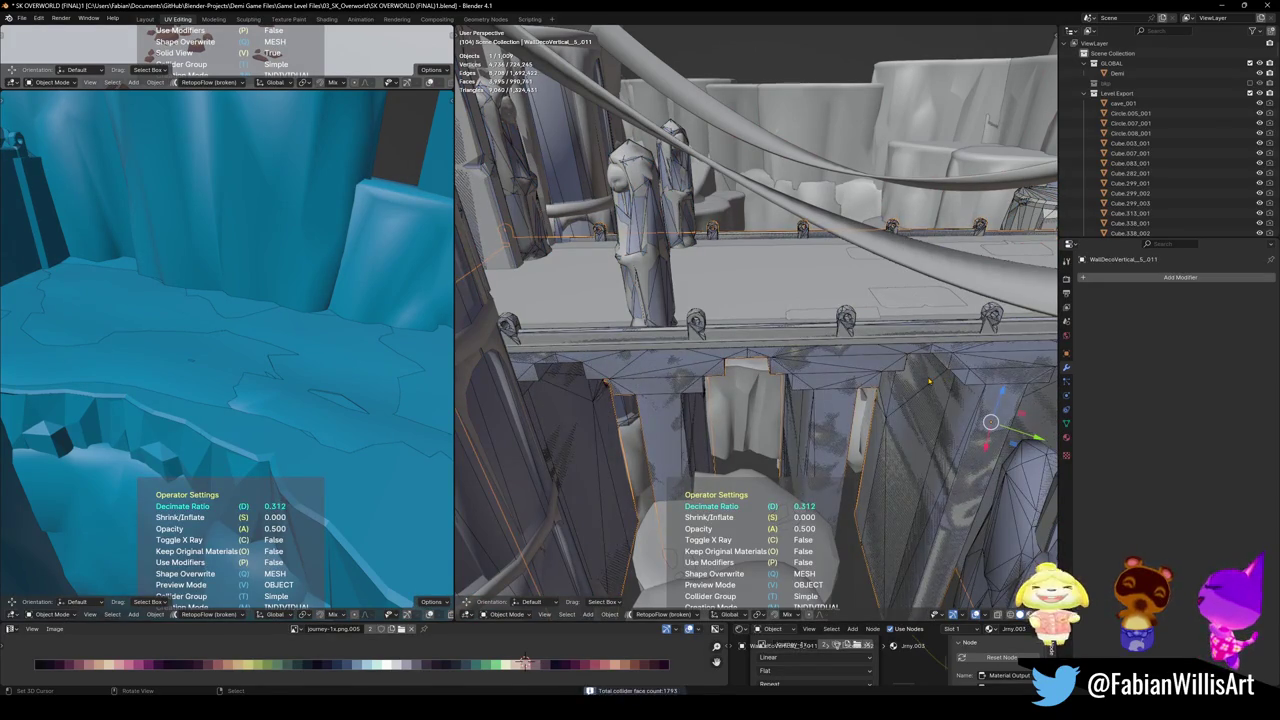
middle_drag(755, 320, 753, 543)
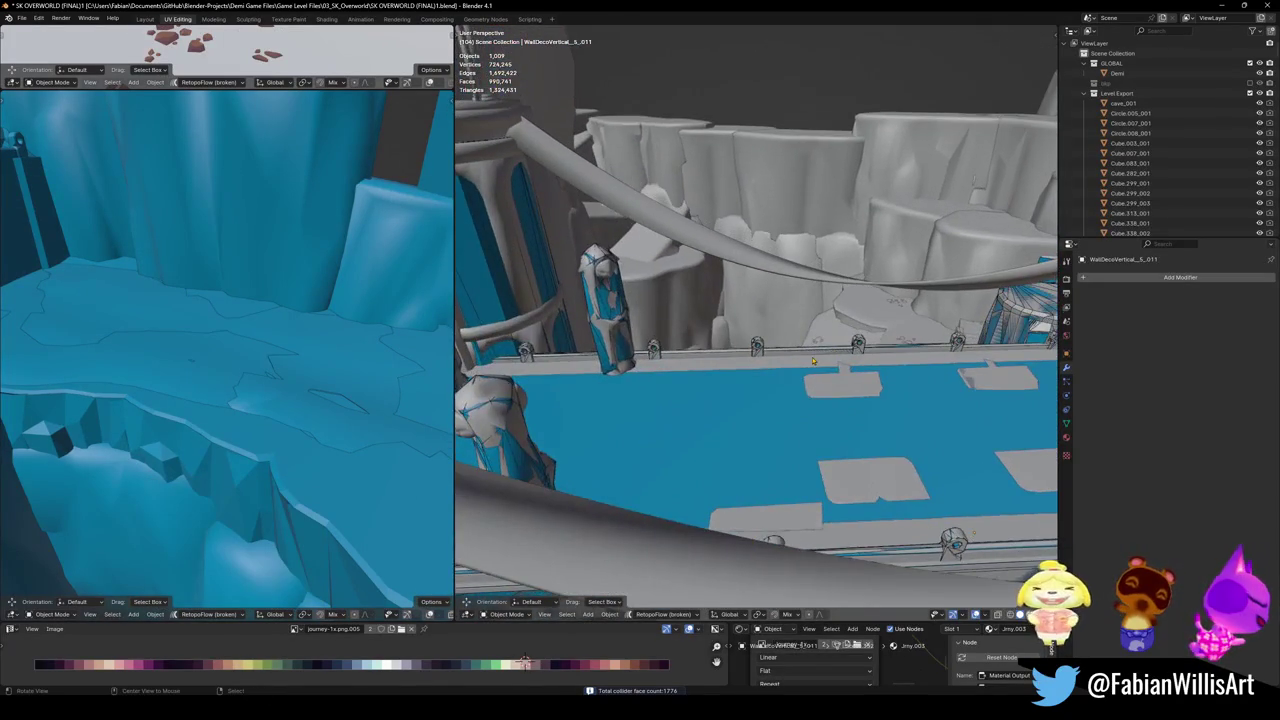
mouse_move(813, 362)
middle_down()
mouse_move(787, 345)
mouse_move(814, 454)
middle_up()
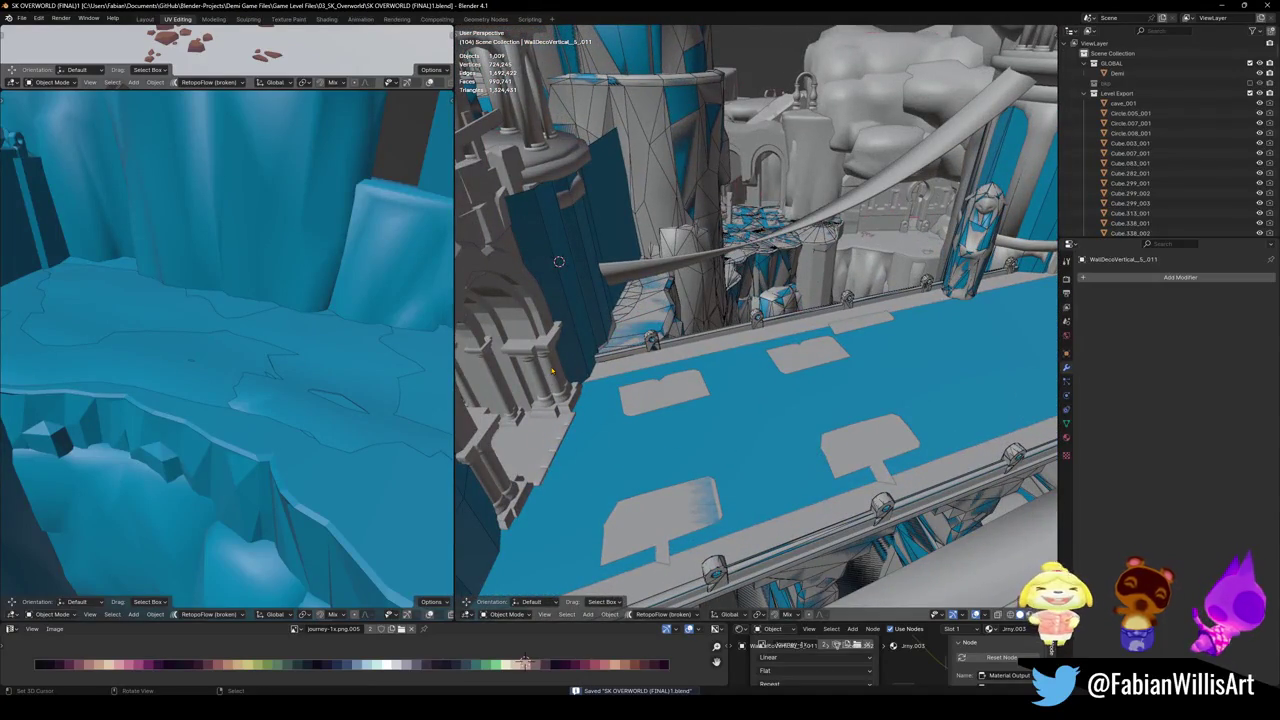
- Move the stone archway into the gap in the wall
middle_drag(565, 450, 805, 372)
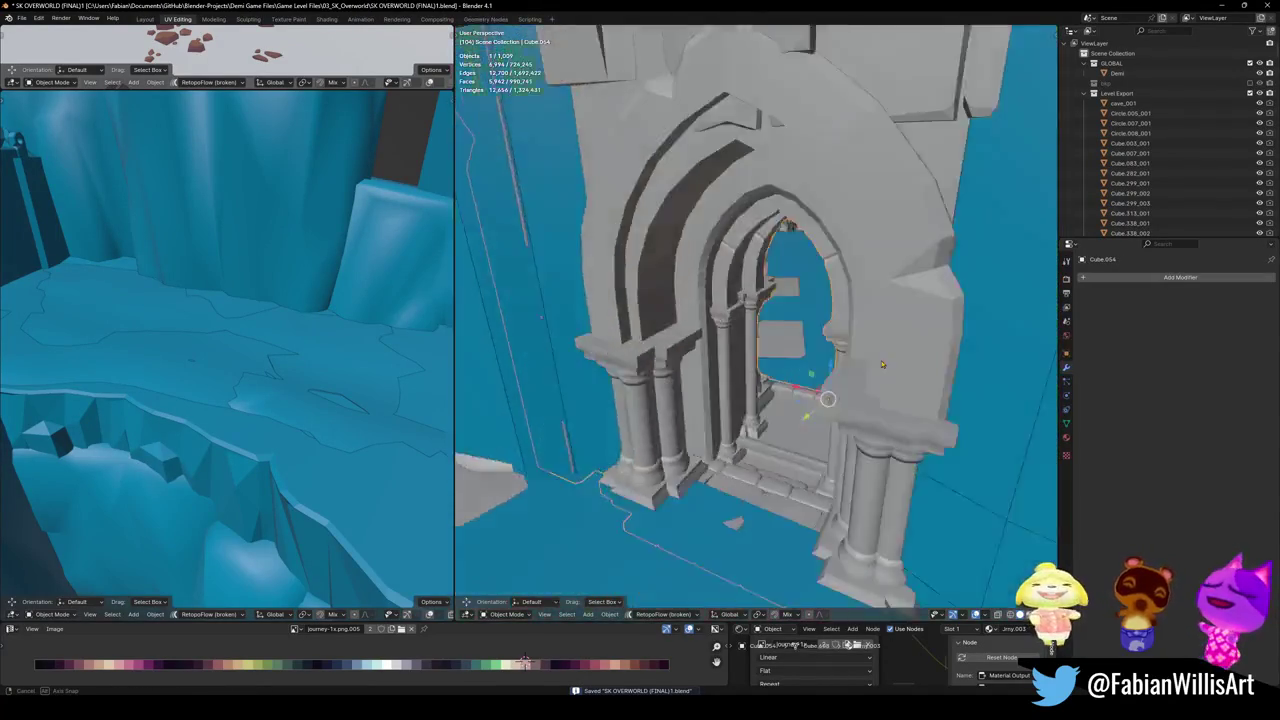
scroll(805, 372, down, 5)
key(g)
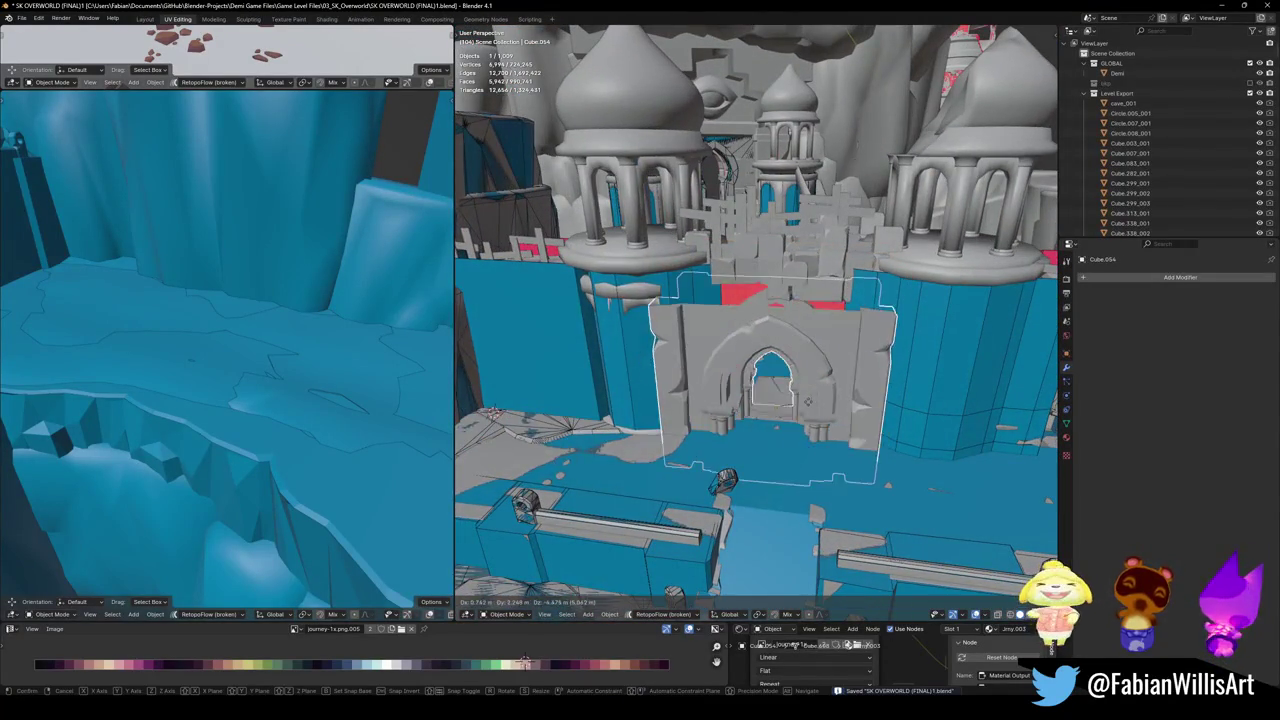
click(718, 452)
scroll(720, 450, up, 4)
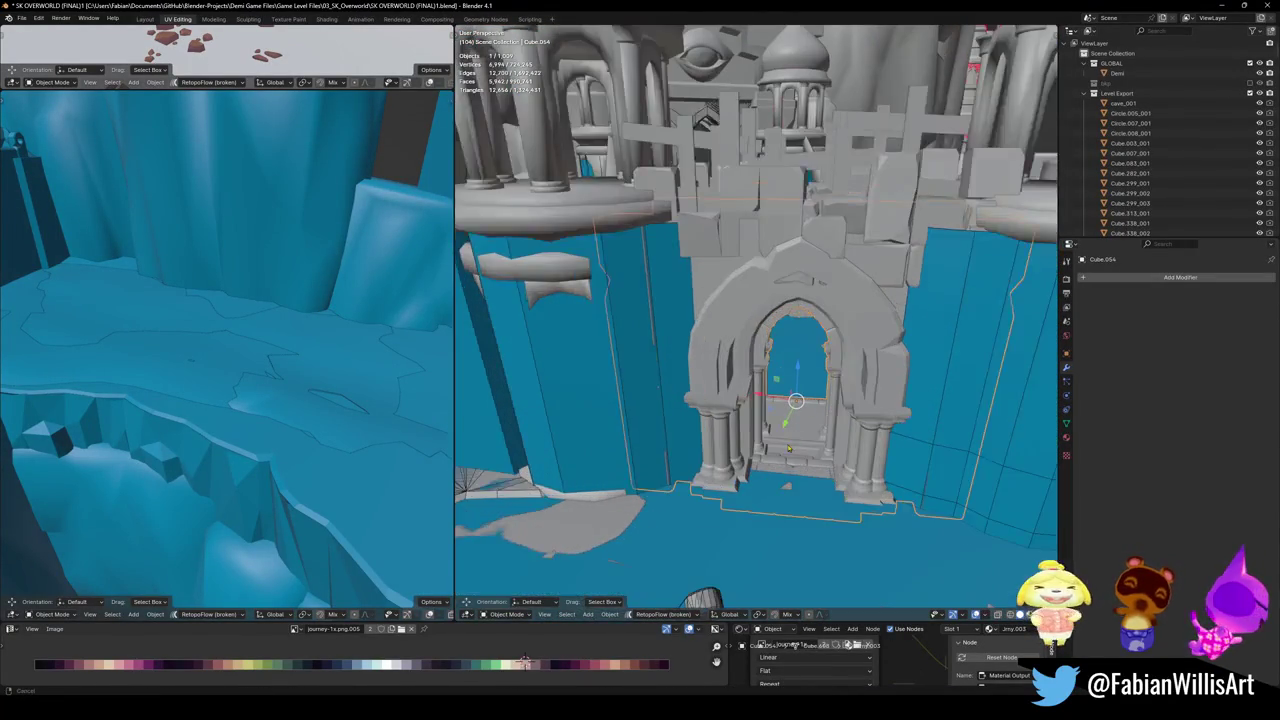
middle_drag(718, 452, 727, 444)
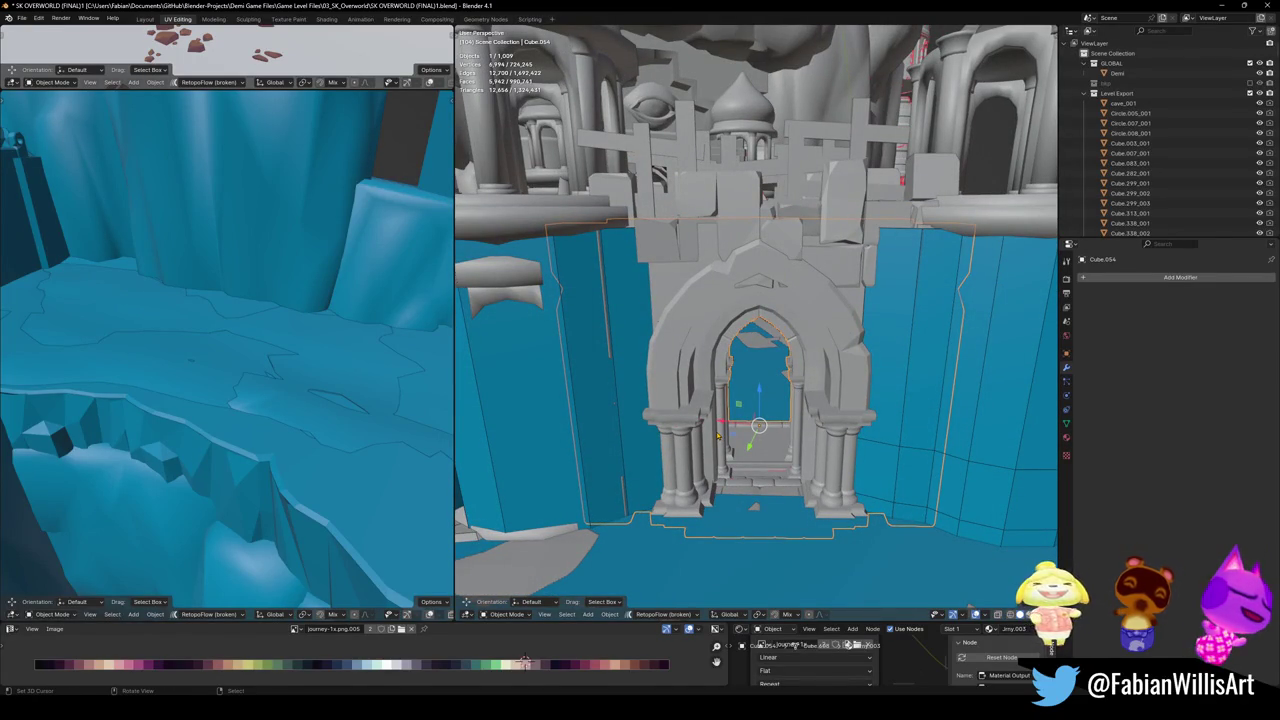
middle_drag(734, 466, 718, 430)
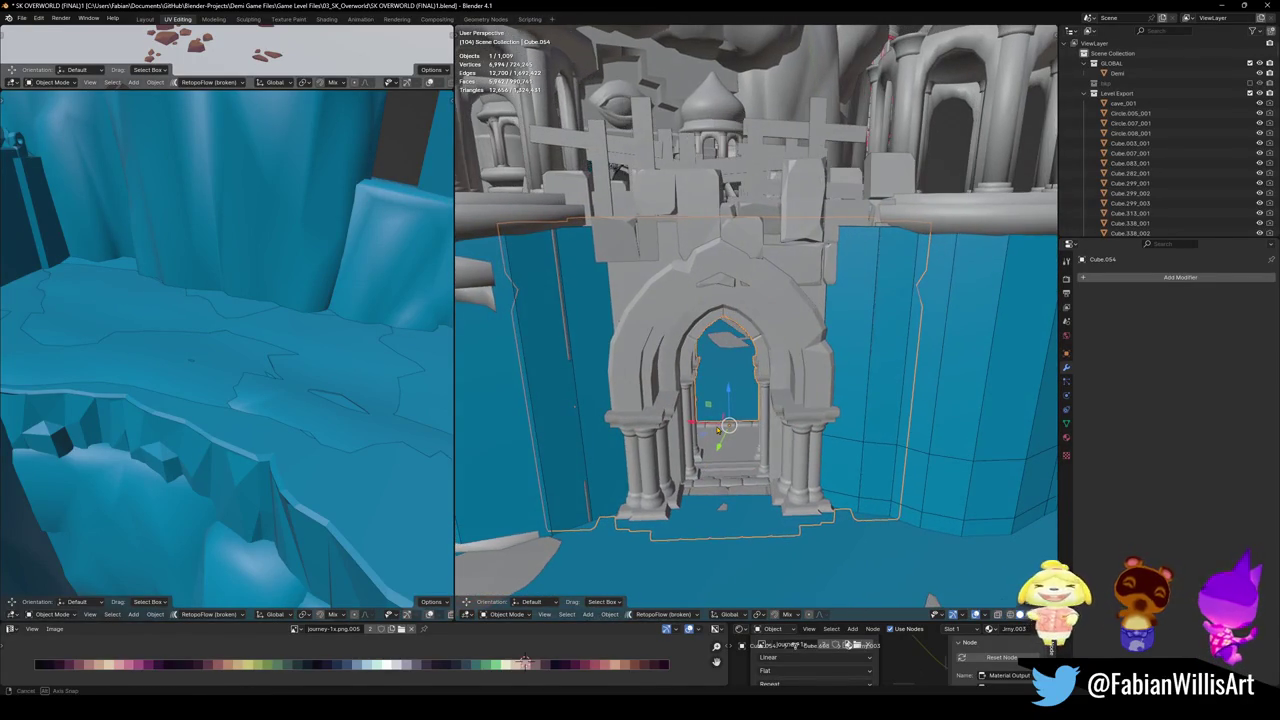
- Give the archway Cube.054 a mesh collider with decimate ratio 0.464
key(shift+alt+c)
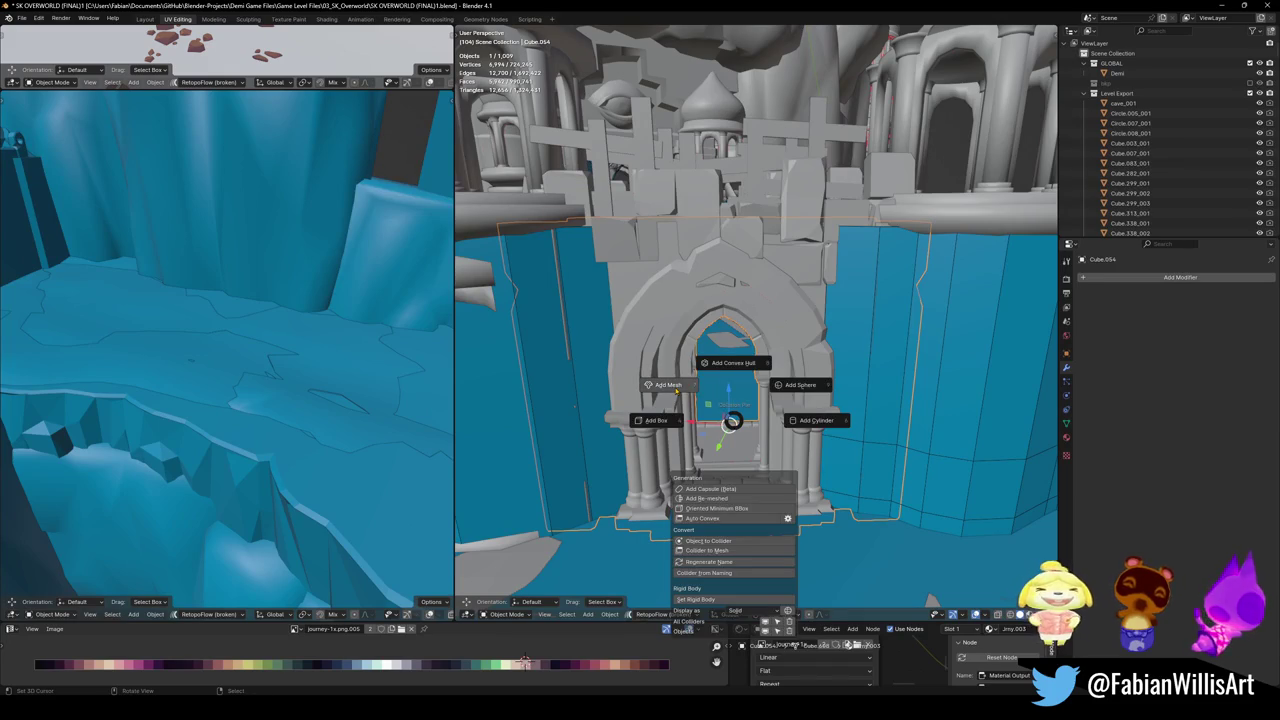
click(676, 392)
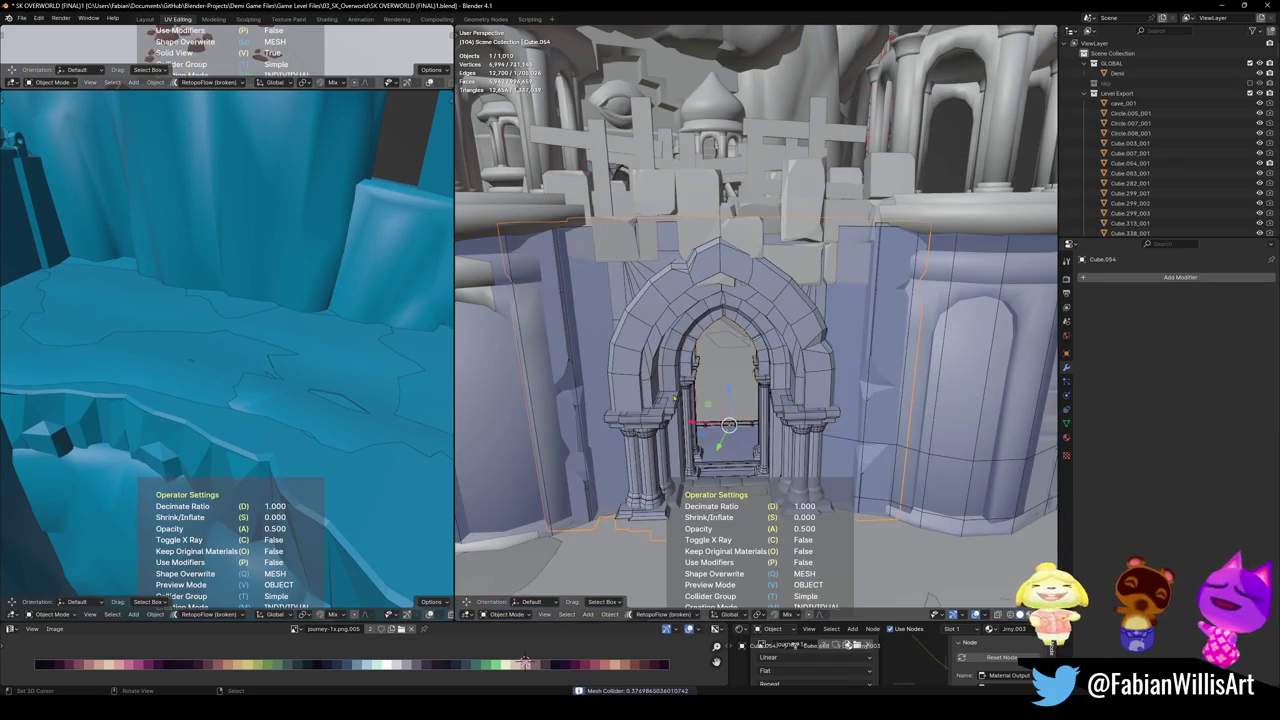
key(d)
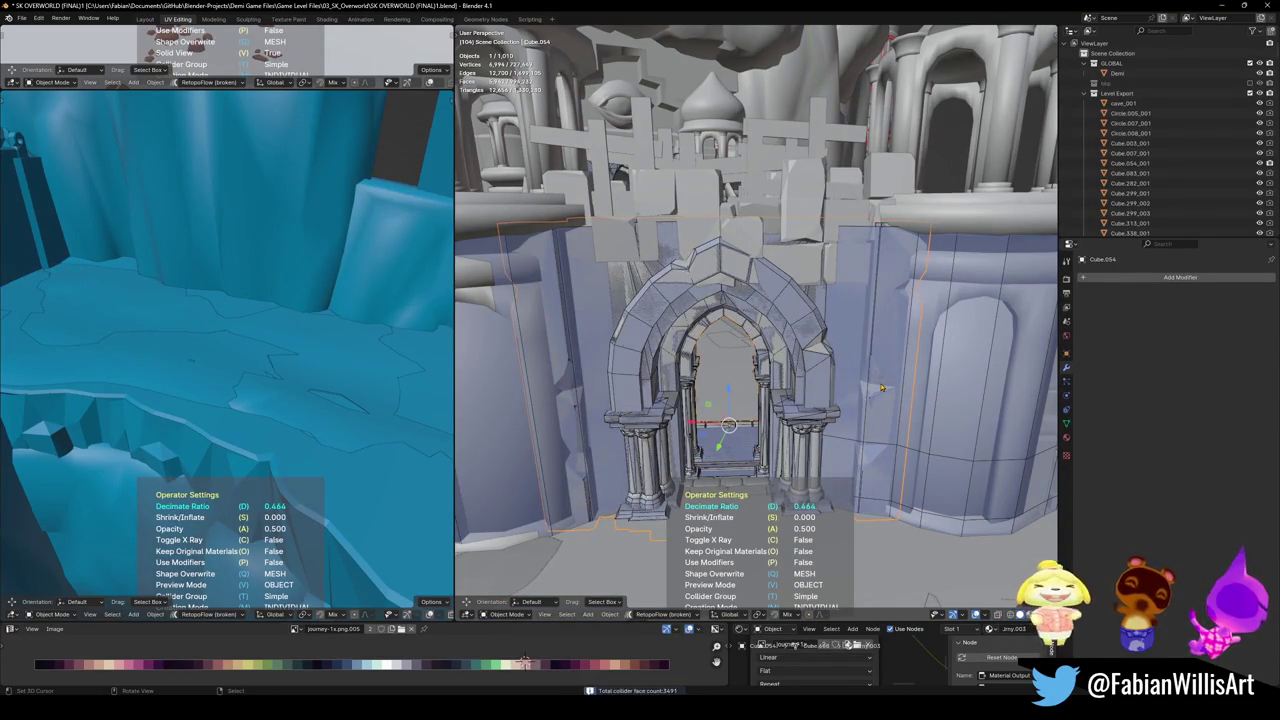
click(876, 388)
middle_drag(769, 305, 815, 426)
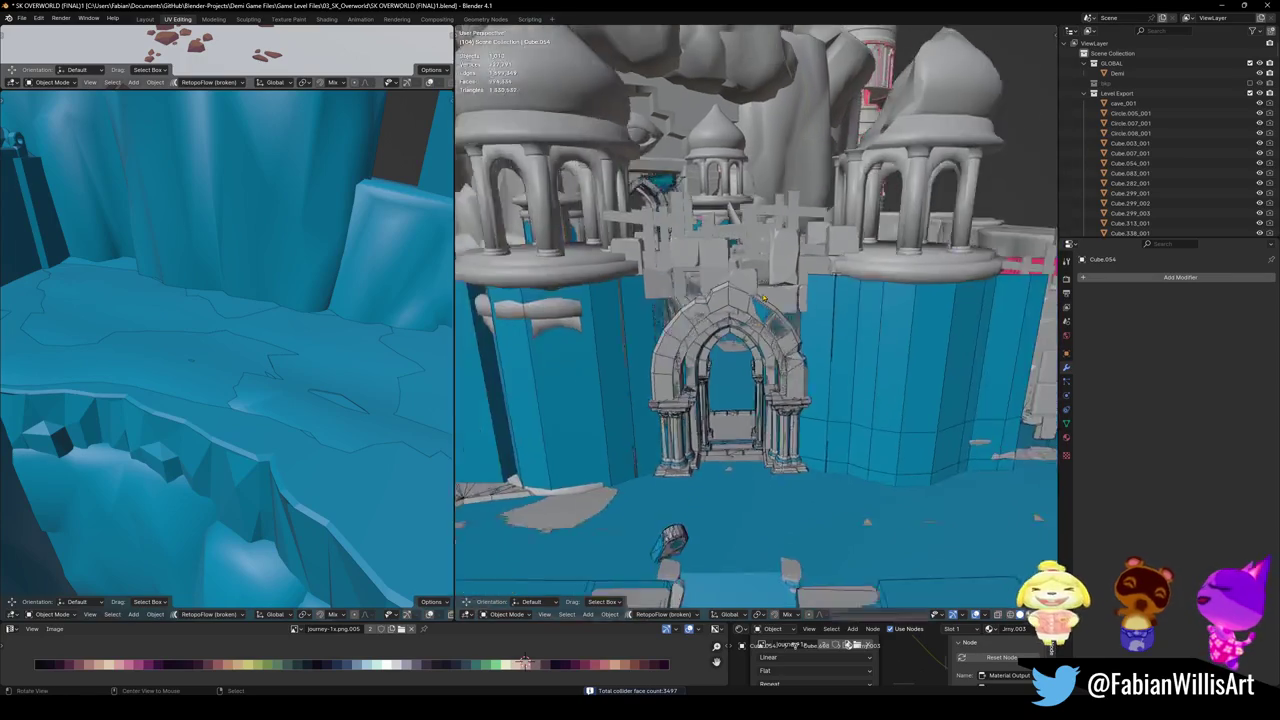
middle_drag(737, 452, 726, 468)
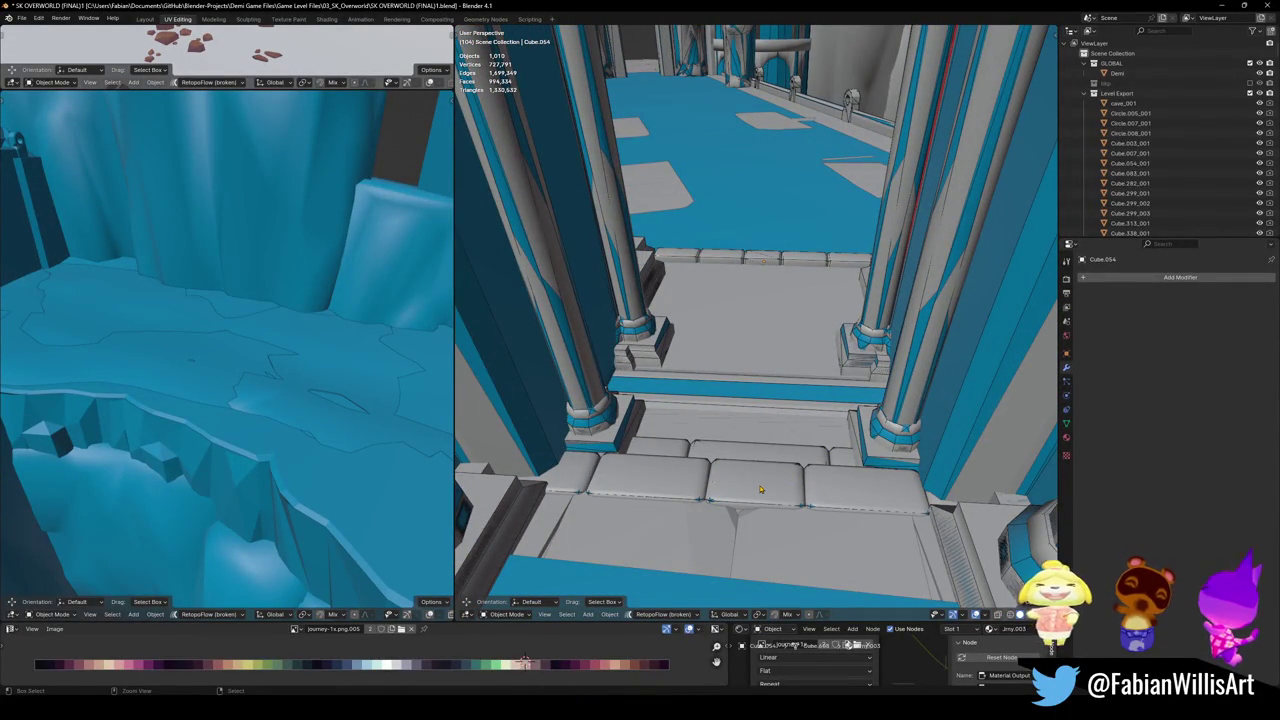
- In Edit Mode on Ramp.002, extrude the edge stones out along the floor plane
mouse_move(770, 455)
ctrl+middle_down()
mouse_move(772, 410)
mouse_move(741, 418)
mouse_move(671, 504)
mouse_move(728, 362)
ctrl+middle_up()
click(728, 362)
key(Tab)
scroll(728, 362, down, 5)
mouse_move(732, 376)
middle_down()
mouse_move(885, 389)
mouse_move(703, 441)
middle_up()
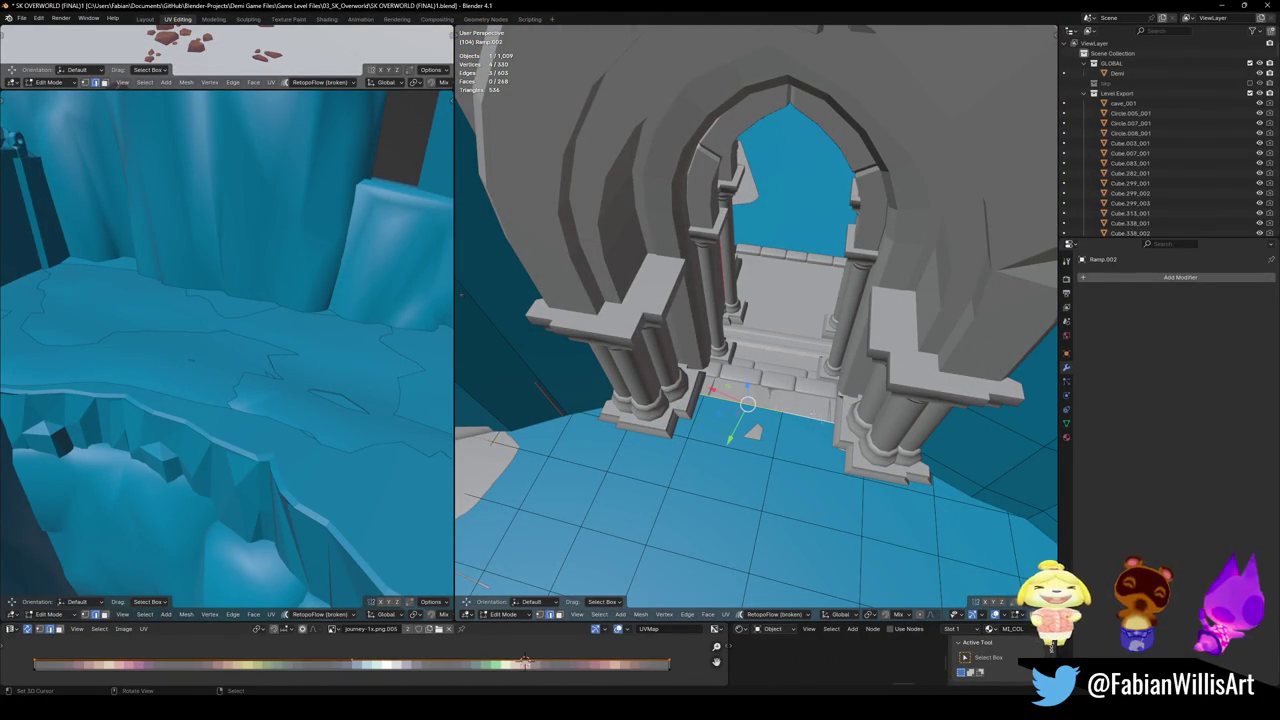
middle_drag(783, 311, 591, 343)
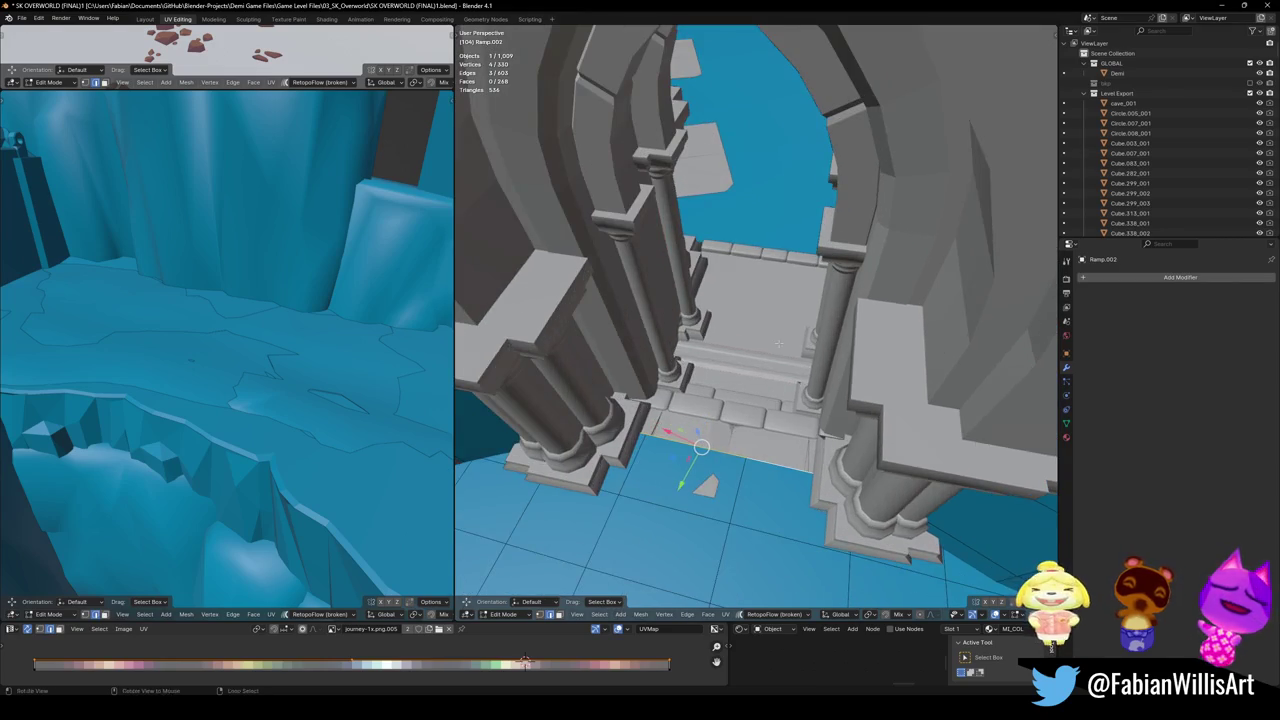
key(g)
key(shift+z)
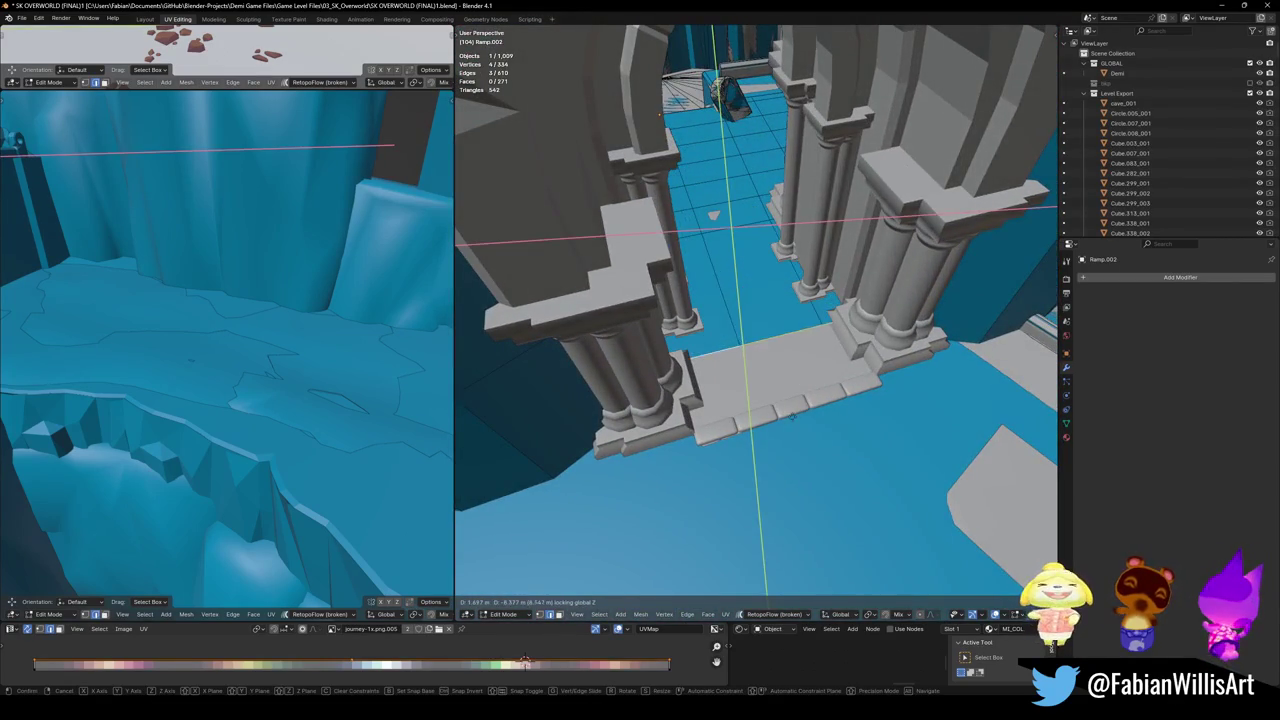
click(813, 474)
- Rotate the new stones on Z and reposition them along the floor beside the pillars
key(r)
key(z)
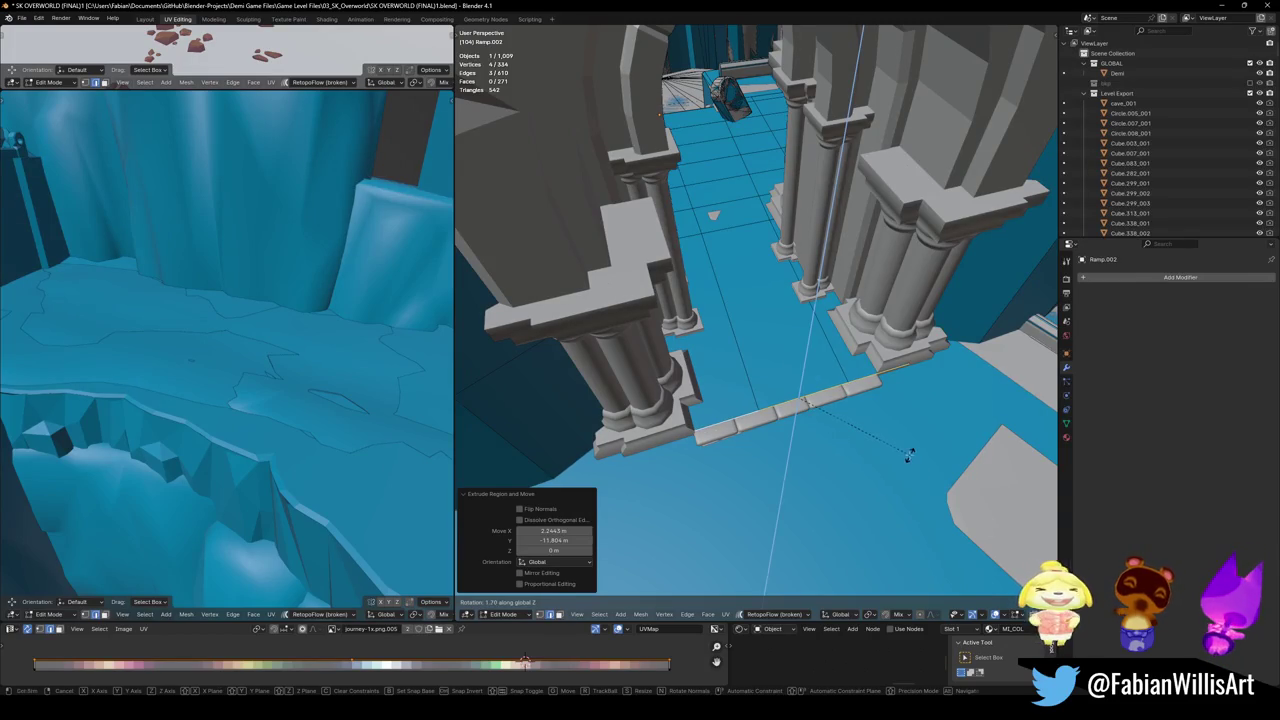
click(910, 455)
key(g)
key(shift+z)
click(904, 440)
key(r)
key(z)
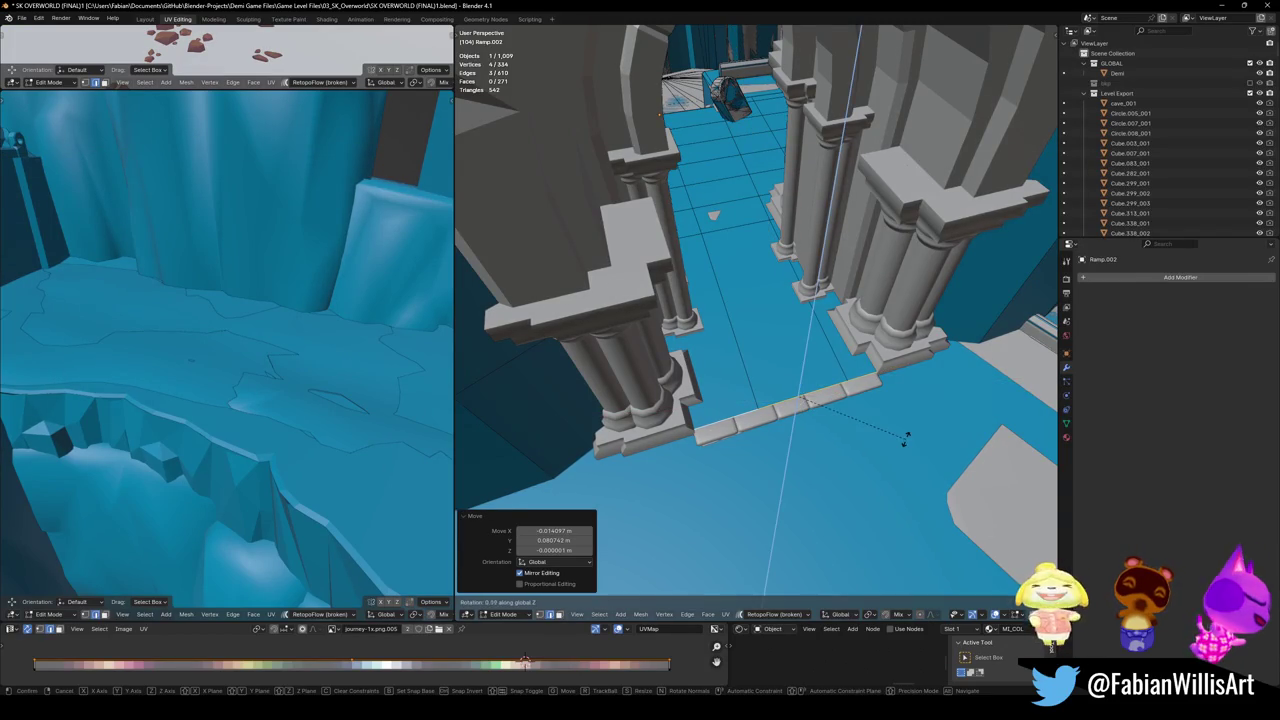
click(897, 458)
- Lower the stone row about 0.476 m along Z so it sits flush on the floor
mouse_move(897, 458)
middle_down()
mouse_move(834, 338)
mouse_move(788, 347)
middle_up()
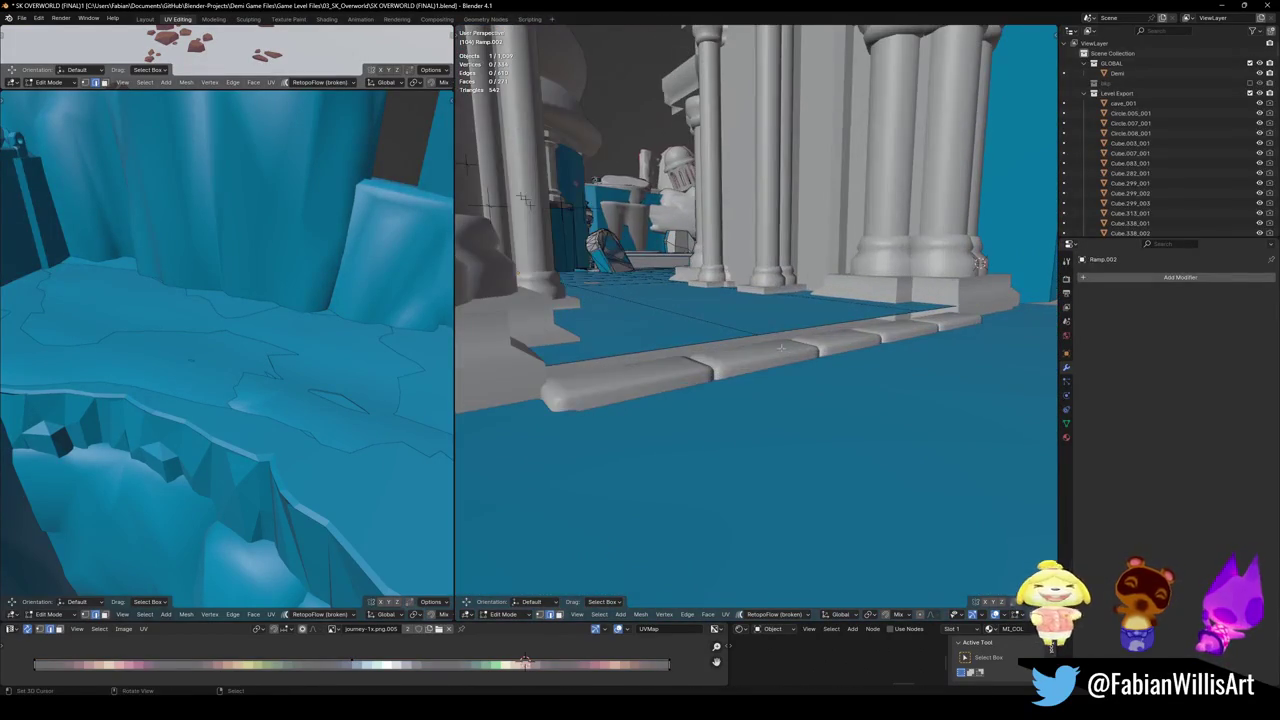
click(784, 327)
key(g)
key(z)
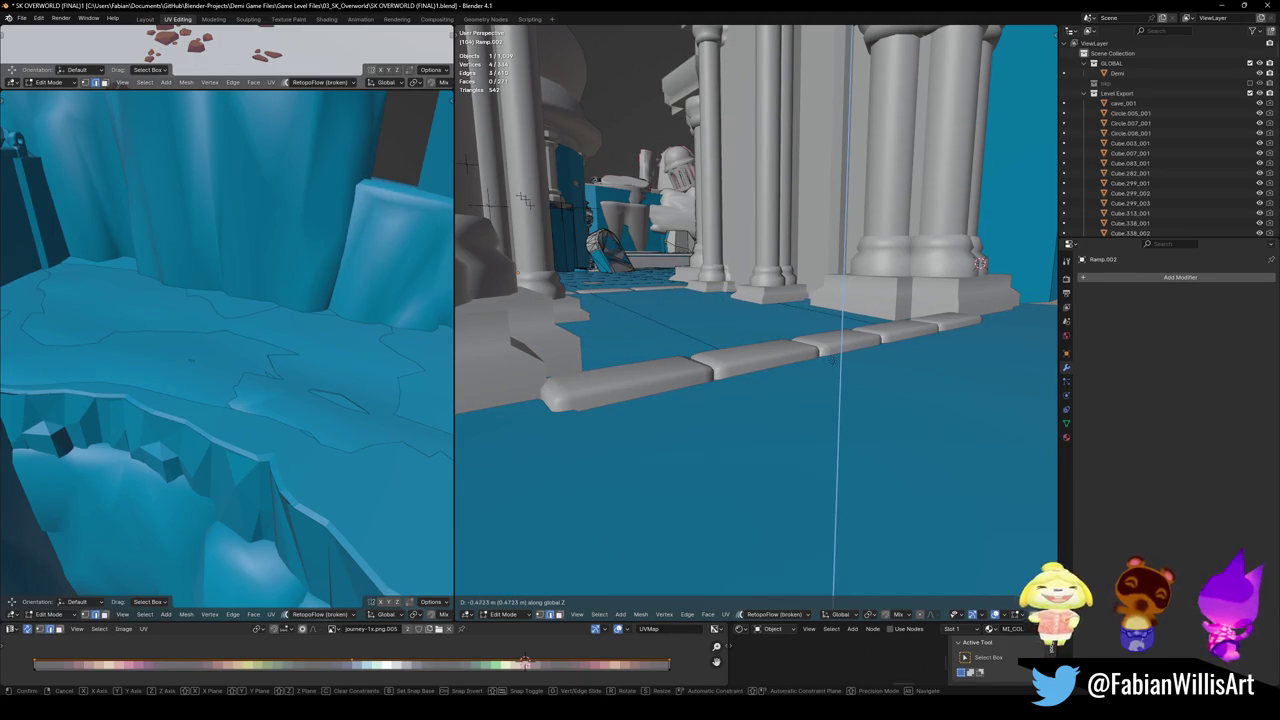
click(832, 362)
mouse_move(832, 362)
middle_down()
mouse_move(767, 379)
mouse_move(778, 373)
middle_up()
key(g)
key(z)
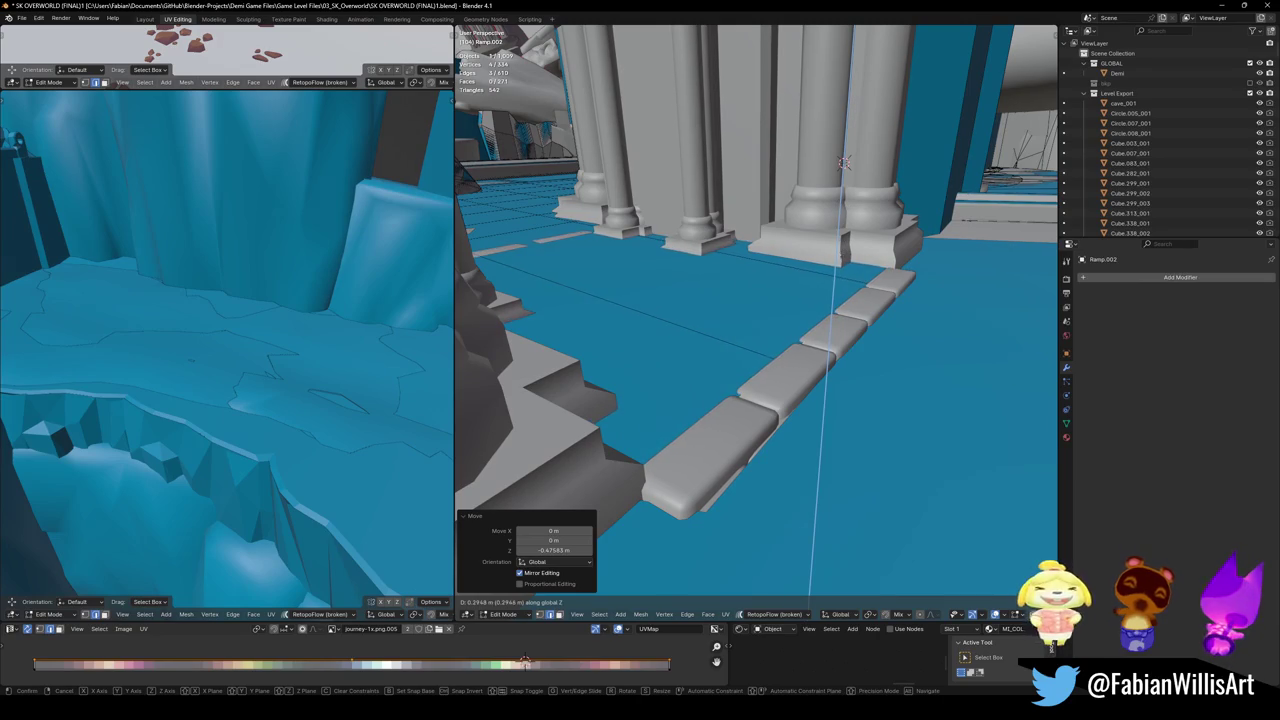
click(842, 281)
middle_drag(842, 281, 731, 343)
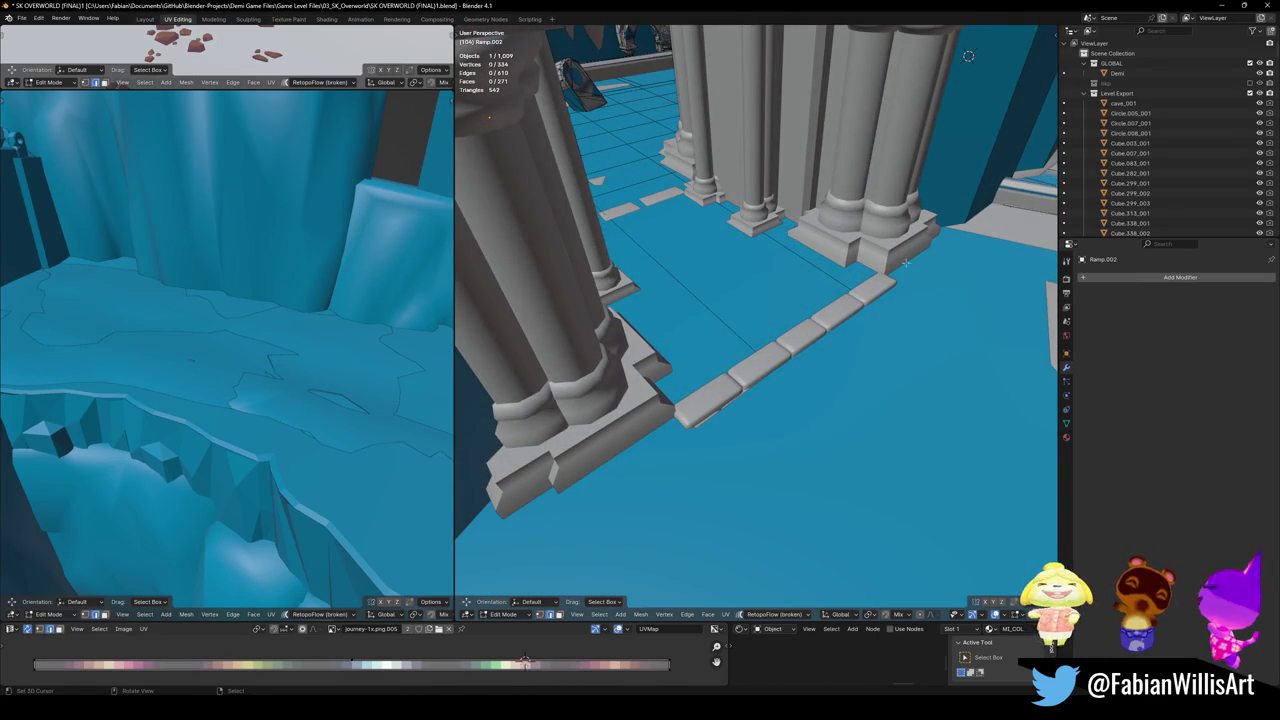
middle_drag(910, 267, 612, 65)
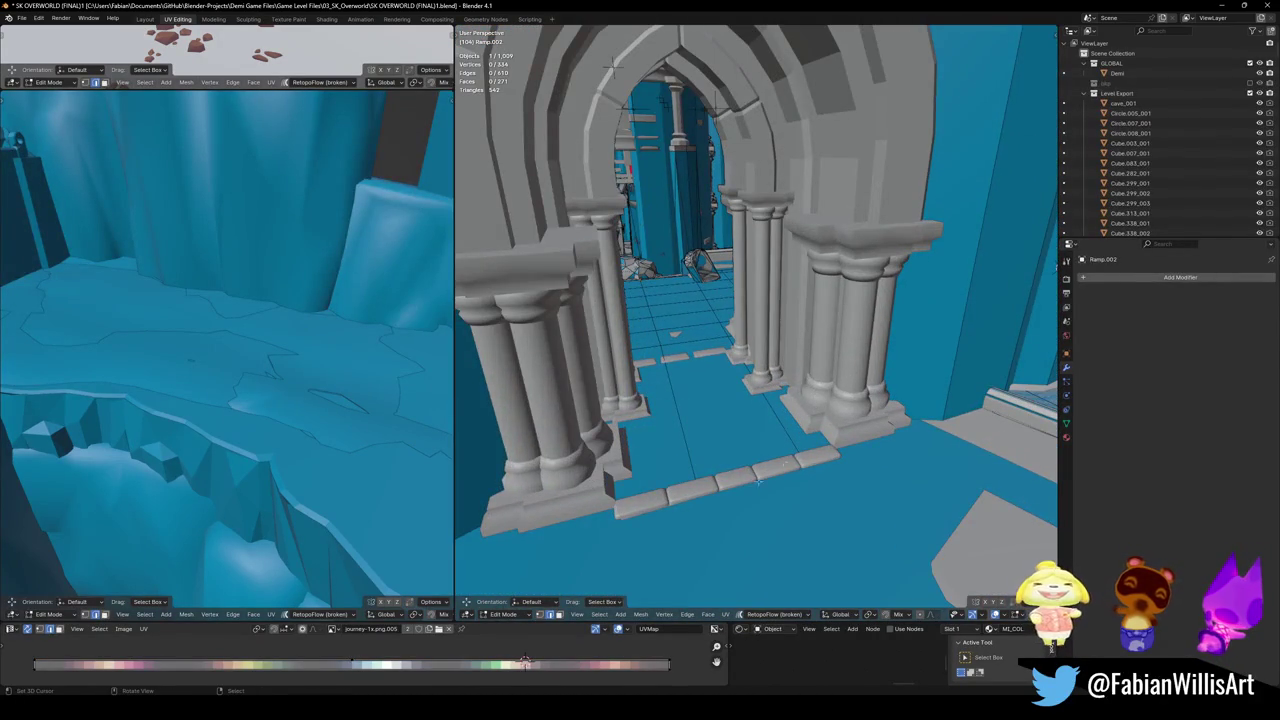
mouse_move(818, 336)
middle_down()
mouse_move(1010, 263)
mouse_move(850, 300)
middle_up()
scroll(850, 300, up, 6)
key(Tab)
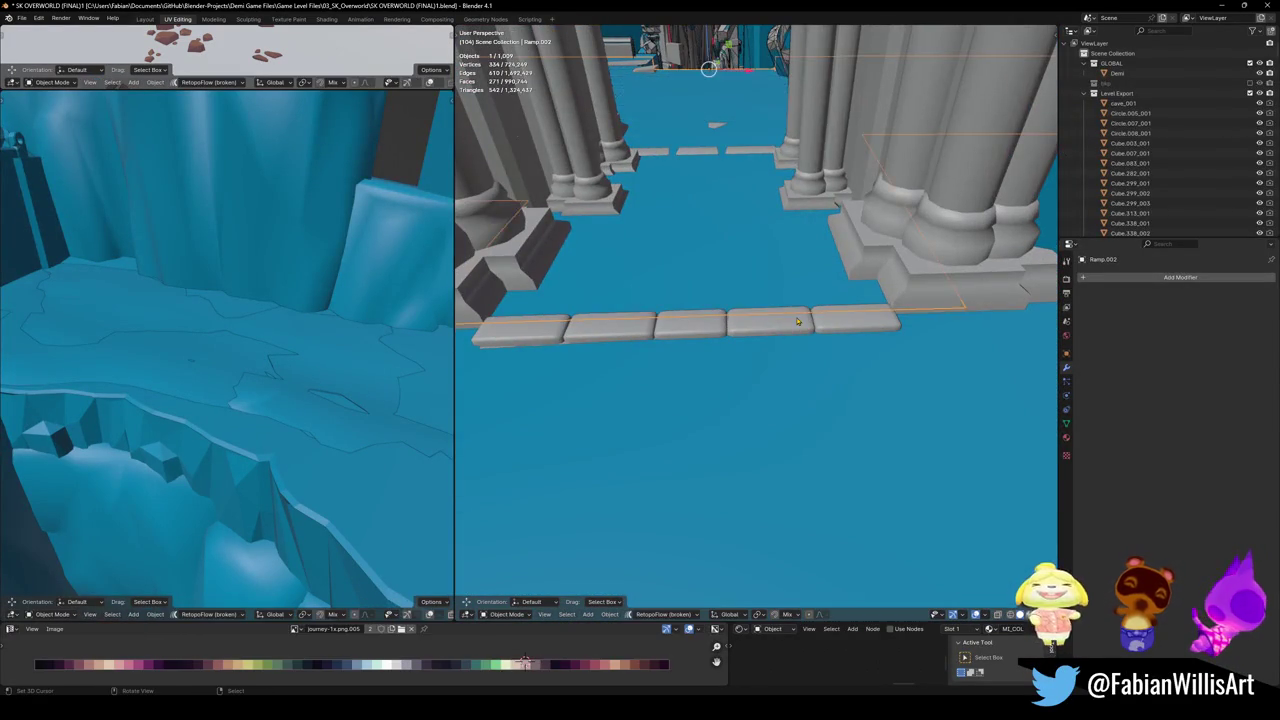
- Select the leftmost floor slab of Cube.054 and wrap it in a convex hull collider
click(798, 321)
key(Tab)
middle_drag(760, 370, 735, 392)
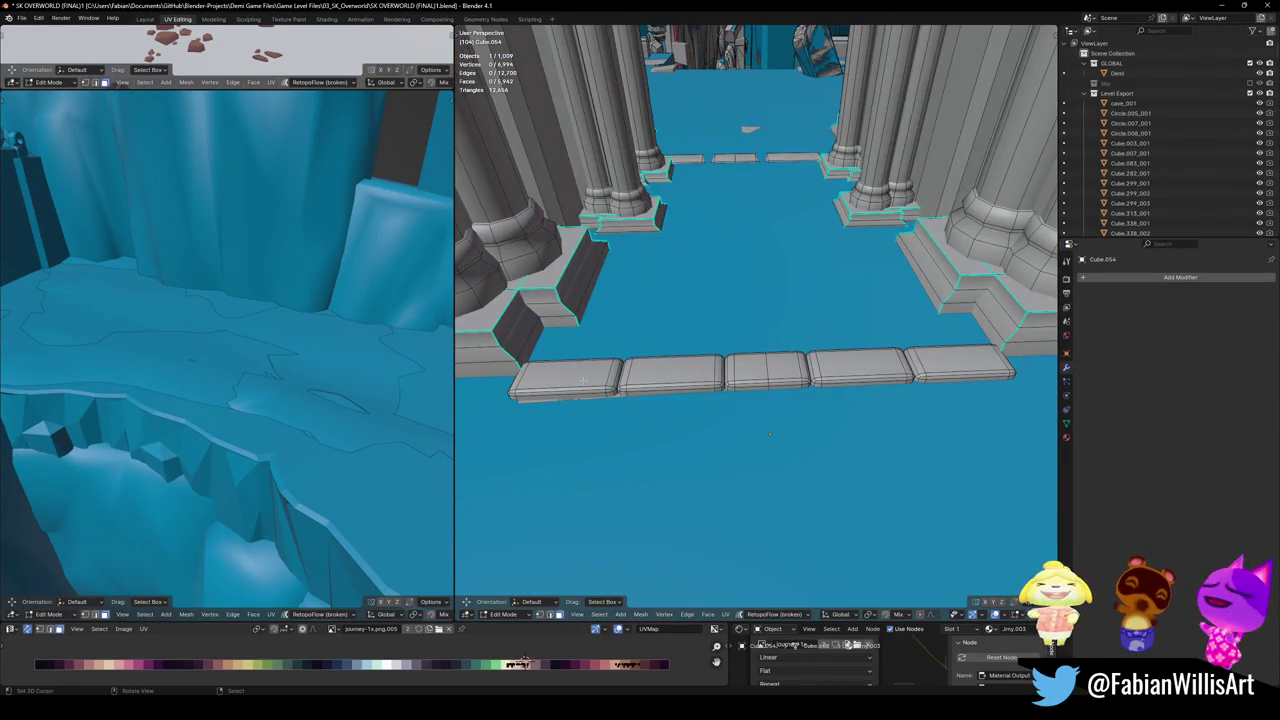
key(l)
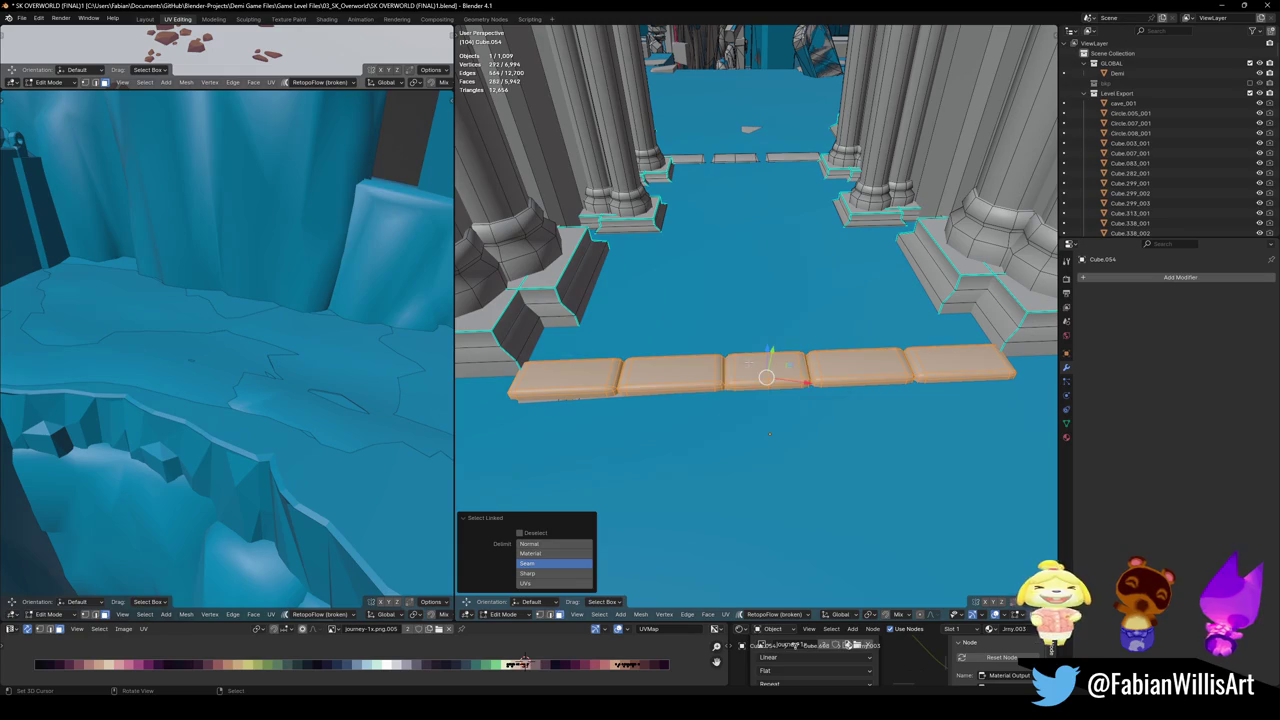
key(alt+a)
key(l)
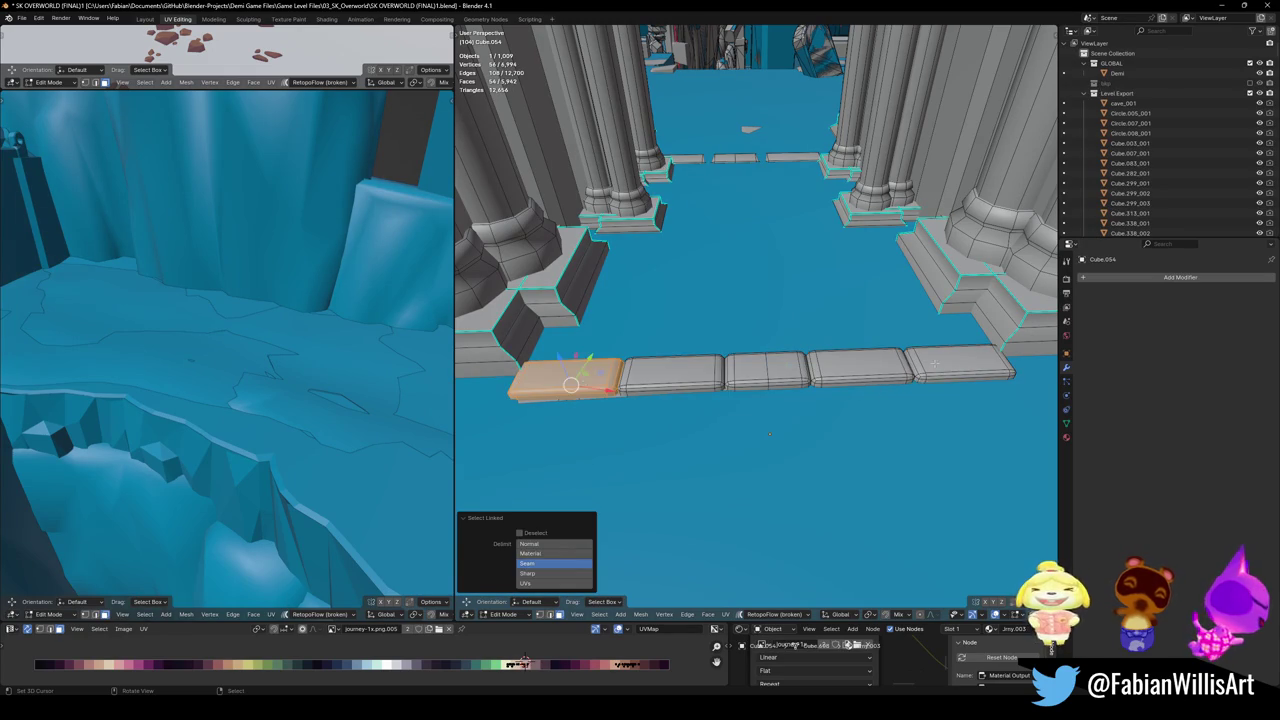
key(shift+alt+c)
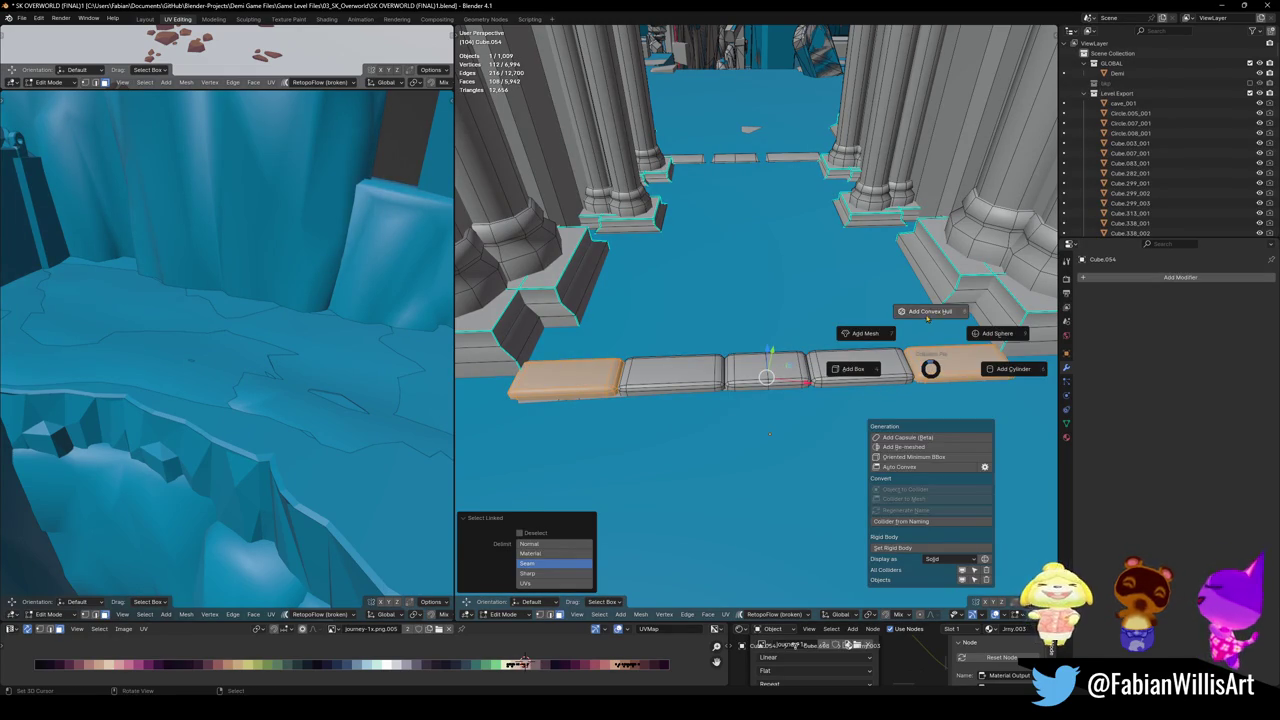
click(889, 297)
mouse_move(889, 300)
middle_down()
mouse_move(757, 434)
mouse_move(829, 491)
mouse_move(789, 434)
mouse_move(803, 507)
mouse_move(806, 383)
mouse_move(840, 233)
middle_up()
mouse_move(766, 358)
middle_down()
mouse_move(807, 476)
mouse_move(784, 482)
middle_up()
key(Escape)
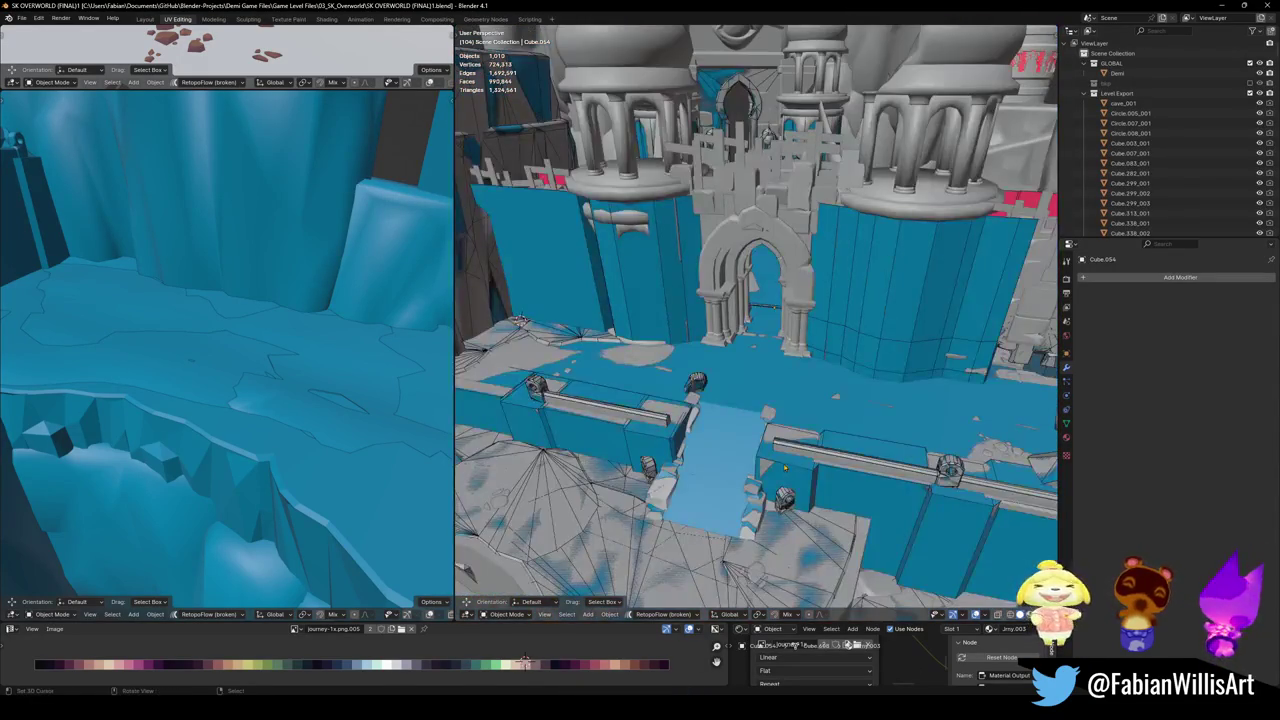
key(shift+grave)
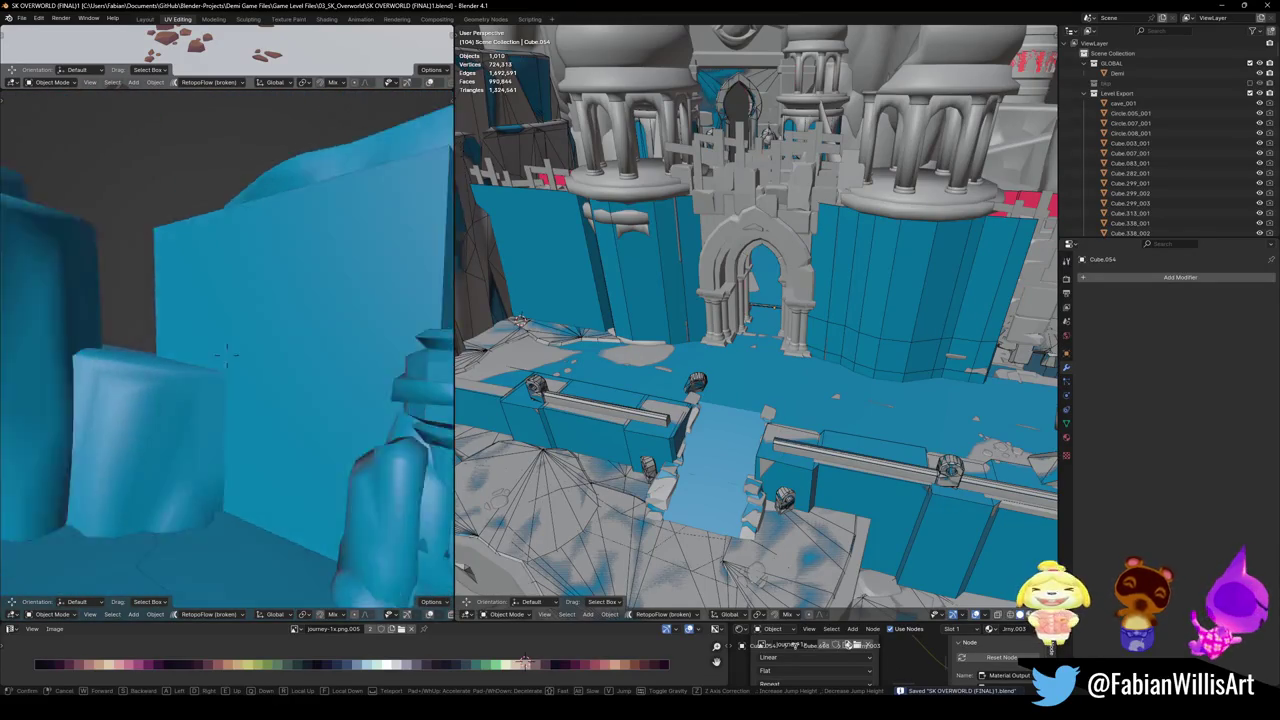
key(w)
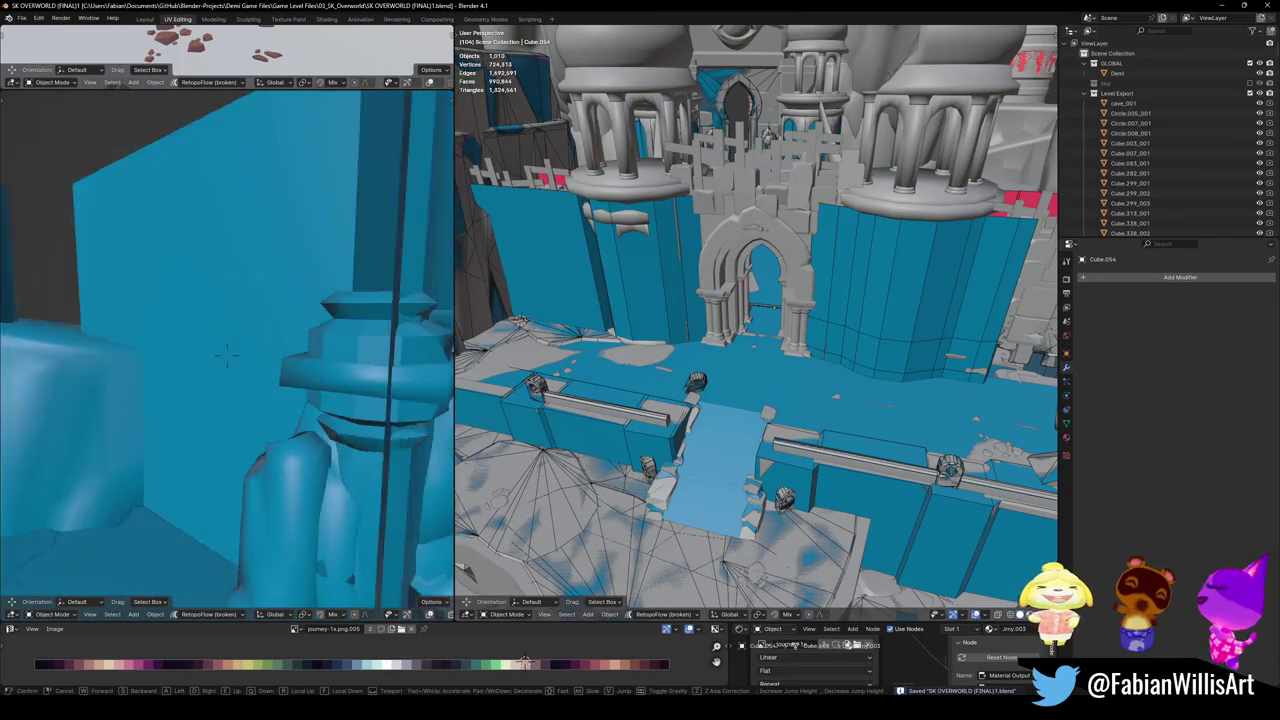
key(w)
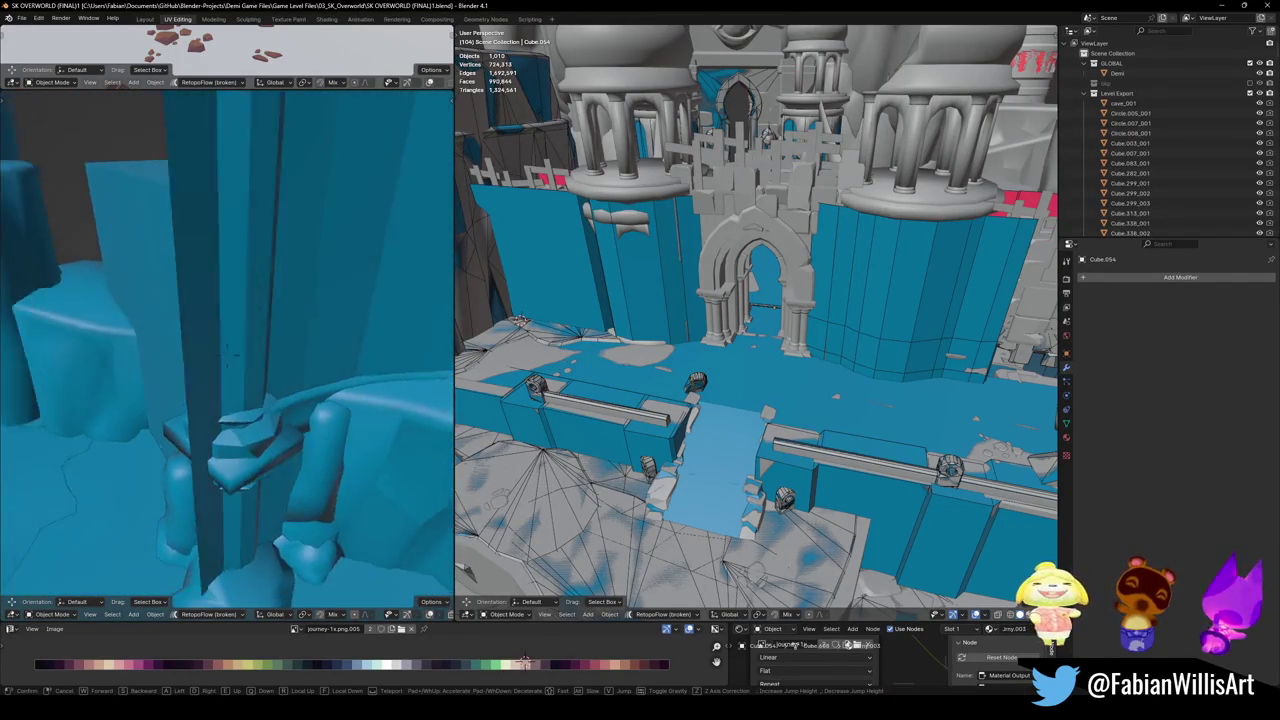
key(w)
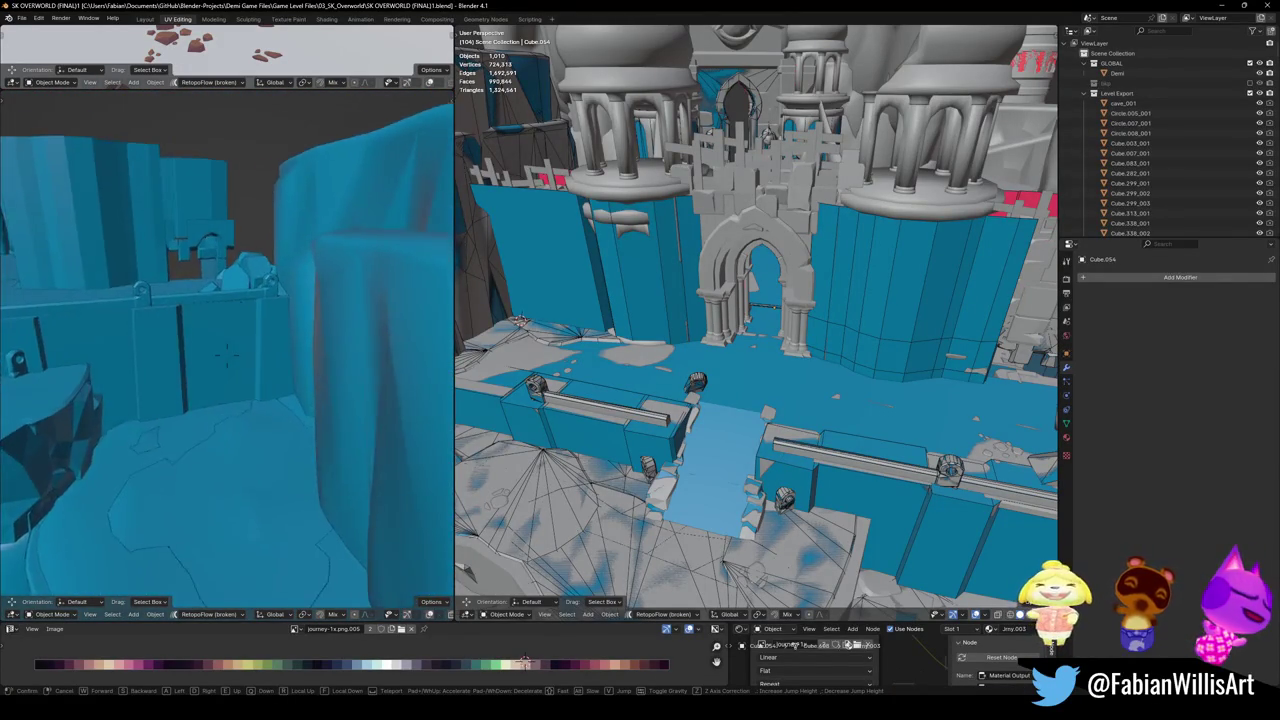
key(w)
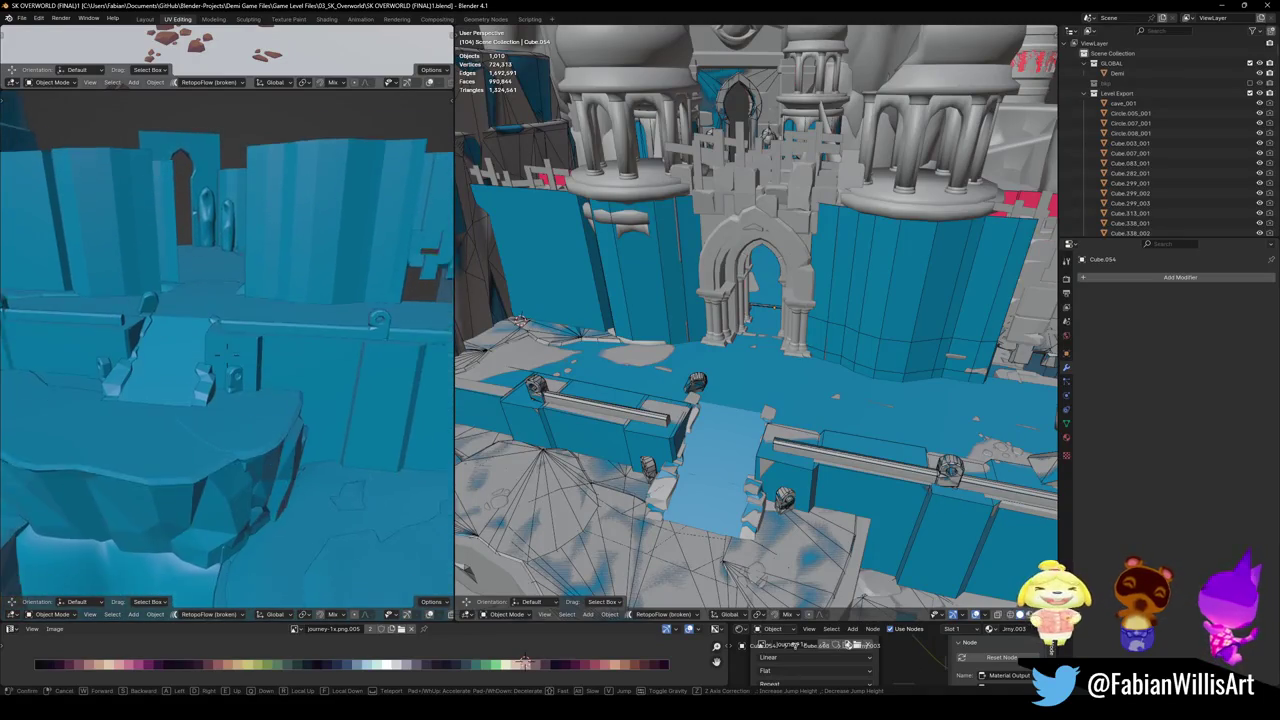
click(226, 352)
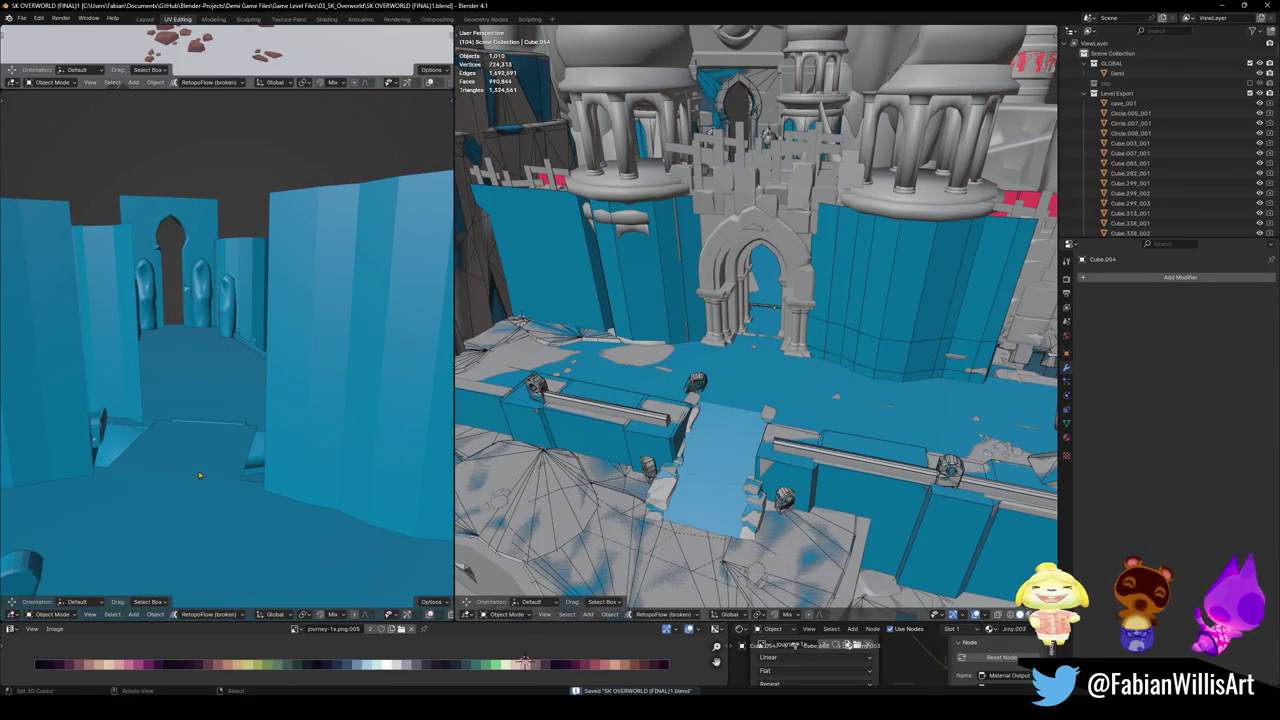
click(760, 280)
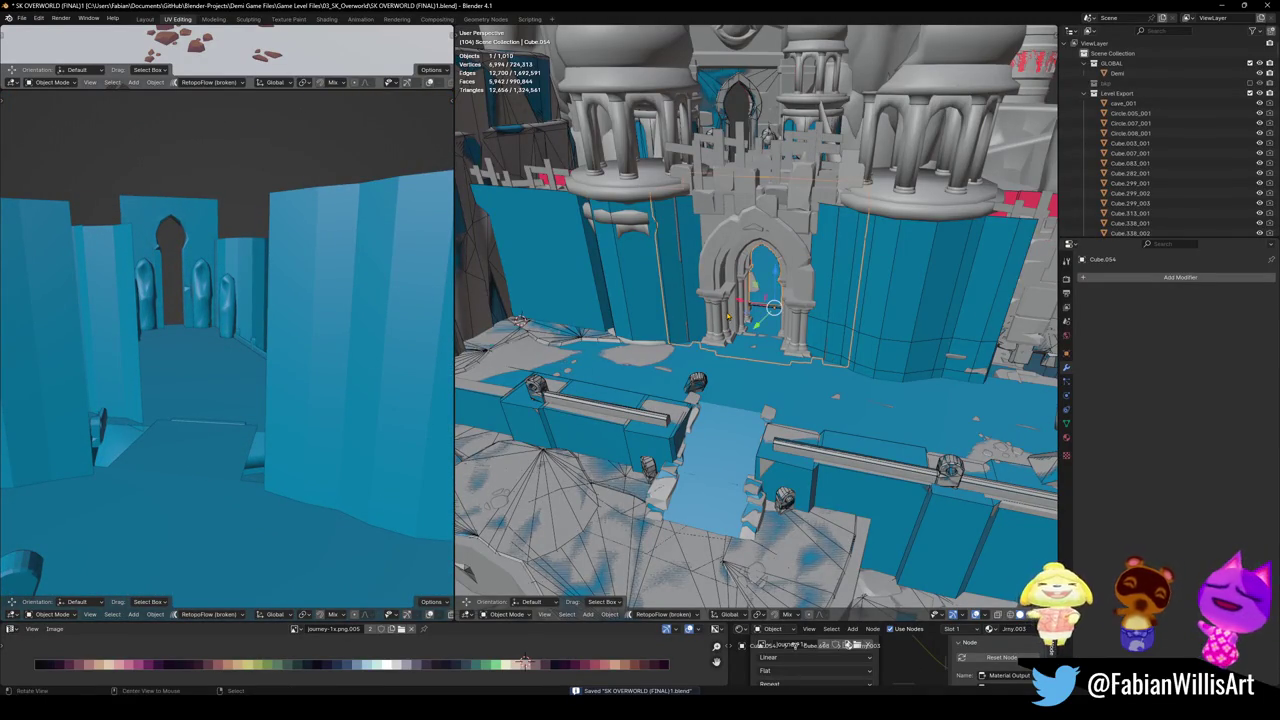
- Frame the selected archway up close and save the level
key(KP_Decimal)
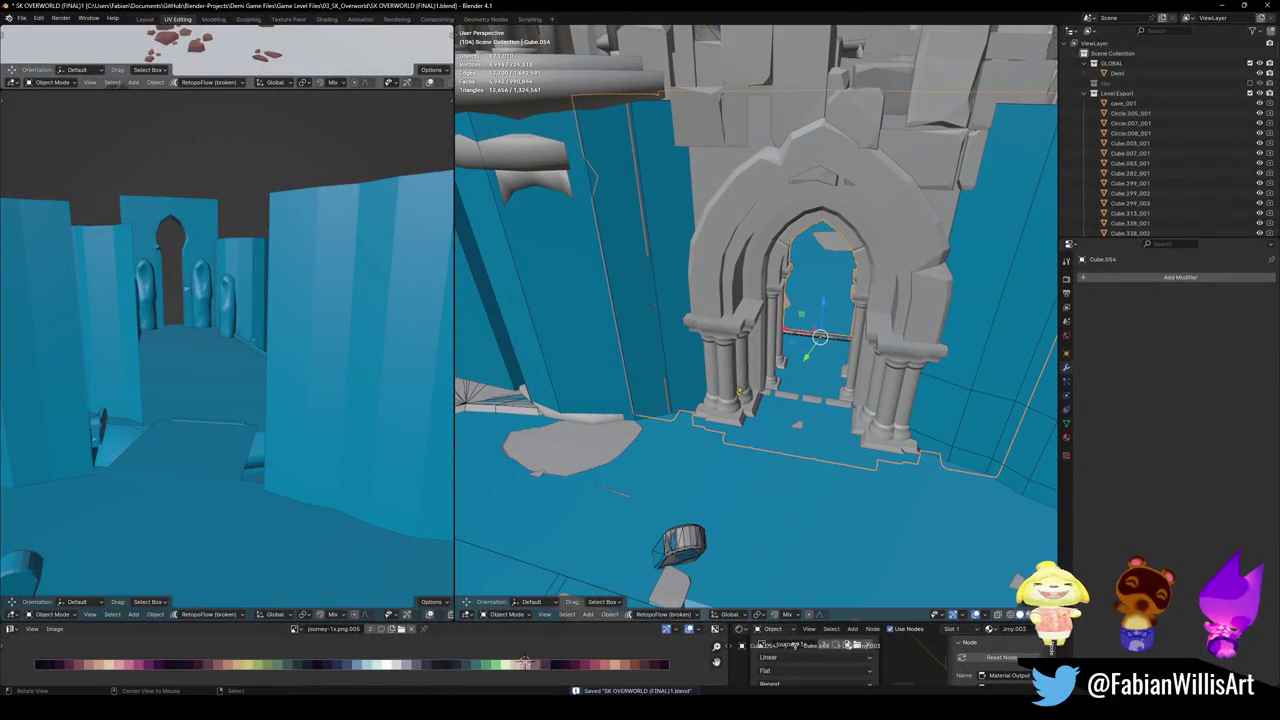
mouse_move(755, 355)
middle_down()
mouse_move(690, 458)
mouse_move(714, 420)
middle_up()
scroll(714, 420, down, 2)
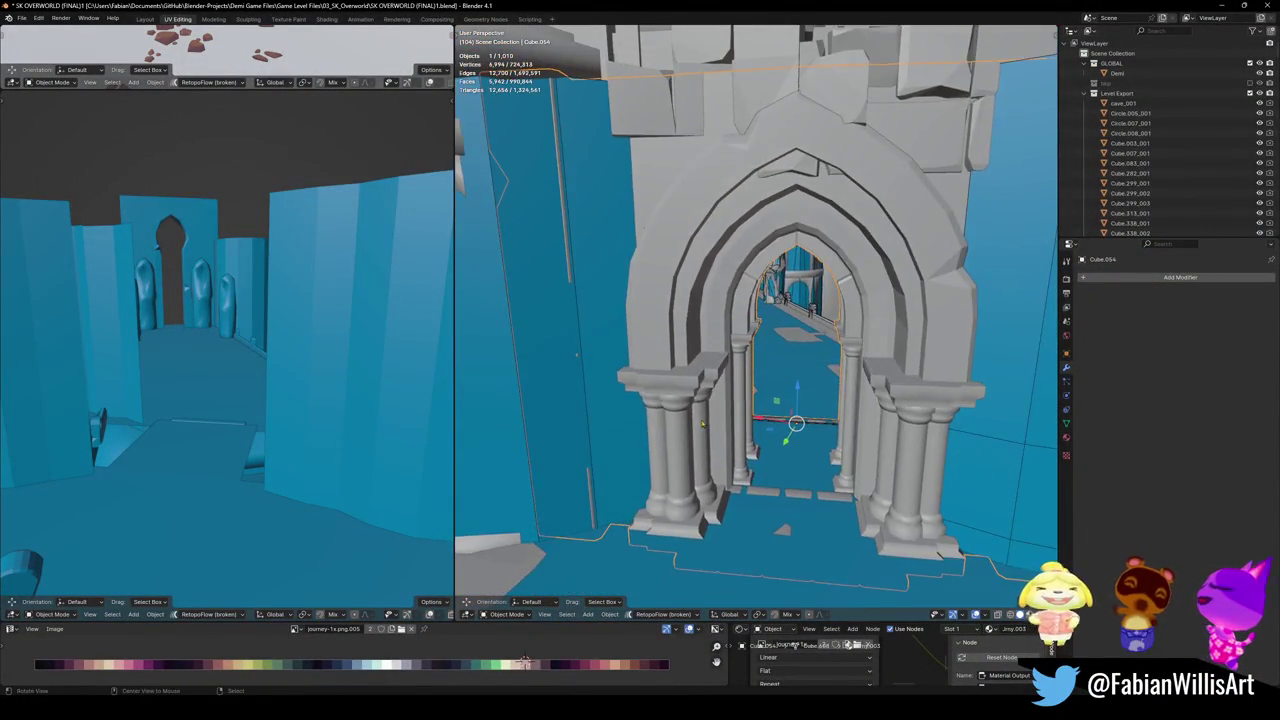
scroll(714, 420, down, 2)
scroll(714, 420, down, 2)
scroll(714, 420, up, 2)
scroll(714, 420, up, 2)
mouse_move(714, 420)
middle_down()
mouse_move(712, 484)
mouse_move(775, 458)
middle_up()
key(ctrl+s)
scroll(710, 440, down, 2)
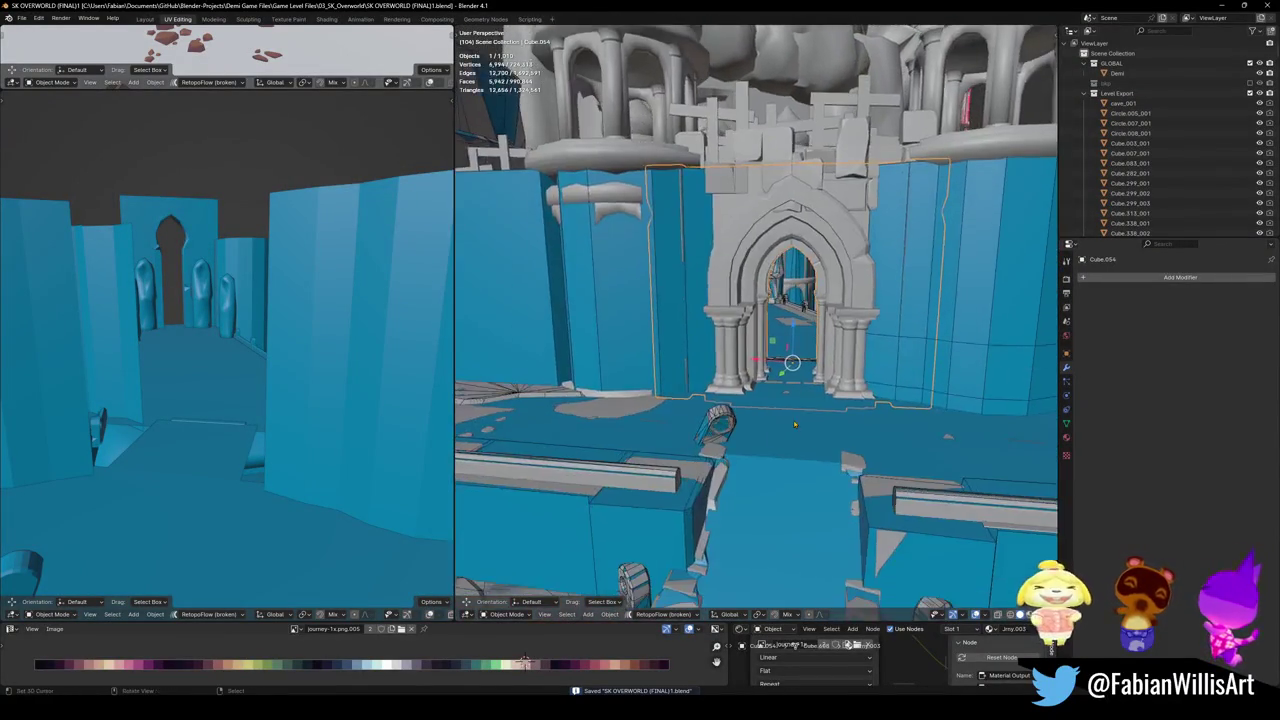
scroll(775, 458, up, 2)
scroll(775, 458, up, 2)
- Add a decimated mesh collider to the archway, save, then select Ramp.001's collider
key(shift+alt+c)
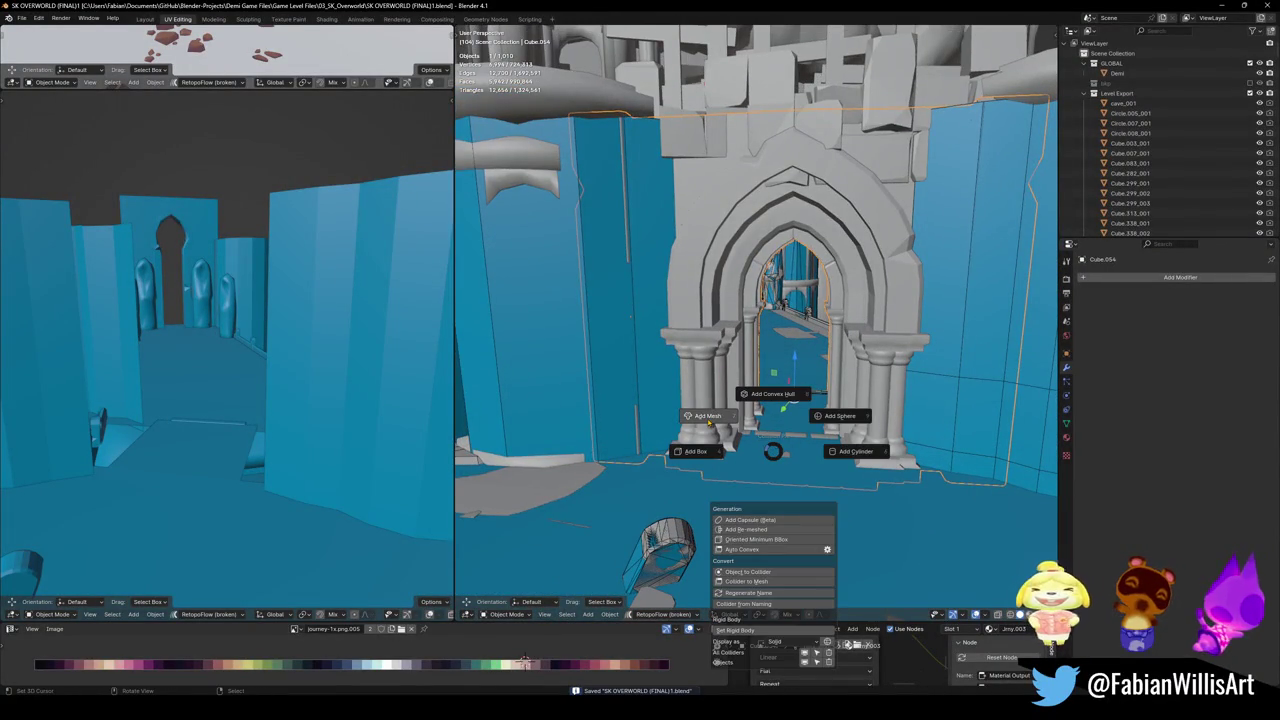
click(708, 415)
key(d)
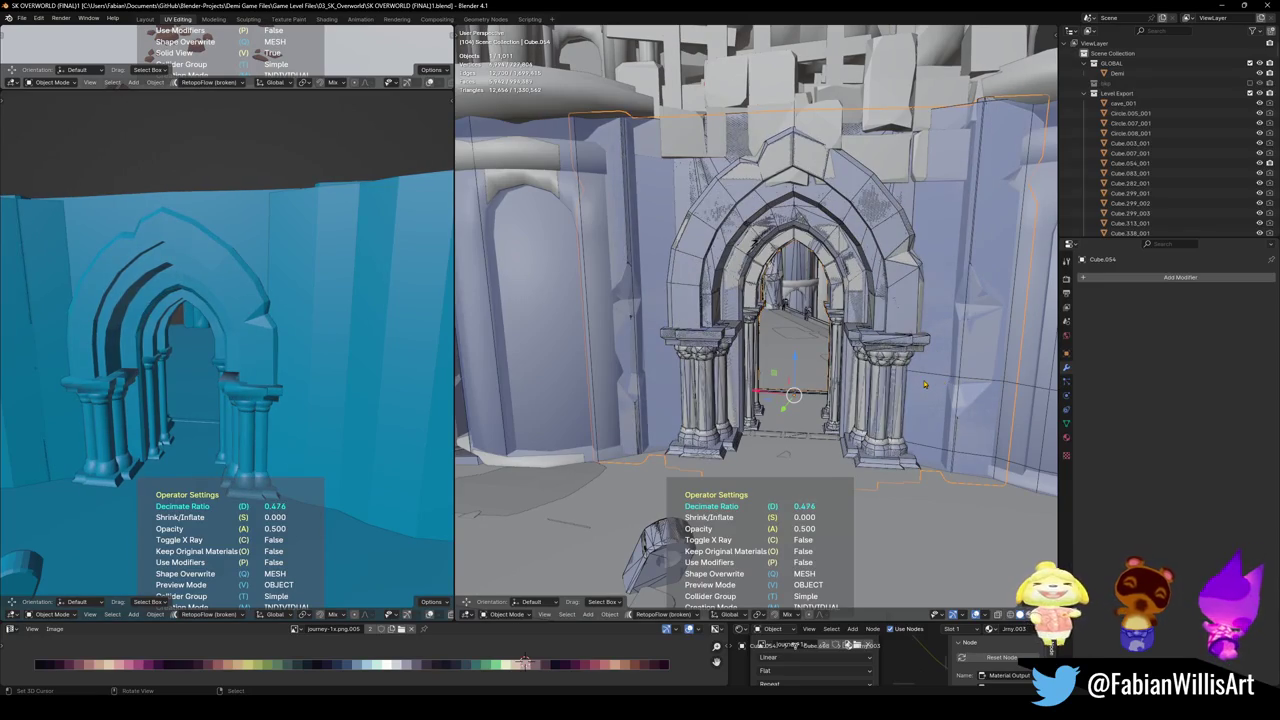
click(938, 381)
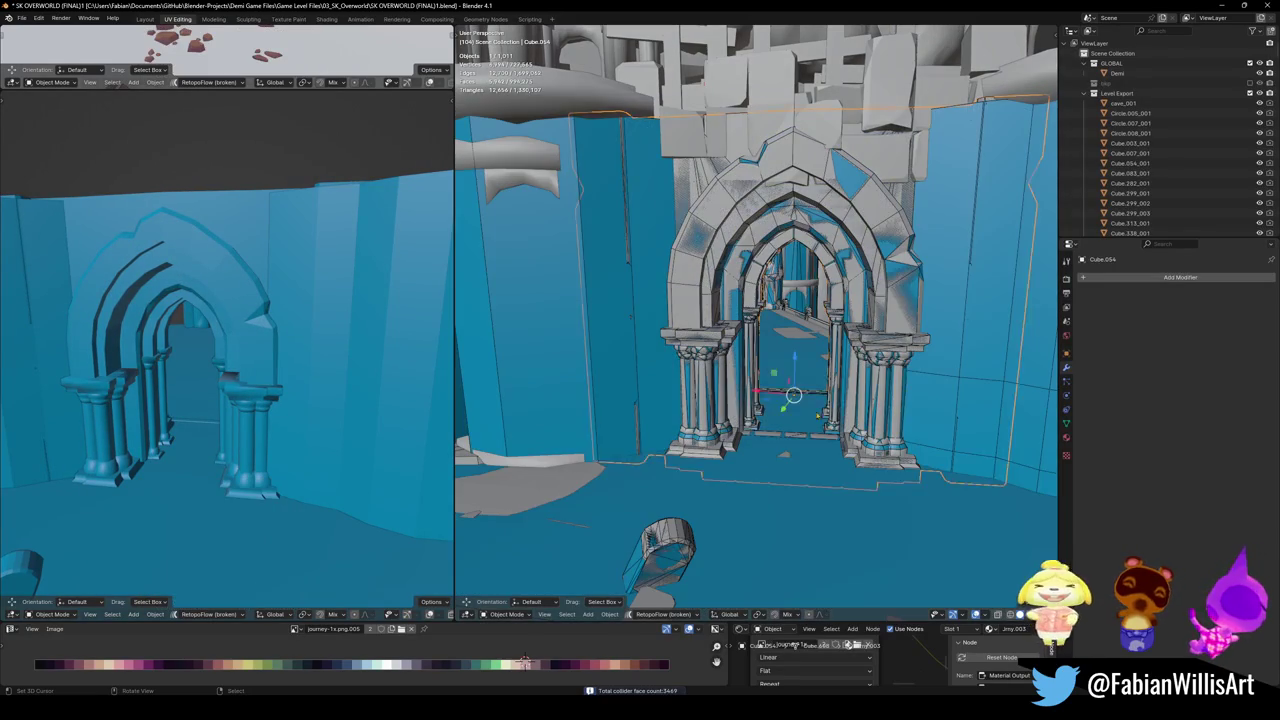
mouse_move(900, 380)
middle_down()
mouse_move(1019, 371)
mouse_move(994, 384)
mouse_move(904, 337)
mouse_move(1014, 363)
mouse_move(960, 380)
middle_up()
key(ctrl+s)
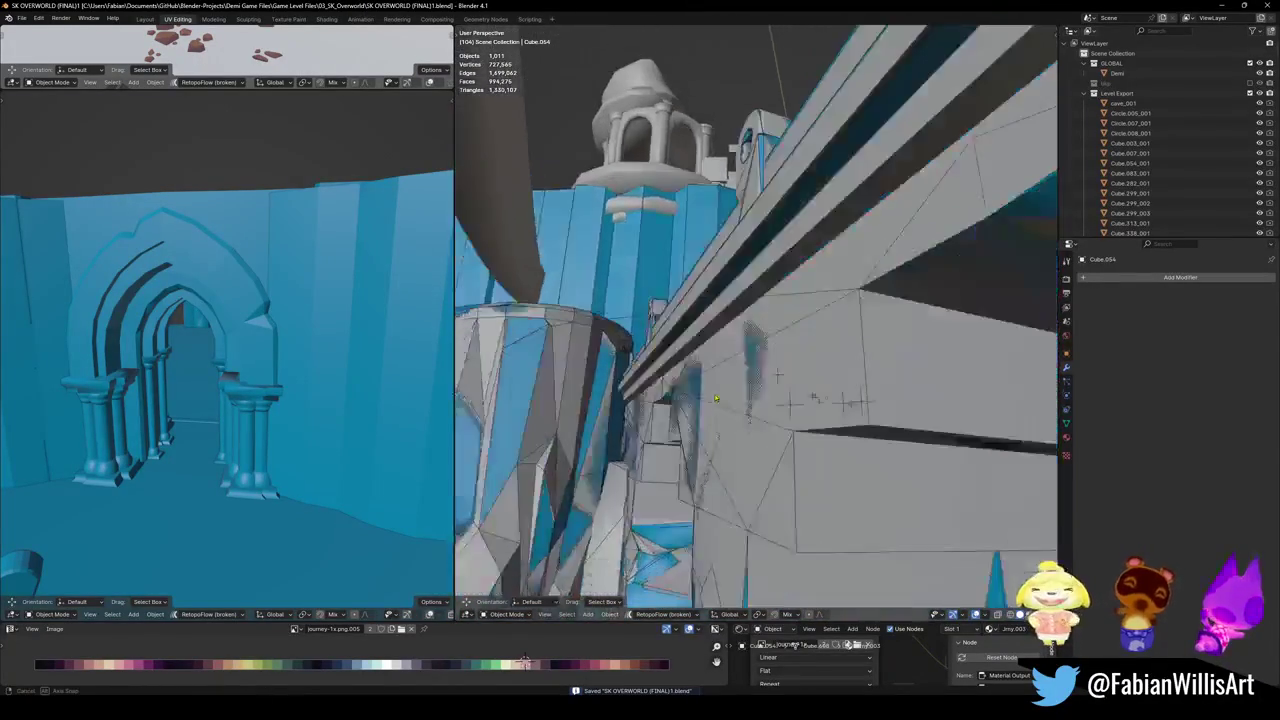
mouse_move(716, 398)
middle_down()
mouse_move(808, 373)
mouse_move(834, 444)
mouse_move(797, 413)
middle_up()
click(808, 373)
- Raise all of Ramp.001's geometry slightly along the Z axis in Edit Mode
key(Tab)
middle_drag(829, 323, 920, 331)
key(a)
key(g)
key(z)
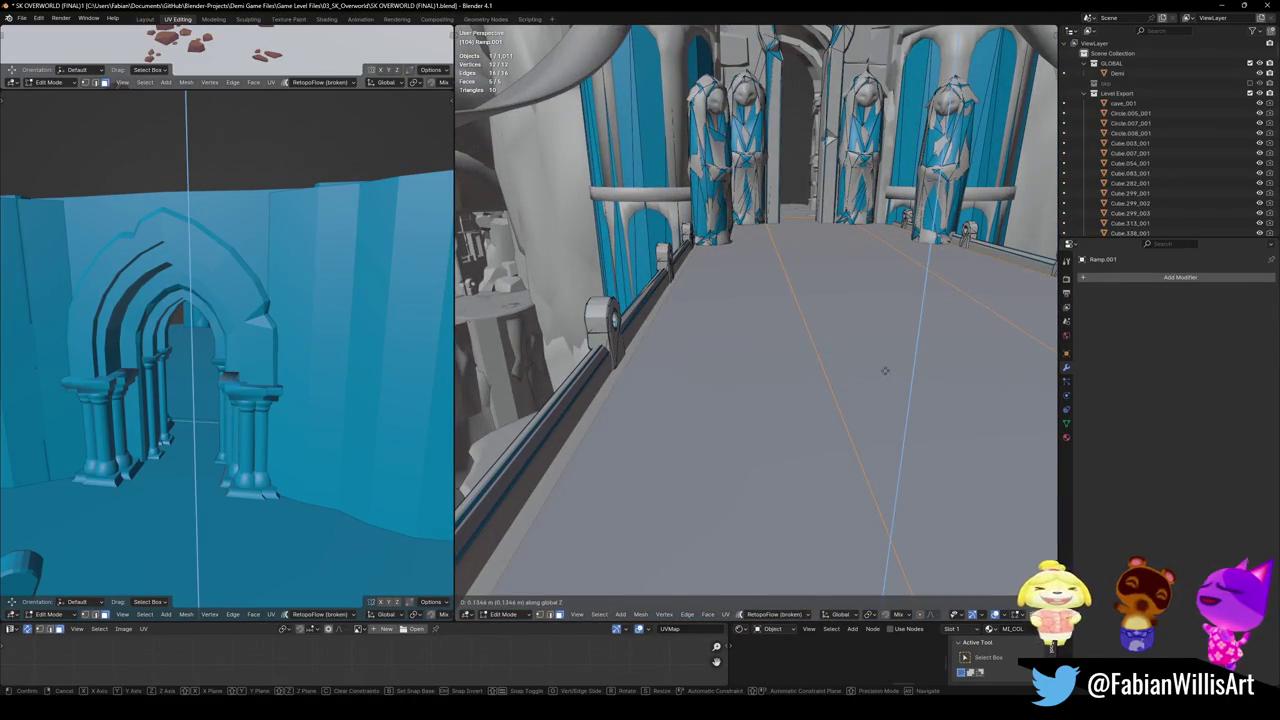
click(917, 331)
mouse_move(917, 331)
middle_down()
mouse_move(773, 419)
mouse_move(847, 46)
mouse_move(672, 119)
mouse_move(812, 368)
middle_up()
- Select the ramp's central face and switch the viewport to wireframe shading
click(773, 419)
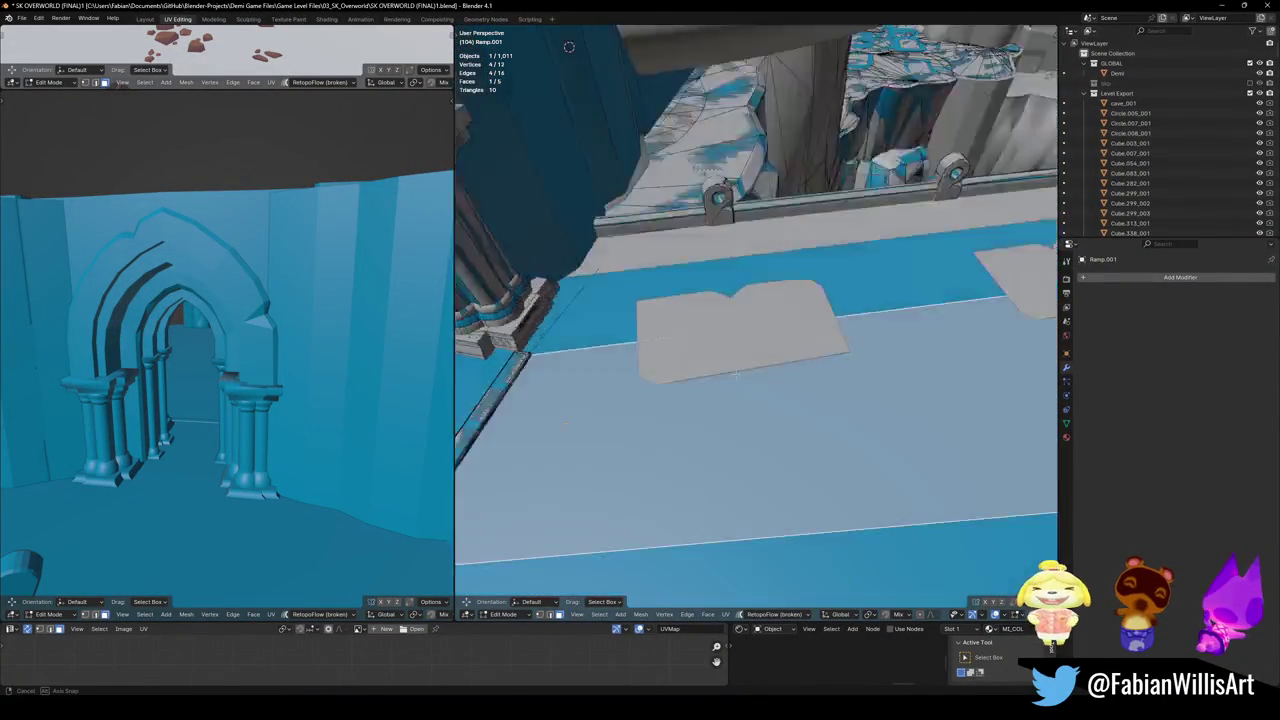
key(shift+z)
middle_drag(876, 323, 677, 388)
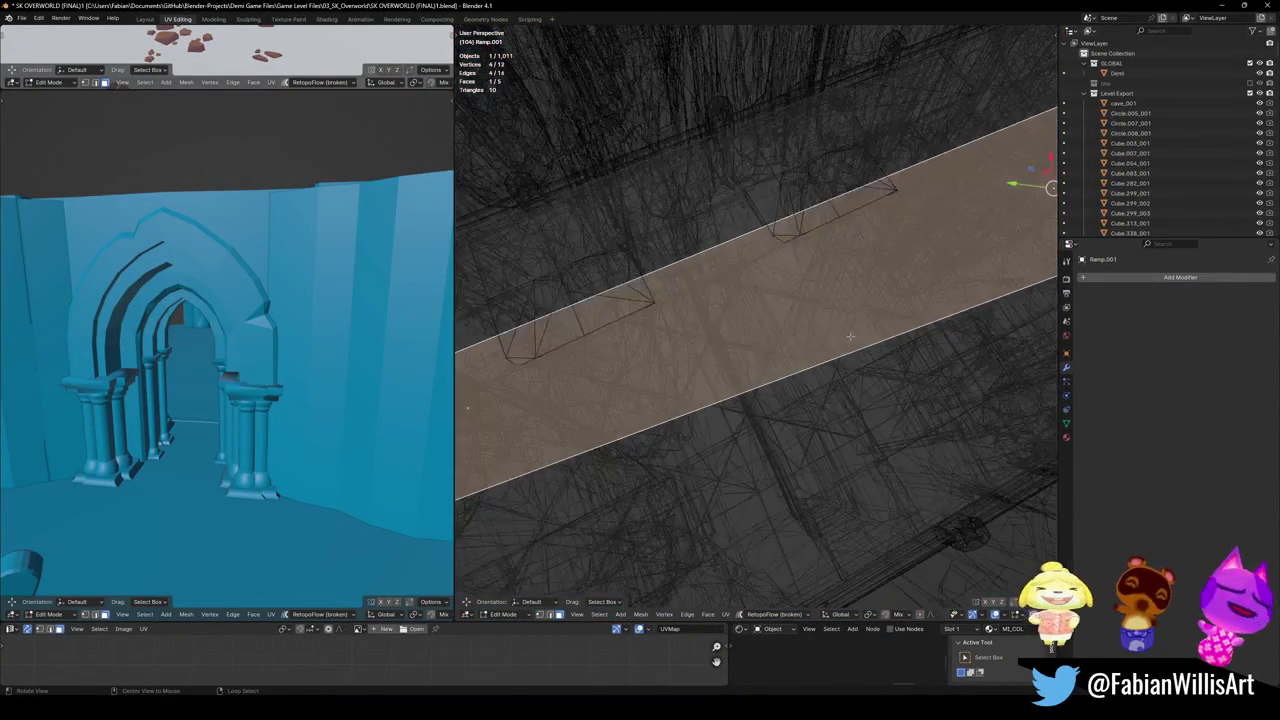
- Isolate Ramp.001 with the SD_Floor_05.003 floor mesh in Local View, viewed from above
key(Tab)
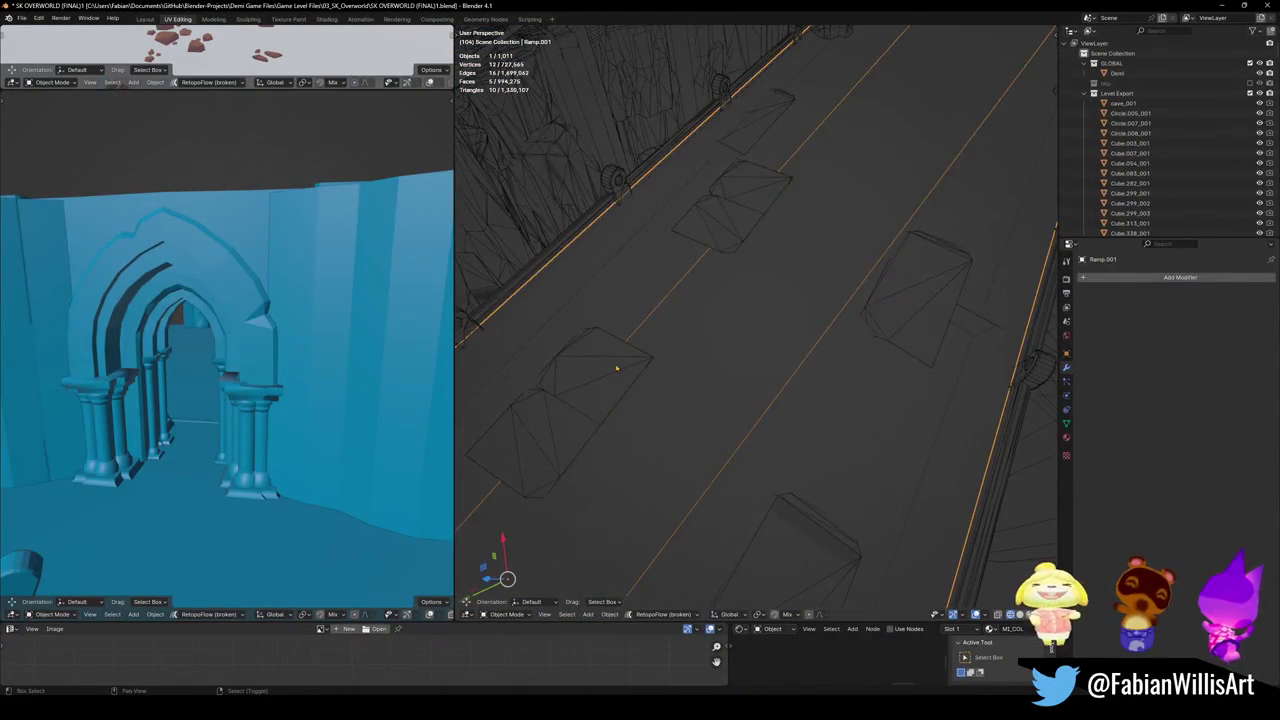
shift+click(671, 372)
key(KP_Divide)
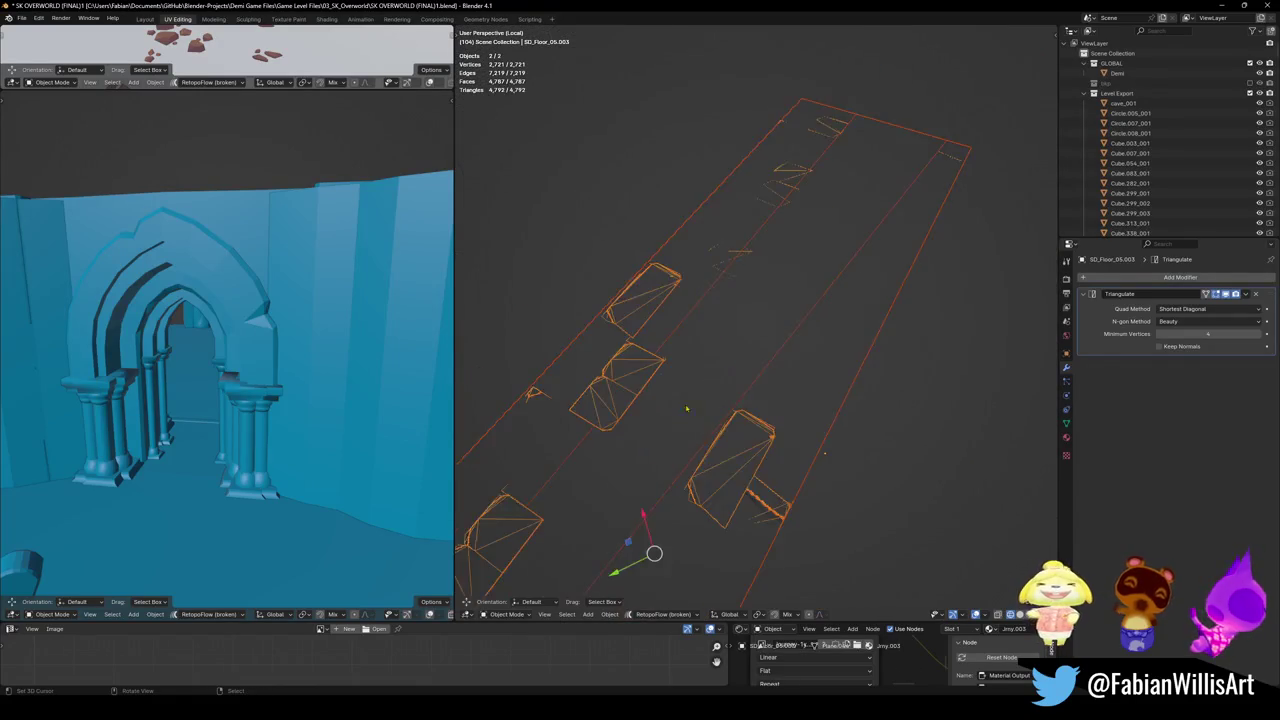
key(alt+a)
mouse_move(733, 388)
middle_down()
mouse_move(740, 437)
mouse_move(766, 441)
middle_up()
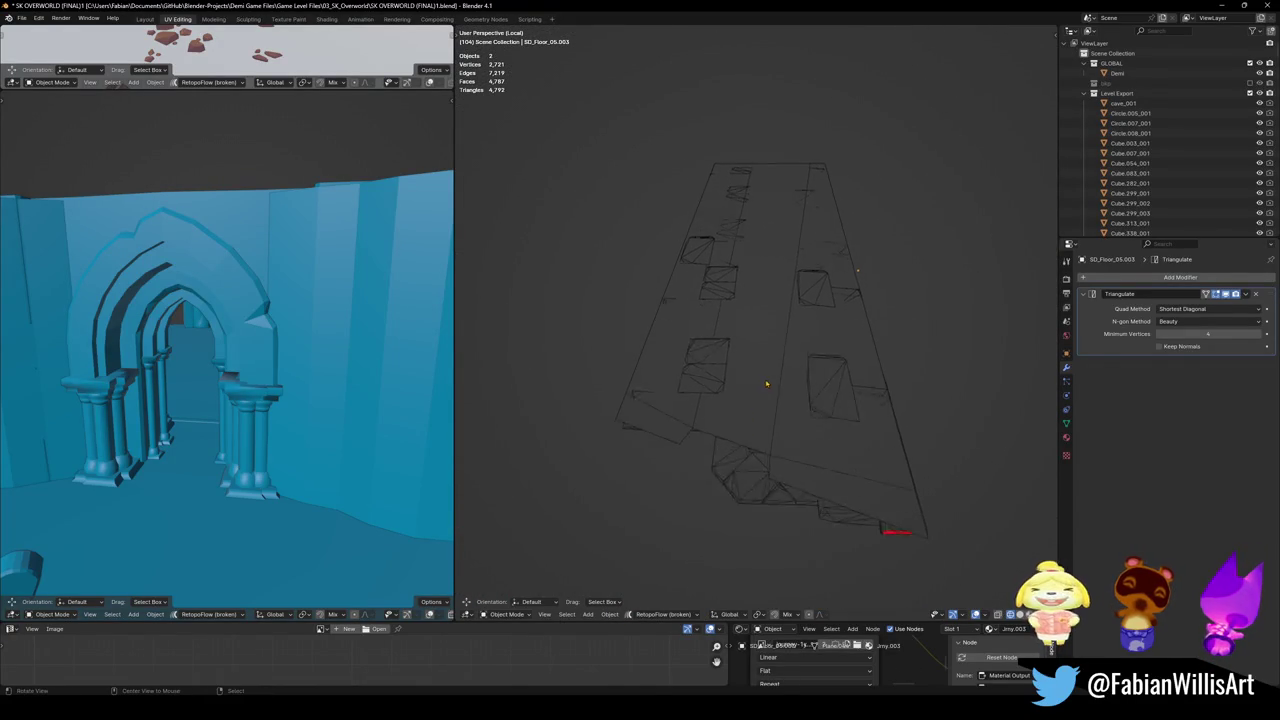
middle_drag(684, 460, 691, 469)
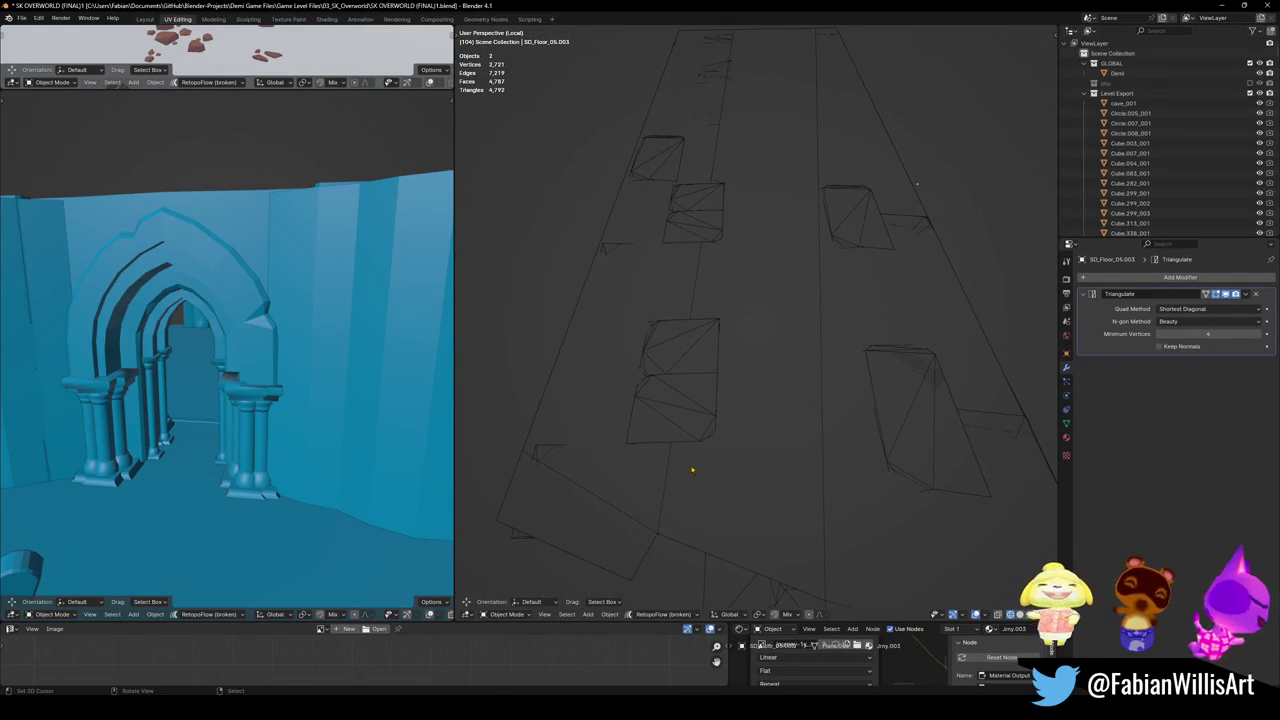